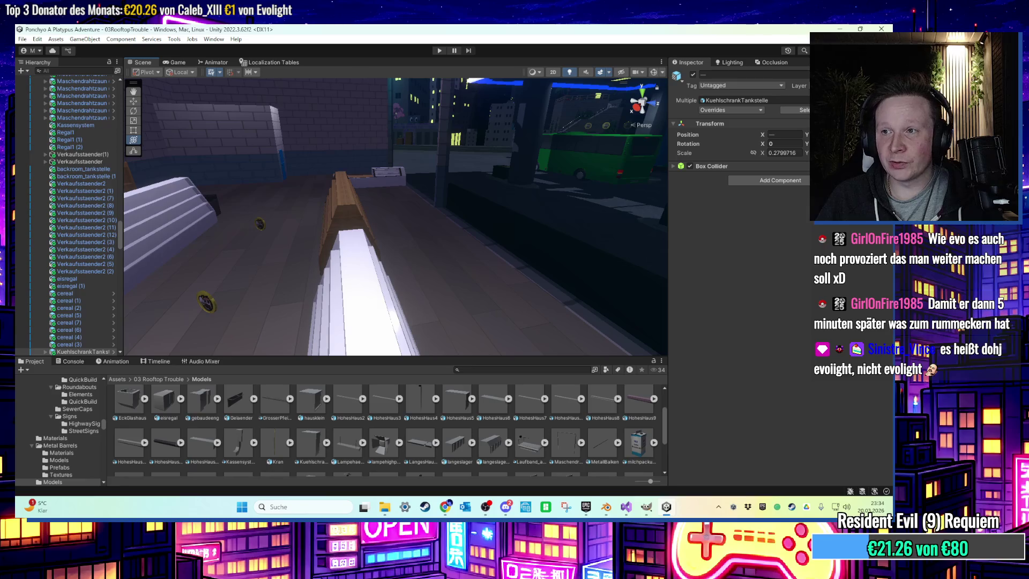
Apply the light HellesHolz wood material to a cereal shelf
key("alt+Tab")
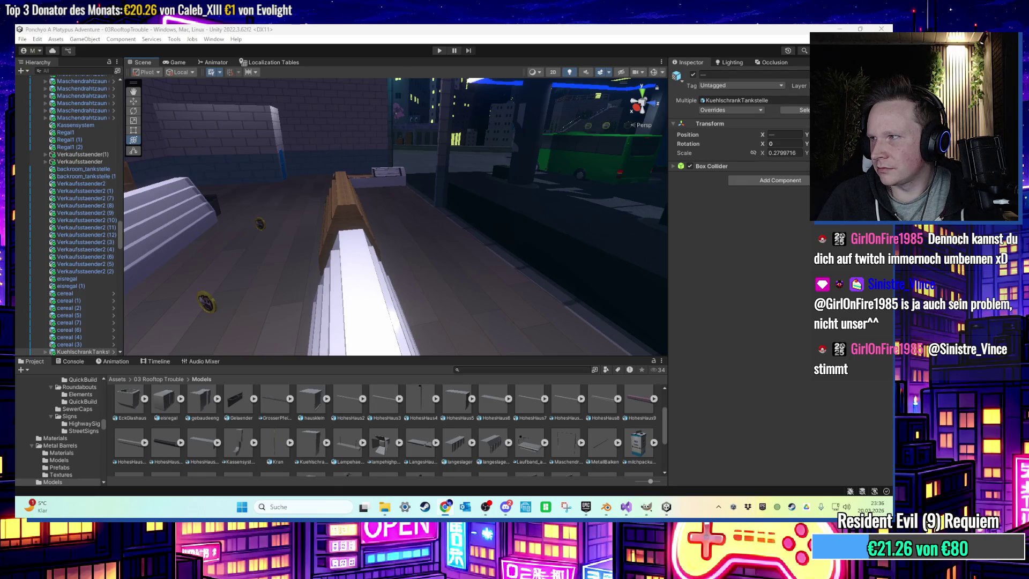
mouse_move(377, 223)
right_mouse_down()
mouse_move(327, 264)
mouse_move(532, 234)
mouse_move(530, 251)
mouse_move(422, 259)
mouse_move(480, 264)
mouse_move(463, 239)
mouse_move(597, 187)
mouse_move(387, 229)
mouse_move(436, 225)
mouse_move(391, 202)
mouse_move(473, 192)
mouse_move(366, 226)
mouse_move(375, 235)
right_mouse_up()
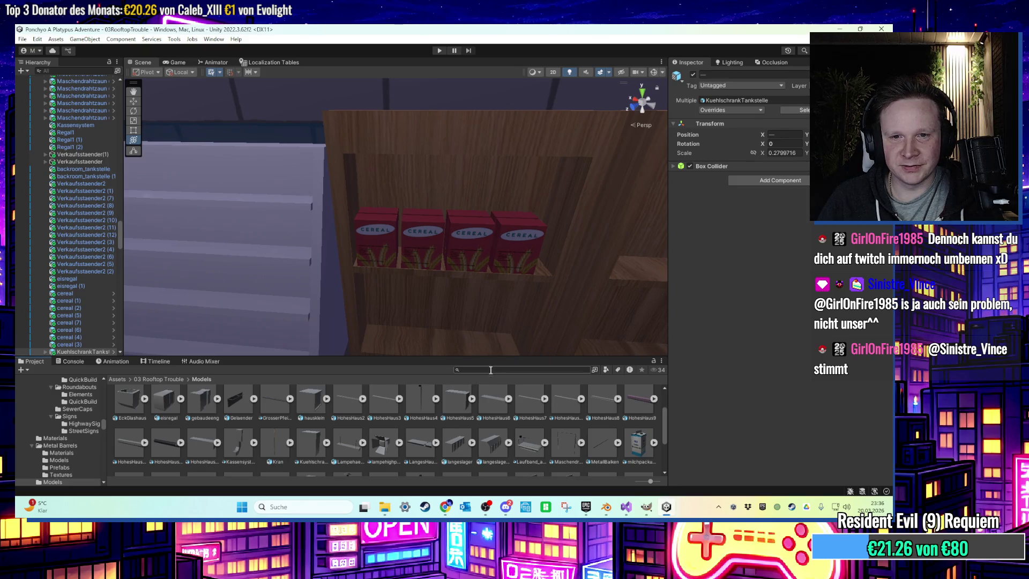
type("holz")
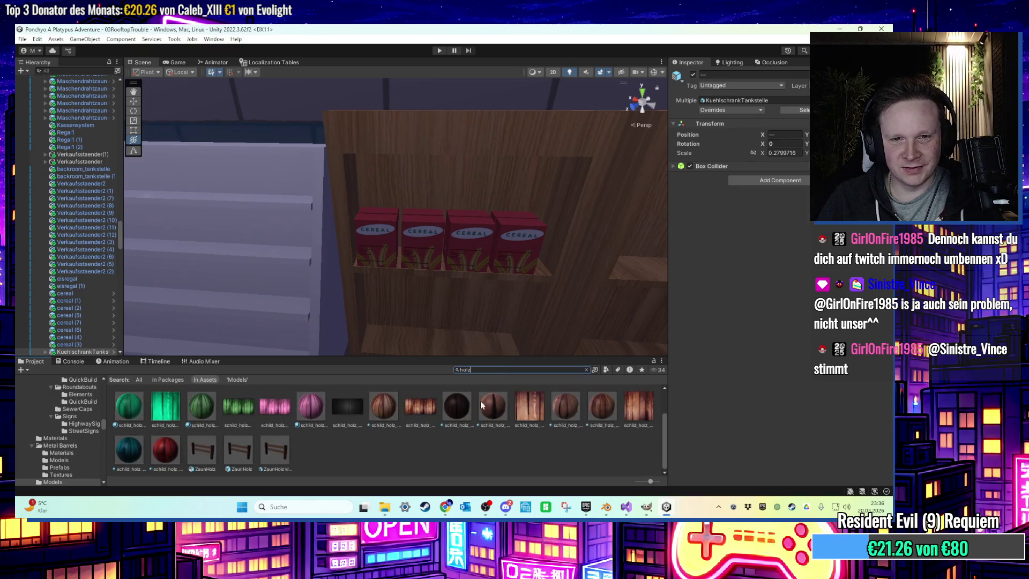
scroll(386, 430, "up", 2)
mouse_move(368, 313)
right_mouse_down()
mouse_move(391, 300)
mouse_move(366, 305)
mouse_move(375, 316)
right_mouse_up()
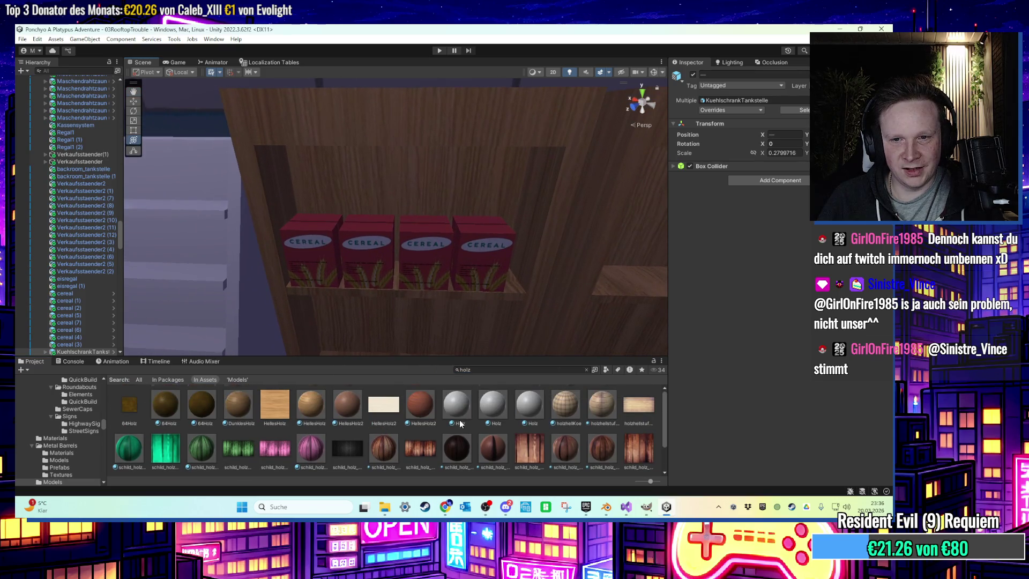
left_click(459, 421)
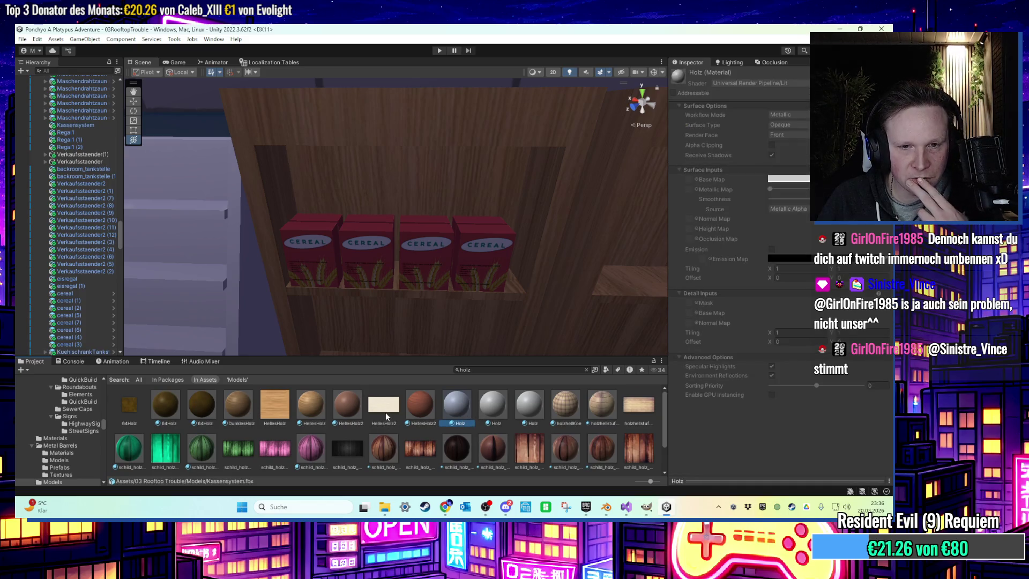
left_click(342, 412)
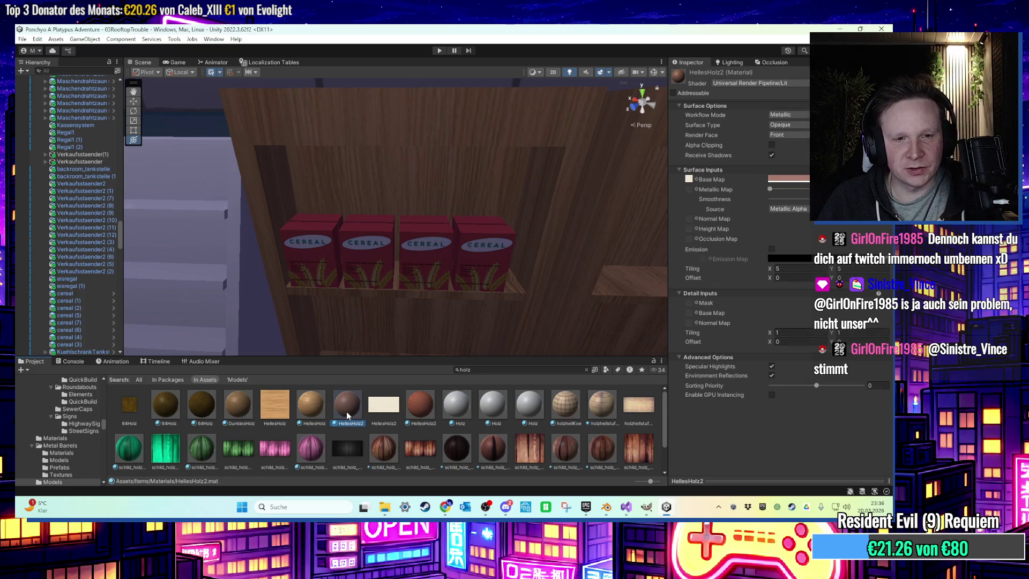
left_click(320, 410)
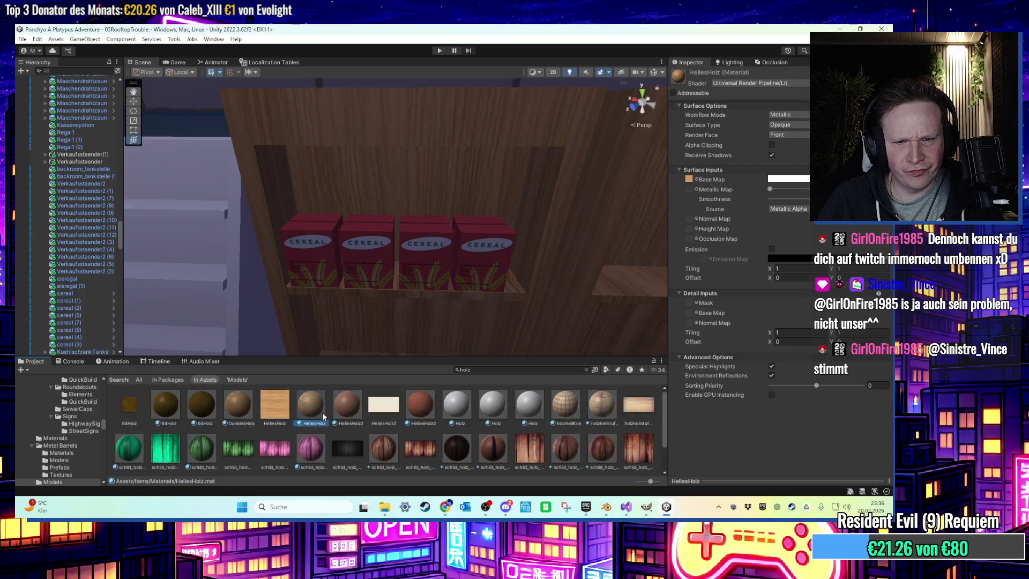
mouse_move(322, 413)
left_mouse_down()
mouse_move(342, 413)
mouse_move(395, 343)
left_mouse_up()
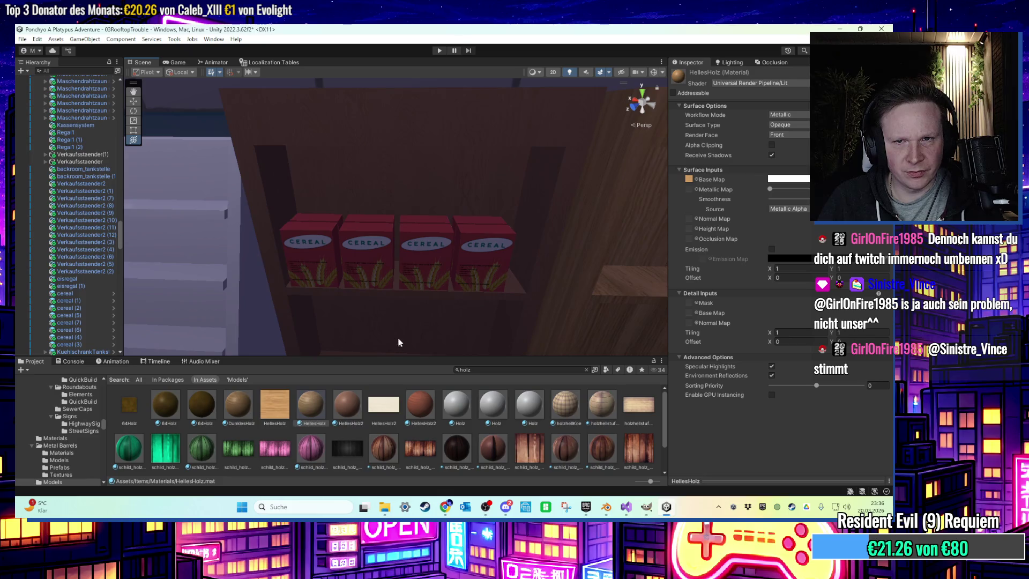
Duplicate HellesHolz2 as HellesHolz3 and tint its Base Map colour pink
left_click(364, 411)
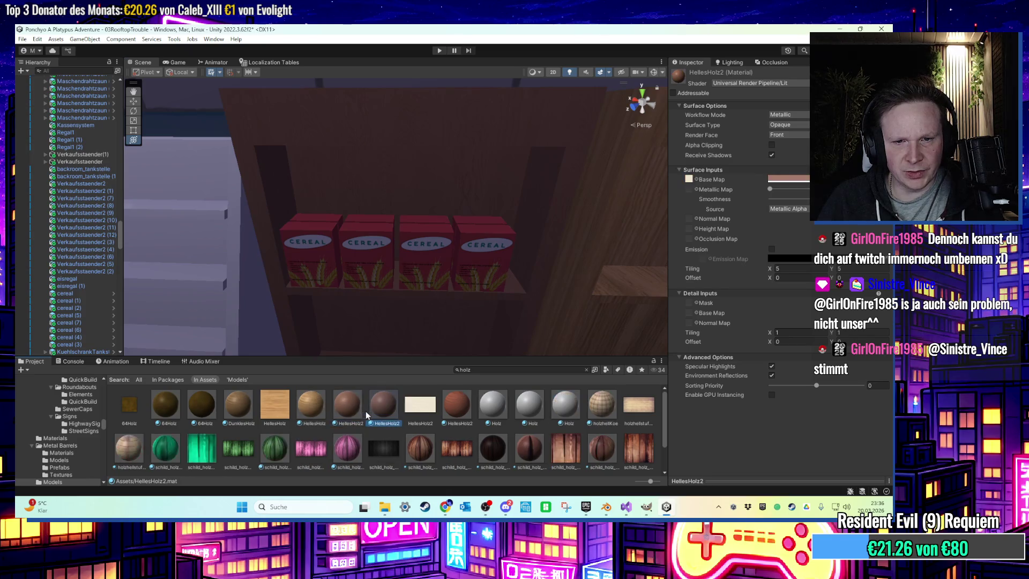
right_click(380, 415)
left_click(449, 175)
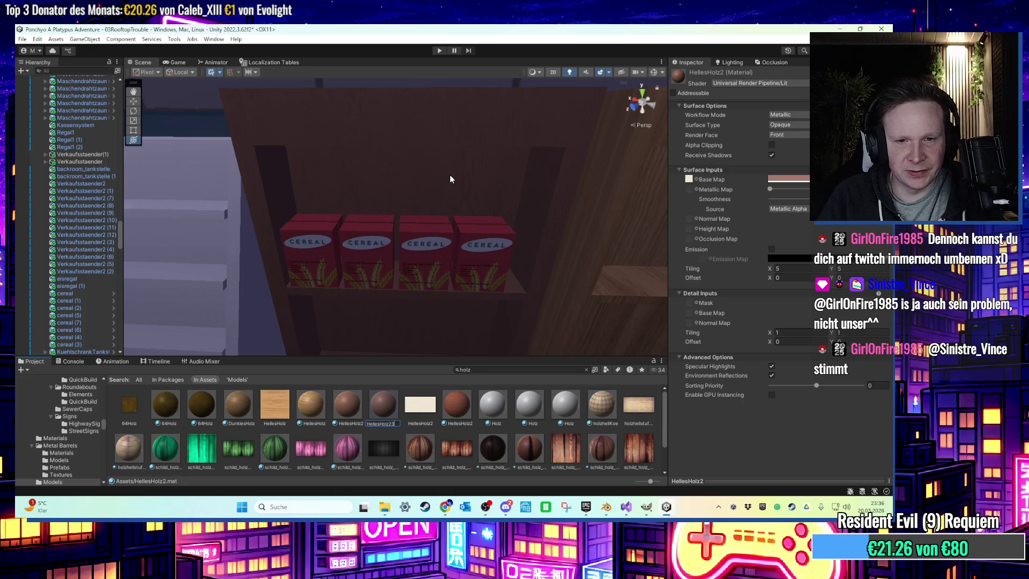
key("Return")
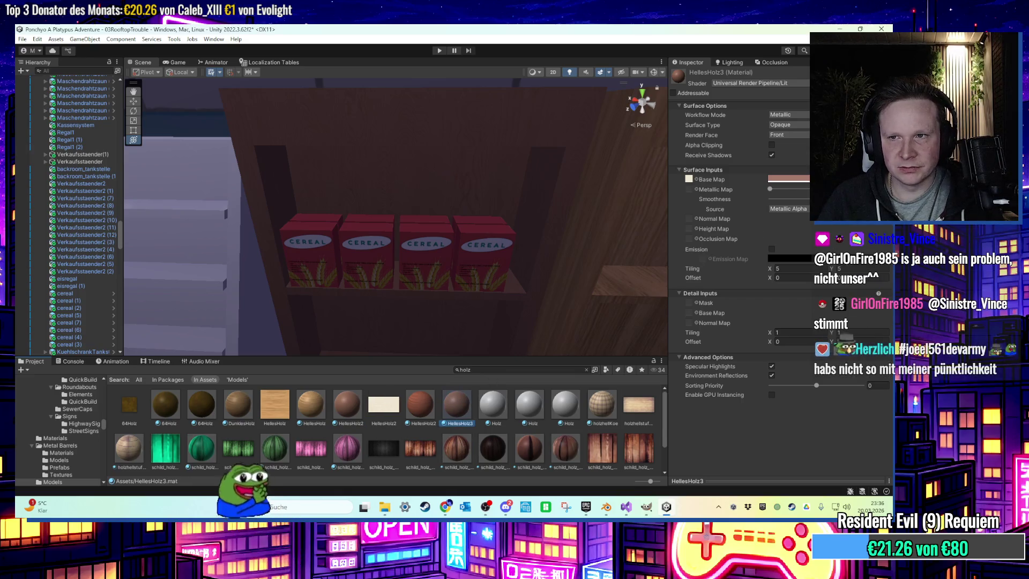
left_click(788, 178)
left_click_drag(831, 246, 464, 418)
Apply the pink HellesHolz3 material to two of the wooden shelves
right_click_drag(548, 245, 498, 249)
left_click_drag(462, 409, 539, 268)
mouse_move(540, 269)
right_mouse_down()
mouse_move(459, 276)
mouse_move(529, 281)
mouse_move(448, 263)
mouse_move(526, 211)
mouse_move(500, 214)
mouse_move(470, 252)
mouse_move(442, 246)
right_mouse_up()
scroll(444, 248, "up", 3)
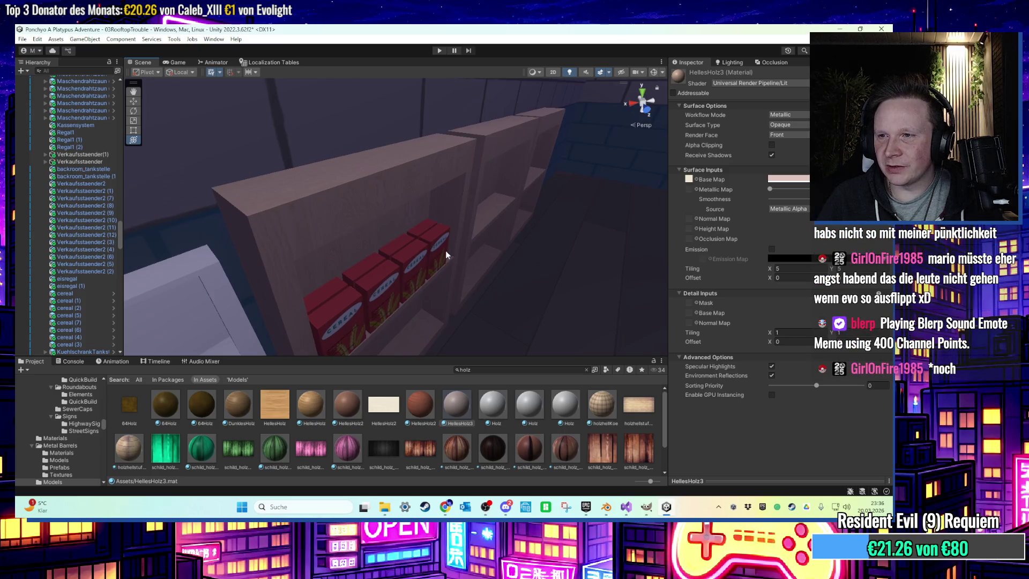
Stretch Regal1, Regal1 (1) and Regal1 (2) along X to Scale X 15.73841
mouse_move(445, 250)
left_mouse_down("alt")
mouse_move(399, 237)
mouse_move(472, 218)
left_mouse_up("alt")
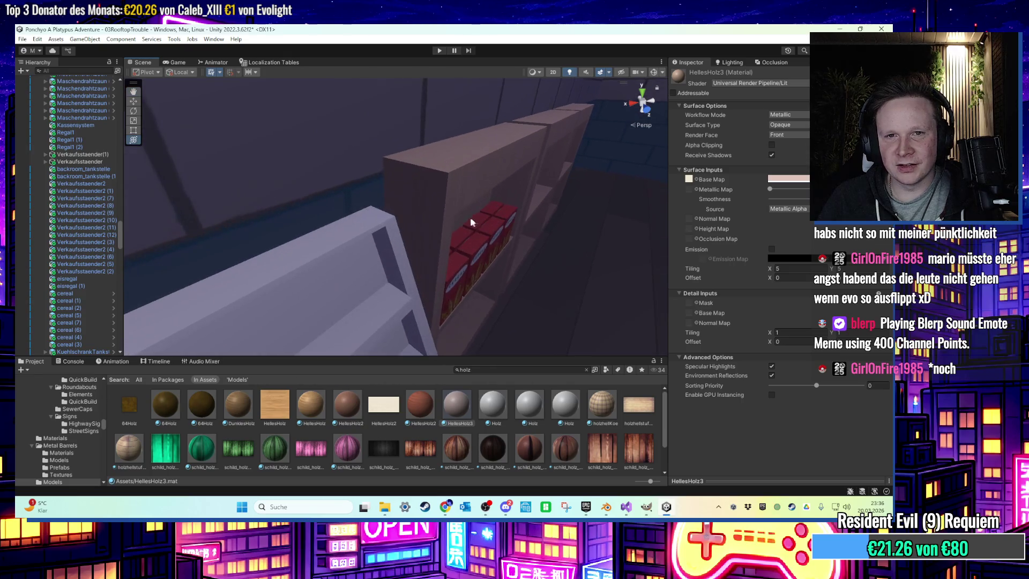
left_click(473, 198)
left_click_drag(414, 239, 397, 234)
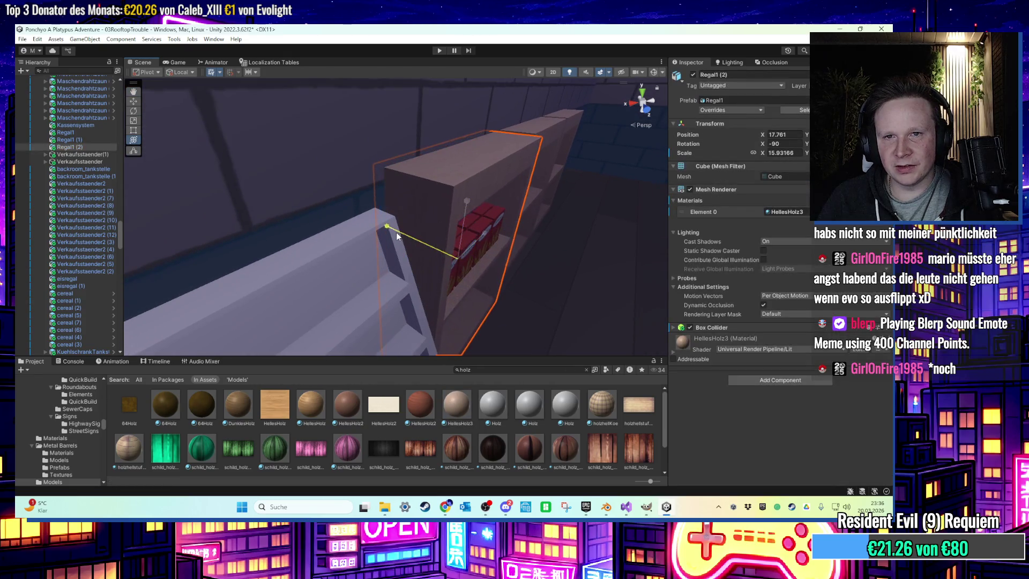
middle_click_drag(412, 238, 389, 229)
key("ctrl+z")
key("ctrl+z")
key("f")
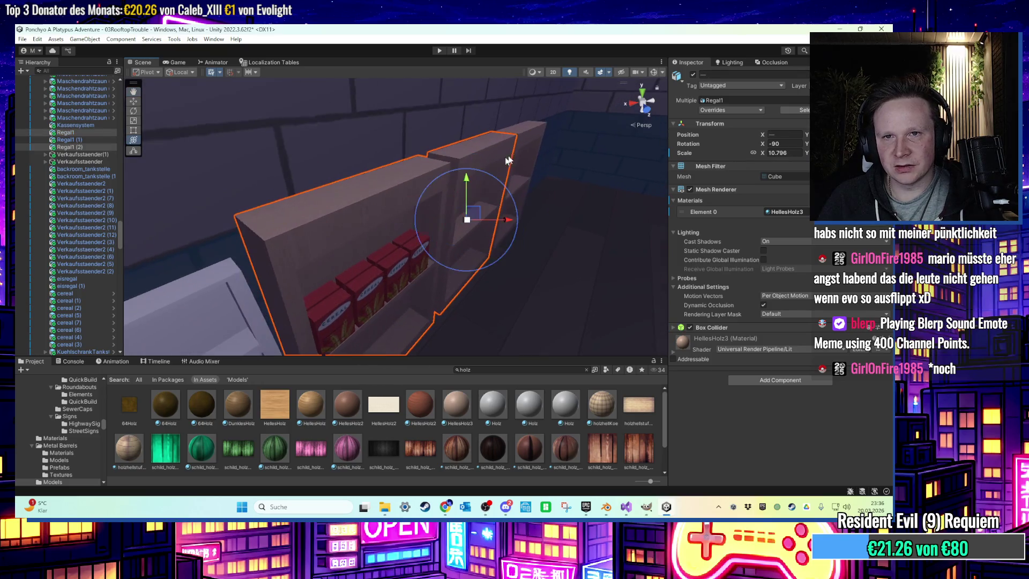
mouse_move(510, 184)
left_mouse_down()
mouse_move(440, 171)
mouse_move(467, 178)
left_mouse_up()
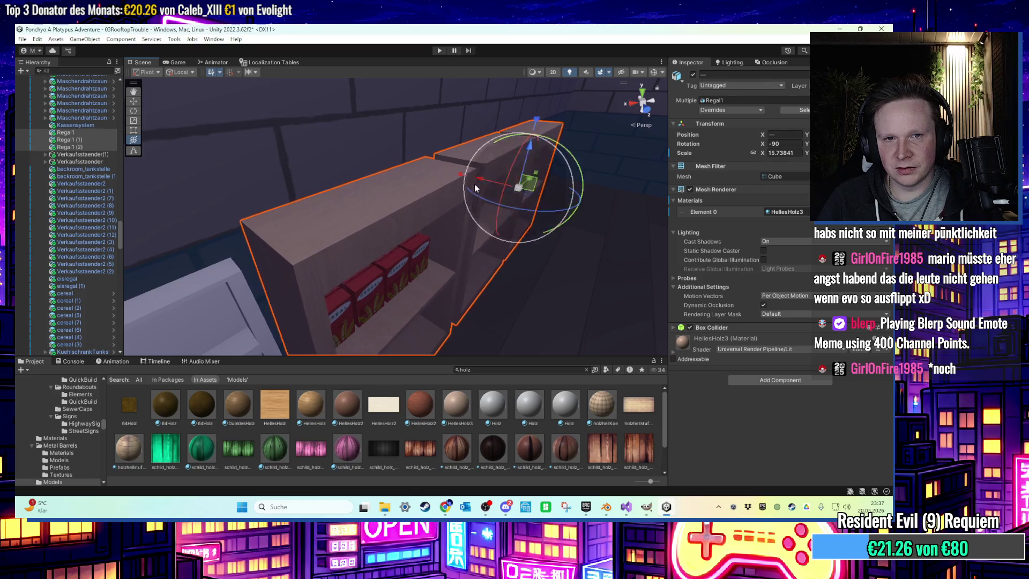
middle_click_drag(476, 185, 394, 186)
mouse_move(394, 186)
left_mouse_down("alt")
mouse_move(485, 175)
mouse_move(306, 150)
mouse_move(378, 252)
mouse_move(459, 259)
mouse_move(459, 247)
mouse_move(429, 268)
mouse_move(385, 256)
mouse_move(461, 246)
mouse_move(396, 259)
mouse_move(433, 250)
mouse_move(364, 167)
mouse_move(394, 178)
mouse_move(429, 219)
mouse_move(471, 216)
mouse_move(473, 258)
mouse_move(426, 287)
mouse_move(492, 248)
mouse_move(459, 237)
mouse_move(415, 266)
mouse_move(447, 262)
mouse_move(405, 262)
mouse_move(443, 216)
left_mouse_up("alt")
left_click(435, 254)
left_click(459, 237)
Delete the wooden display stands Verkaufsstaender2 (7) and (12)
left_click(447, 266)
key("Delete")
left_click(307, 250)
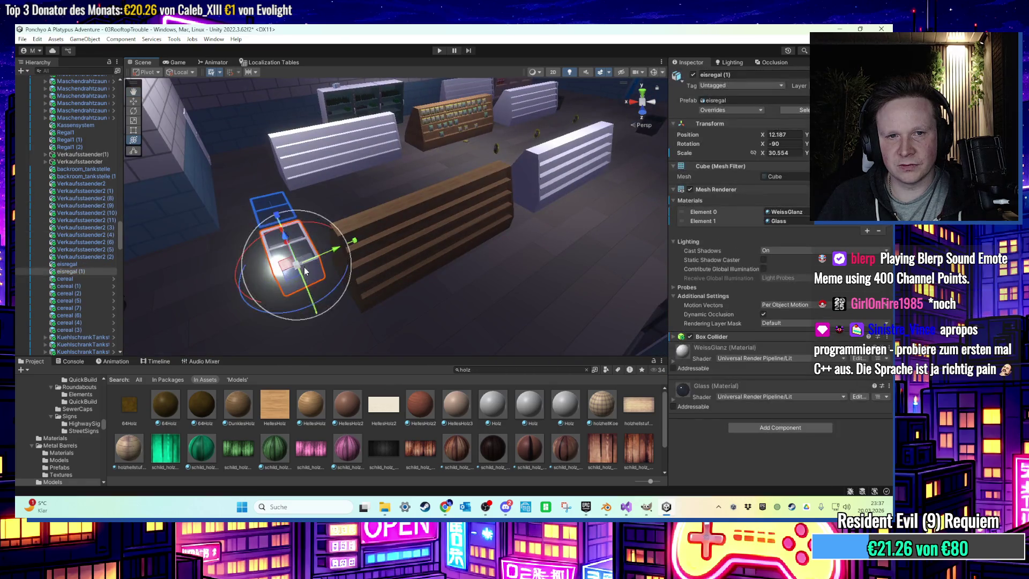
key("f")
scroll(214, 282, "down", 3)
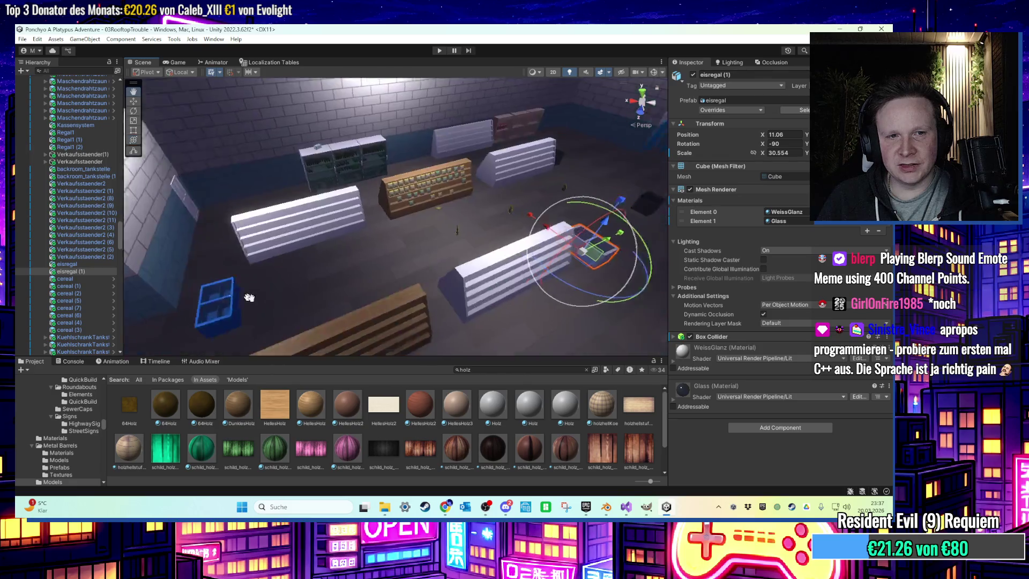
Nudge the blue freezer eisregal along X and rotate it slightly
left_click(593, 249)
key("f")
mouse_move(536, 257)
left_mouse_down("alt")
mouse_move(407, 278)
mouse_move(374, 304)
left_mouse_up("alt")
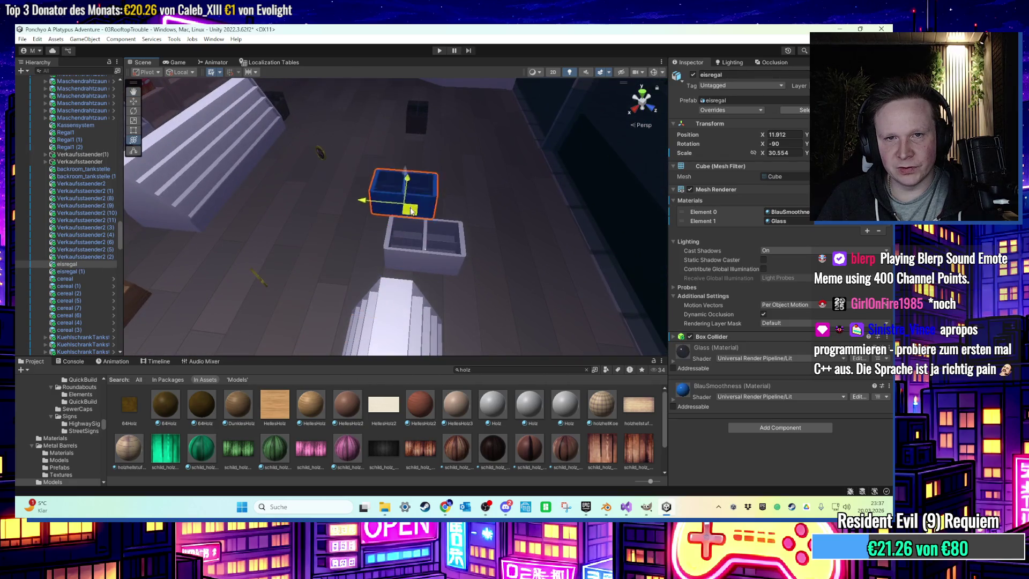
left_click_drag(411, 210, 407, 215)
mouse_move(407, 214)
left_mouse_down("alt")
mouse_move(375, 241)
mouse_move(397, 249)
mouse_move(405, 275)
mouse_move(436, 287)
mouse_move(453, 278)
left_mouse_up("alt")
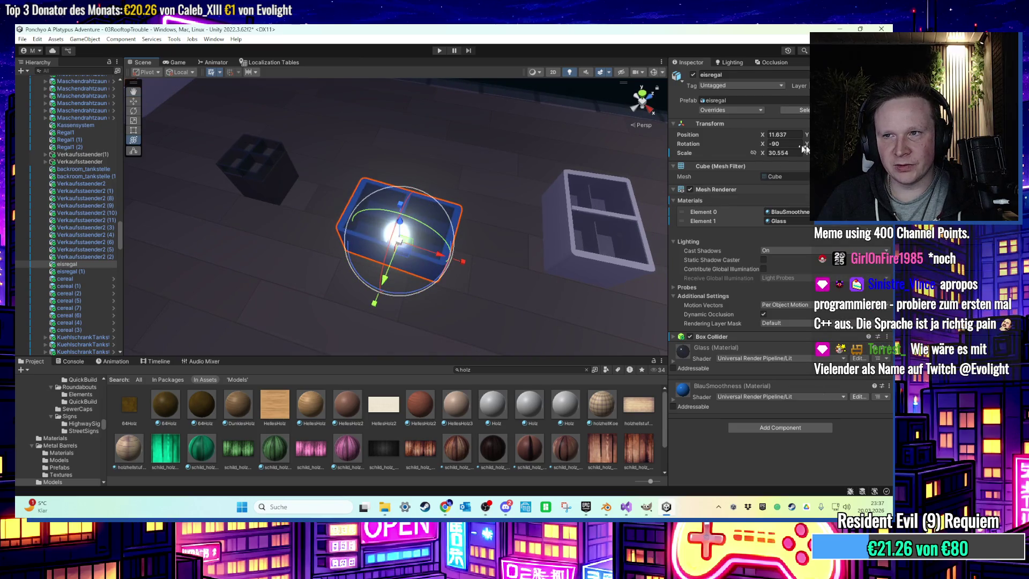
mouse_move(399, 244)
left_mouse_down()
mouse_move(332, 235)
mouse_move(305, 217)
left_mouse_up()
Move the white freezer eisregal (1) along X beside the blue one
left_click(595, 241)
left_click_drag(593, 236, 399, 173)
key("f")
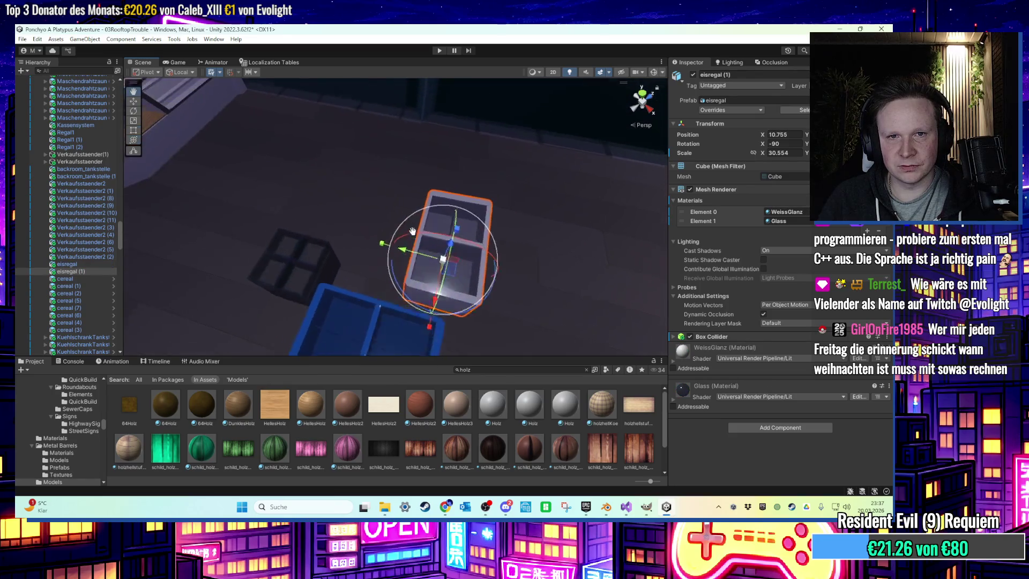
mouse_move(504, 251)
left_mouse_down()
mouse_move(485, 276)
mouse_move(423, 311)
left_mouse_up()
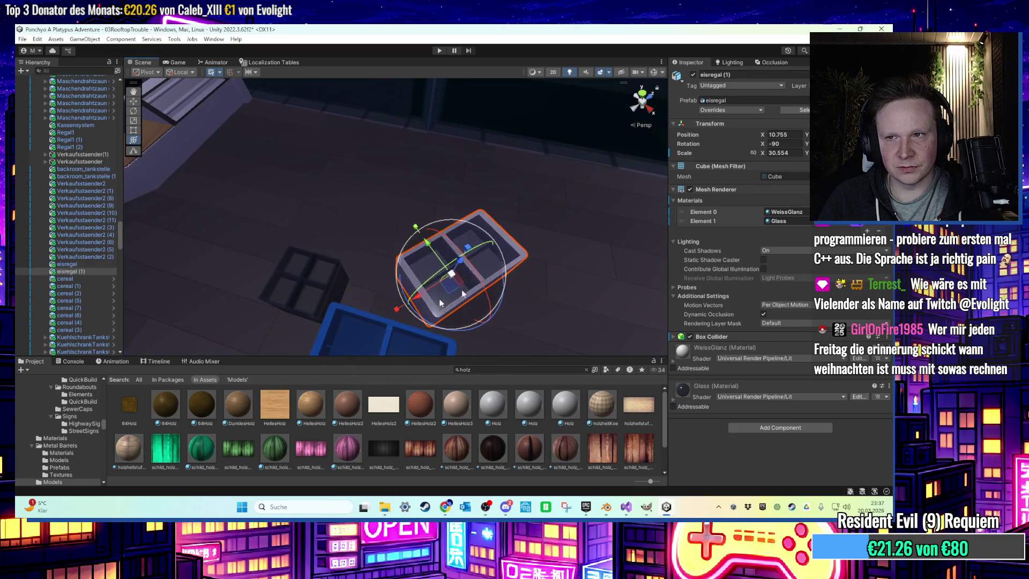
key("ctrl+z")
key("w")
mouse_move(439, 282)
left_mouse_down()
mouse_move(403, 303)
mouse_move(391, 295)
mouse_move(457, 239)
mouse_move(444, 224)
mouse_move(361, 207)
mouse_move(374, 202)
mouse_move(392, 232)
left_mouse_up()
key("y")
Push the blue freezer against the white one, ending at Position X 11.701
left_click(457, 240)
left_click(361, 207)
mouse_move(477, 247)
left_mouse_down("alt")
mouse_move(461, 244)
mouse_move(419, 284)
mouse_move(409, 327)
left_mouse_up("alt")
left_click(461, 244)
scroll(408, 327, "up", 3)
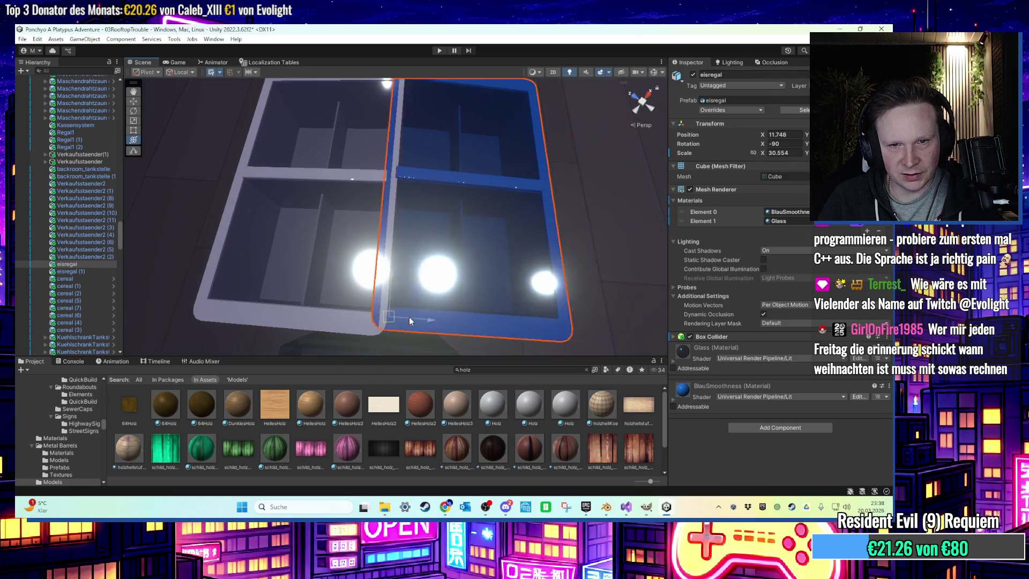
scroll(409, 327, "down", 5)
left_click_drag(437, 232, 445, 234)
scroll(418, 225, "down", 3)
middle_click_drag(373, 203, 387, 221)
mouse_move(387, 221)
left_mouse_down("alt")
mouse_move(475, 154)
mouse_move(401, 214)
left_mouse_up("alt")
left_click(548, 315, "shift")
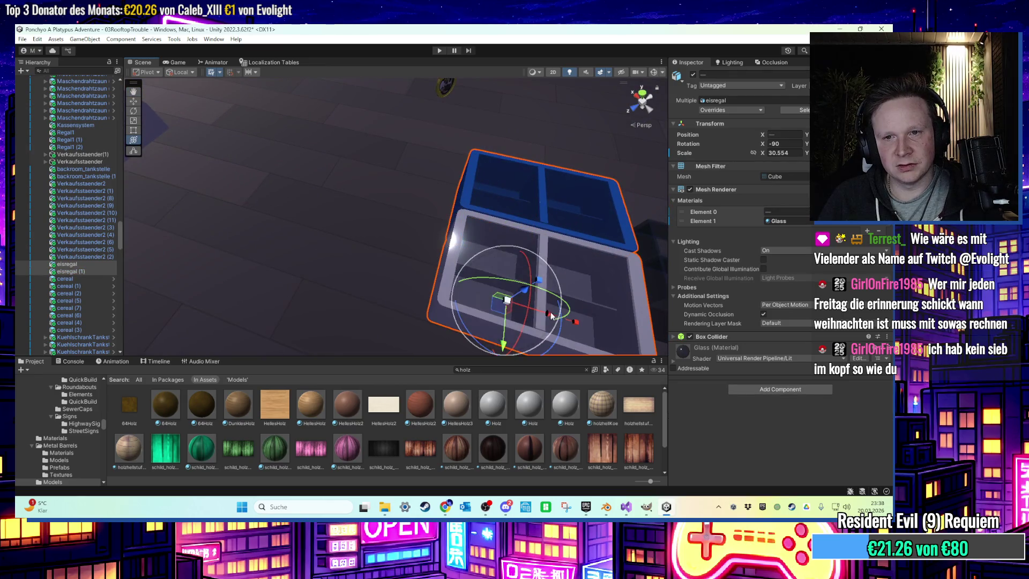
Duplicate both freezers and move the copied blue freezer eisregal (4) along the row
key("ctrl+d")
mouse_move(489, 230)
left_mouse_down()
mouse_move(356, 202)
mouse_move(430, 99)
mouse_move(339, 186)
left_mouse_up()
scroll(392, 184, "up", 3)
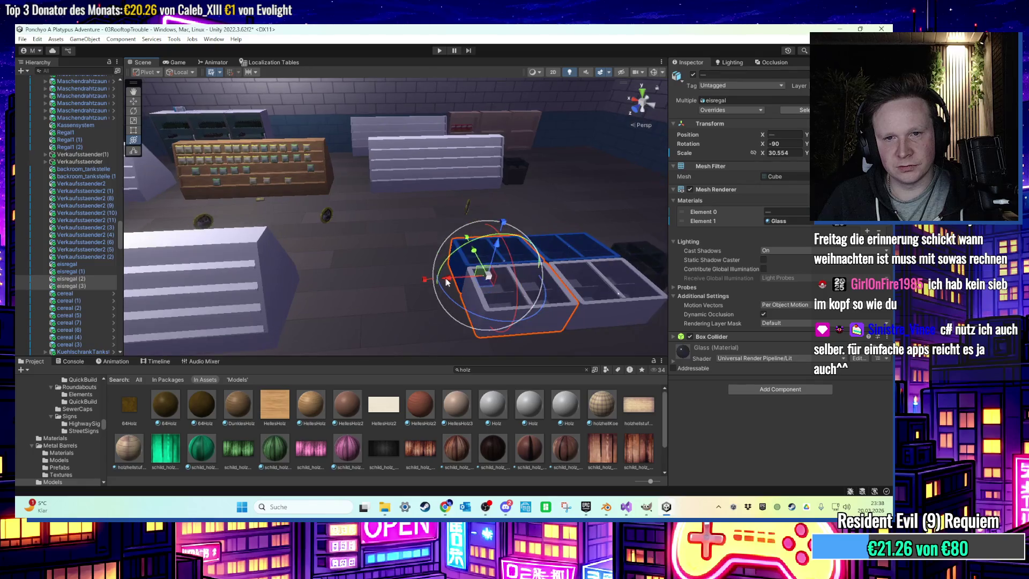
left_click_drag(448, 278, 388, 279)
left_click(481, 268)
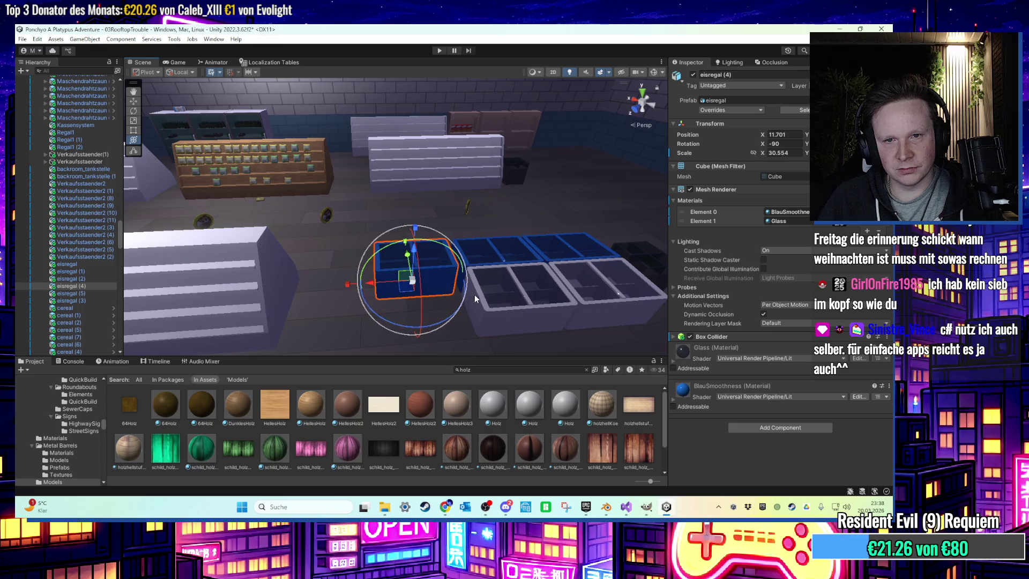
middle_click_drag(474, 298, 574, 327)
Line up the copied freezer pair eisregal (4) and (5) with the freezer row
left_click(630, 325, "shift")
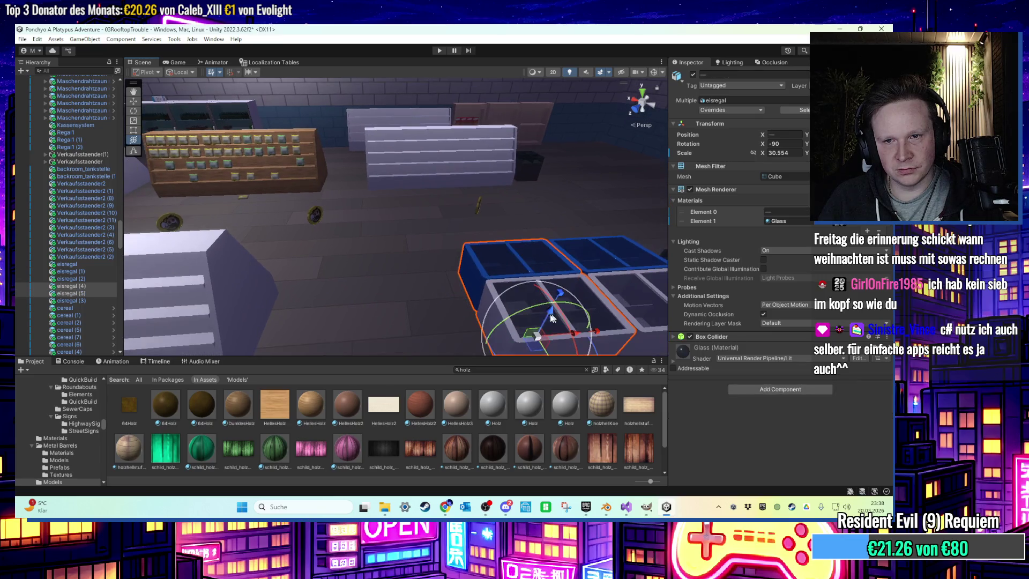
left_click_drag(573, 330, 497, 340)
mouse_move(470, 338)
middle_mouse_down()
mouse_move(518, 152)
mouse_move(496, 201)
mouse_move(459, 231)
mouse_move(419, 214)
middle_mouse_up()
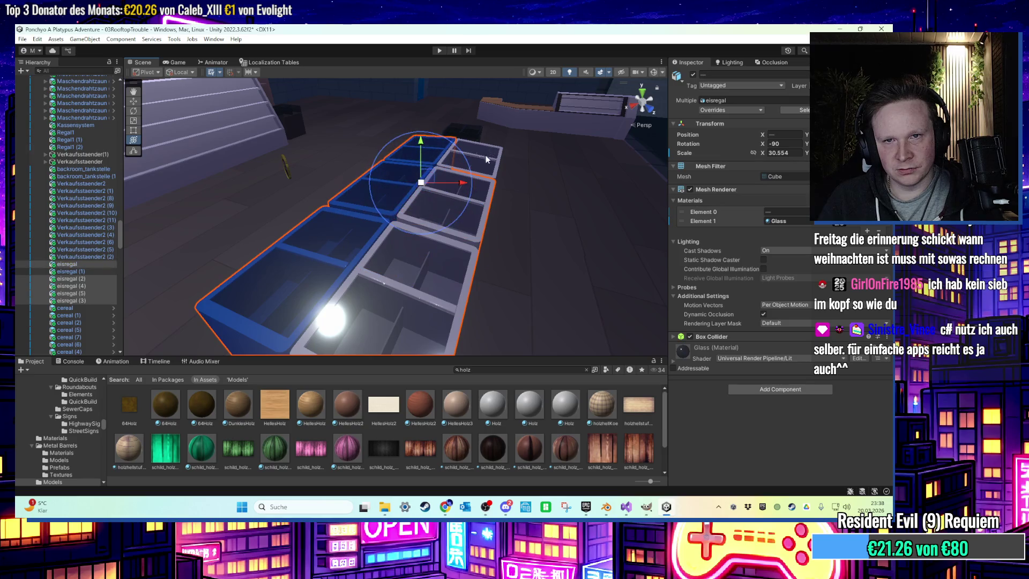
left_click_drag(476, 155, 480, 121)
mouse_move(479, 121)
middle_mouse_down()
mouse_move(471, 142)
mouse_move(480, 125)
mouse_move(407, 145)
mouse_move(471, 102)
middle_mouse_up()
mouse_move(471, 102)
right_mouse_down()
mouse_move(534, 157)
mouse_move(509, 170)
mouse_move(521, 160)
right_mouse_up()
mouse_move(450, 184)
right_mouse_down()
mouse_move(387, 129)
mouse_move(400, 250)
mouse_move(358, 229)
mouse_move(436, 215)
mouse_move(306, 259)
mouse_move(437, 278)
mouse_move(502, 214)
mouse_move(448, 214)
mouse_move(633, 384)
right_mouse_up()
left_click(666, 508)
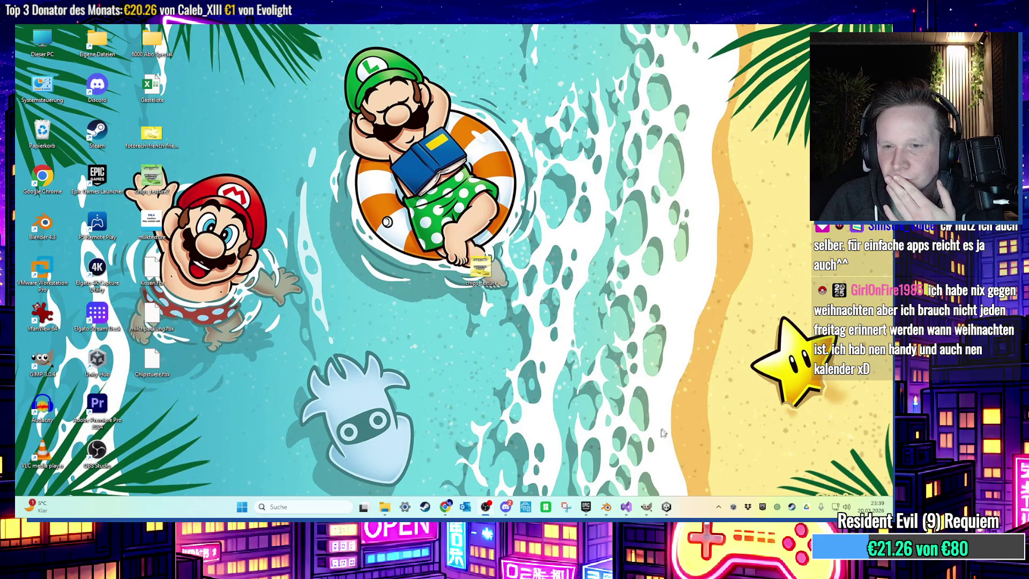
Fly the Scene view through the store aisles until the three drink fridges are framed
left_click(666, 508)
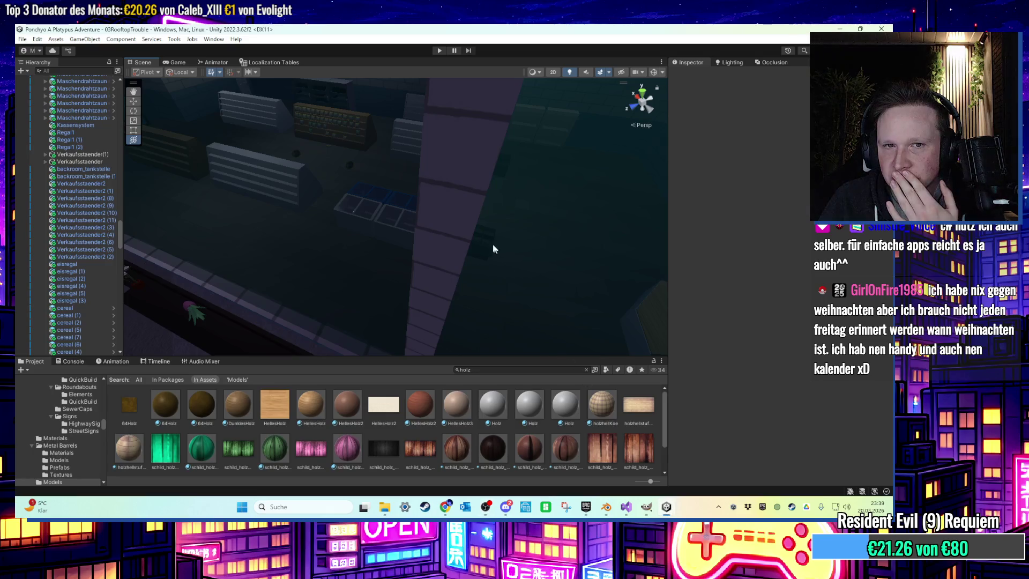
mouse_move(436, 224)
right_mouse_down()
mouse_move(381, 211)
mouse_move(377, 237)
mouse_move(503, 175)
mouse_move(464, 204)
mouse_move(375, 216)
mouse_move(413, 200)
mouse_move(490, 257)
mouse_move(417, 219)
mouse_move(414, 246)
mouse_move(405, 236)
mouse_move(448, 246)
mouse_move(337, 138)
mouse_move(303, 195)
mouse_move(523, 207)
mouse_move(452, 188)
mouse_move(332, 190)
right_mouse_up()
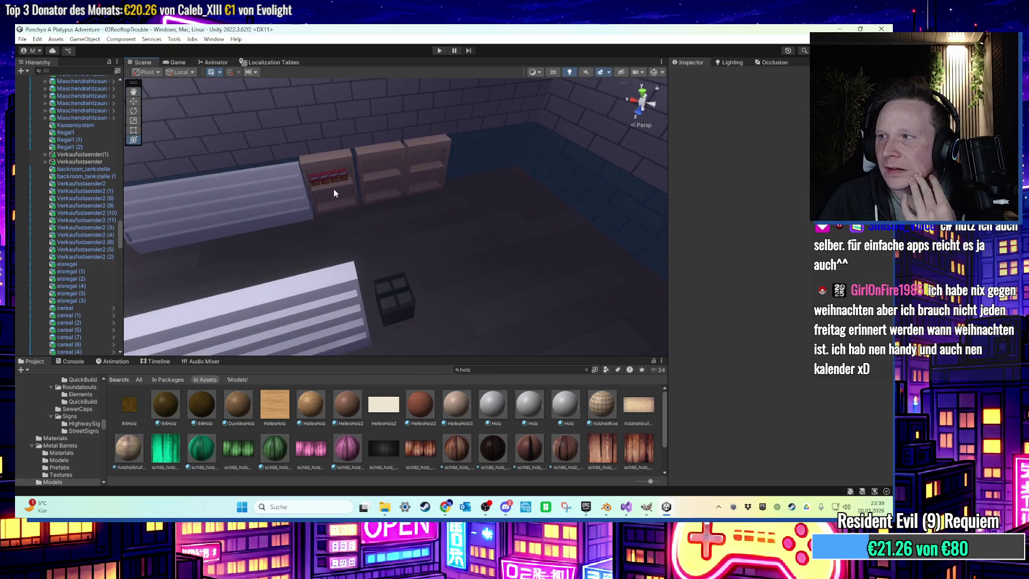
mouse_move(334, 189)
middle_mouse_down()
mouse_move(291, 177)
mouse_move(372, 172)
mouse_move(291, 160)
mouse_move(364, 162)
middle_mouse_up()
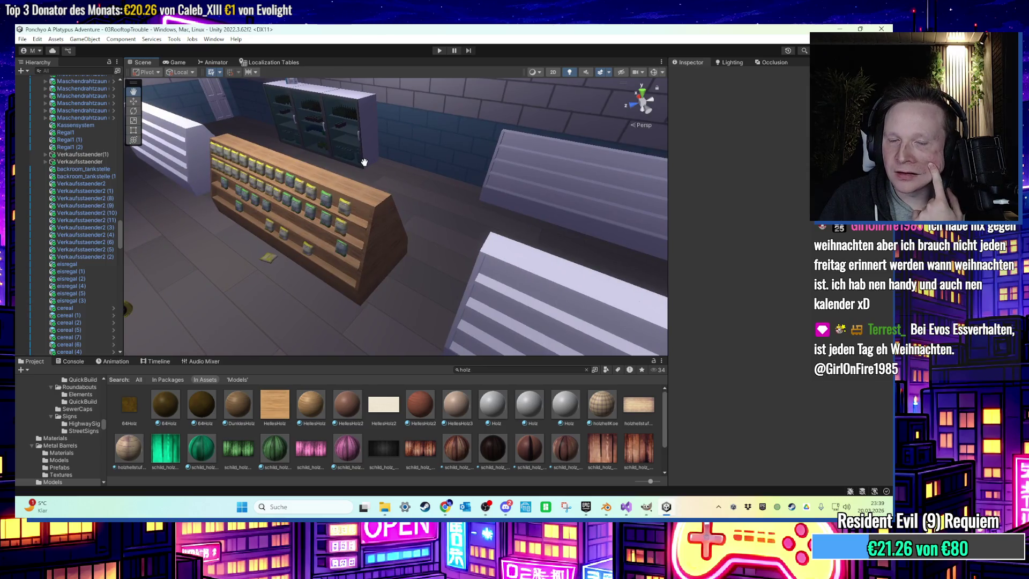
middle_click_drag(365, 162, 456, 110)
mouse_move(456, 111)
right_mouse_down()
mouse_move(458, 136)
mouse_move(441, 172)
mouse_move(436, 142)
mouse_move(471, 174)
mouse_move(413, 175)
mouse_move(437, 178)
right_mouse_up()
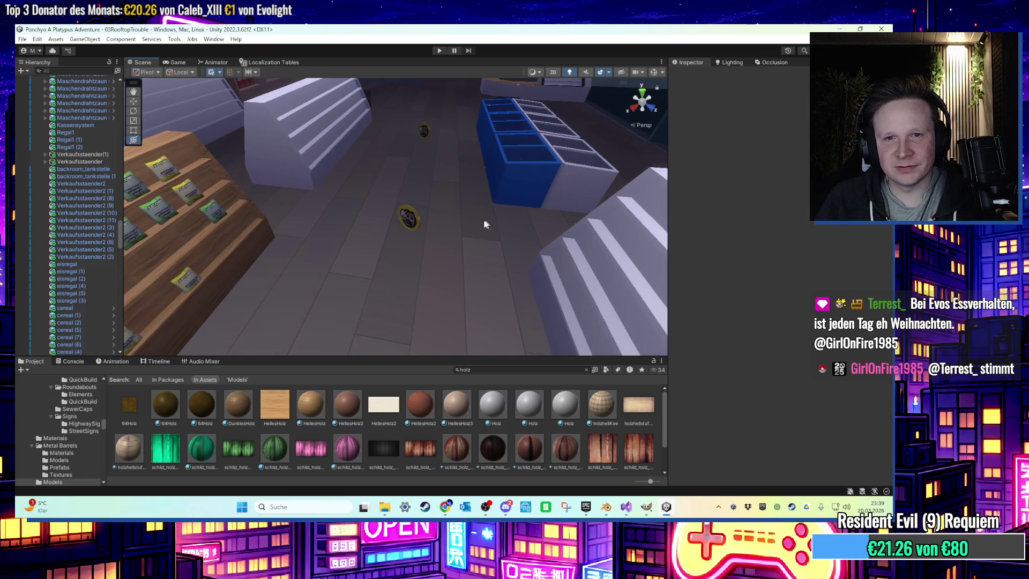
middle_click_drag(439, 221, 484, 221)
mouse_move(484, 220)
right_mouse_down()
mouse_move(435, 228)
mouse_move(455, 267)
mouse_move(475, 232)
mouse_move(496, 234)
right_mouse_up()
middle_click_drag(496, 234, 511, 243)
mouse_move(511, 242)
right_mouse_down()
mouse_move(493, 185)
mouse_move(398, 194)
mouse_move(322, 221)
right_mouse_up()
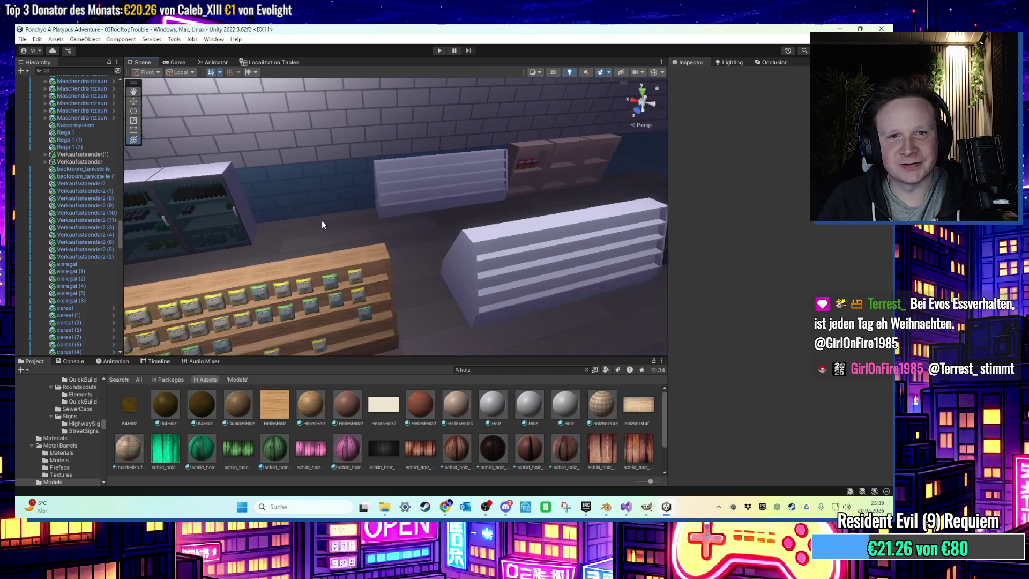
middle_click_drag(321, 220, 489, 208)
mouse_move(489, 209)
right_mouse_down()
mouse_move(407, 236)
mouse_move(466, 207)
right_mouse_up()
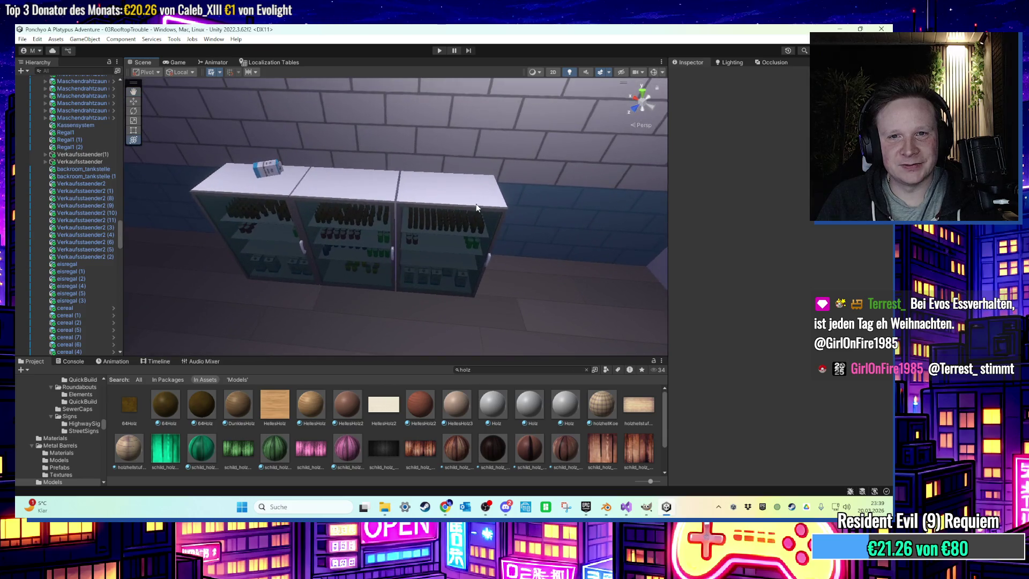
Duplicate the drink fridge KuehlschrankTankstelle (2) twice and offset the newest copy slightly along X
left_click(466, 208)
scroll(466, 208, "down", 2)
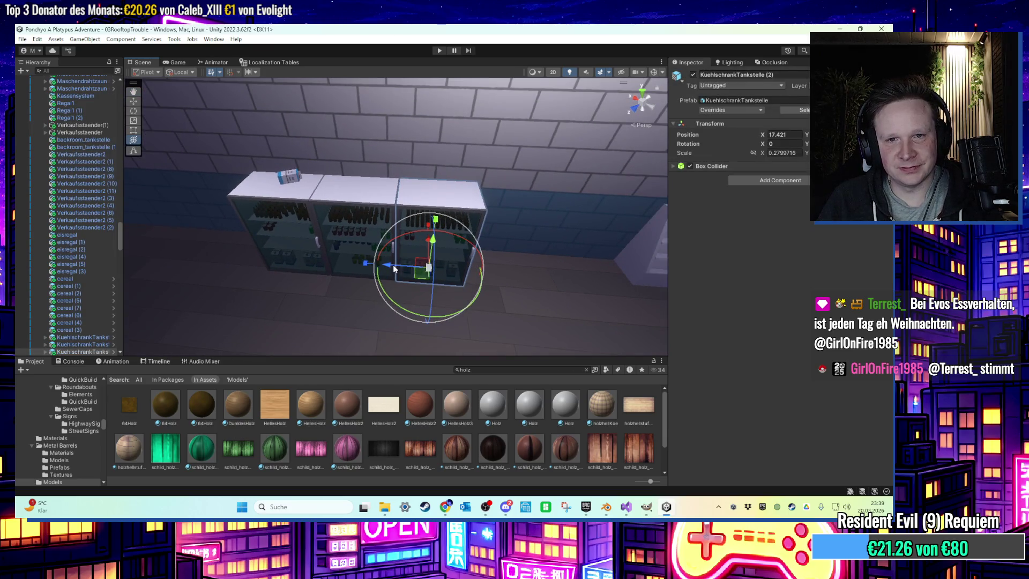
key("ctrl+d")
scroll(431, 275, "up", 5)
mouse_move(401, 286)
right_mouse_down()
mouse_move(441, 225)
mouse_move(428, 241)
mouse_move(355, 262)
mouse_move(390, 255)
mouse_move(368, 184)
mouse_move(506, 179)
mouse_move(319, 217)
mouse_move(374, 244)
mouse_move(432, 184)
mouse_move(413, 191)
mouse_move(185, 185)
mouse_move(411, 212)
right_mouse_up()
key("ctrl+d")
left_click_drag(411, 211, 360, 211)
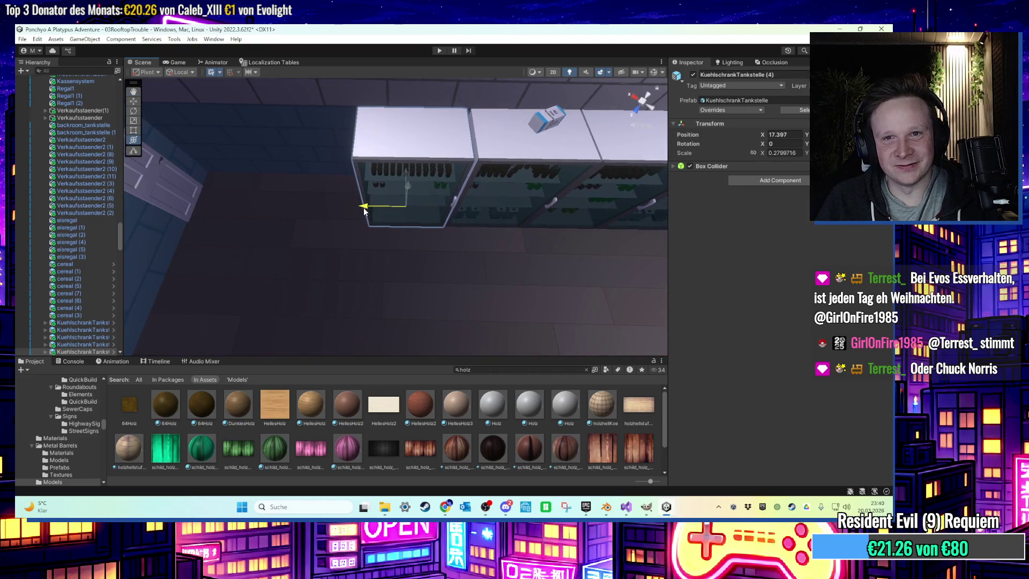
Delete bottles Flasche1 (26) through (36) from the copied fridge
key("f")
scroll(378, 206, "up", 10)
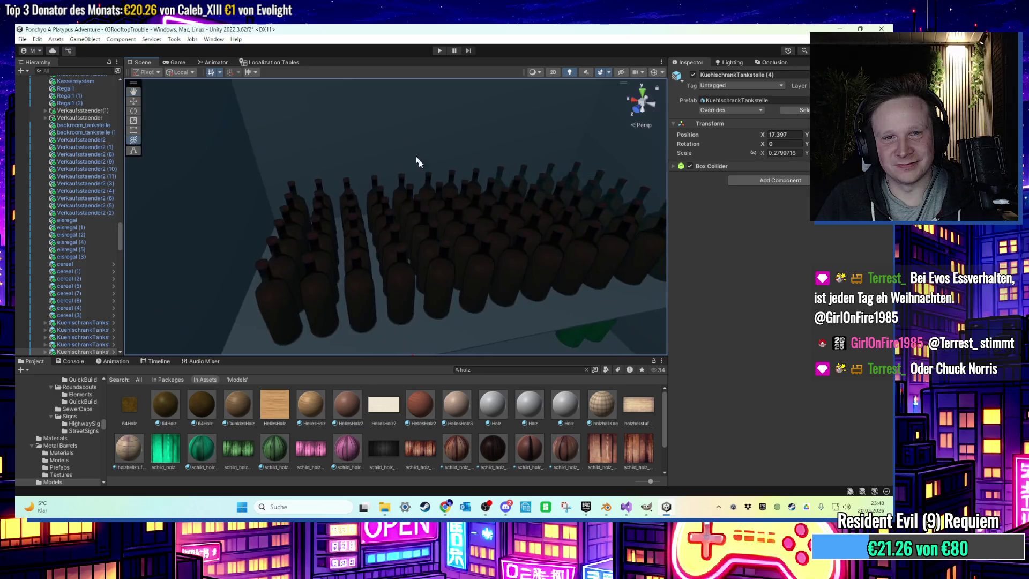
left_click(383, 209)
mouse_move(383, 209)
right_mouse_down()
mouse_move(449, 182)
mouse_move(523, 255)
right_mouse_up()
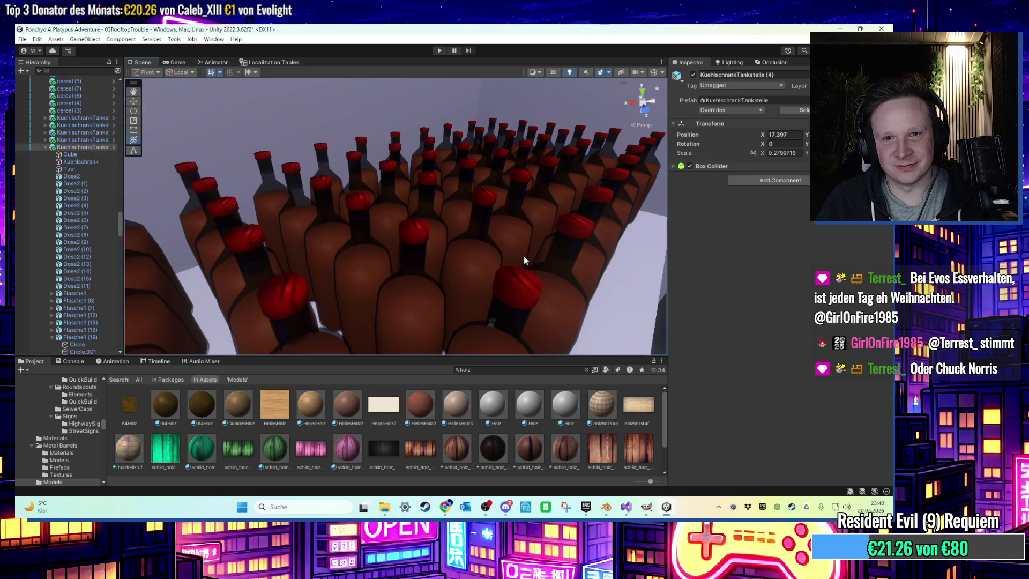
left_click(440, 206)
scroll(31, 281, "down", 2)
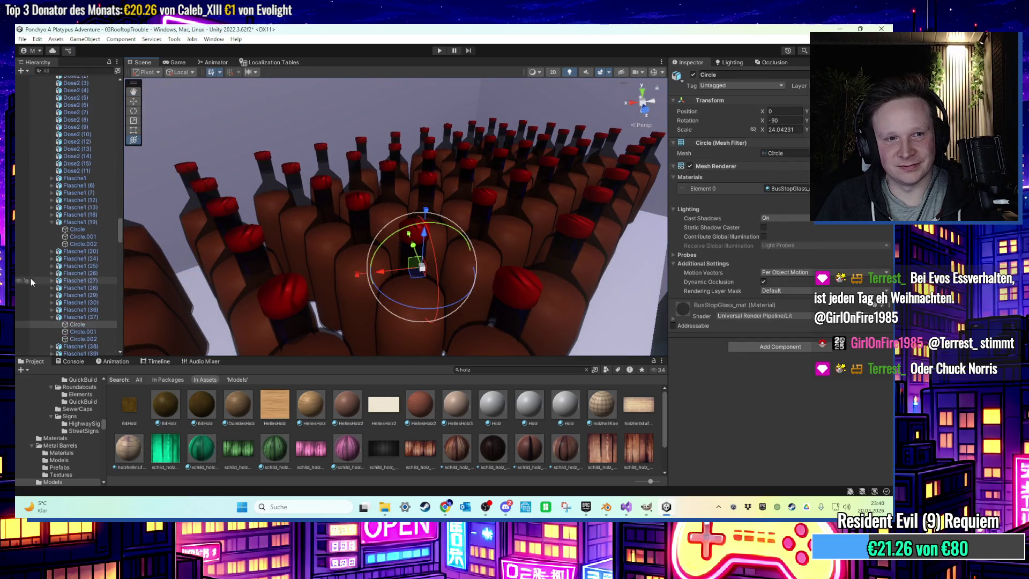
left_click(75, 273)
left_click(84, 311, "shift")
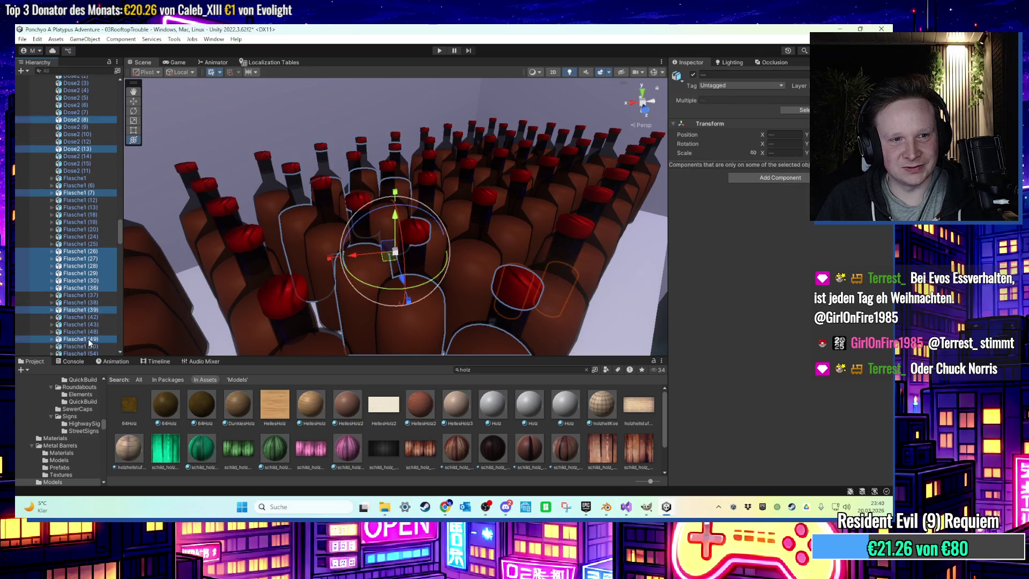
key("Delete")
scroll(457, 271, "down", 5)
scroll(393, 278, "up", 5)
scroll(384, 277, "up", 10)
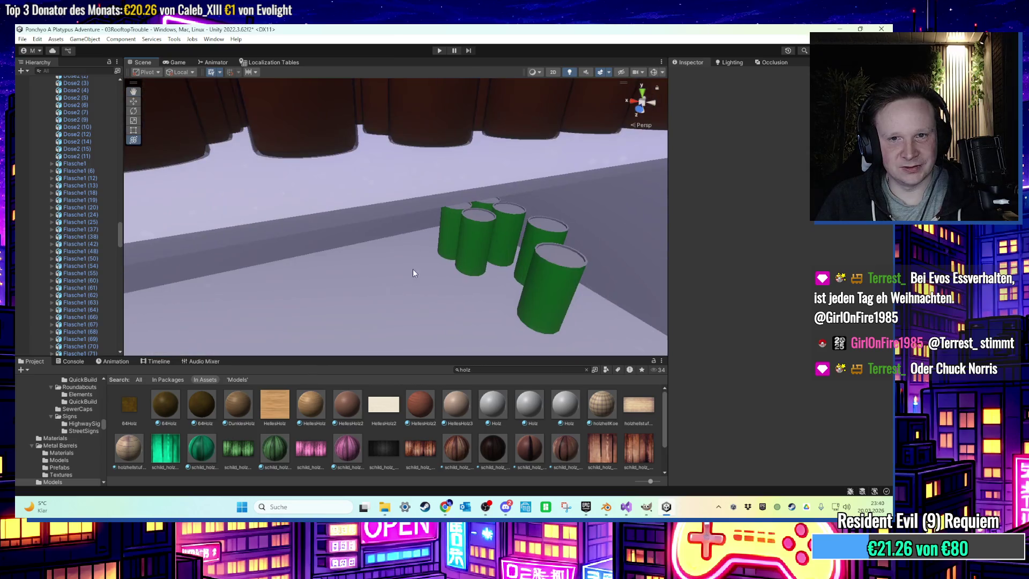
Shift one green can left, then box-select all six green Dose2 cans
left_click(505, 283)
left_click_drag(491, 295, 459, 279)
scroll(460, 279, "up", 3)
left_click(416, 219)
left_click(360, 198, "shift")
left_click(419, 174, "shift")
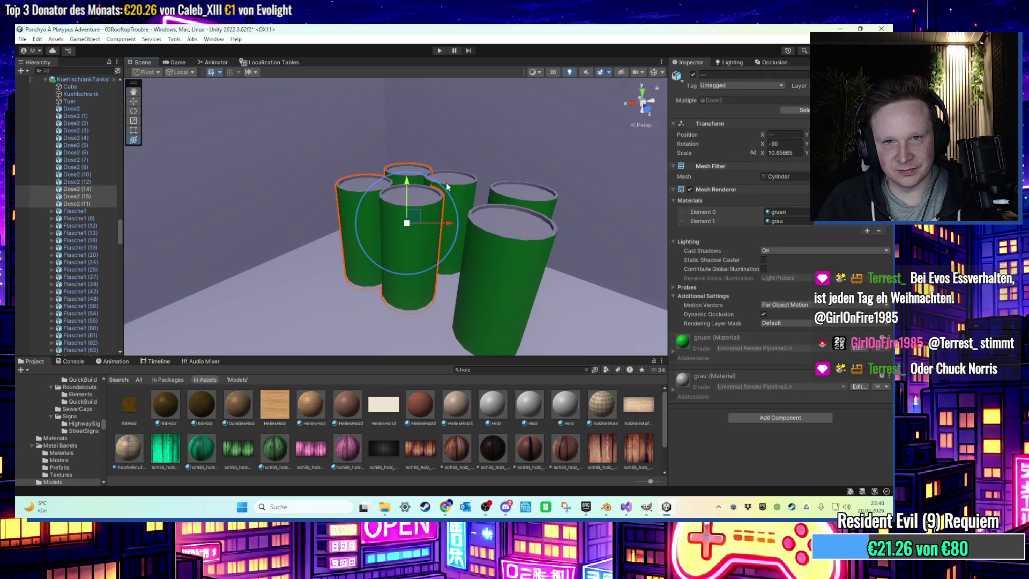
left_click(516, 205, "shift")
scroll(511, 294, "up", 4)
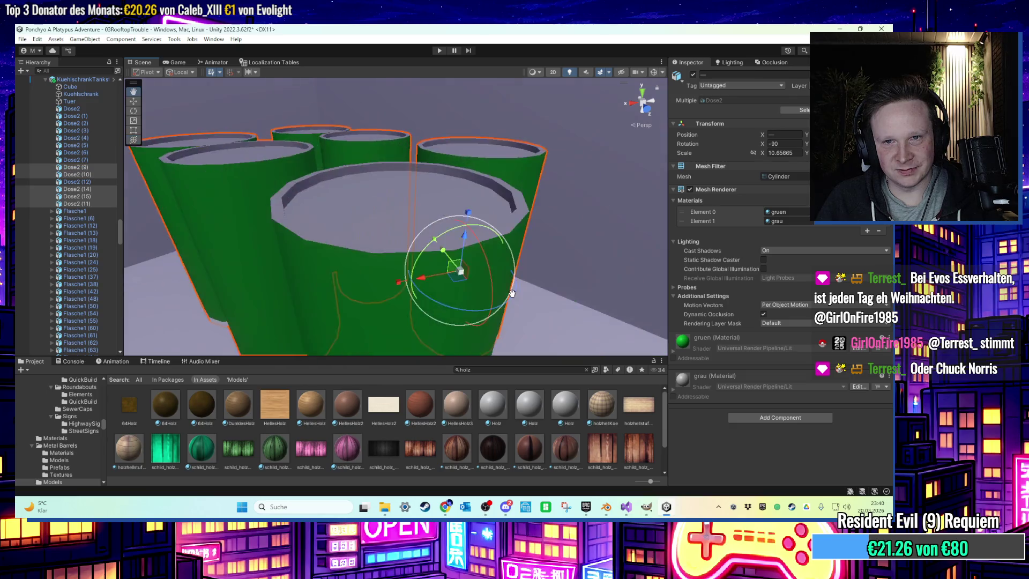
scroll(511, 294, "down", 5)
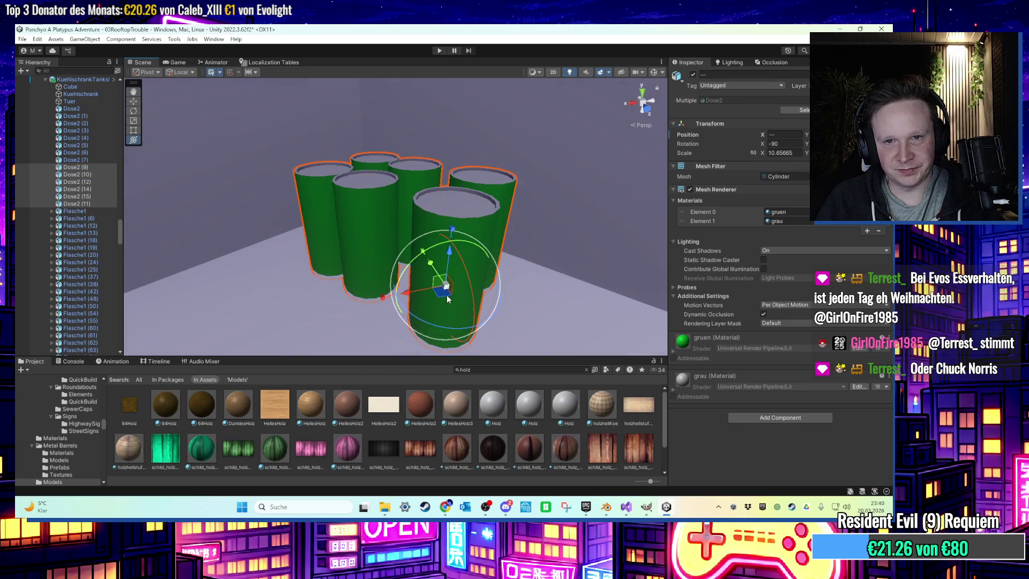
mouse_move(445, 294)
left_mouse_down()
mouse_move(428, 299)
mouse_move(435, 287)
left_mouse_up()
mouse_move(385, 258)
left_mouse_down()
mouse_move(437, 263)
mouse_move(283, 292)
left_mouse_up()
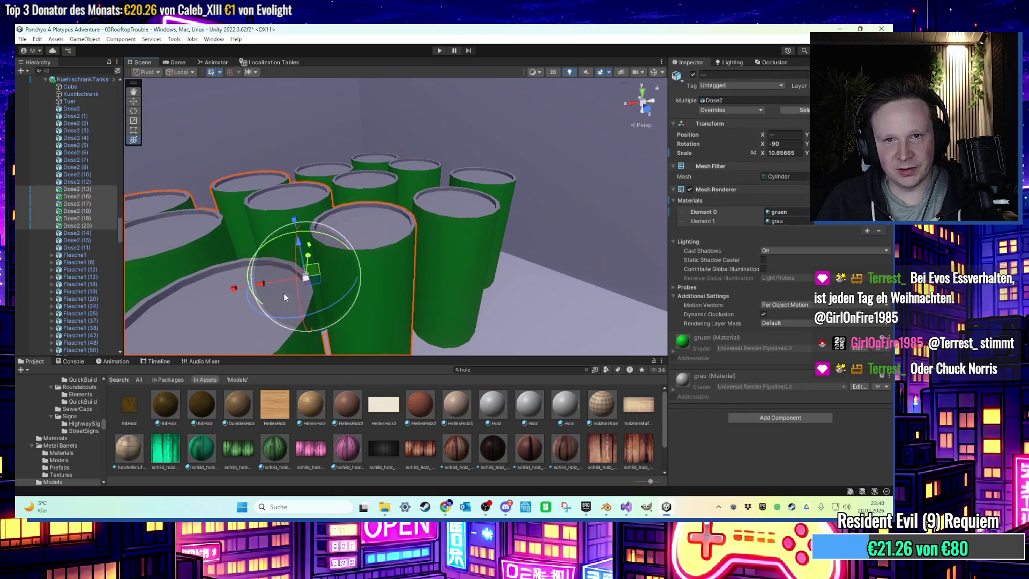
scroll(284, 292, "down", 5)
scroll(419, 258, "up", 3)
Duplicate the six green cans beside the originals and move Dose2 (17) to X -0.565
key("ctrl+d")
left_click_drag(434, 238, 364, 281)
scroll(361, 279, "up", 5)
scroll(362, 284, "down", 5)
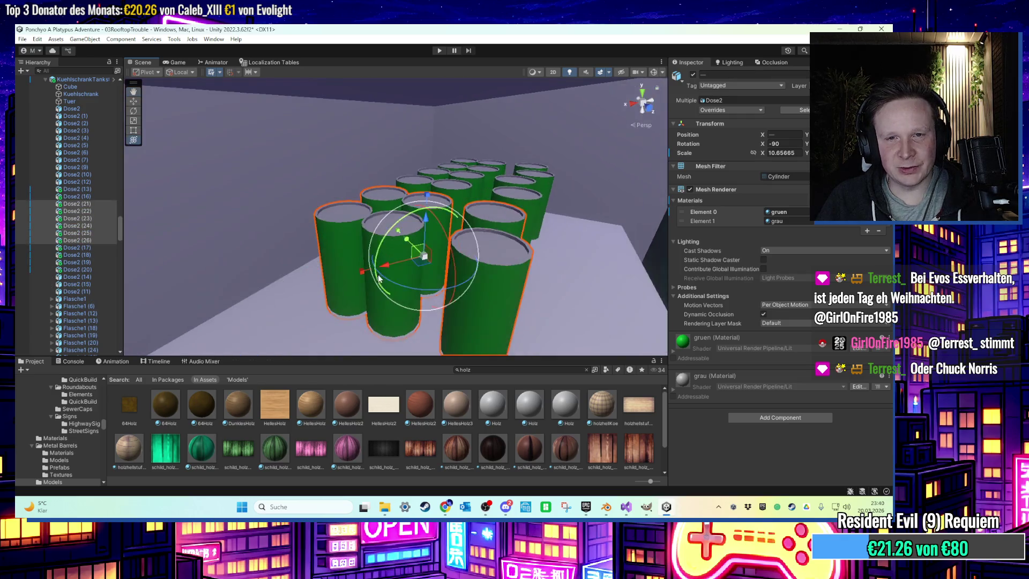
left_click(466, 233)
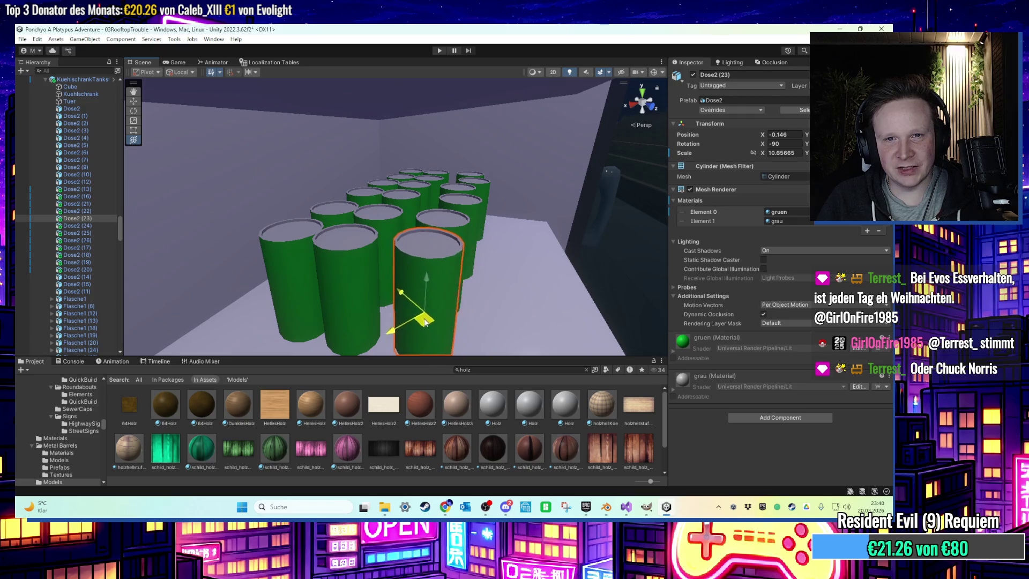
scroll(450, 313, "down", 2)
left_click(463, 250)
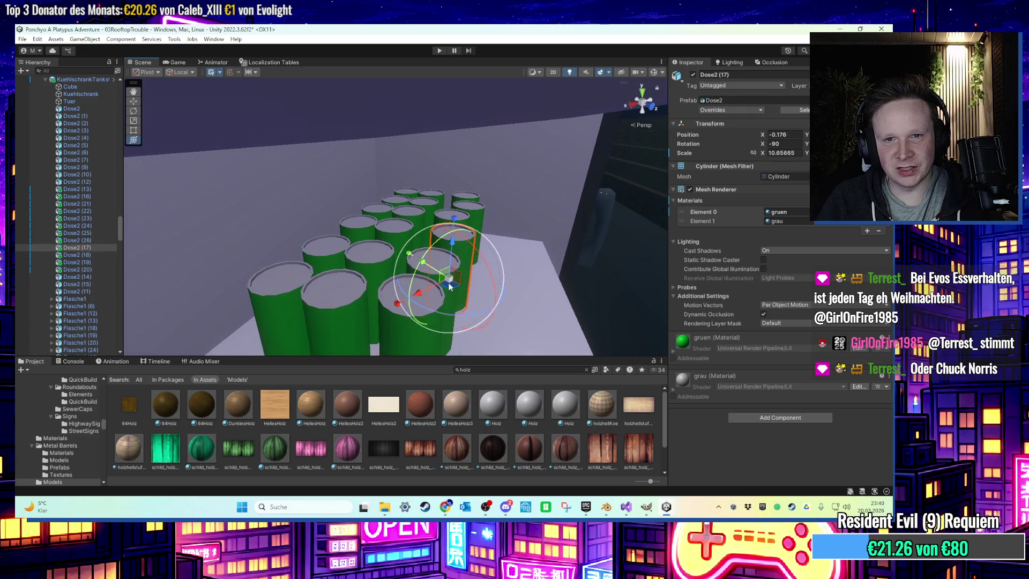
left_click_drag(449, 287, 536, 315)
scroll(493, 217, "down", 3)
mouse_move(493, 217)
right_mouse_down()
mouse_move(307, 205)
mouse_move(406, 248)
mouse_move(393, 262)
mouse_move(429, 288)
right_mouse_up()
left_click(435, 254)
Select the red Dose2 cans on the fridge shelf, move them down and rotate them
left_click(435, 254)
left_click(350, 265, "ctrl")
left_click(352, 216, "ctrl")
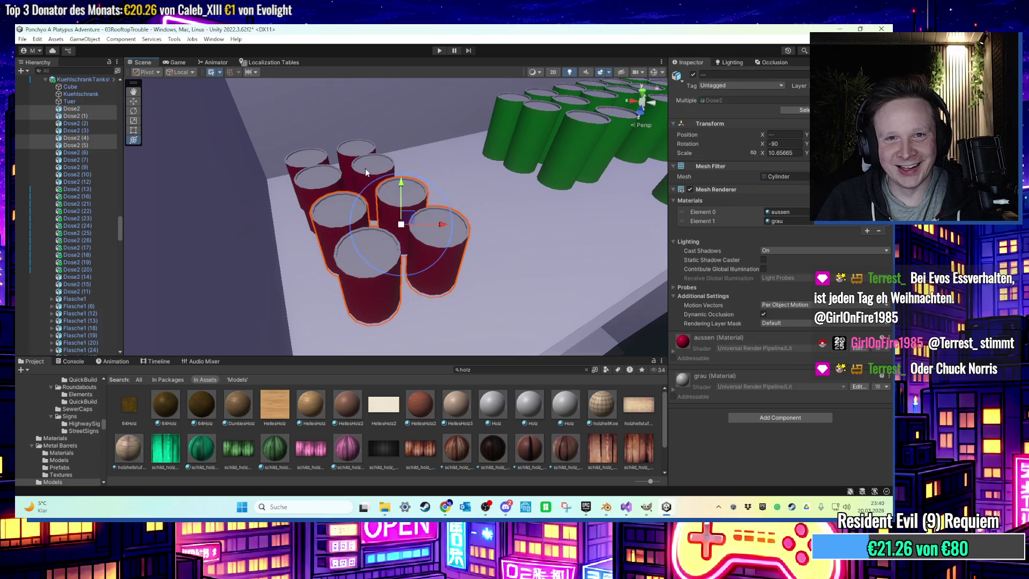
left_click(311, 191, "ctrl")
key("f")
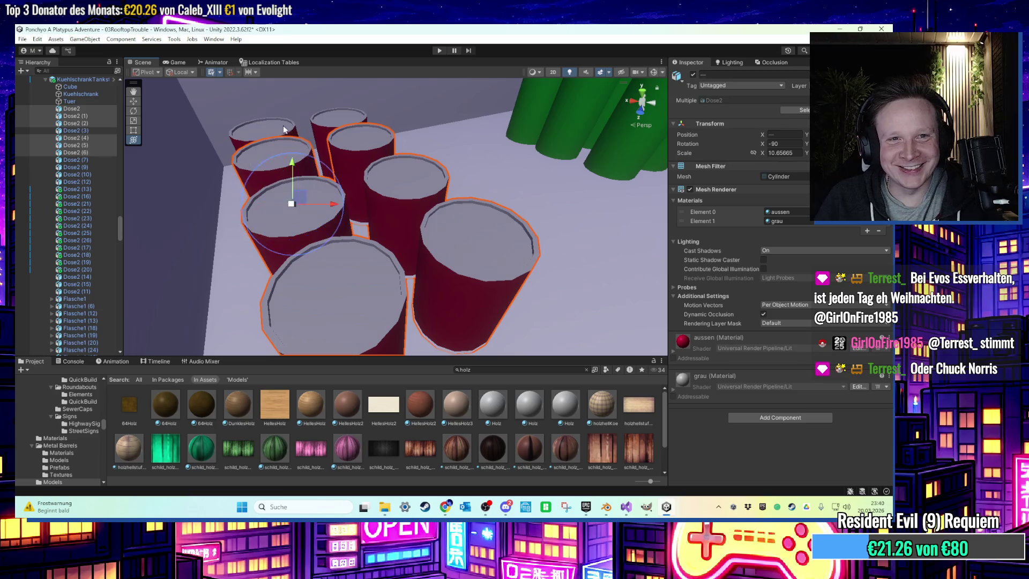
left_click(329, 121, "ctrl")
mouse_move(342, 125)
left_mouse_down()
mouse_move(336, 210)
mouse_move(301, 188)
mouse_move(285, 146)
mouse_move(298, 120)
mouse_move(293, 103)
mouse_move(321, 110)
mouse_move(406, 215)
mouse_move(449, 242)
mouse_move(570, 231)
left_mouse_up()
scroll(293, 103, "down", 3)
key("e")
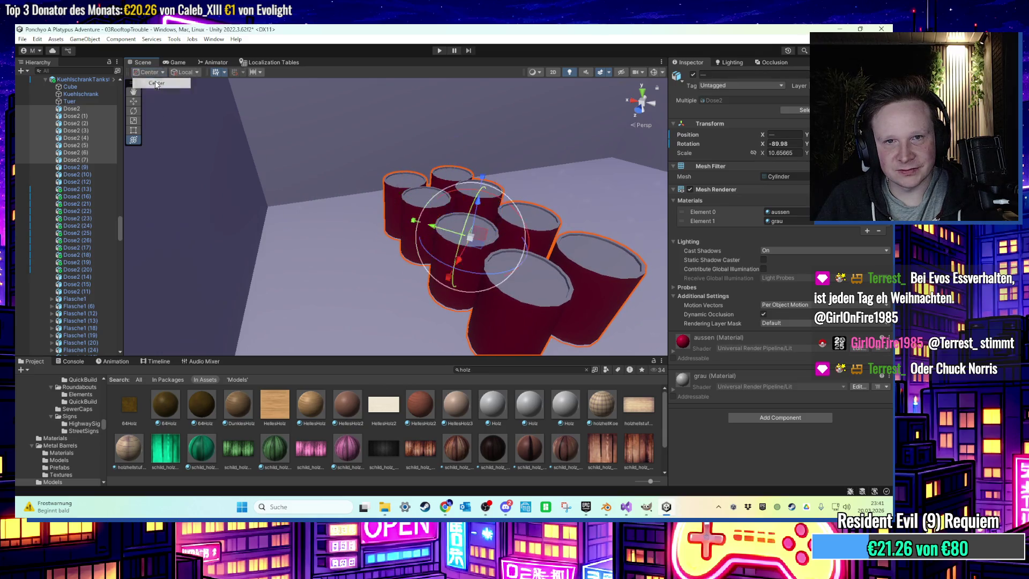
left_click_drag(471, 282, 609, 270)
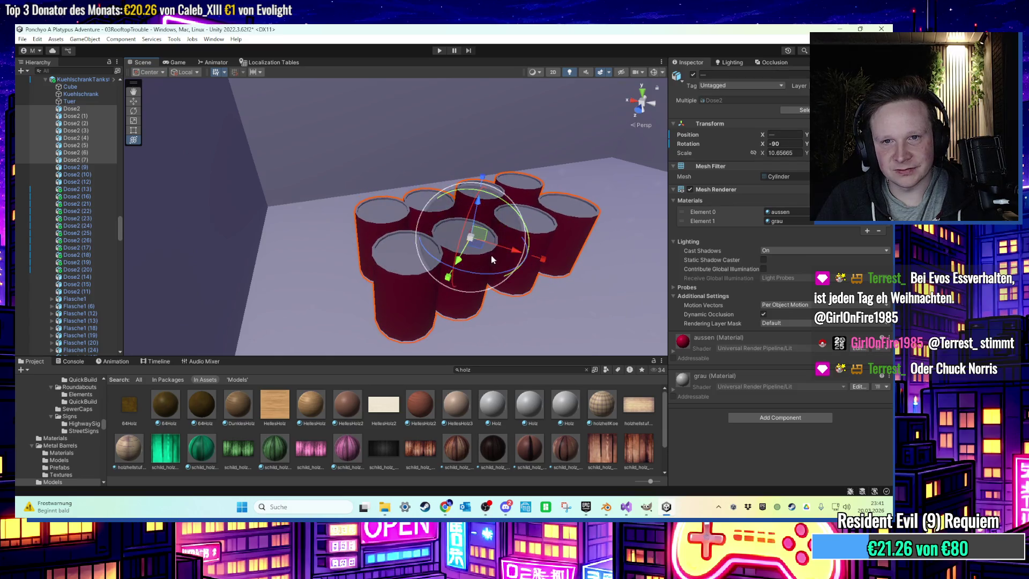
Duplicate the red cans, slide the copies beside the originals, then deselect
key("ctrl+d")
left_click_drag(479, 249, 590, 265)
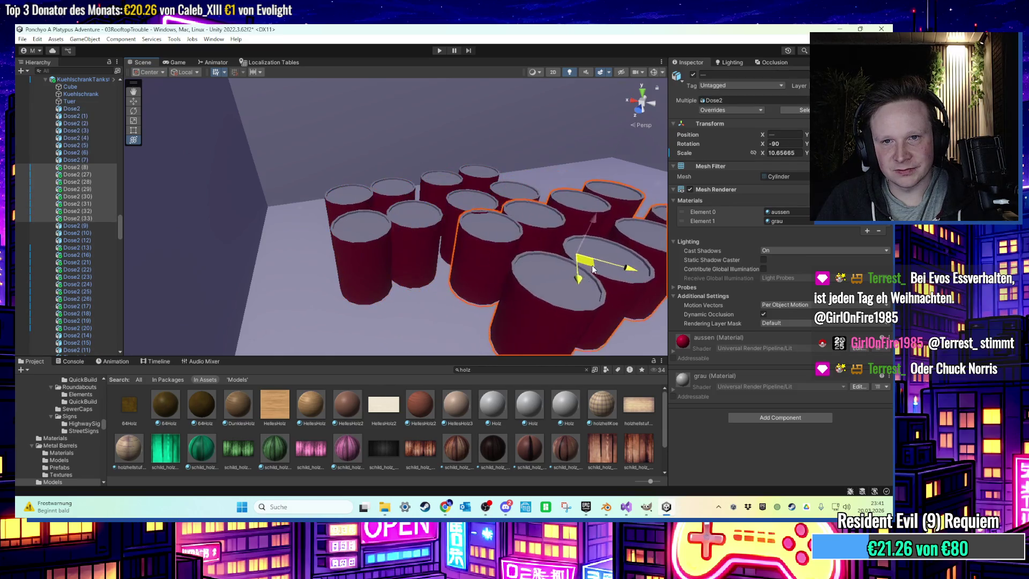
key("e")
middle_click_drag(540, 255, 383, 205)
left_click_drag(347, 203, 423, 197)
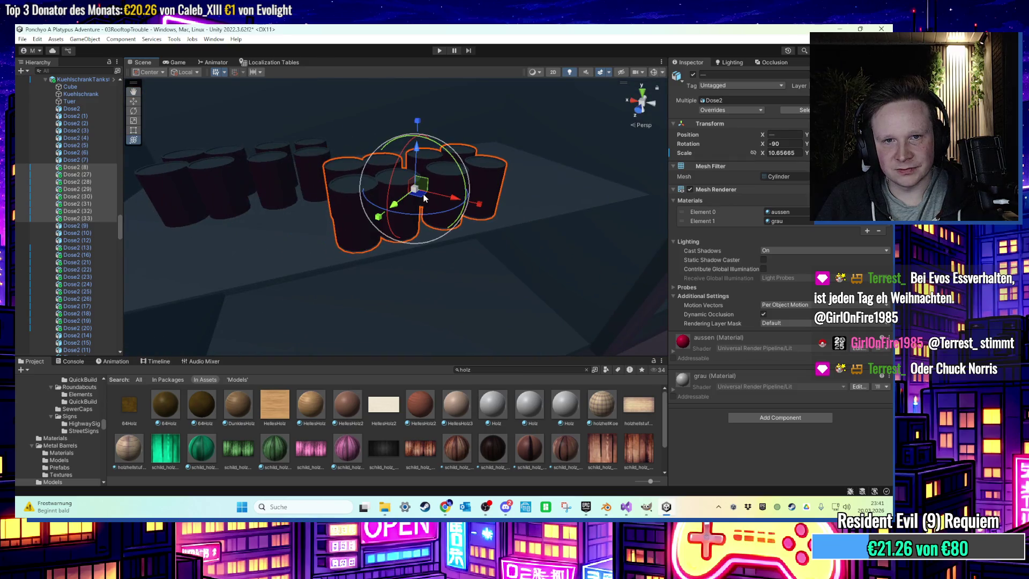
mouse_move(401, 164)
right_mouse_down()
mouse_move(422, 130)
mouse_move(392, 177)
mouse_move(423, 148)
mouse_move(425, 230)
mouse_move(545, 236)
mouse_move(327, 195)
mouse_move(401, 187)
mouse_move(432, 143)
mouse_move(367, 168)
mouse_move(393, 182)
mouse_move(385, 184)
mouse_move(454, 185)
mouse_move(445, 147)
mouse_move(491, 177)
mouse_move(465, 176)
mouse_move(536, 96)
mouse_move(450, 145)
mouse_move(393, 225)
mouse_move(394, 174)
mouse_move(434, 178)
right_mouse_up()
left_click(426, 234)
left_click(473, 124)
Frame the second drink fridge and delete the bottles selected from Flasche1 (18) onward
scroll(419, 178, "down", 5)
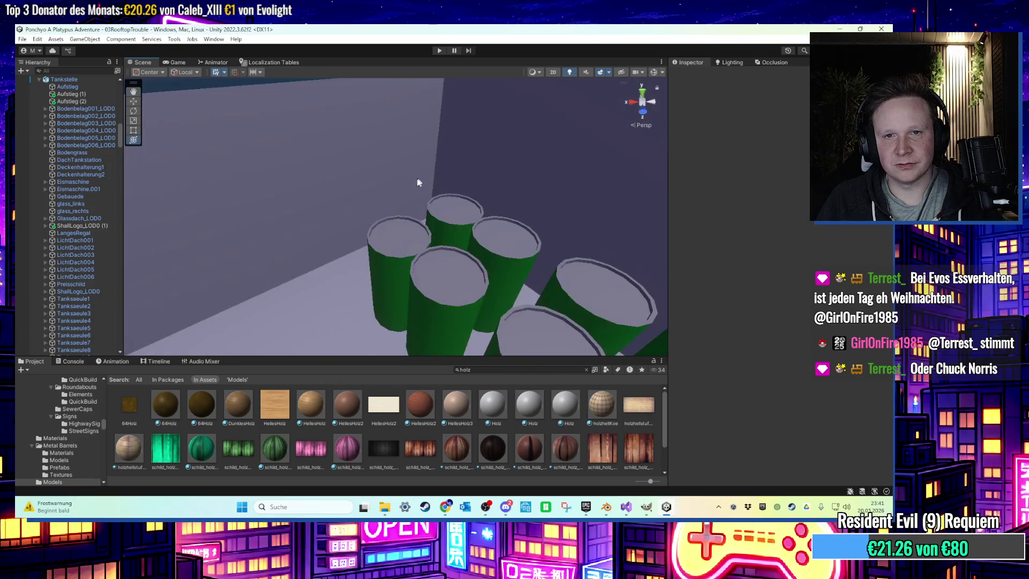
scroll(413, 181, "up", 5)
scroll(413, 181, "down", 5)
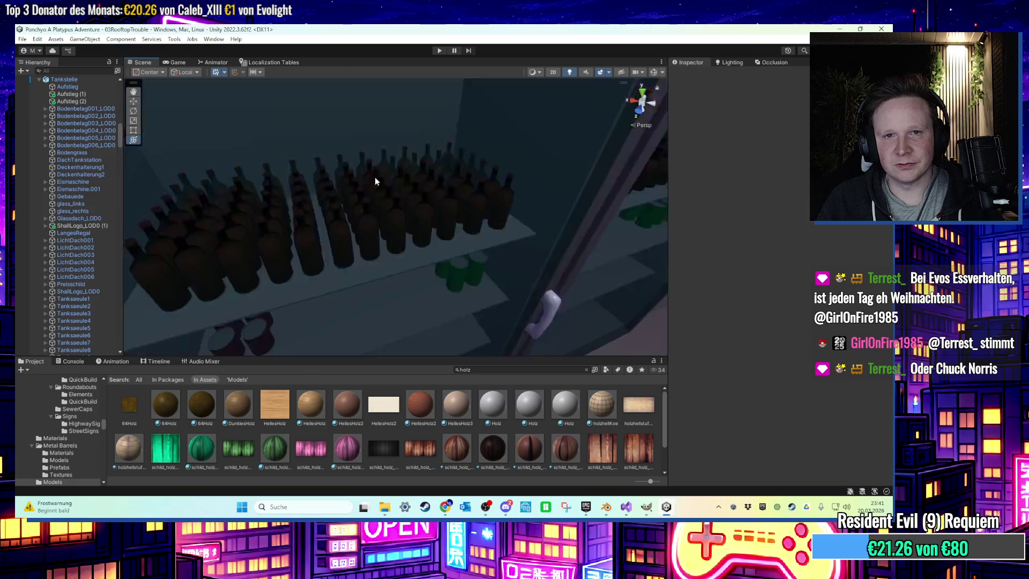
scroll(375, 178, "up", 5)
mouse_move(375, 177)
middle_mouse_down()
mouse_move(391, 185)
mouse_move(303, 206)
middle_mouse_up()
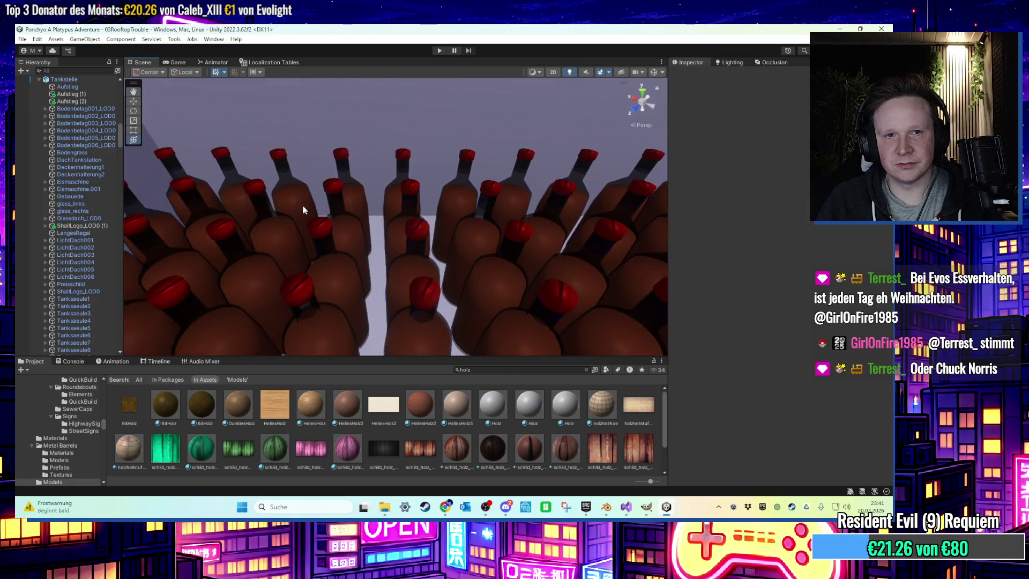
left_click(328, 199)
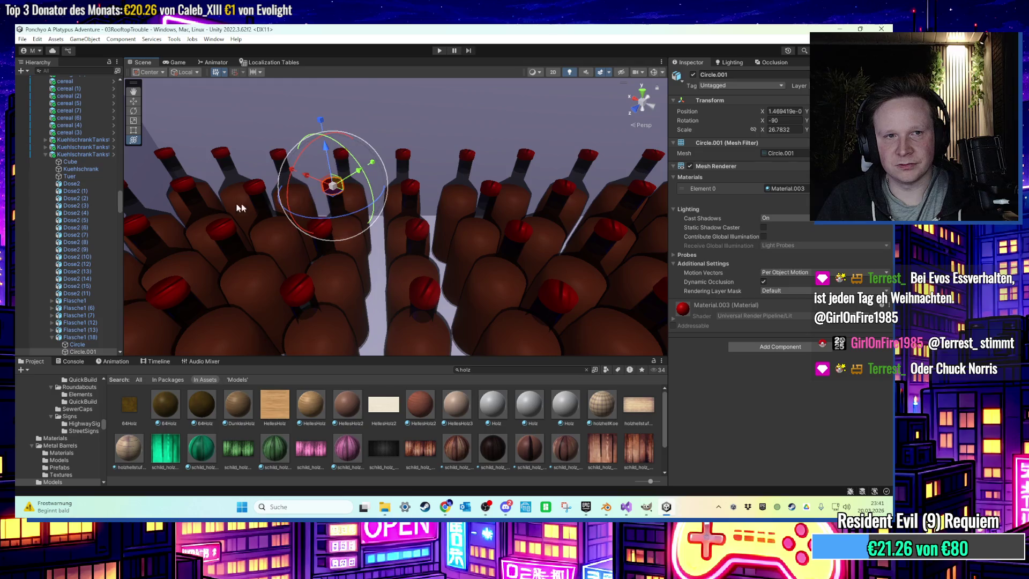
key("f")
scroll(46, 306, "down", 2)
left_click(53, 309)
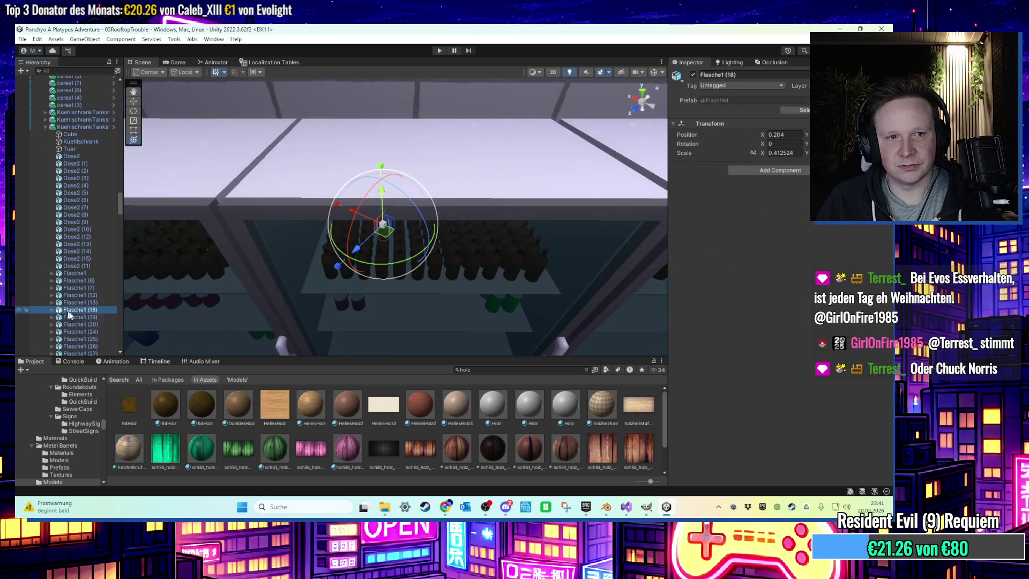
scroll(64, 241, "down", 5)
left_click(75, 284, "shift")
key("Delete")
Delete bottles Flasche1 (33), (15), (8) and (9) from the fridge
scroll(406, 195, "up", 10)
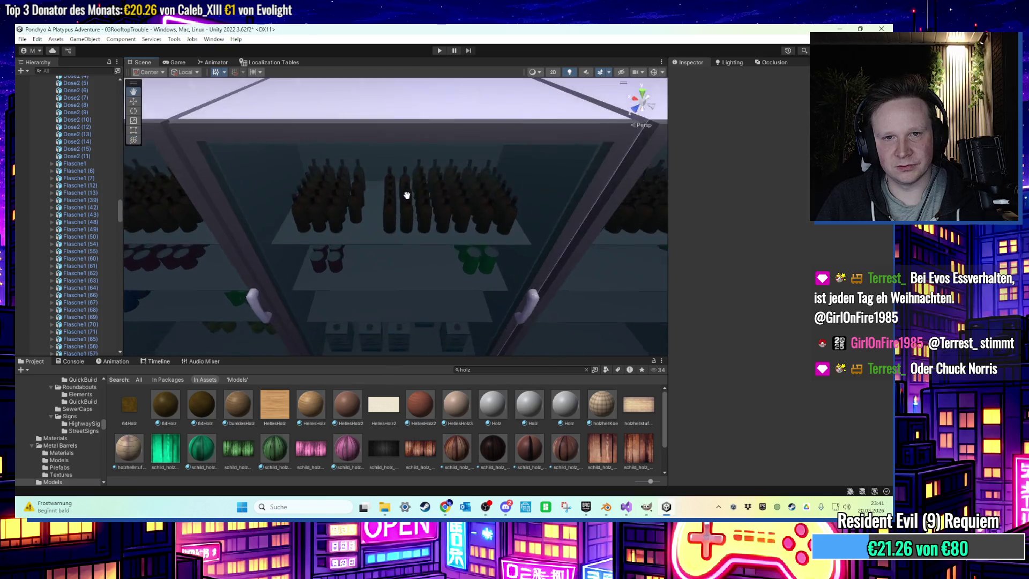
left_click(350, 200)
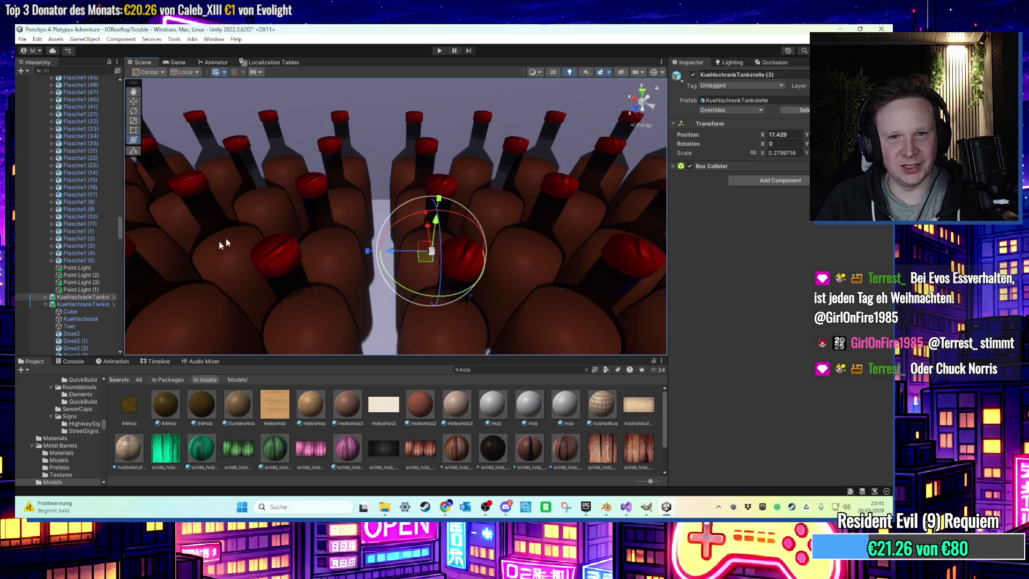
left_click(246, 228)
scroll(92, 258, "down", 3)
left_click(88, 233)
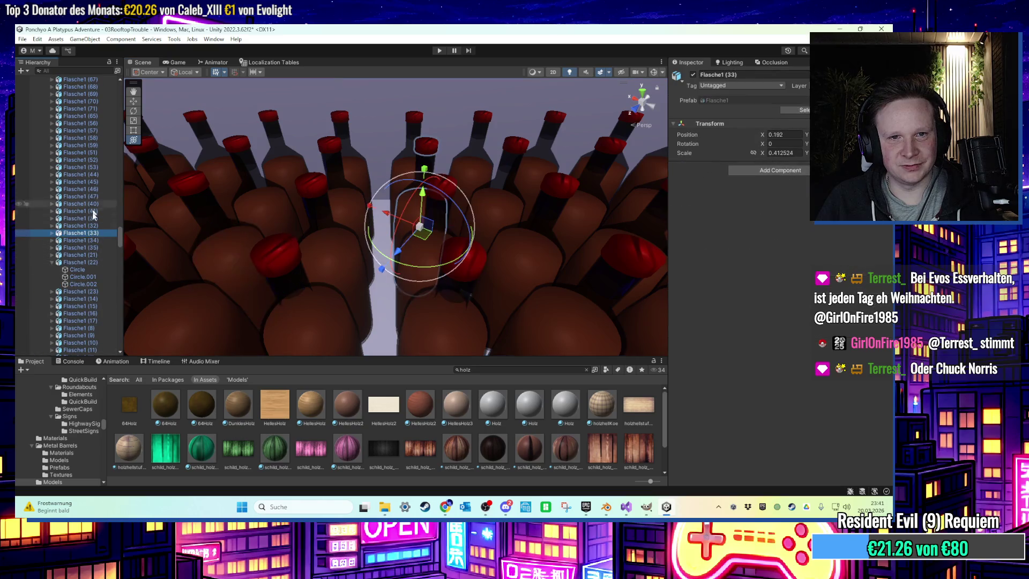
left_click(89, 306, "ctrl")
left_click(79, 328, "ctrl")
left_click(78, 335, "ctrl")
scroll(94, 241, "down", 6)
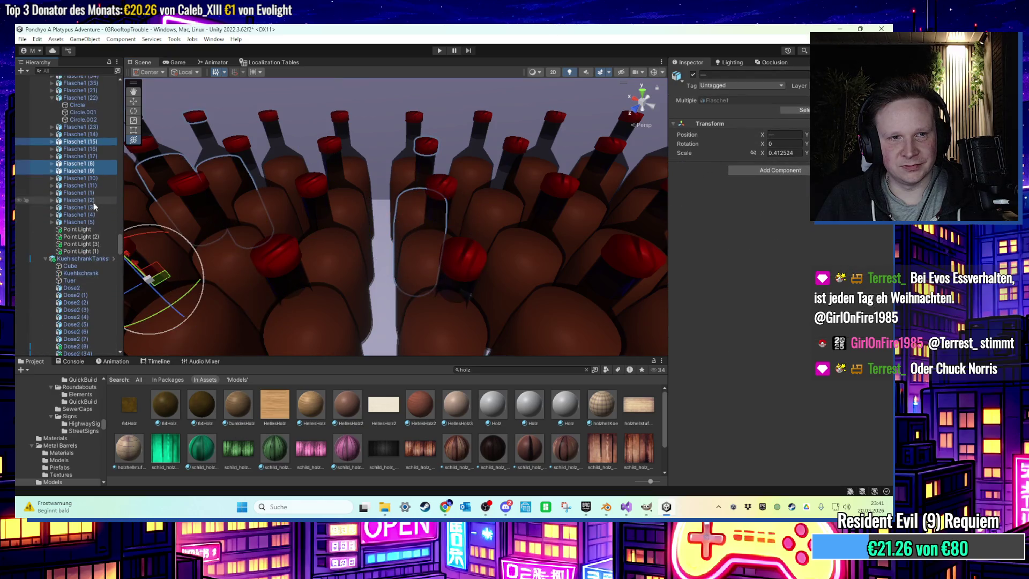
key("Delete")
Pan and zoom the Scene view along the fridge row and down onto the shelves
scroll(517, 207, "down", 5)
mouse_move(482, 215)
middle_mouse_down()
mouse_move(444, 195)
mouse_move(452, 173)
mouse_move(437, 127)
mouse_move(402, 156)
mouse_move(438, 159)
middle_mouse_up()
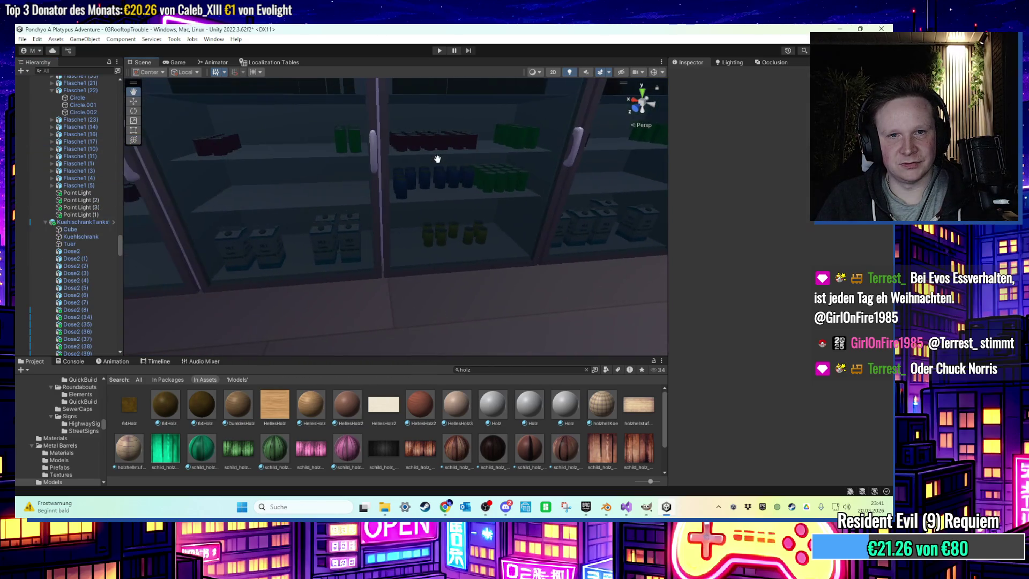
scroll(375, 182, "down", 5)
middle_click_drag(343, 185, 318, 194)
scroll(318, 194, "up", 8)
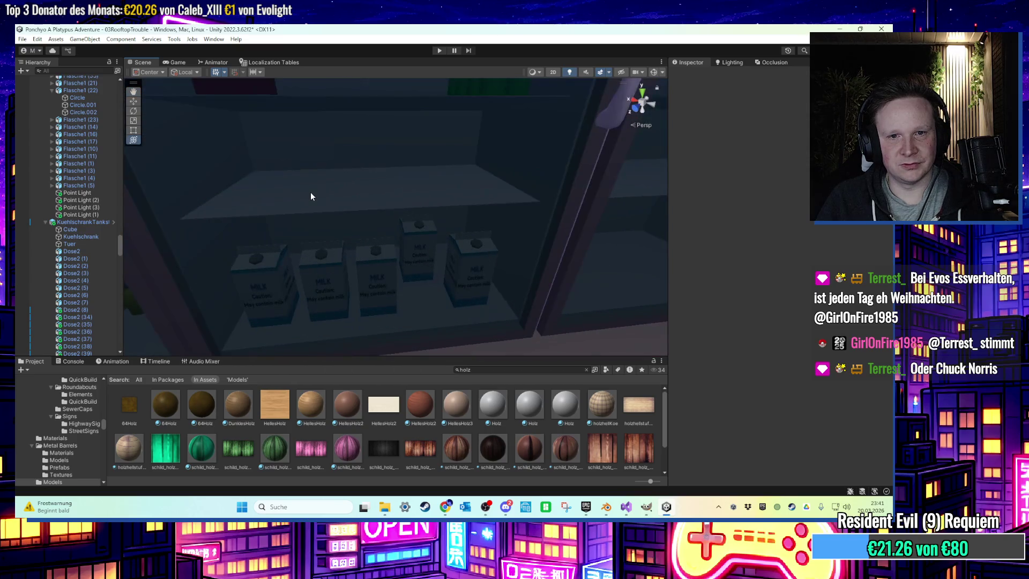
scroll(348, 264, "up", 5)
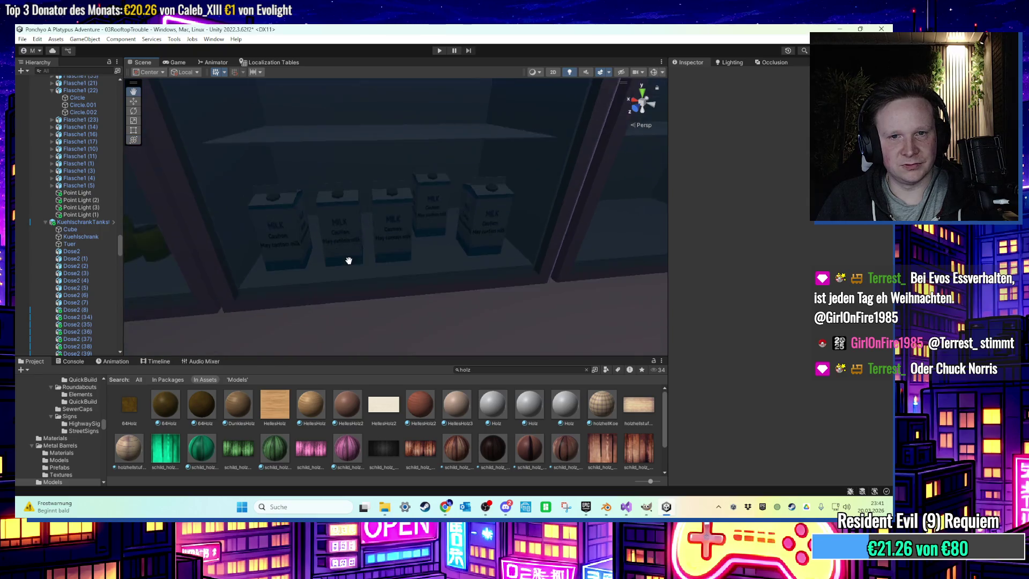
scroll(349, 265, "down", 5)
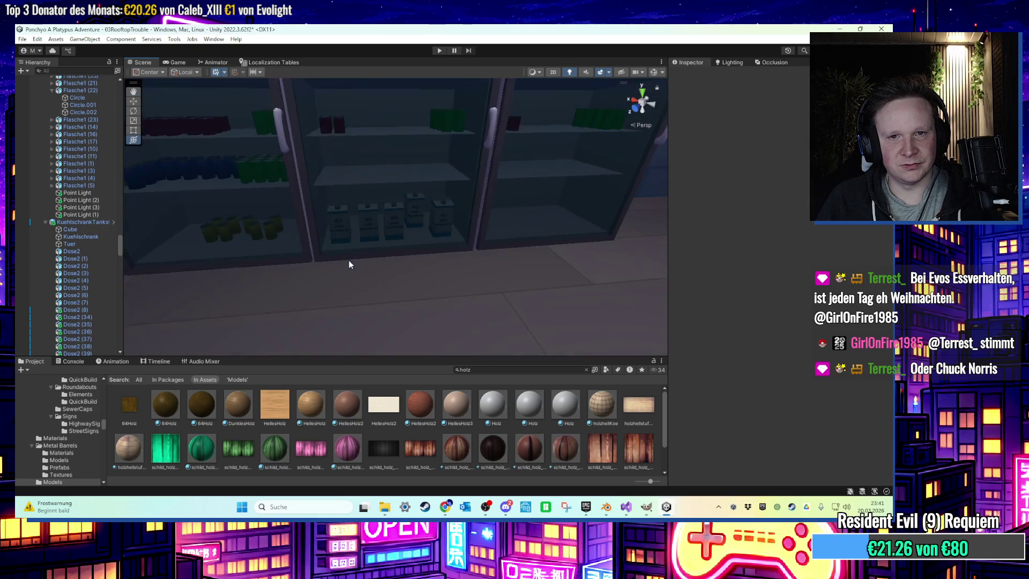
scroll(349, 264, "down", 5)
mouse_move(349, 259)
left_mouse_down("alt")
mouse_move(347, 219)
mouse_move(367, 237)
mouse_move(455, 250)
mouse_move(416, 216)
mouse_move(368, 214)
mouse_move(449, 210)
mouse_move(300, 223)
mouse_move(320, 227)
mouse_move(182, 222)
left_mouse_up("alt")
scroll(397, 212, "down", 3)
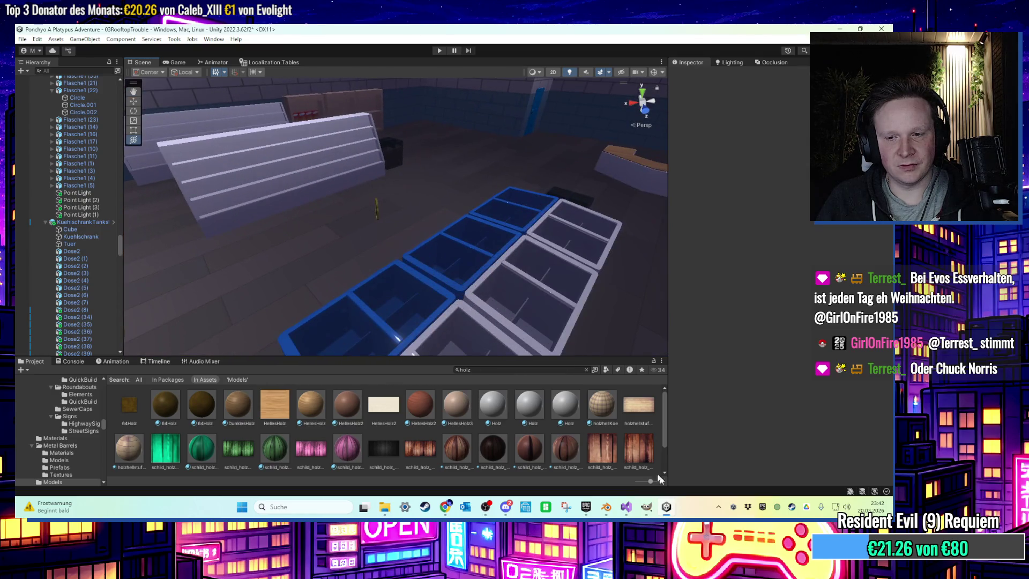
Switch from Unity to GIMP and create a new 640×640 image
left_click(667, 510)
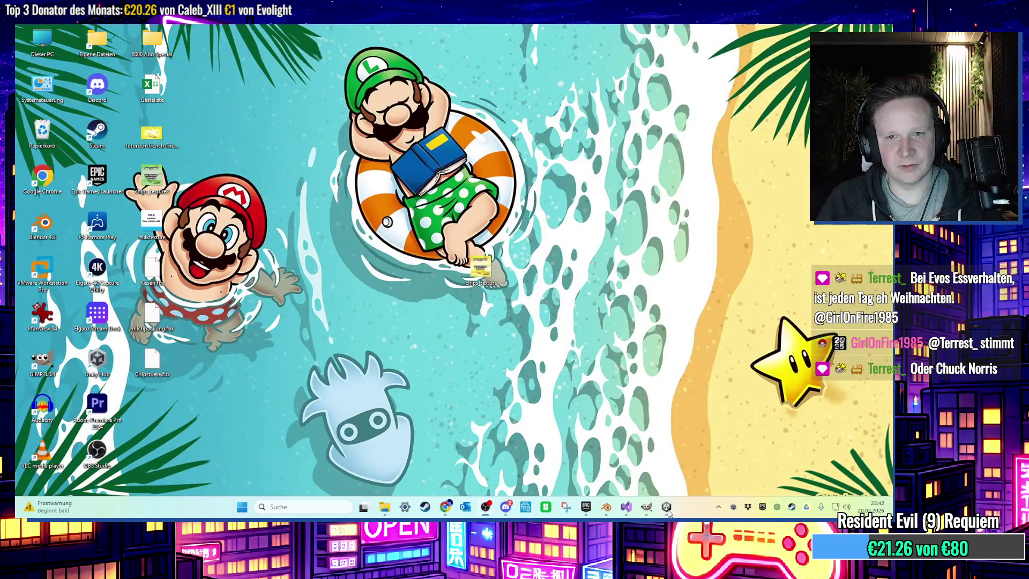
left_click(646, 507)
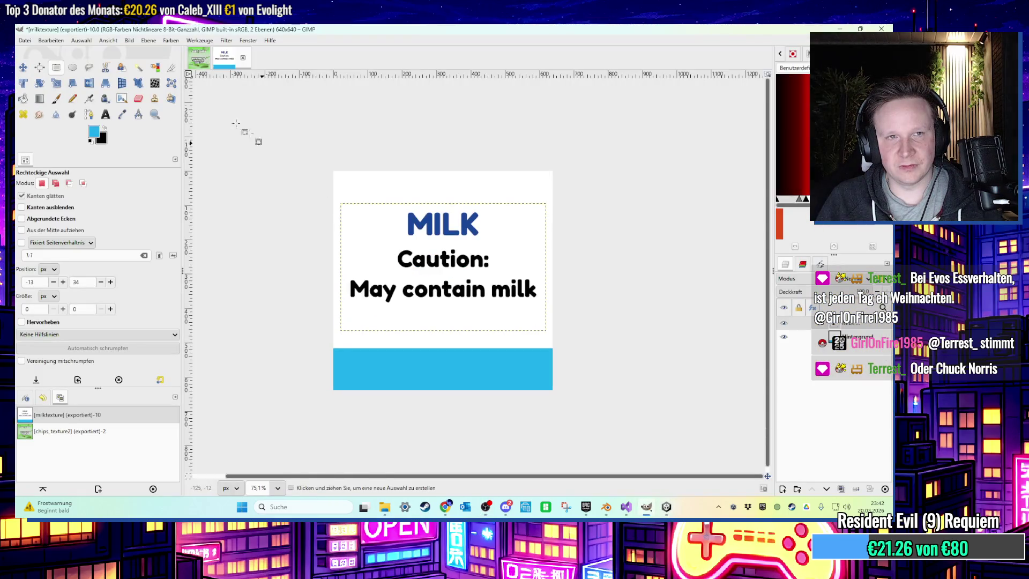
left_click(25, 41)
left_click(38, 52)
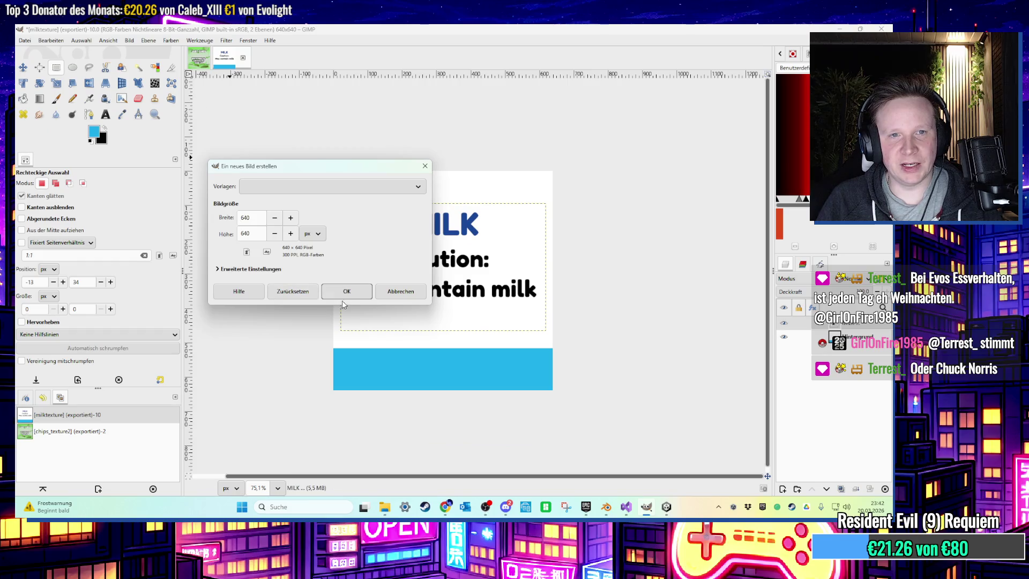
left_click(347, 292)
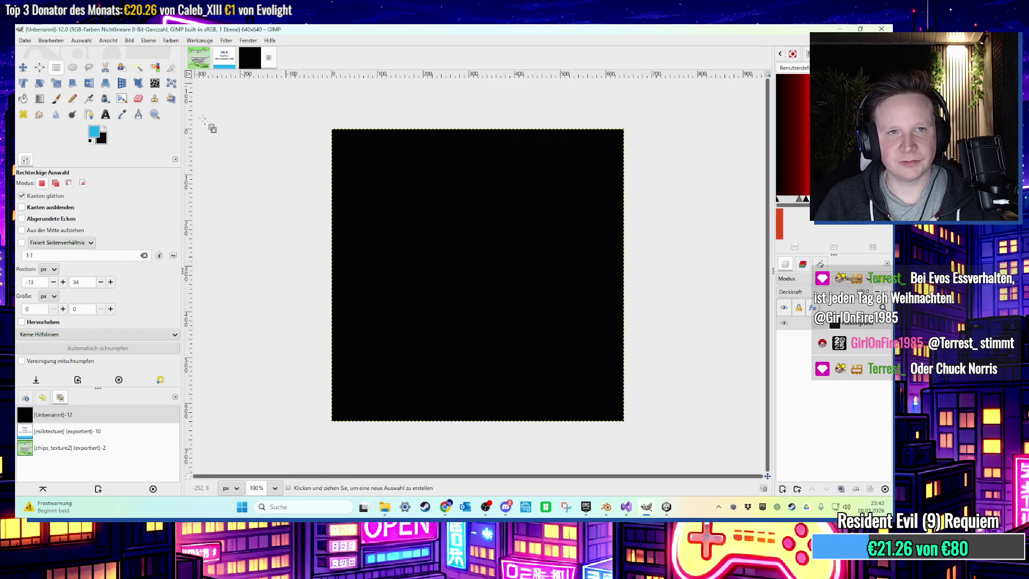
Close the milk and chips texture images, discarding their changes
left_click(222, 59)
left_click(242, 58)
left_click(463, 317)
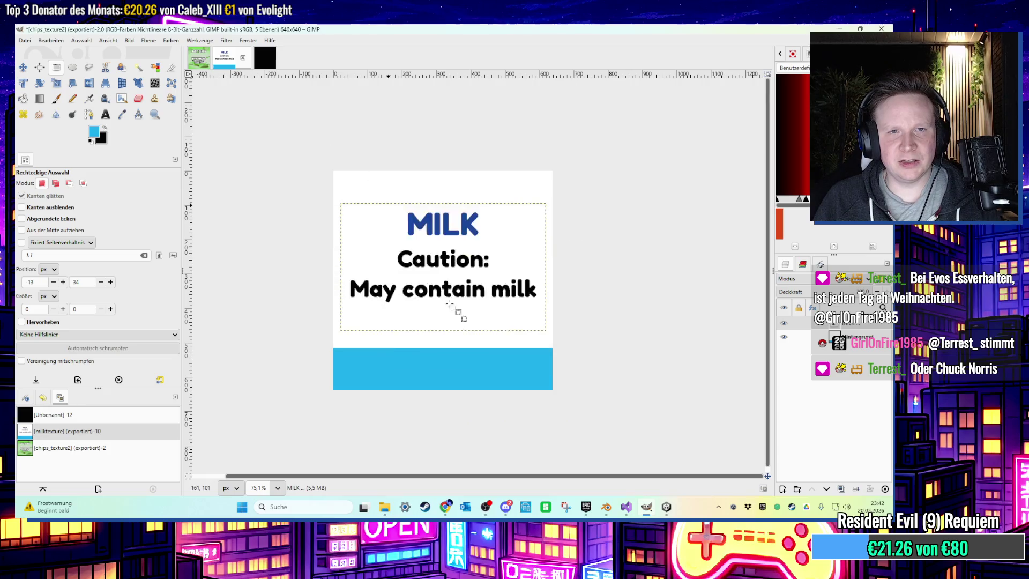
left_click(217, 57)
left_click(454, 321)
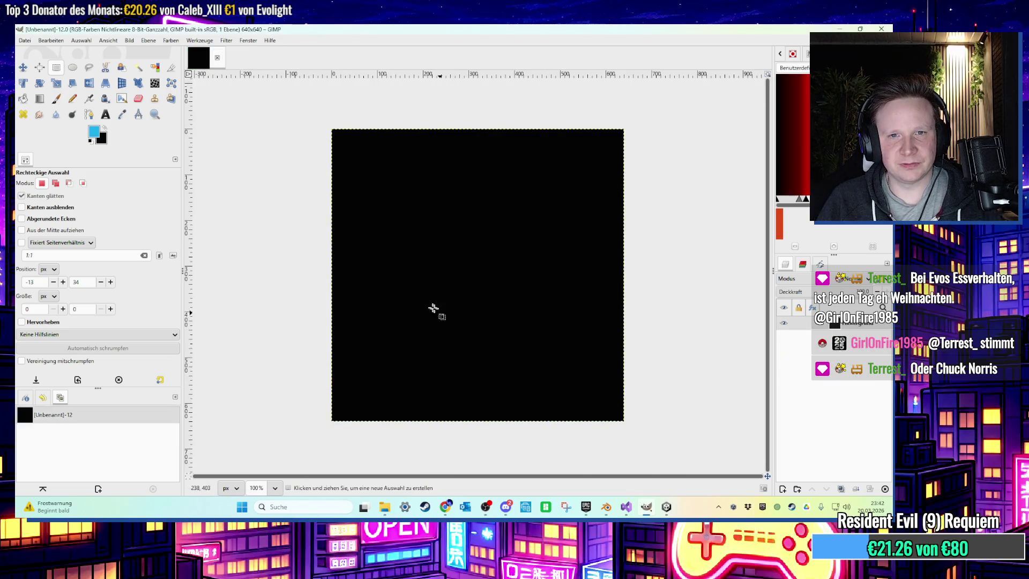
Bucket-fill the new canvas with white foreground colour, then return to Unity
left_click(23, 98)
left_click(94, 131)
left_click_drag(358, 225, 332, 196)
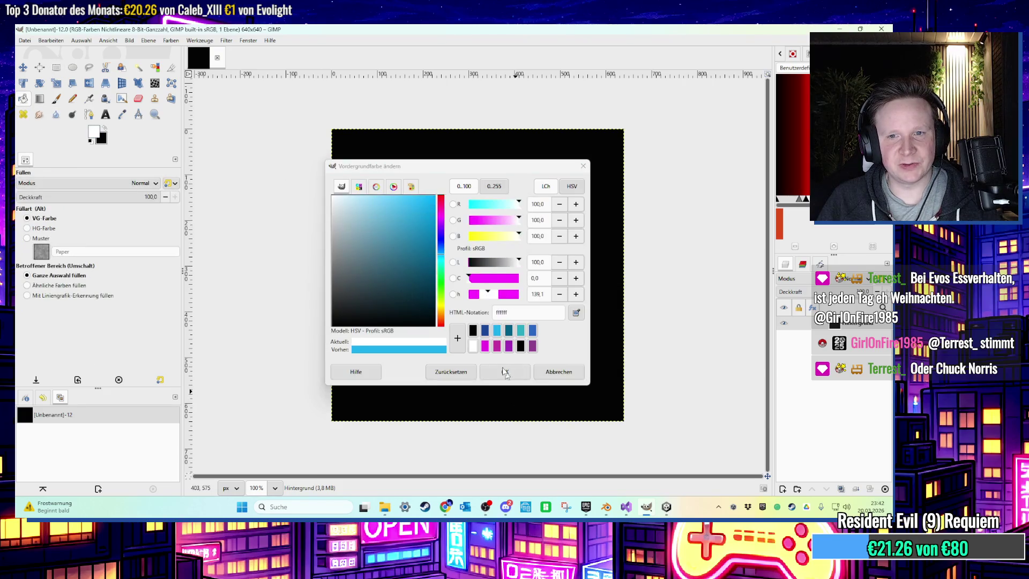
left_click(505, 374)
left_click(501, 358)
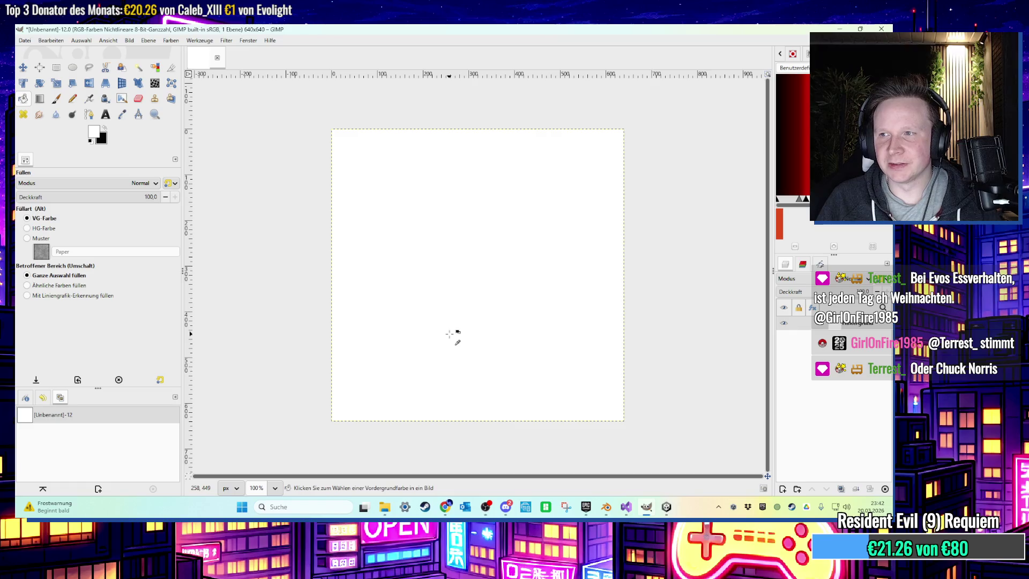
scroll(449, 333, "up", 1, "ctrl")
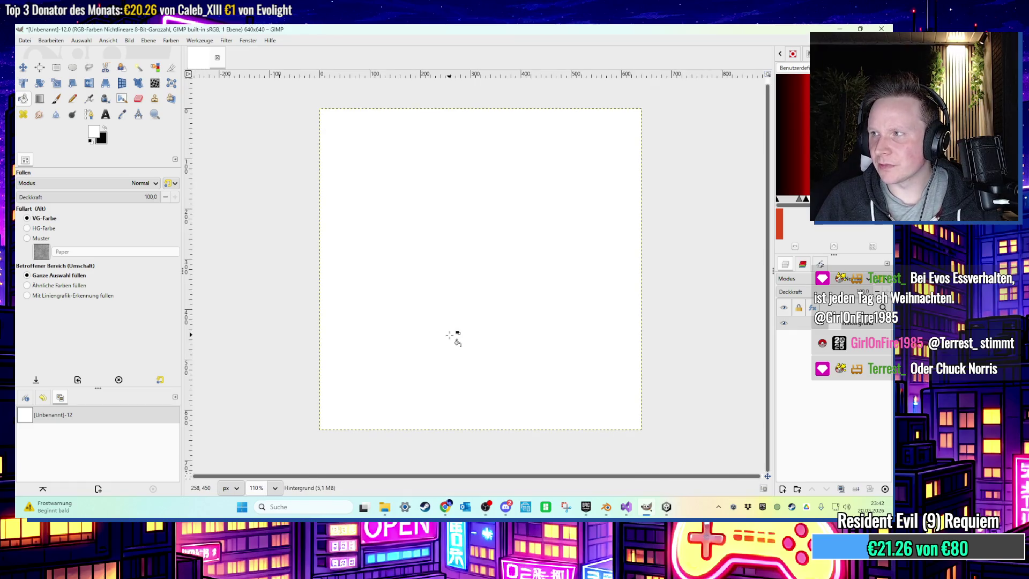
scroll(412, 320, "down", 2, "ctrl")
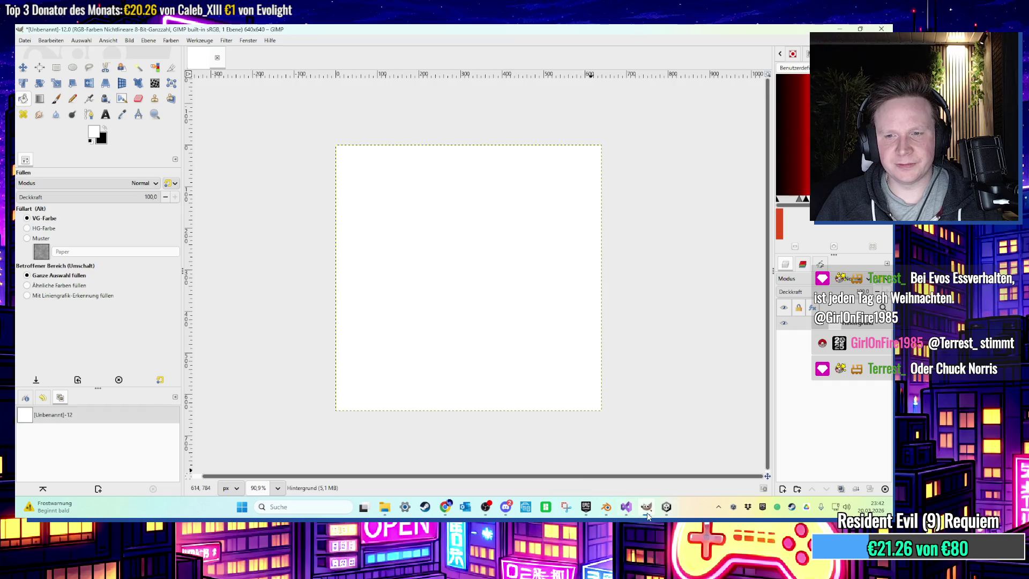
left_click(646, 511)
left_click(666, 507)
Orbit the Scene view toward the wall and window and select the shelf Regal1 (1)
mouse_move(514, 308)
right_mouse_down()
mouse_move(483, 306)
mouse_move(479, 289)
mouse_move(363, 248)
mouse_move(395, 252)
mouse_move(355, 269)
mouse_move(412, 271)
mouse_move(399, 268)
mouse_move(413, 282)
mouse_move(399, 266)
mouse_move(416, 253)
mouse_move(445, 259)
right_mouse_up()
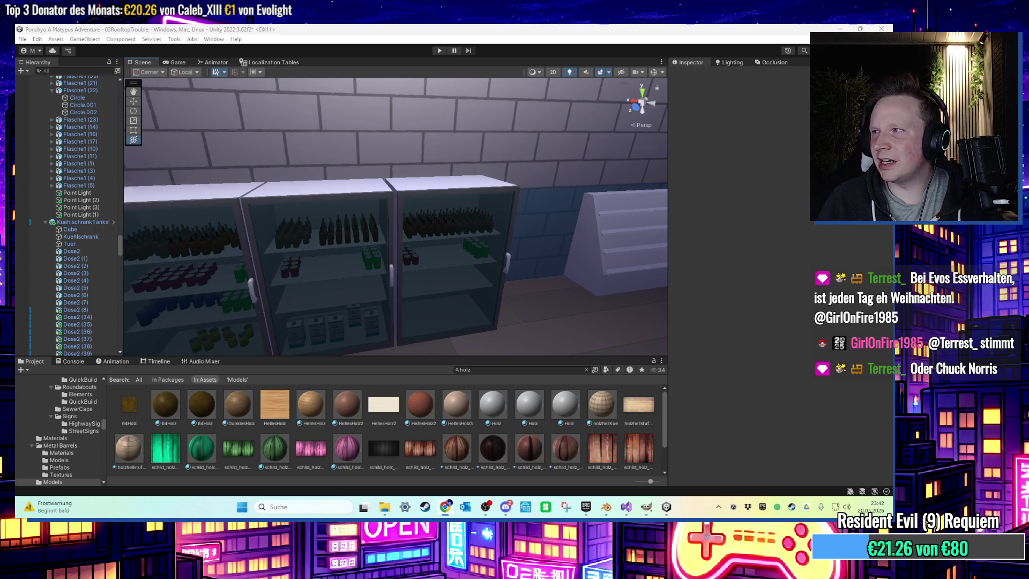
scroll(546, 262, "down", 3)
mouse_move(545, 262)
right_mouse_down()
mouse_move(471, 252)
mouse_move(296, 291)
mouse_move(338, 304)
right_mouse_up()
left_click(358, 229)
Duplicate the Regal1 shelf and slide the copy along X to sit beside it
mouse_move(358, 227)
right_mouse_down()
mouse_move(333, 247)
mouse_move(300, 230)
right_mouse_up()
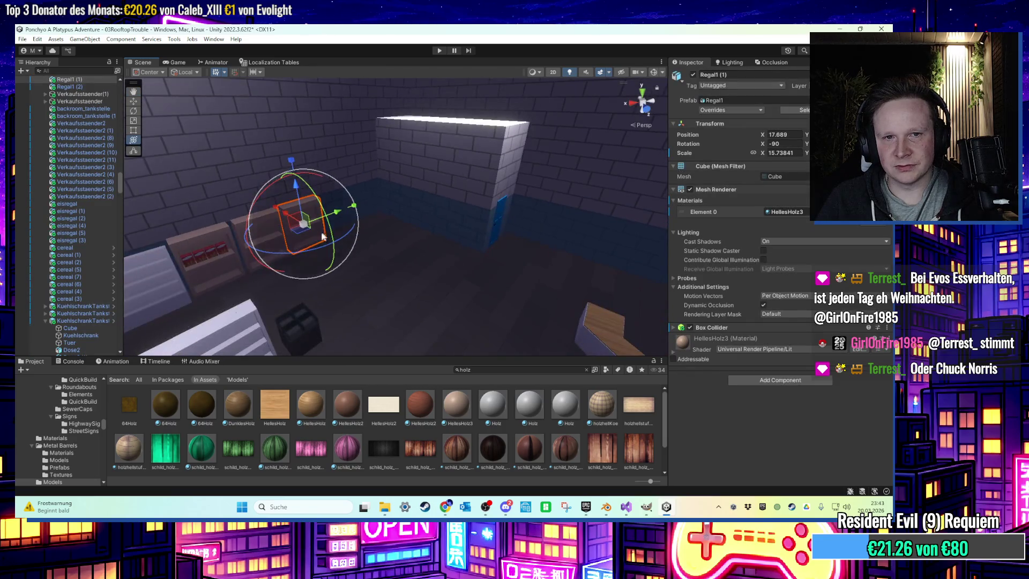
key("ctrl+d")
left_click_drag(297, 230, 608, 255)
mouse_move(609, 255)
right_mouse_down()
mouse_move(472, 284)
mouse_move(601, 241)
mouse_move(525, 268)
mouse_move(551, 280)
mouse_move(434, 292)
right_mouse_up()
mouse_move(434, 292)
left_mouse_down()
mouse_move(400, 272)
mouse_move(427, 301)
mouse_move(435, 252)
left_mouse_up()
mouse_move(436, 253)
right_mouse_down()
mouse_move(450, 303)
mouse_move(476, 334)
mouse_move(443, 324)
right_mouse_up()
left_click_drag(419, 336, 418, 324)
left_click_drag(421, 284, 446, 205)
key("f")
mouse_move(403, 219)
right_mouse_down()
mouse_move(529, 230)
mouse_move(464, 235)
right_mouse_up()
left_click_drag(484, 248, 559, 260)
middle_click_drag(559, 261, 523, 232)
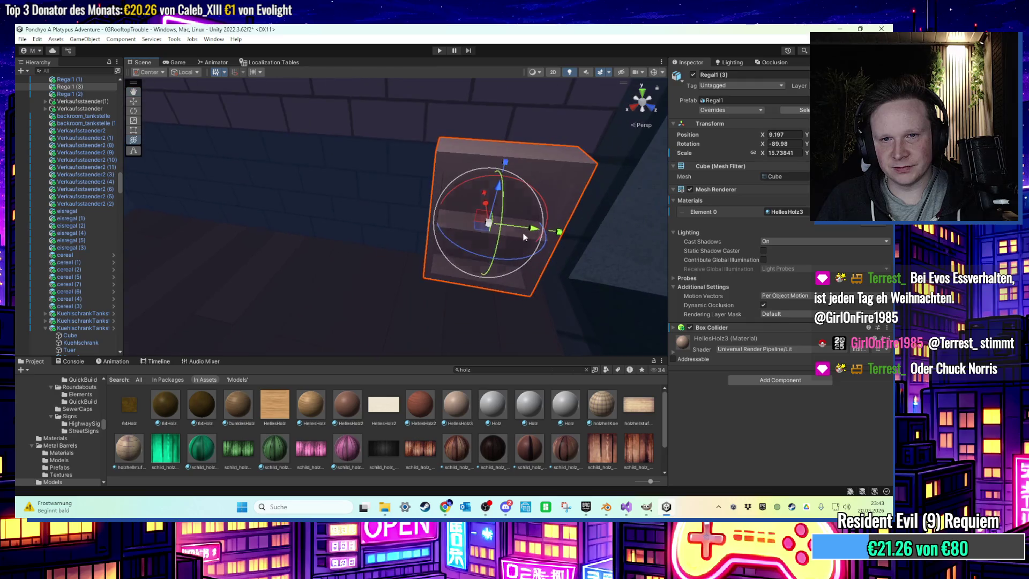
Duplicate the new shelf again and line the copy up beside it at X 10.62537
key("ctrl+d")
mouse_move(534, 232)
left_mouse_down()
mouse_move(368, 211)
mouse_move(412, 213)
left_mouse_up()
key("f")
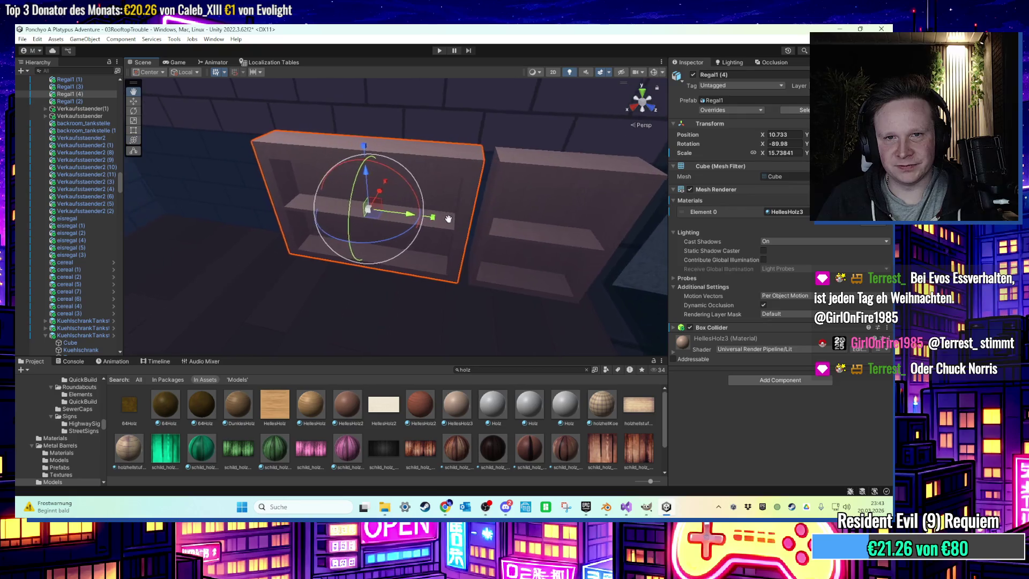
mouse_move(418, 217)
right_mouse_down()
mouse_move(487, 239)
mouse_move(480, 294)
mouse_move(450, 287)
mouse_move(454, 300)
right_mouse_up()
left_click_drag(413, 259, 429, 264)
mouse_move(429, 264)
right_mouse_down()
mouse_move(481, 266)
mouse_move(449, 227)
mouse_move(425, 275)
mouse_move(329, 248)
mouse_move(526, 225)
mouse_move(534, 248)
right_mouse_up()
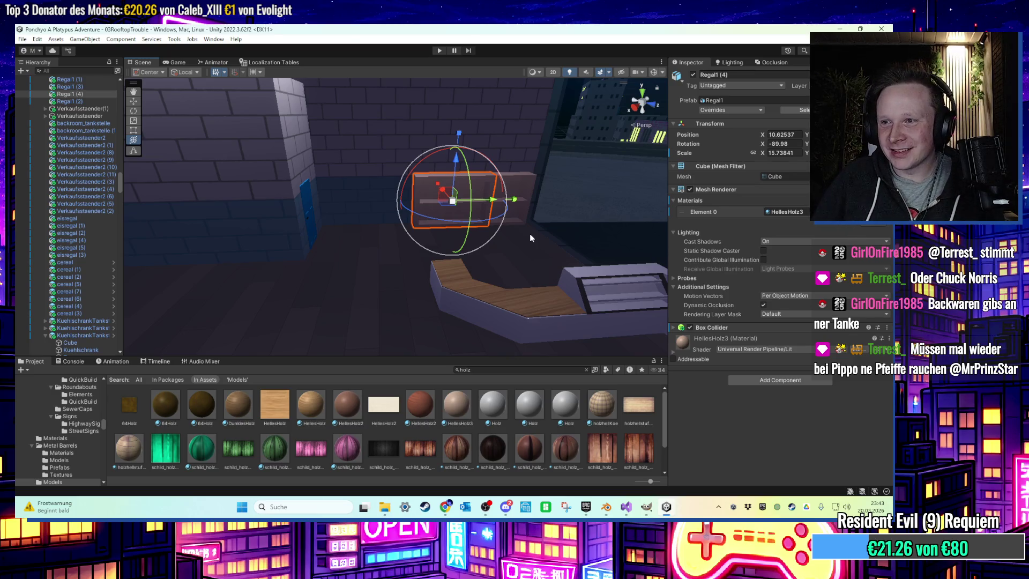
mouse_move(531, 234)
right_mouse_down()
mouse_move(502, 272)
mouse_move(616, 393)
mouse_move(625, 180)
mouse_move(462, 284)
mouse_move(515, 252)
mouse_move(599, 257)
mouse_move(479, 245)
mouse_move(490, 255)
mouse_move(474, 257)
mouse_move(508, 258)
mouse_move(524, 230)
mouse_move(475, 230)
mouse_move(330, 263)
mouse_move(441, 241)
mouse_move(389, 249)
right_mouse_up()
scroll(396, 256, "up", 2)
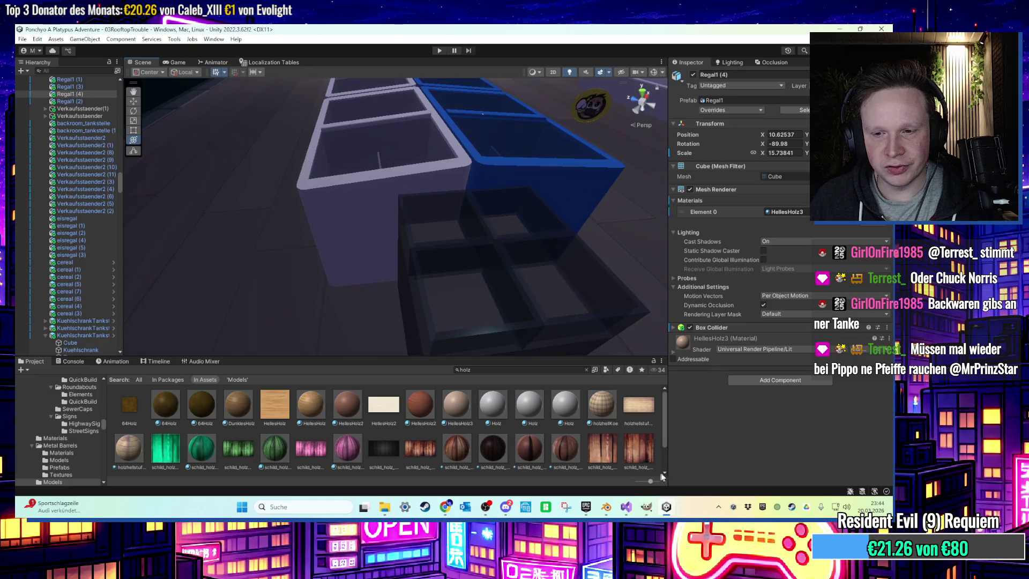
left_click(667, 509)
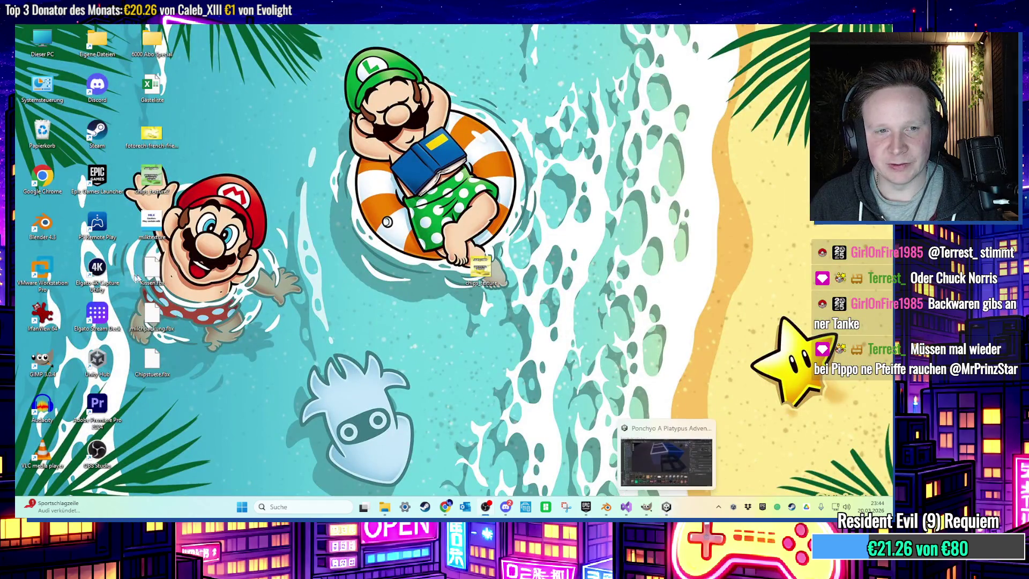
Switch to Blender and start a new General scene, discarding the unsaved milk carton file
left_click(607, 507)
left_click(667, 460)
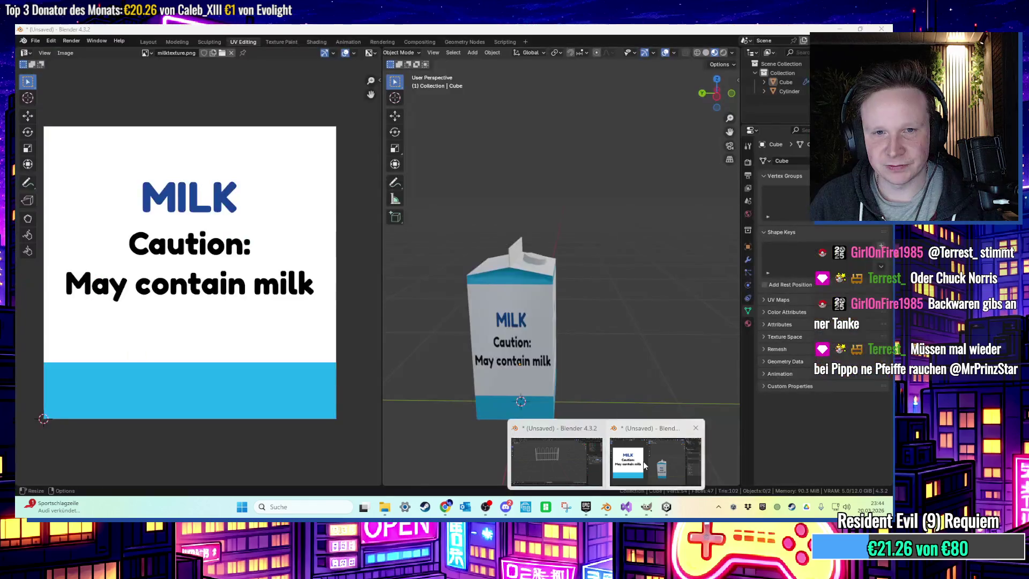
left_click(154, 42)
left_click(36, 41)
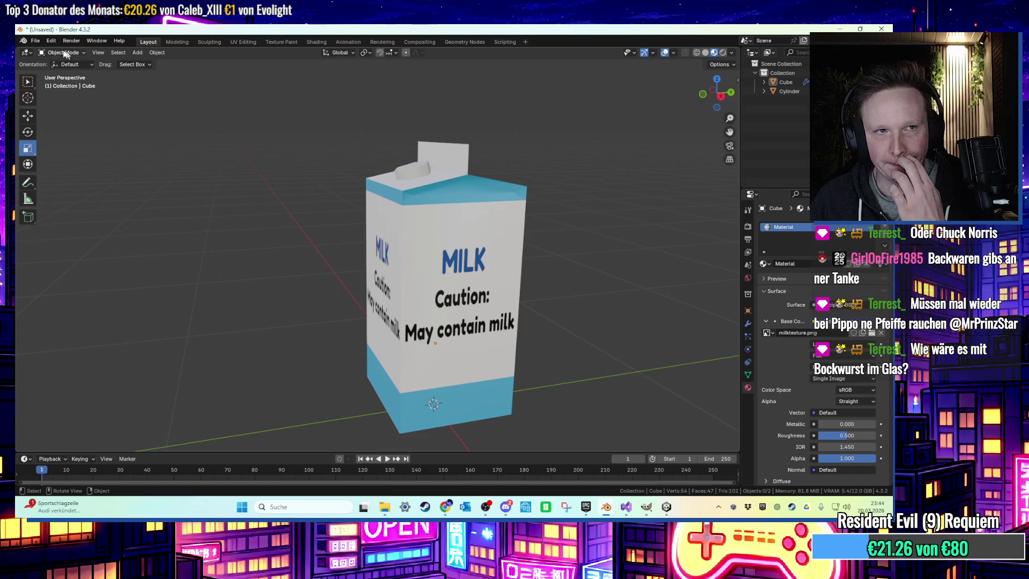
left_click(35, 41)
mouse_move(43, 49)
left_click(145, 53)
left_click(467, 283)
Delete the default camera and light from the scene
scroll(406, 208, "up", 4)
left_click(180, 190)
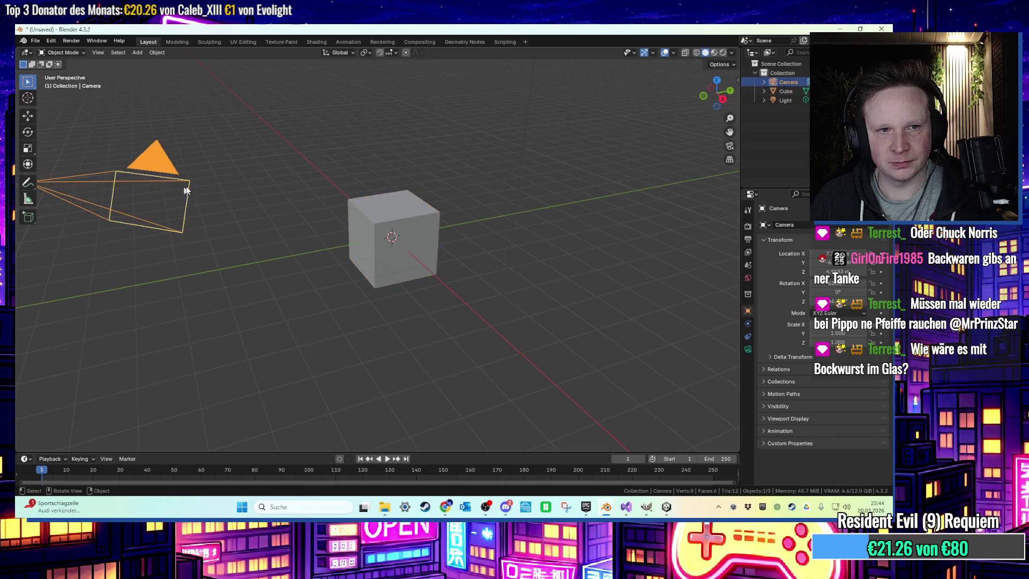
scroll(445, 137, "down", 2)
left_click(430, 128)
middle_click_drag(440, 129, 461, 130)
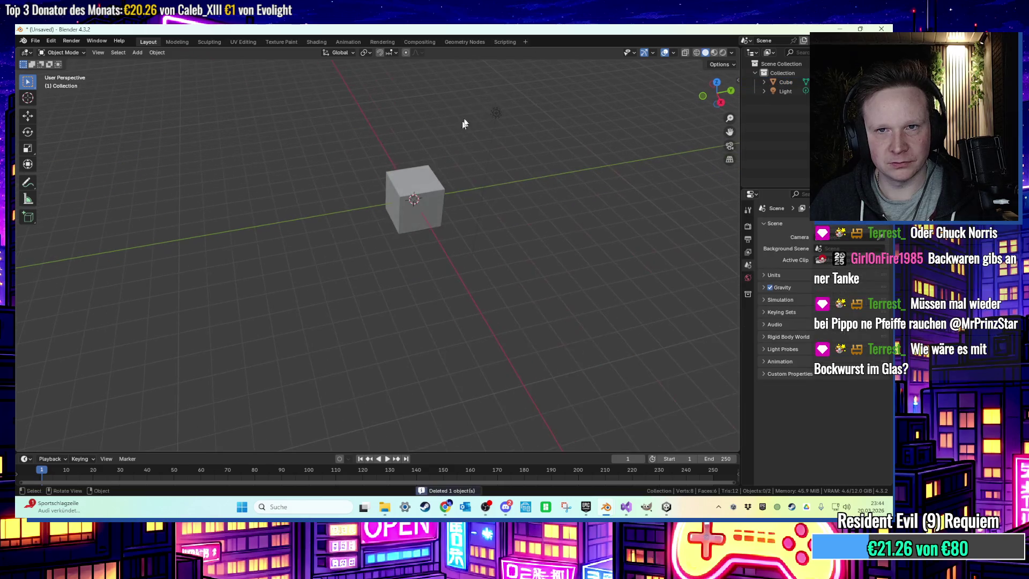
left_click(501, 125)
scroll(445, 171, "up", 2)
left_click(413, 203)
scroll(474, 186, "up", 2)
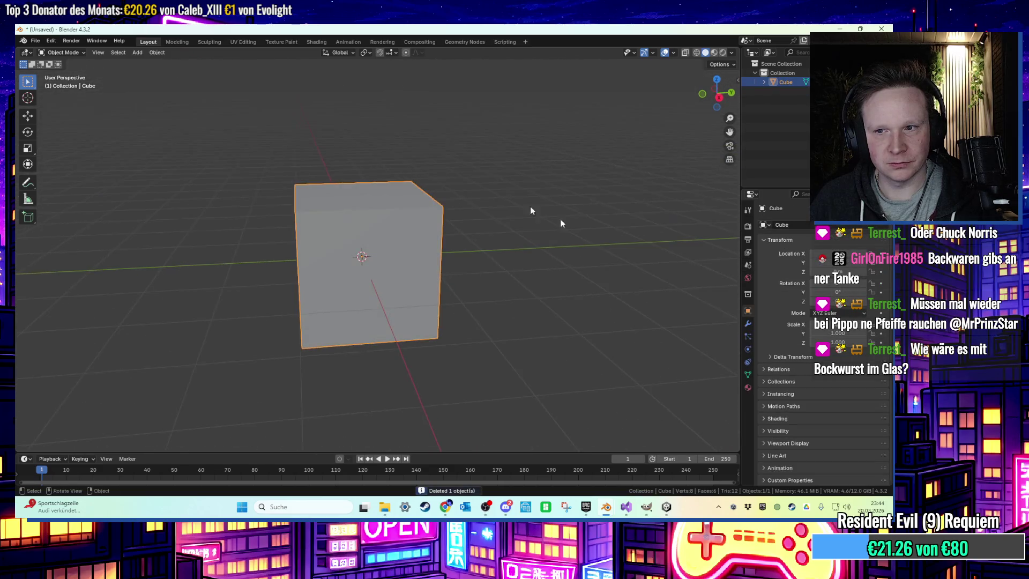
Add a Subdivision Surface modifier to the cube
left_click(748, 323)
left_click(798, 226)
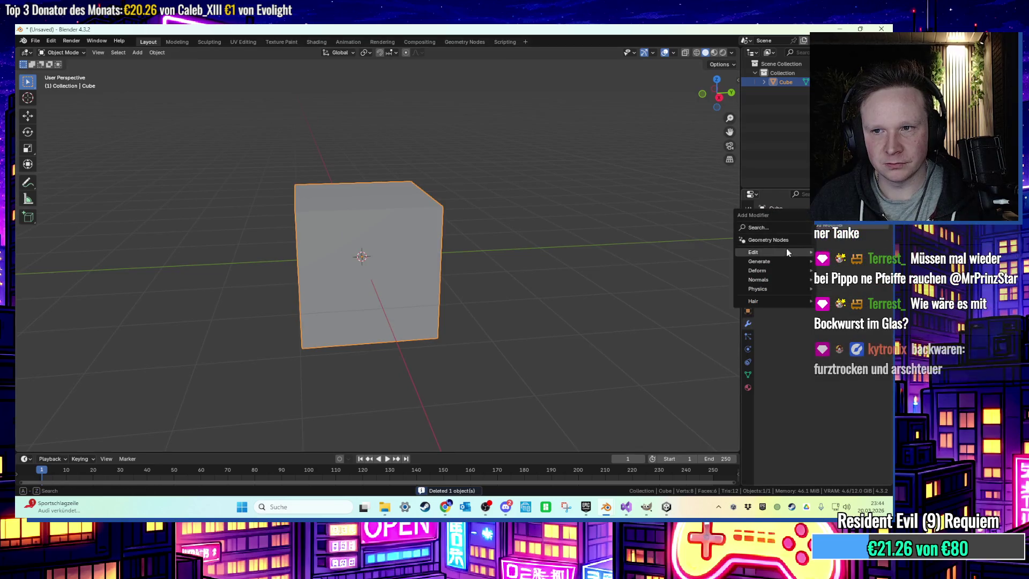
left_click(776, 225)
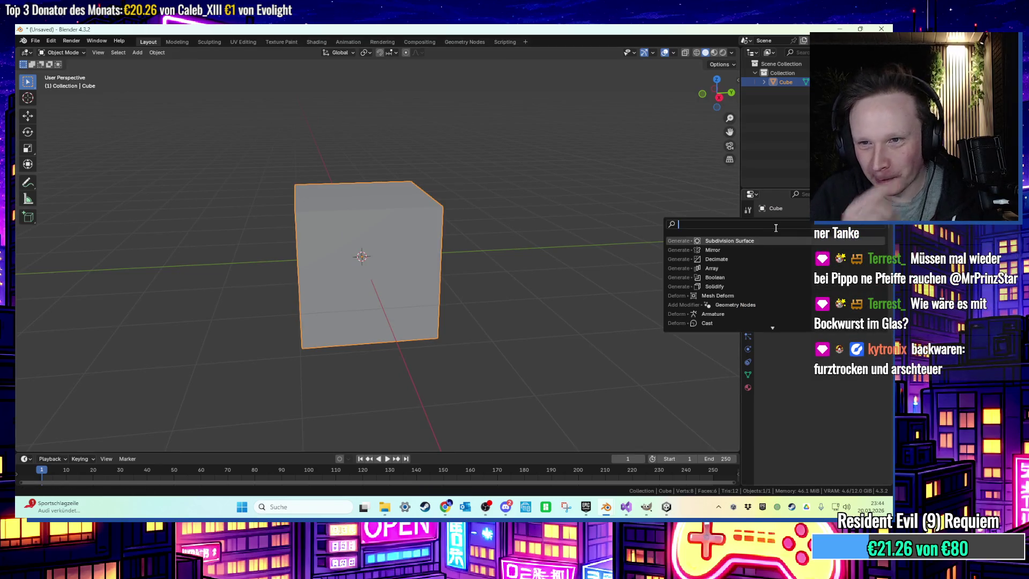
left_click(768, 242)
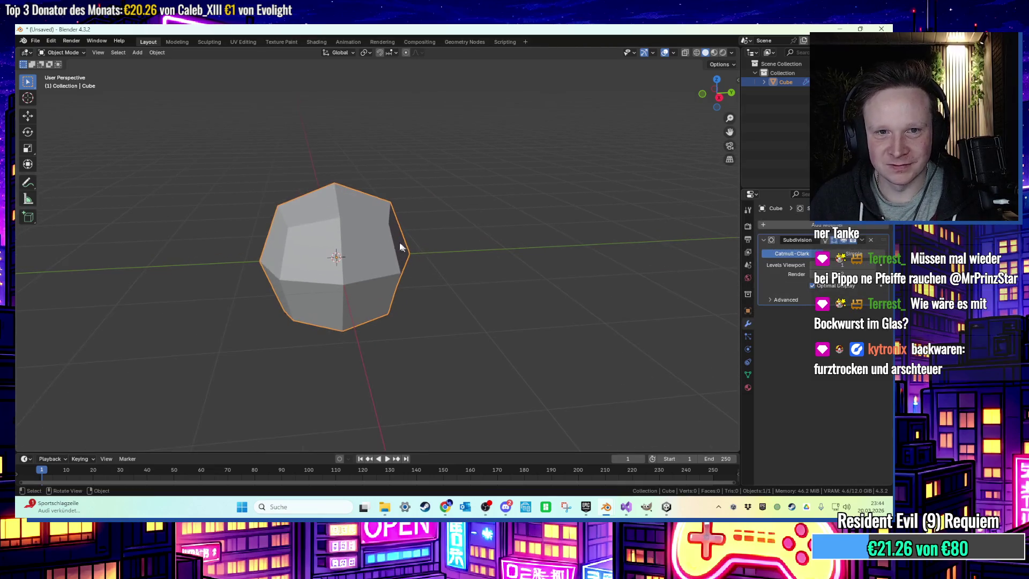
Apply the Subdivision modifier and select the cube's right-side faces in face-select Edit Mode
key("Tab")
key("Tab")
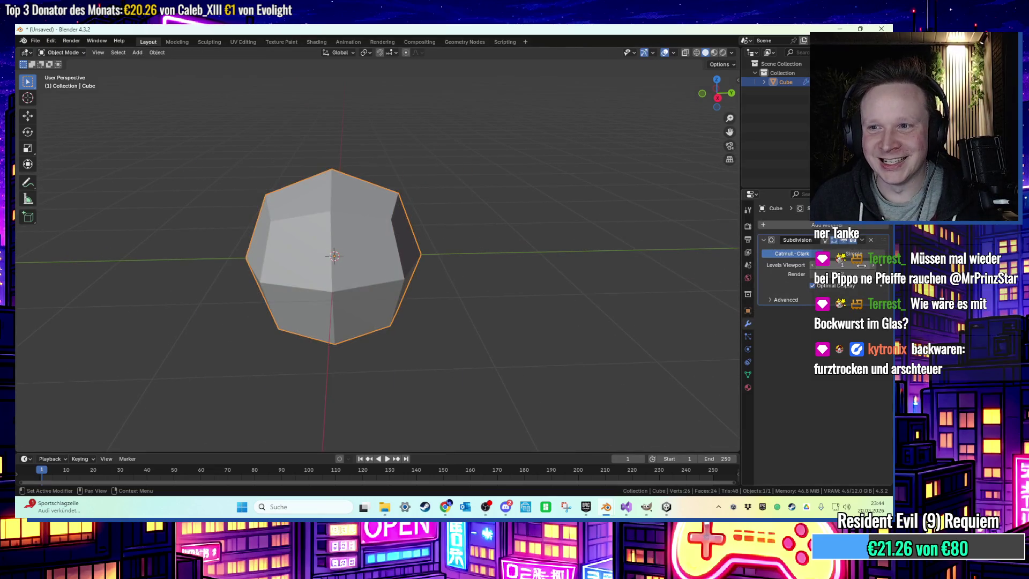
left_click(870, 240)
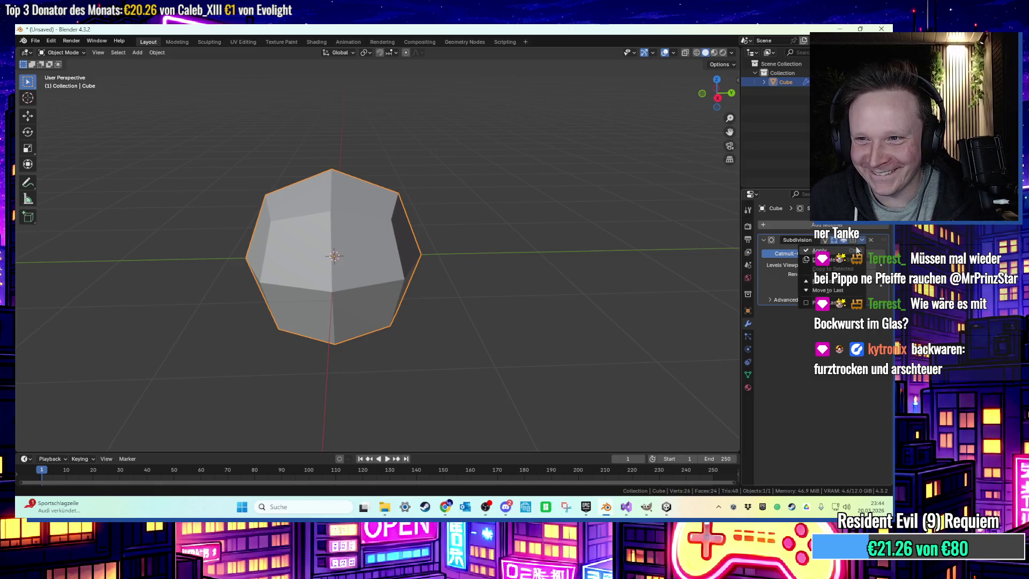
key("Tab")
left_click(422, 254)
key("3")
mouse_move(448, 225)
middle_mouse_down()
mouse_move(463, 210)
mouse_move(486, 210)
middle_mouse_up()
left_click(369, 220, "alt")
left_click_drag(490, 209, 403, 302, "shift")
mouse_move(403, 303)
middle_mouse_down()
mouse_move(454, 238)
mouse_move(477, 264)
mouse_move(517, 262)
mouse_move(509, 259)
middle_mouse_up()
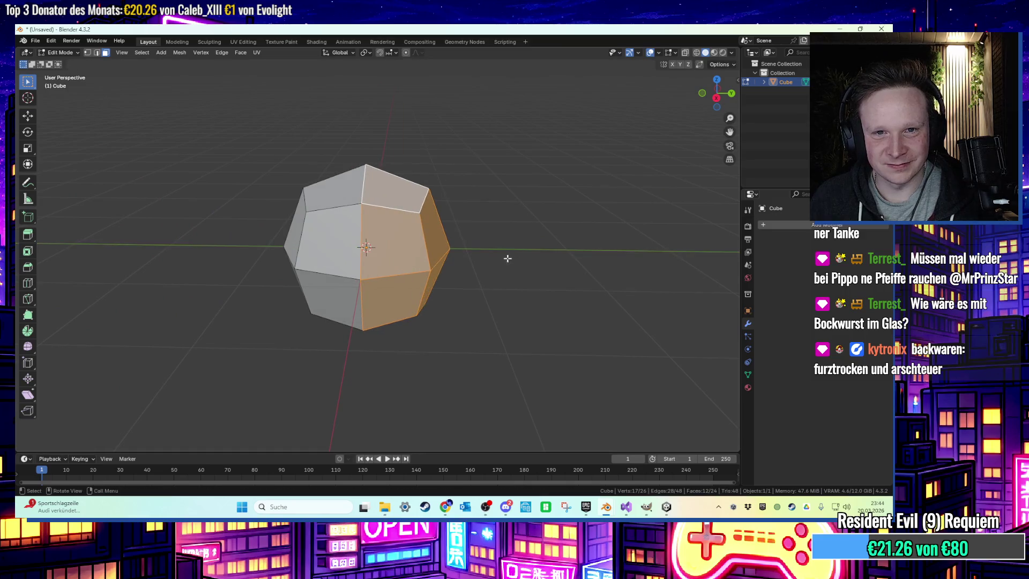
Extrude the selected faces to lengthen the shape, then shift bottom edges vertically along Z
key("e")
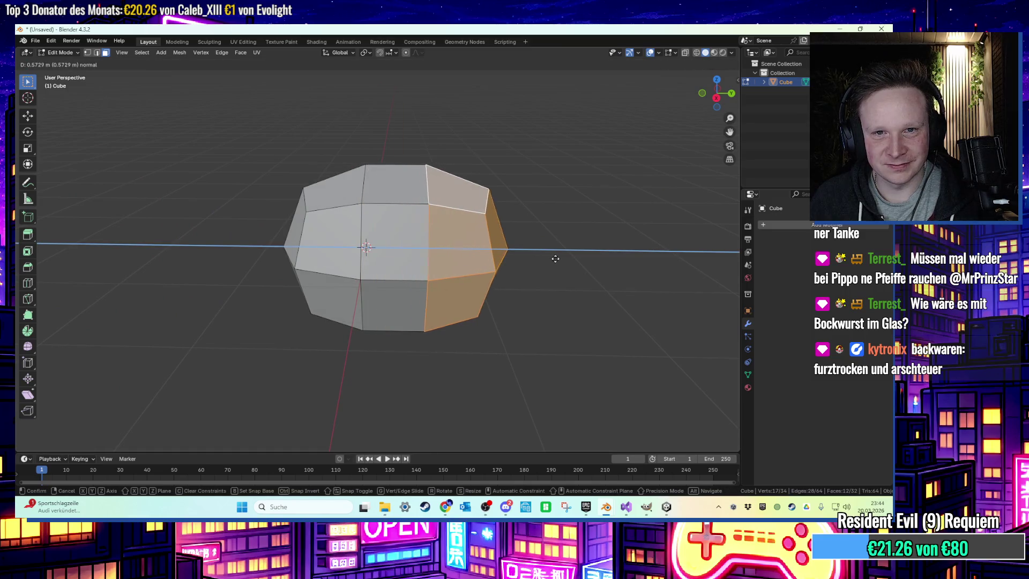
left_click(556, 259)
mouse_move(542, 239)
middle_mouse_down()
mouse_move(586, 225)
mouse_move(512, 230)
mouse_move(442, 317)
middle_mouse_up()
middle_click_drag(414, 371, 492, 387)
left_click(482, 385)
key("g")
key("z")
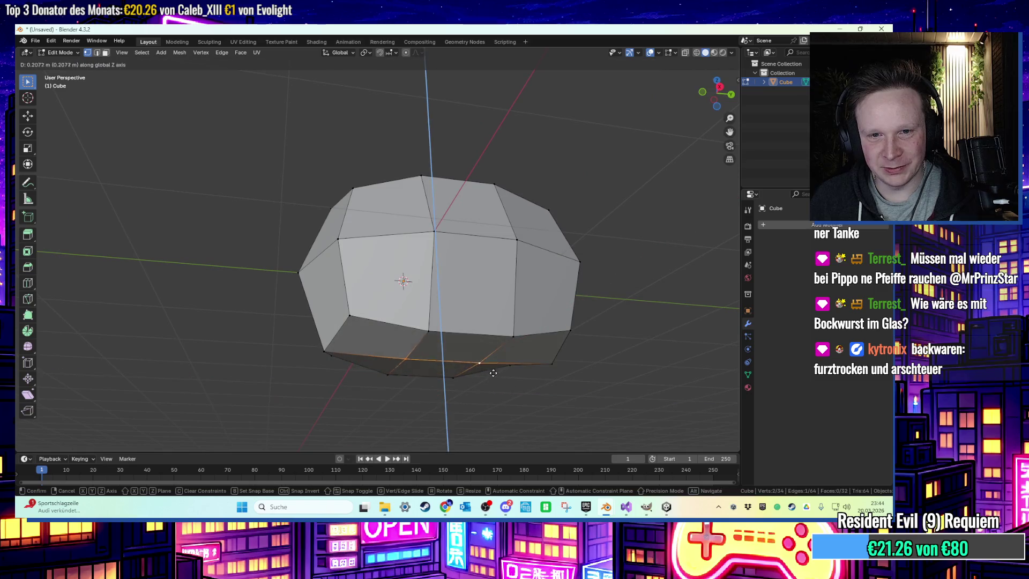
left_click(493, 371)
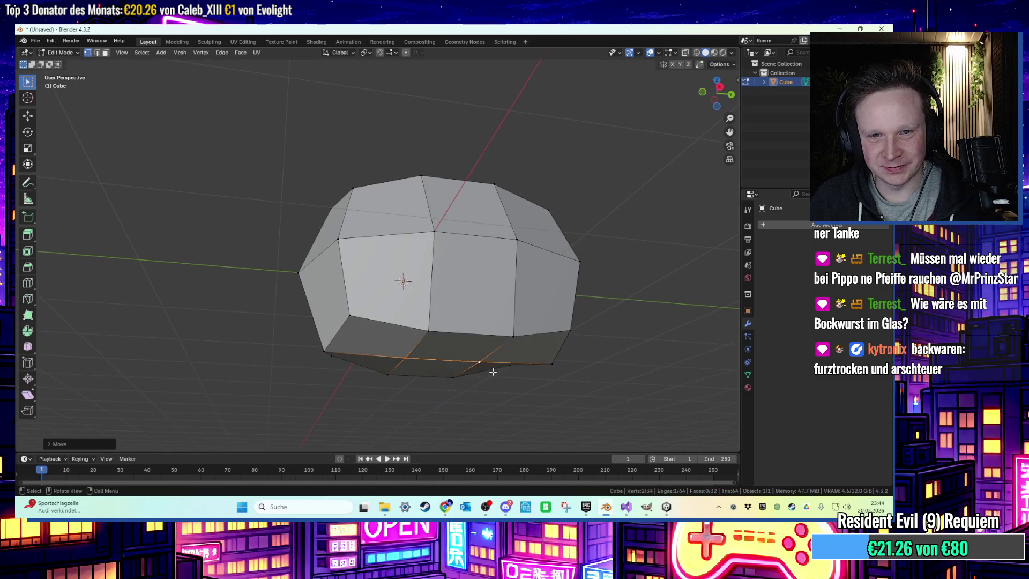
left_click(720, 88)
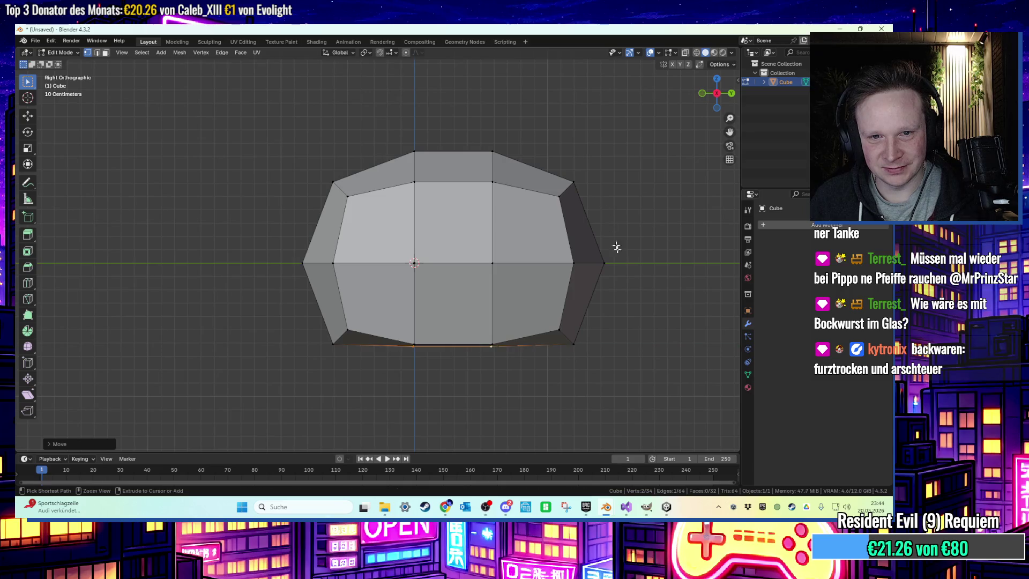
key("g")
key("z")
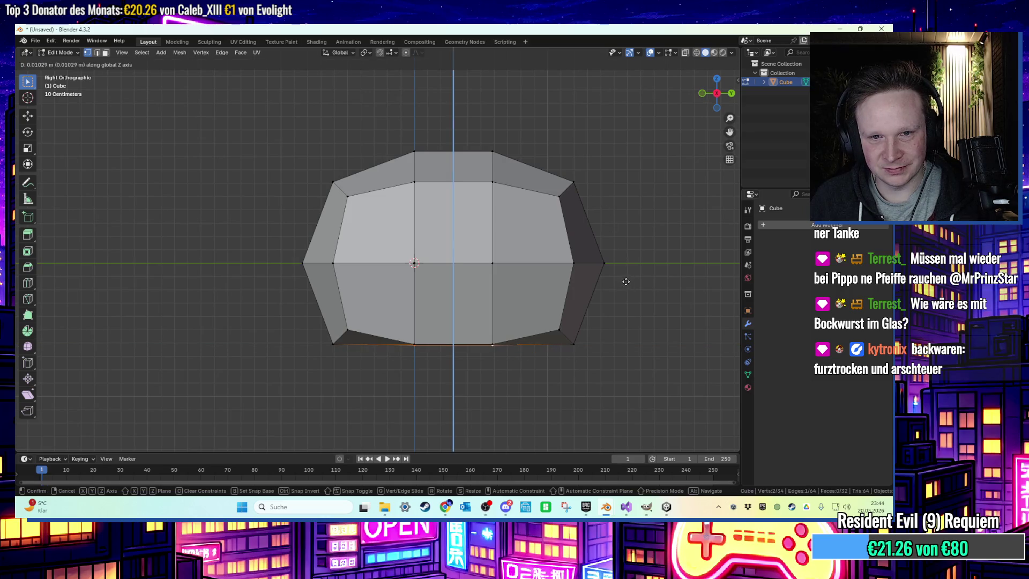
left_click(625, 281)
In X-ray, select all the bottom faces and raise them along Z to flatten the underside
left_click_drag(289, 321, 509, 356)
left_click(678, 137)
left_click(685, 52)
left_click_drag(655, 296, 224, 398)
key("g")
key("z")
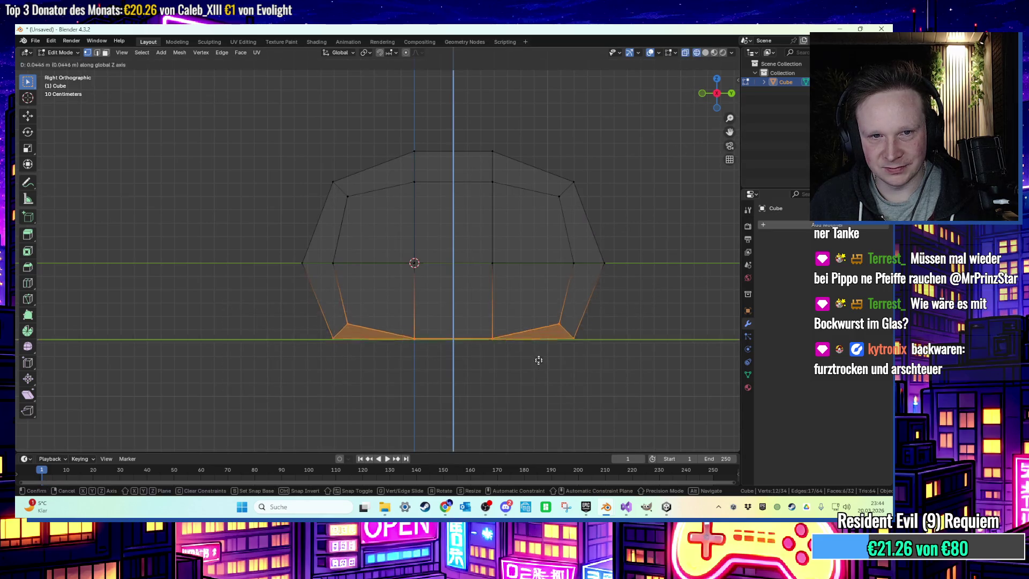
left_click(538, 316)
middle_click_drag(618, 301, 693, 113)
left_click(714, 53)
mouse_move(593, 205)
middle_mouse_down()
mouse_move(639, 247)
mouse_move(615, 202)
mouse_move(632, 167)
mouse_move(532, 244)
mouse_move(570, 236)
middle_mouse_up()
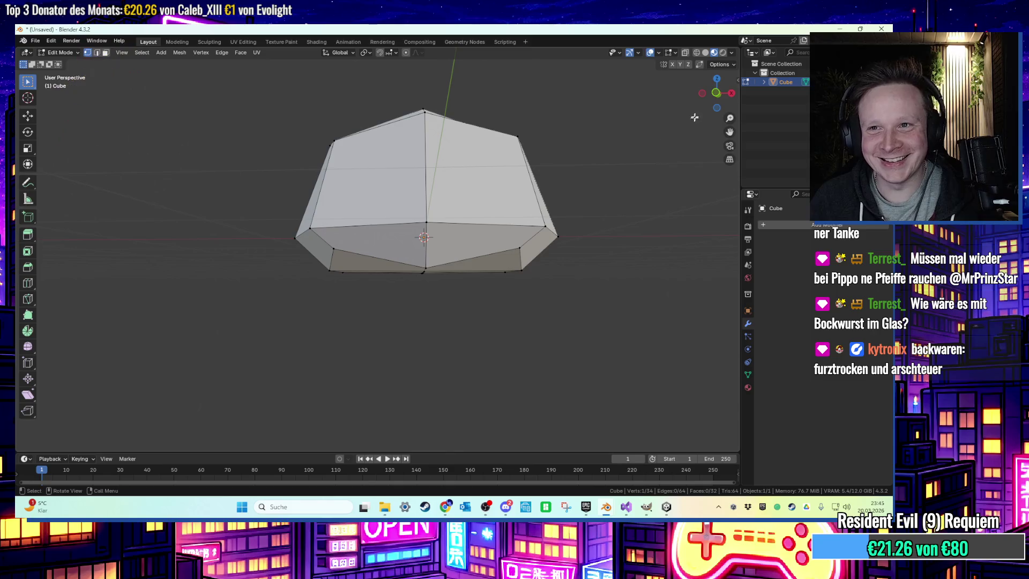
Select four bottom vertices and lower them along Z to shape the roll's base
left_click(332, 248)
left_click(518, 248, "shift")
middle_click_drag(518, 247, 574, 343)
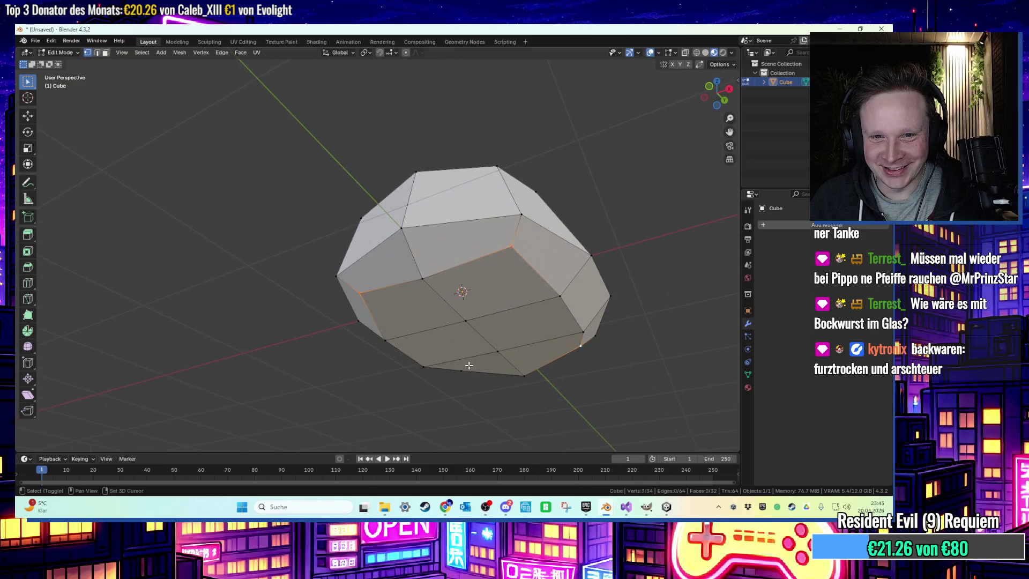
left_click(427, 368, "shift")
left_click_drag(717, 90, 705, 100)
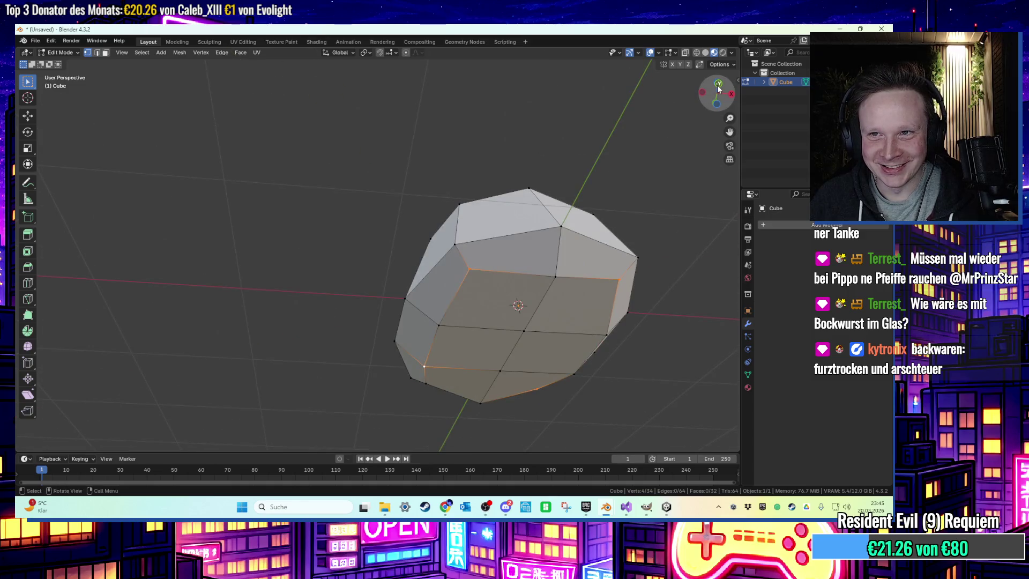
left_click(718, 88)
mouse_move(642, 221)
middle_mouse_down()
mouse_move(641, 197)
mouse_move(466, 322)
middle_mouse_up()
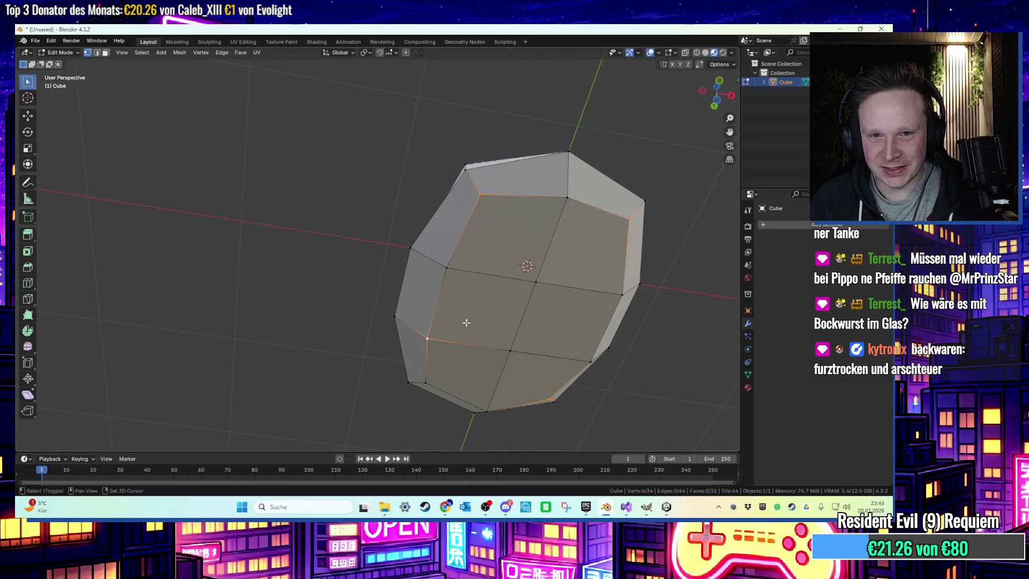
left_click(424, 381, "shift")
mouse_move(423, 381)
middle_mouse_down()
mouse_move(503, 447)
mouse_move(677, 154)
middle_mouse_up()
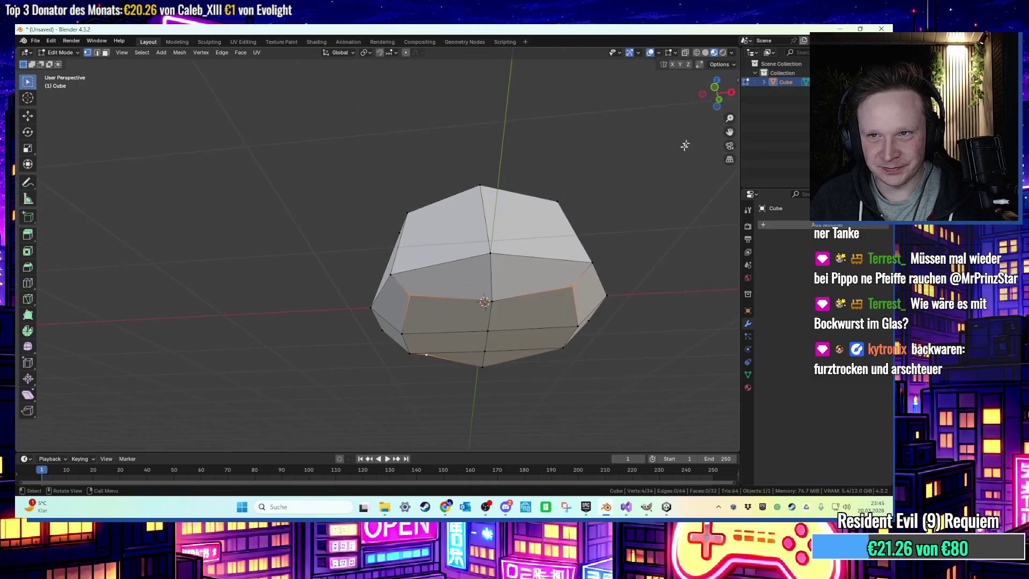
left_click(717, 90)
key("g")
key("z")
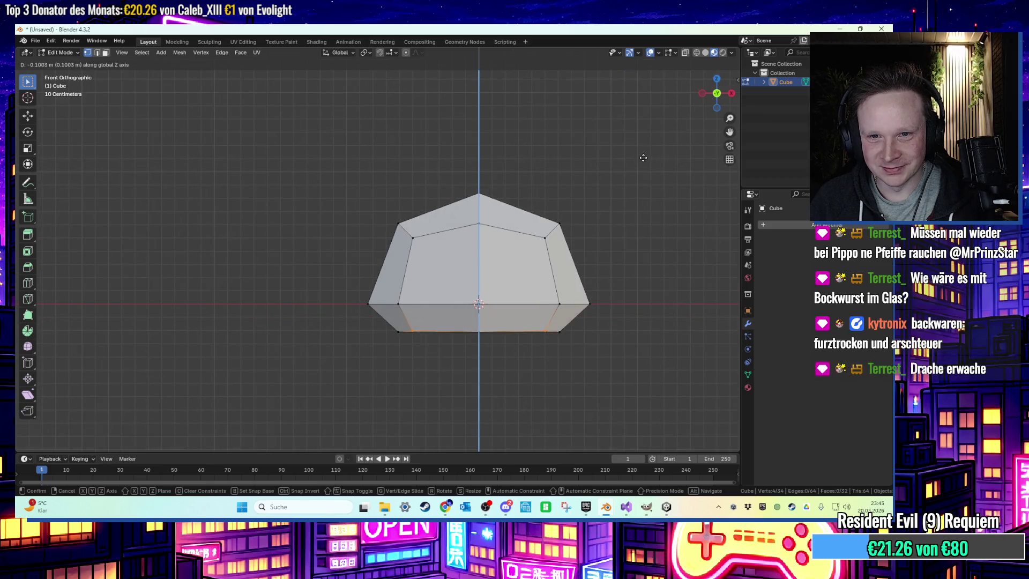
left_click(644, 159)
left_click(644, 160)
mouse_move(661, 172)
middle_mouse_down()
mouse_move(654, 201)
mouse_move(668, 214)
mouse_move(535, 241)
mouse_move(455, 274)
mouse_move(448, 225)
mouse_move(505, 271)
mouse_move(465, 264)
middle_mouse_up()
Return to Object Mode and select the bread-roll object
key("Tab")
right_click(448, 226)
left_click(448, 229)
Apply 60° auto smooth, check the material's Base Color input, then switch to Texture Paint
left_click(106, 442)
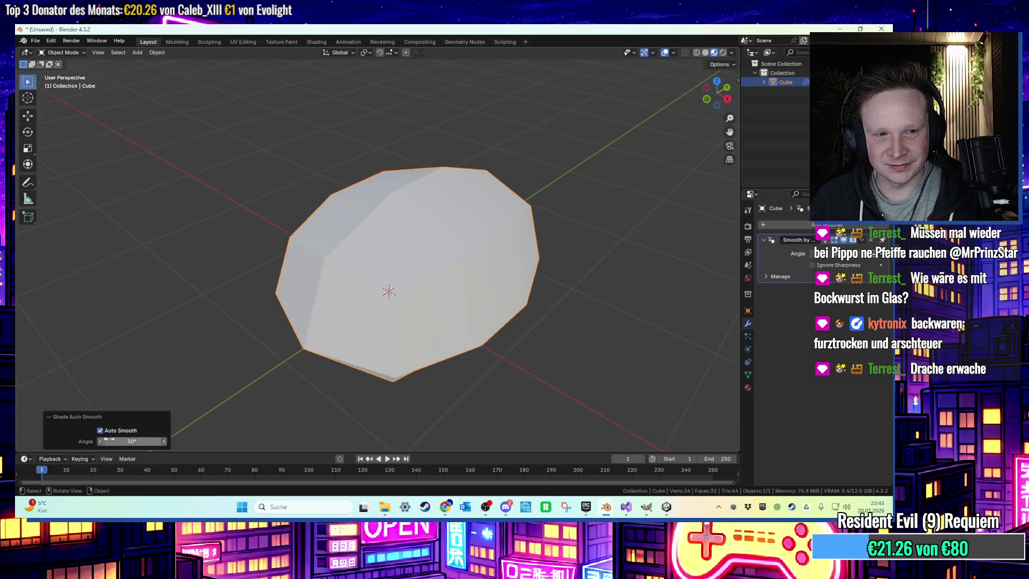
right_click(381, 238)
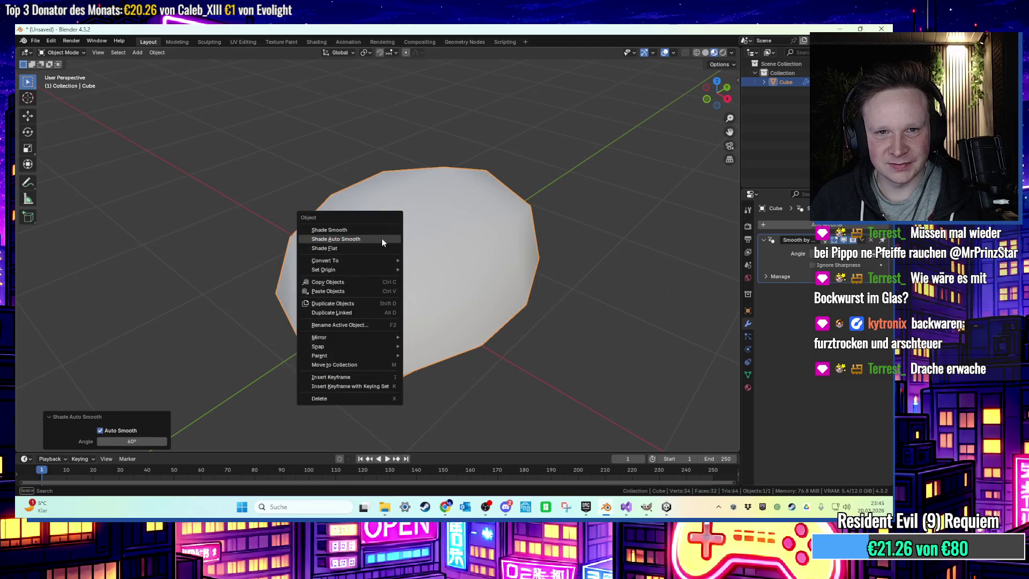
left_click(748, 387)
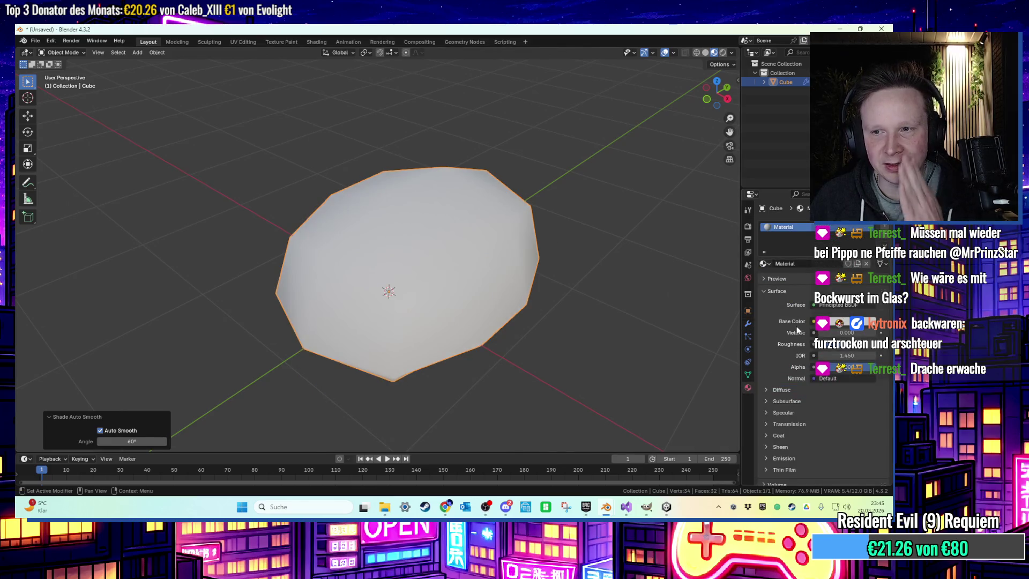
left_click(812, 320)
left_click(695, 314)
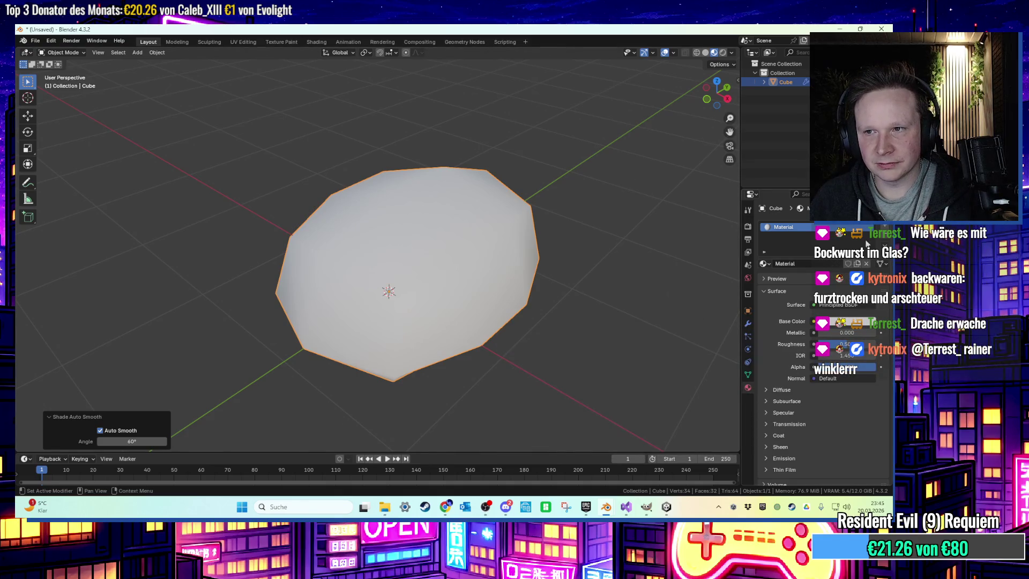
left_click(289, 43)
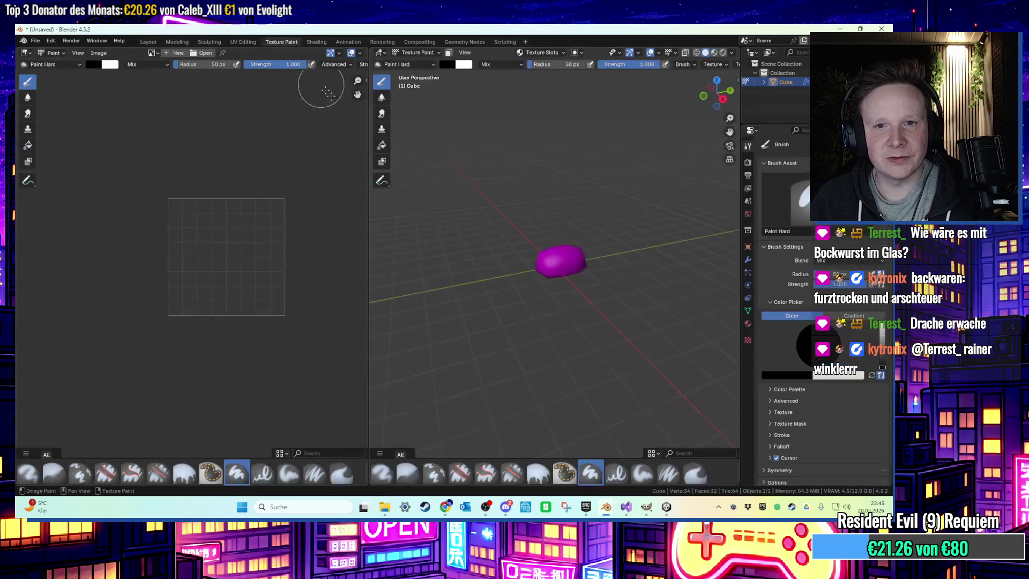
Create a white 256 × 256 px image named Untitled, then go back to Layout
scroll(612, 295, "up", 4)
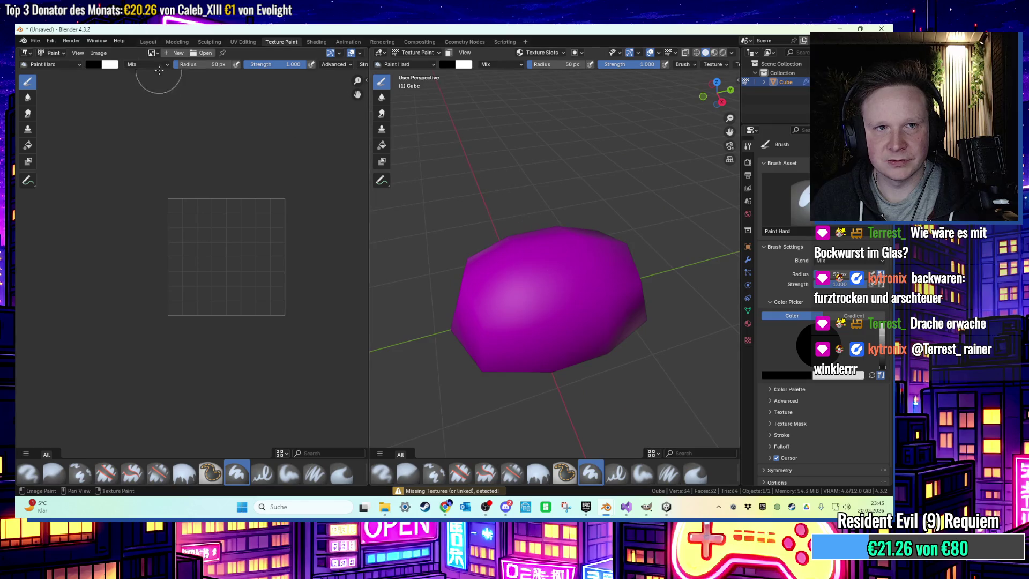
left_click(175, 53)
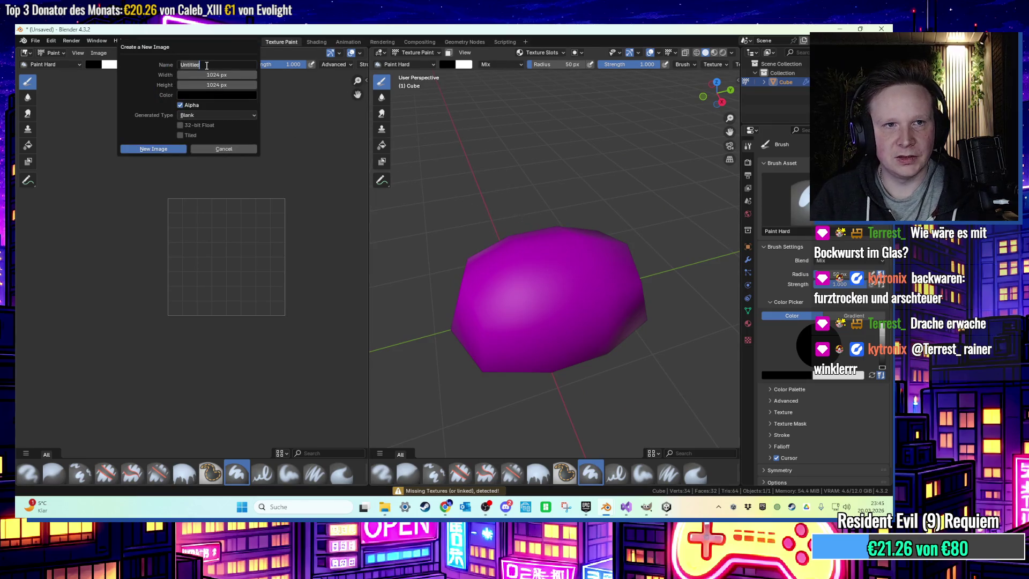
left_click(224, 75)
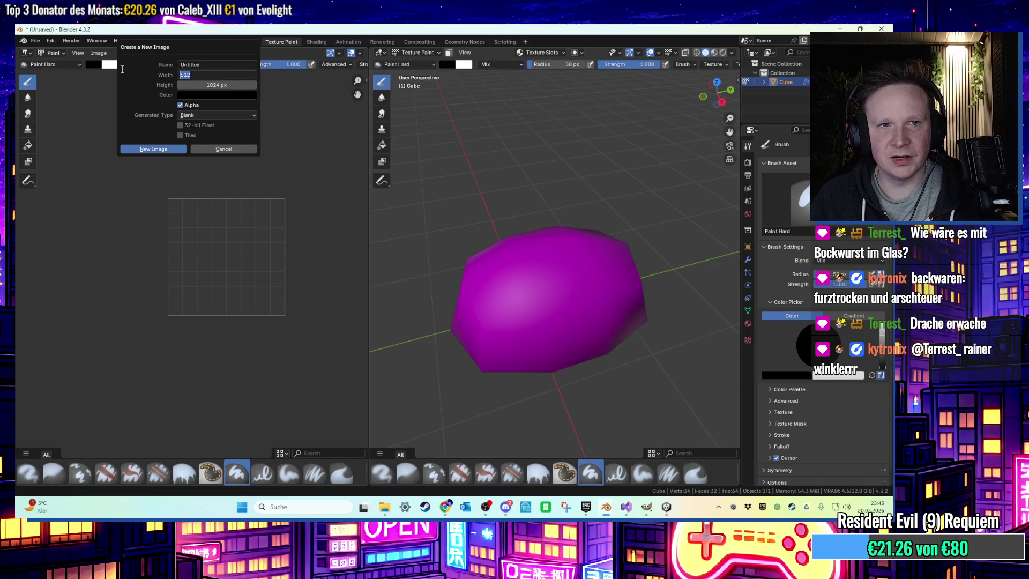
left_click(201, 85)
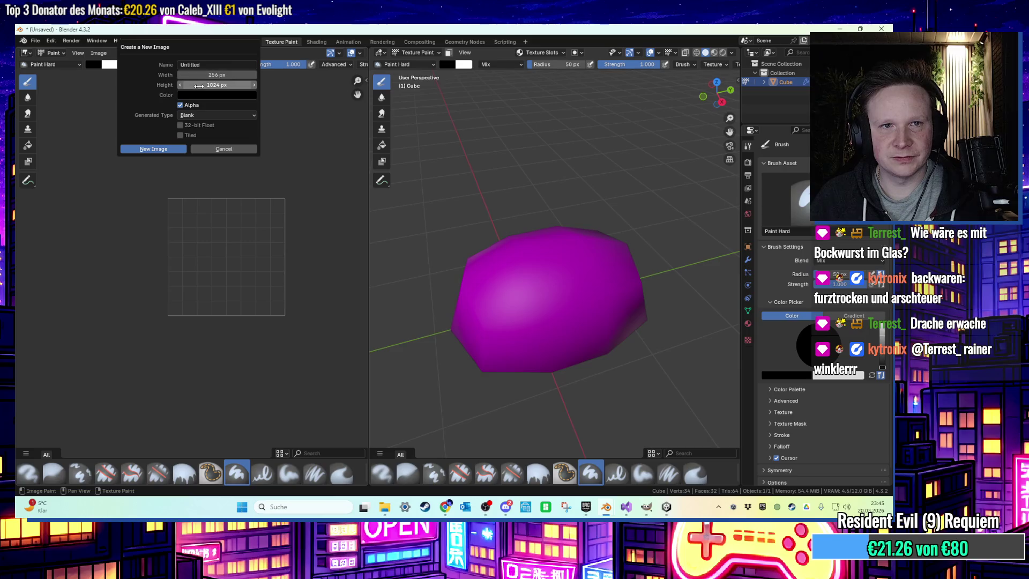
type("256")
key("Return")
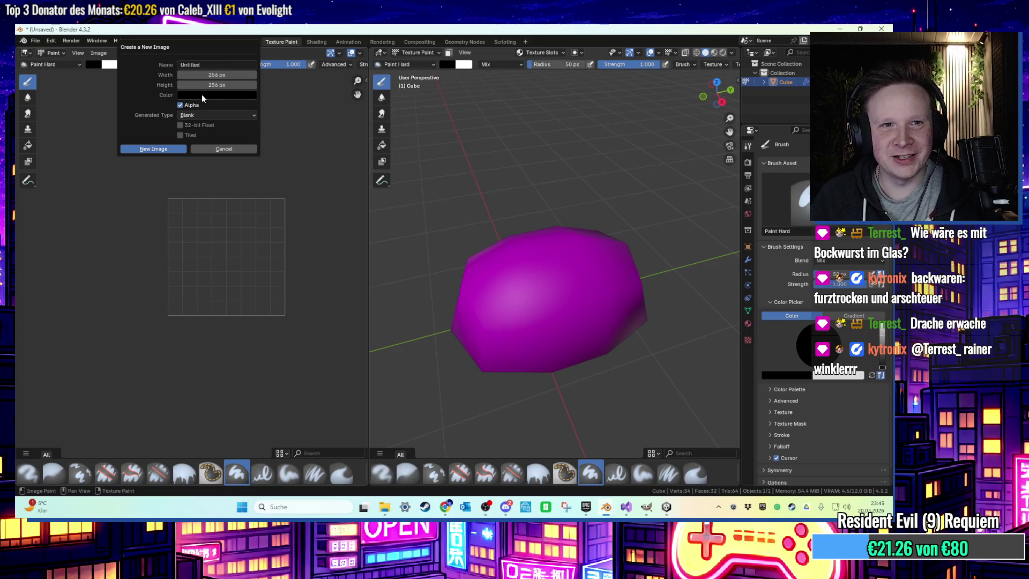
left_click(203, 95)
left_click_drag(257, 138, 260, 106)
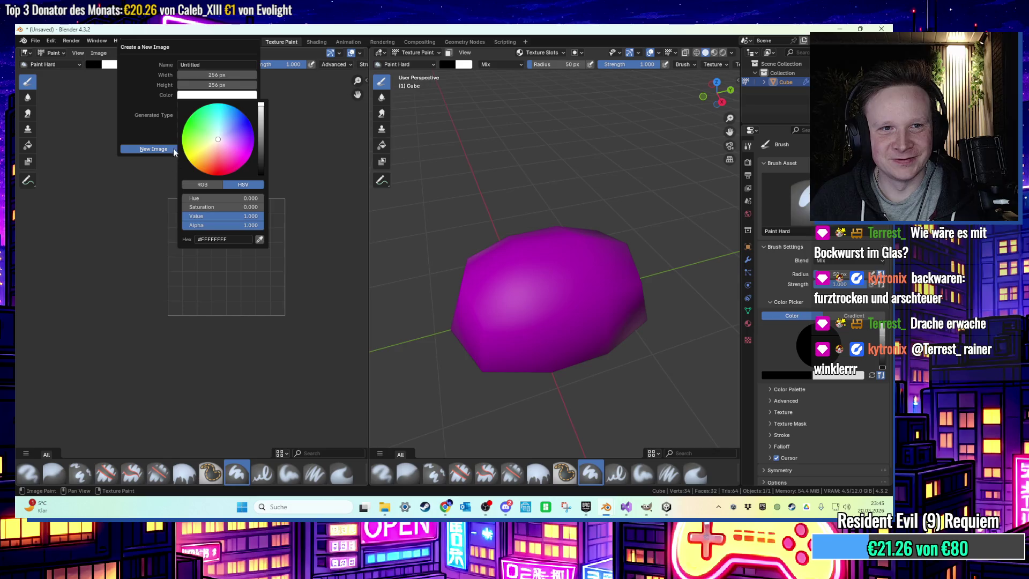
left_click(156, 148)
scroll(279, 255, "up", 1)
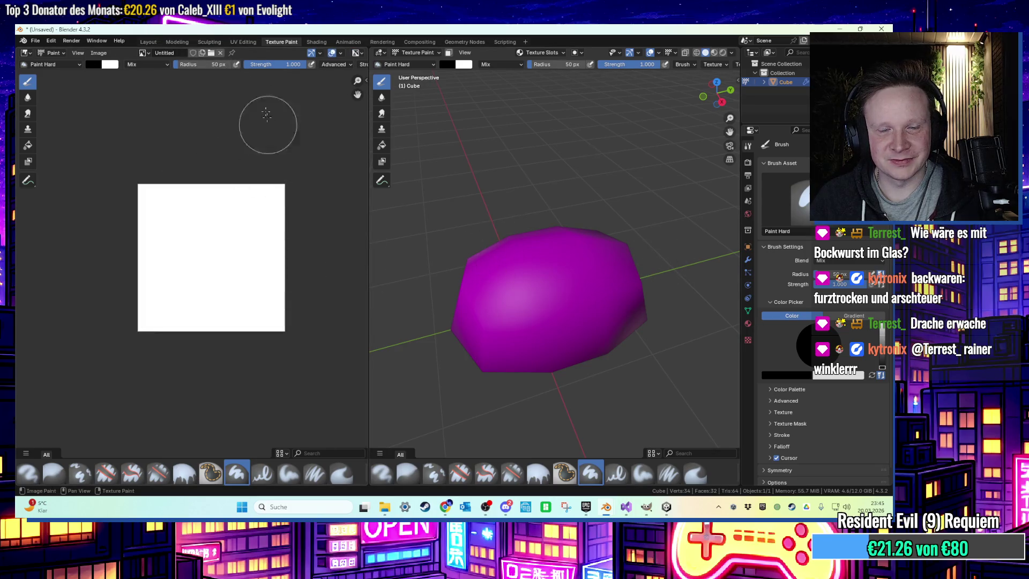
left_click(148, 42)
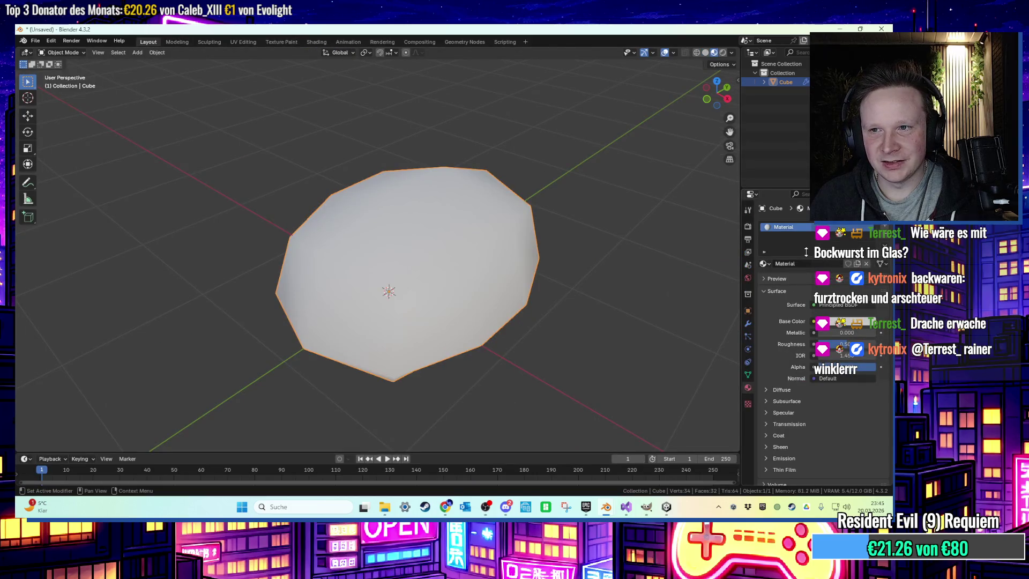
Drive the base colour from an image texture and try a test stroke in Texture Paint
left_click(813, 330)
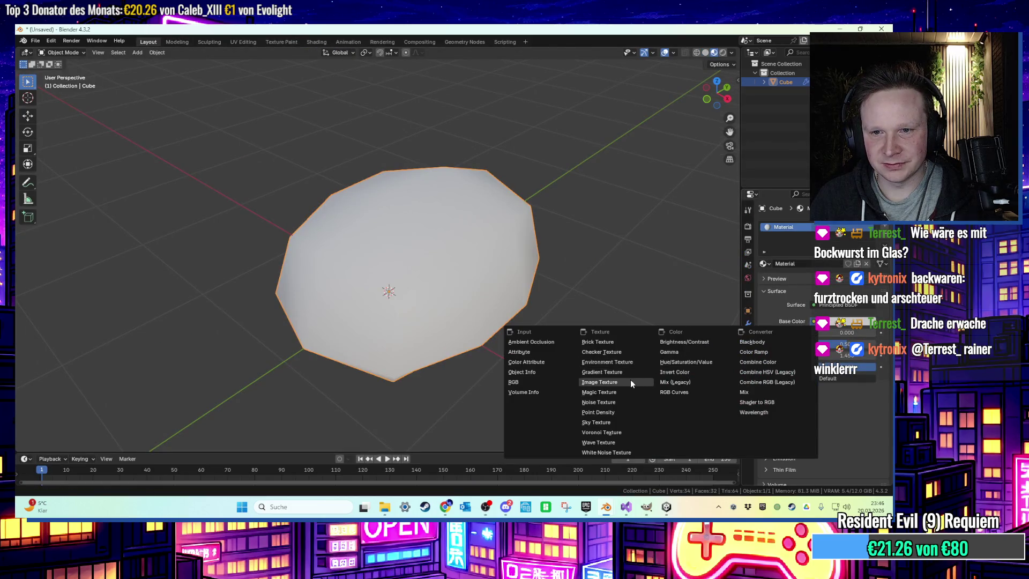
left_click(630, 382)
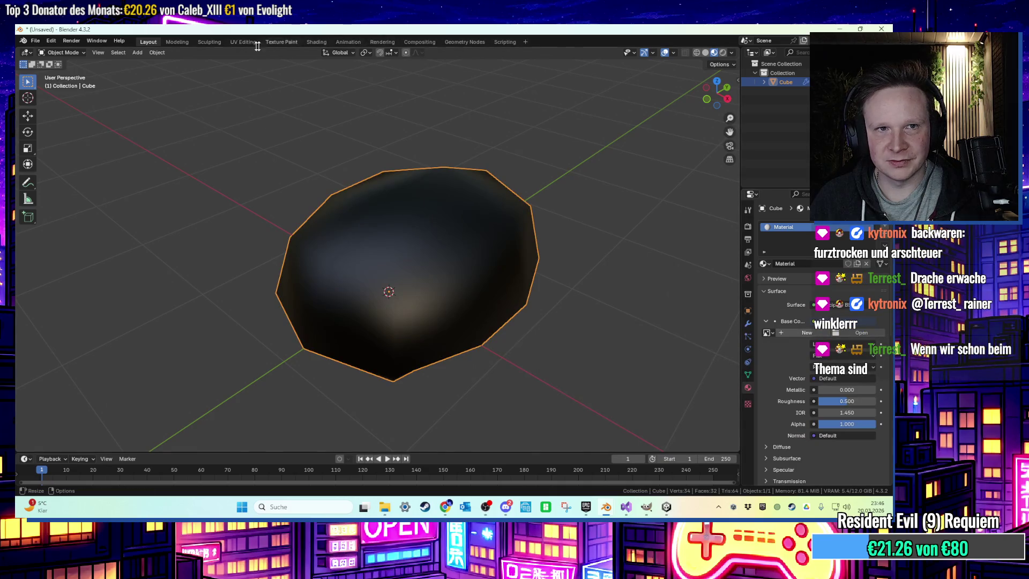
left_click(273, 41)
left_click_drag(588, 236, 475, 267)
key("ctrl+z")
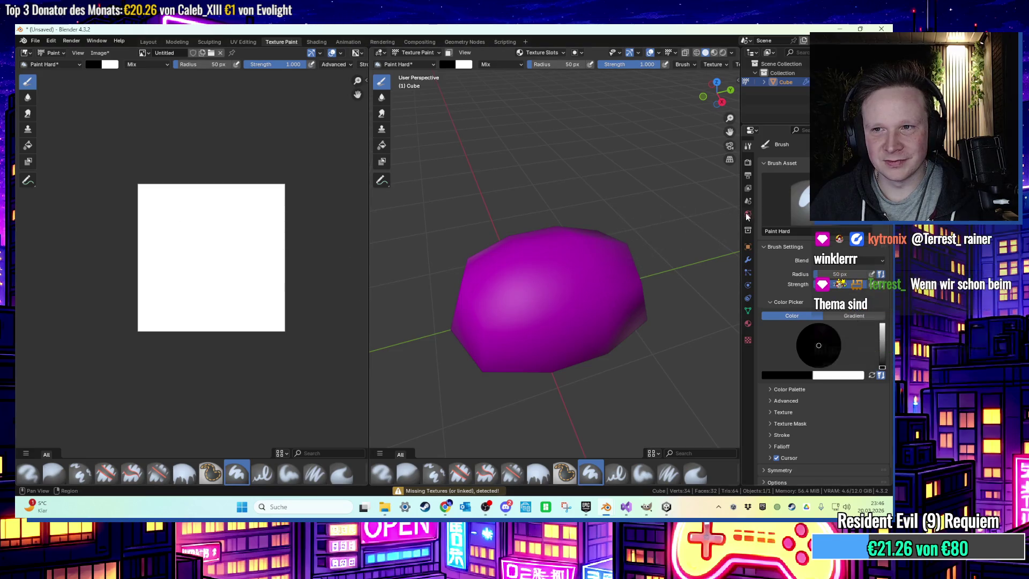
left_click(748, 341)
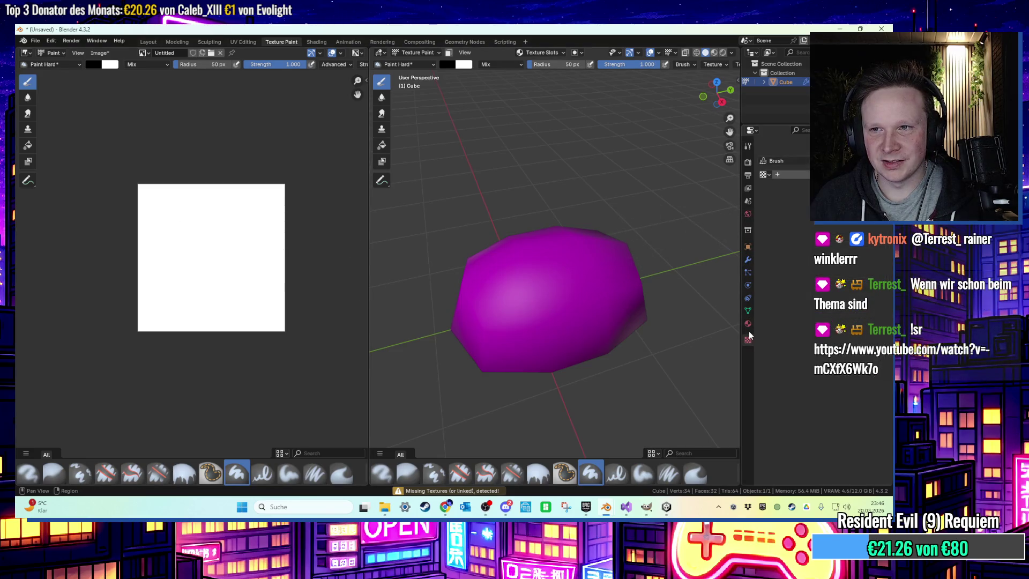
left_click(748, 323)
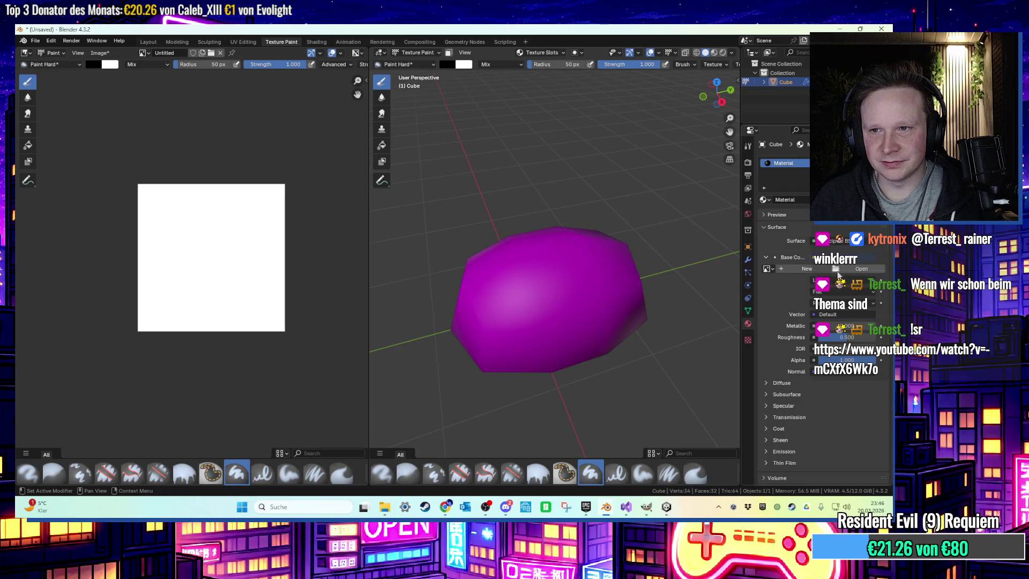
Create the new Base Color image texturebrot and display it in the Image Editor
left_click(805, 270)
type("texturebrot")
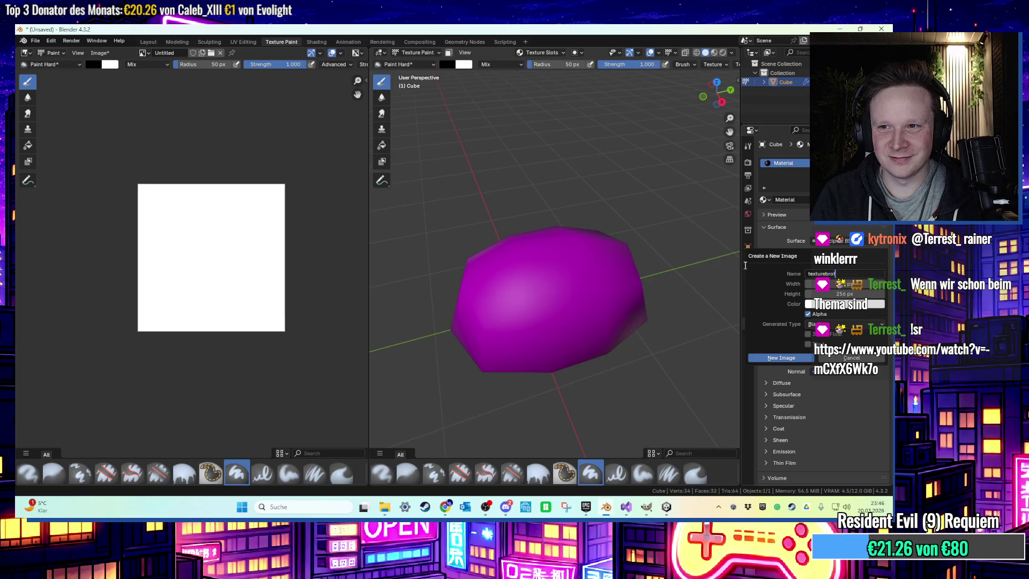
left_click(782, 357)
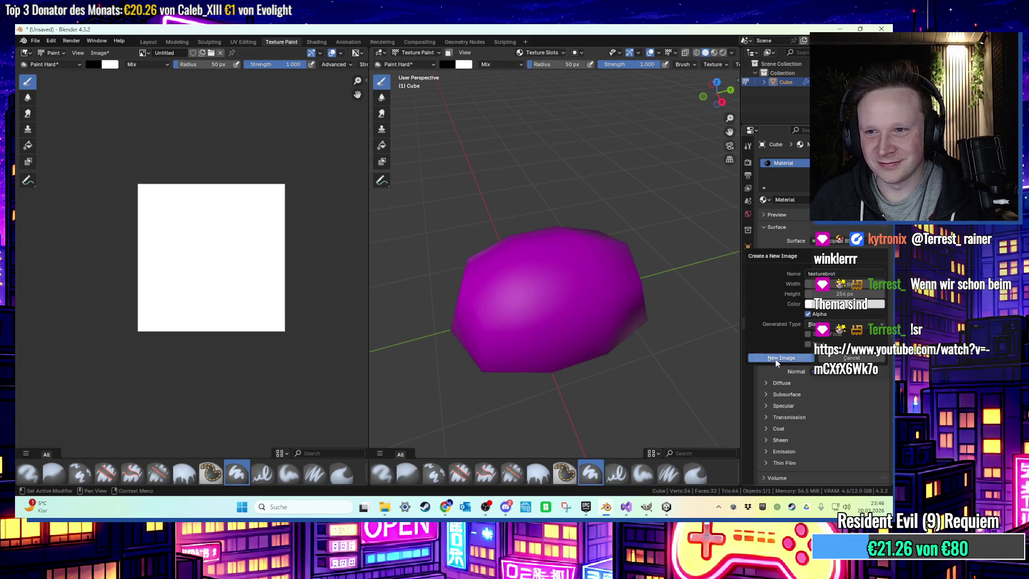
mouse_move(567, 252)
left_mouse_down()
mouse_move(536, 275)
mouse_move(555, 318)
left_mouse_up()
key("ctrl+z")
left_click_drag(161, 225, 242, 222)
key("ctrl+z")
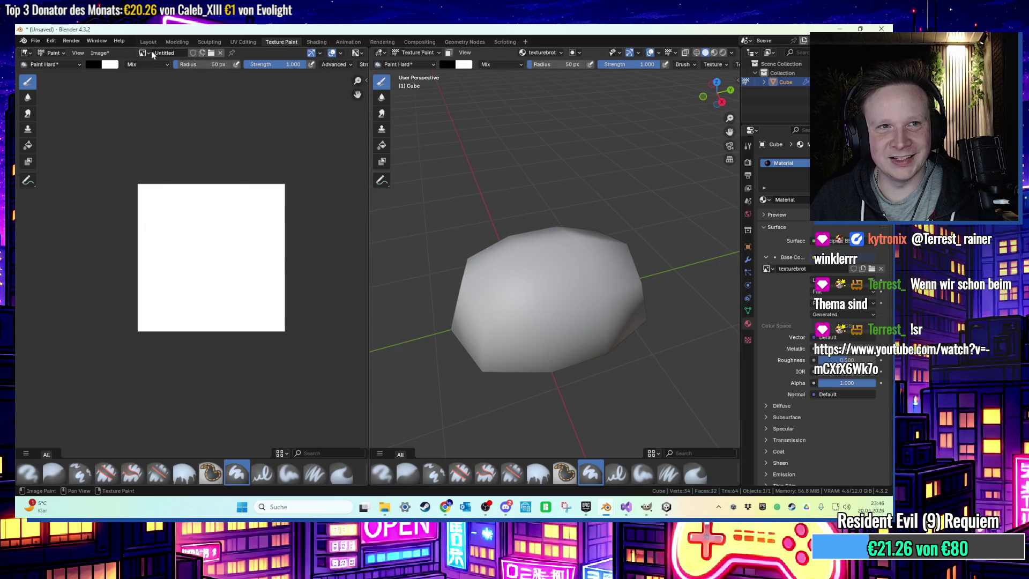
left_click(153, 52)
left_click(166, 91)
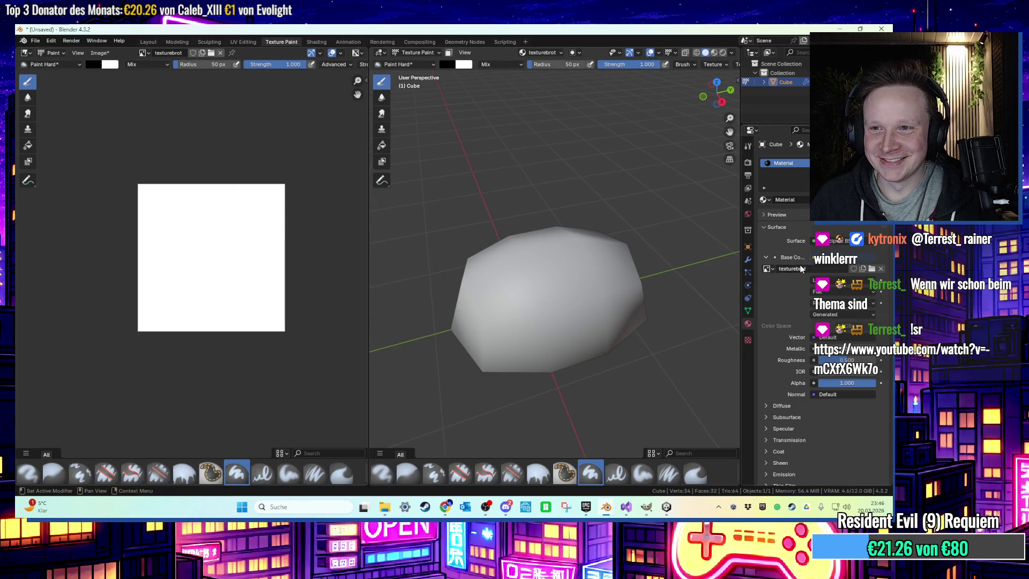
mouse_move(589, 284)
left_mouse_down()
mouse_move(538, 311)
mouse_move(466, 322)
left_mouse_up()
key("ctrl+z")
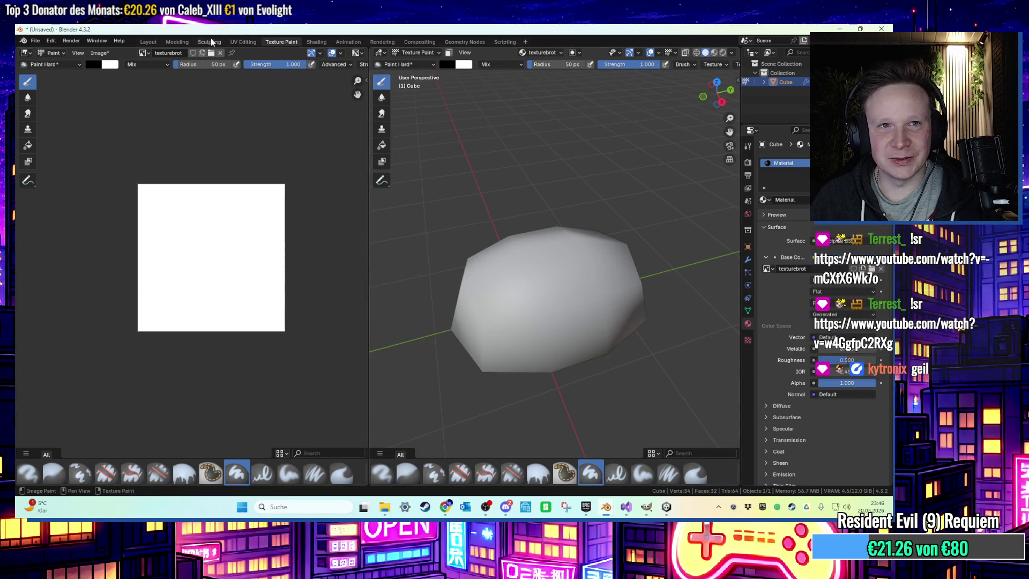
Select the whole mesh in UV Editing, apply Smart UV Project, and return to Texture Paint
left_click(244, 42)
key("a")
key("u")
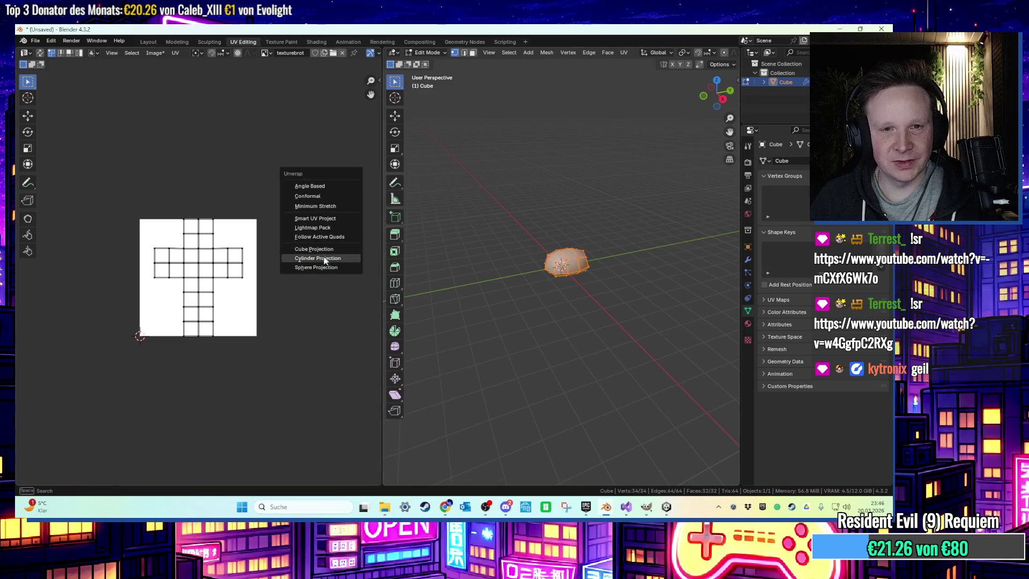
left_click(335, 216)
left_click(349, 302)
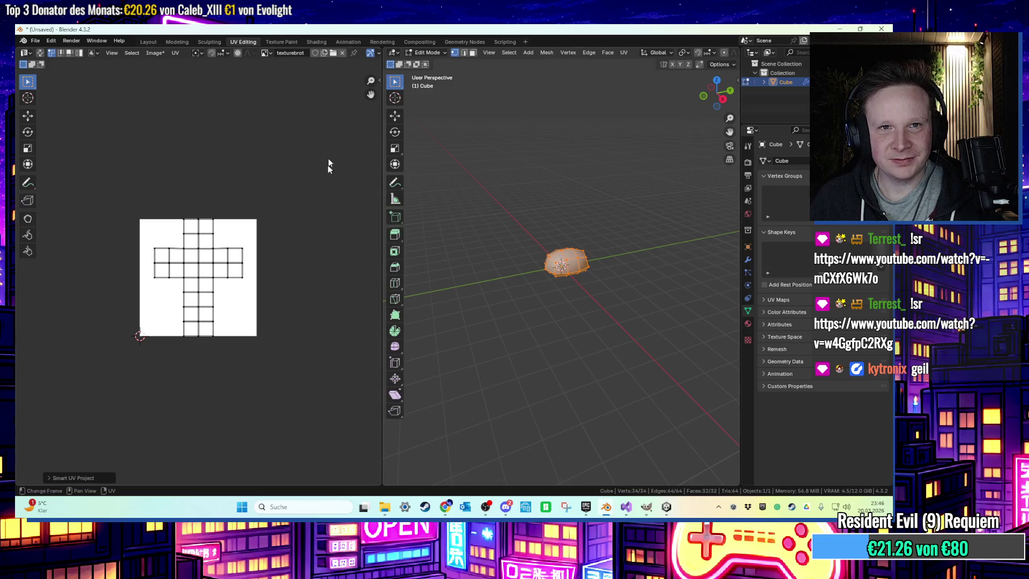
left_click(281, 41)
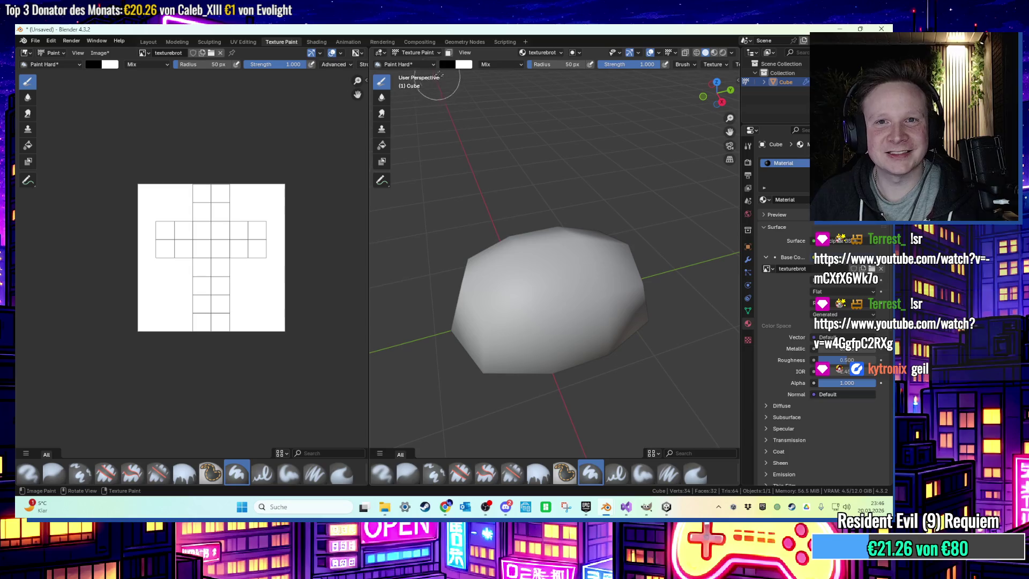
Pick a tan bread colour and fill the texture with it
left_click(454, 67)
left_click_drag(521, 122, 521, 80)
left_click(470, 115)
left_click_drag(470, 116, 473, 119)
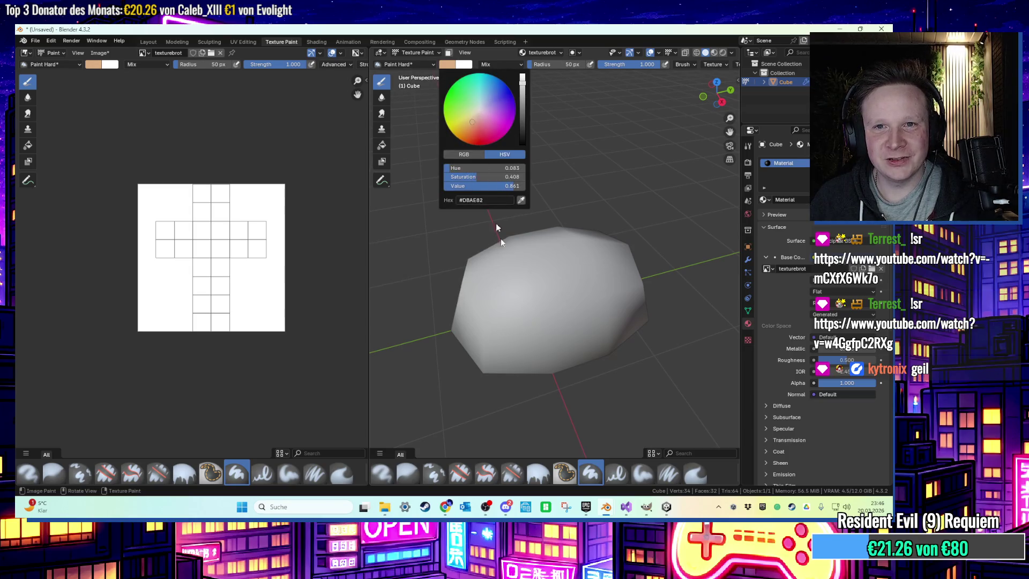
mouse_move(166, 248)
left_mouse_down()
mouse_move(173, 217)
mouse_move(269, 239)
mouse_move(177, 300)
left_mouse_up()
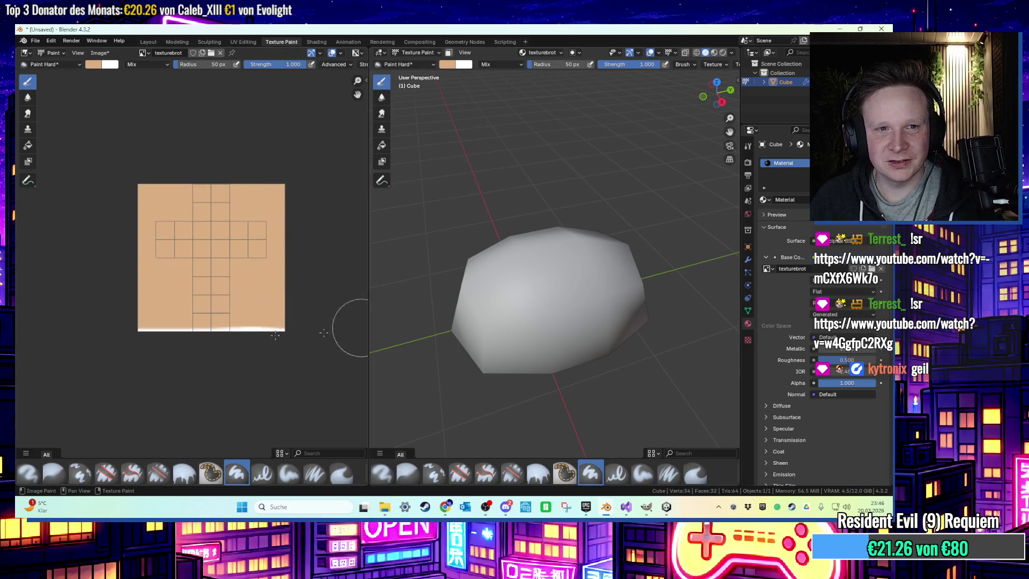
middle_click_drag(530, 305, 498, 281)
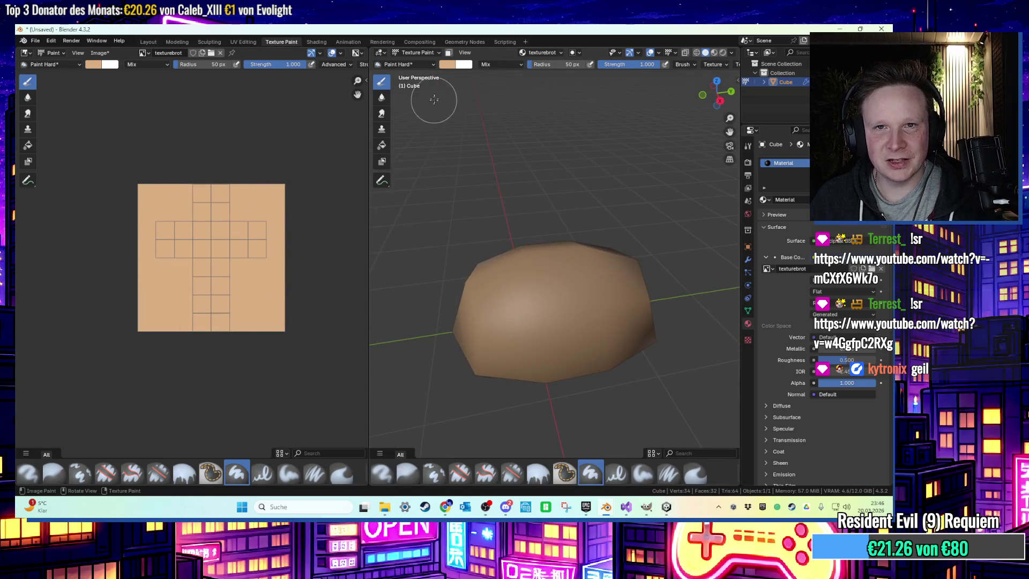
Choose a lighter brush colour for the streaks on the roll
left_click(447, 65)
left_click(453, 65)
left_click_drag(473, 121, 477, 114)
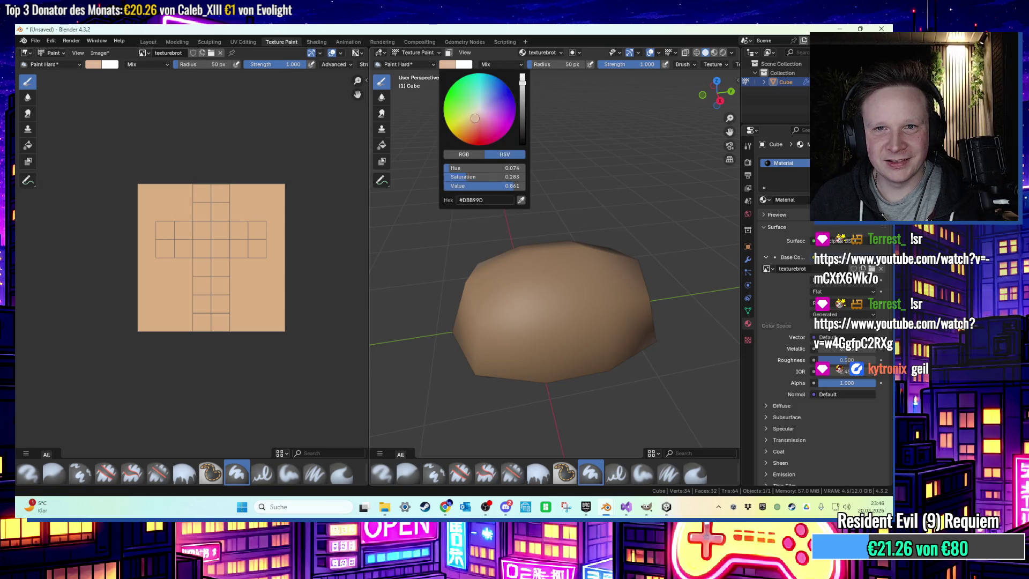
mouse_move(466, 296)
middle_mouse_down()
mouse_move(482, 289)
mouse_move(455, 314)
middle_mouse_up()
left_click_drag(447, 313, 525, 245)
key("ctrl+z")
From the top view, paint a light stripe down the length of the roll
middle_click_drag(525, 245, 514, 258)
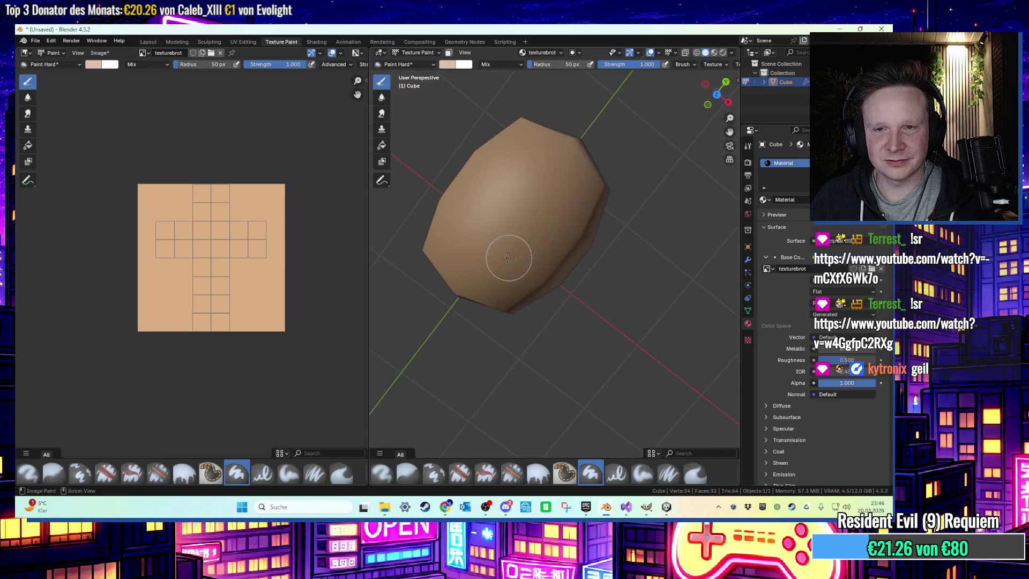
left_click_drag(721, 101, 716, 94)
left_click(716, 94)
left_click_drag(484, 161, 489, 402)
key("ctrl+z")
left_click_drag(487, 138, 492, 359)
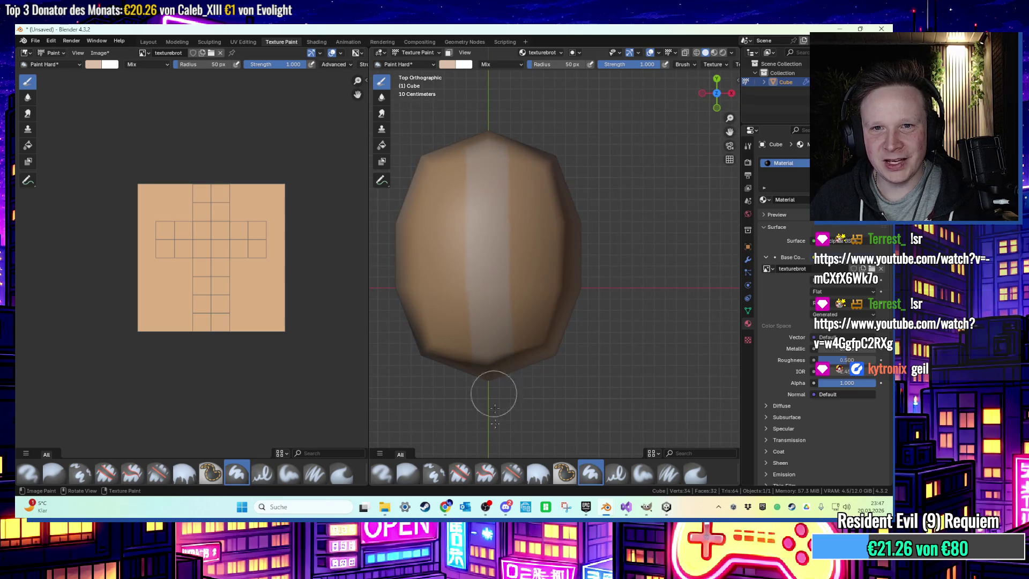
key("ctrl+z")
left_click_drag(485, 140, 505, 336)
key("ctrl+z")
left_click_drag(488, 140, 485, 384)
Widen the light stripe and brighten another streak from a tilted angle
mouse_move(612, 323)
middle_mouse_down()
mouse_move(614, 302)
mouse_move(501, 294)
mouse_move(496, 281)
middle_mouse_up()
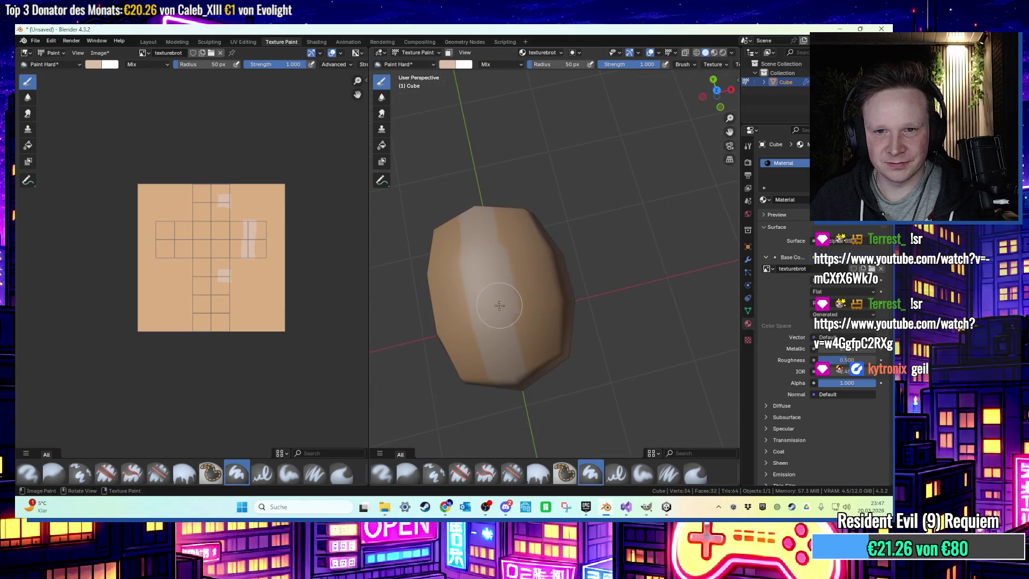
left_click(716, 90)
left_click_drag(471, 290, 479, 275)
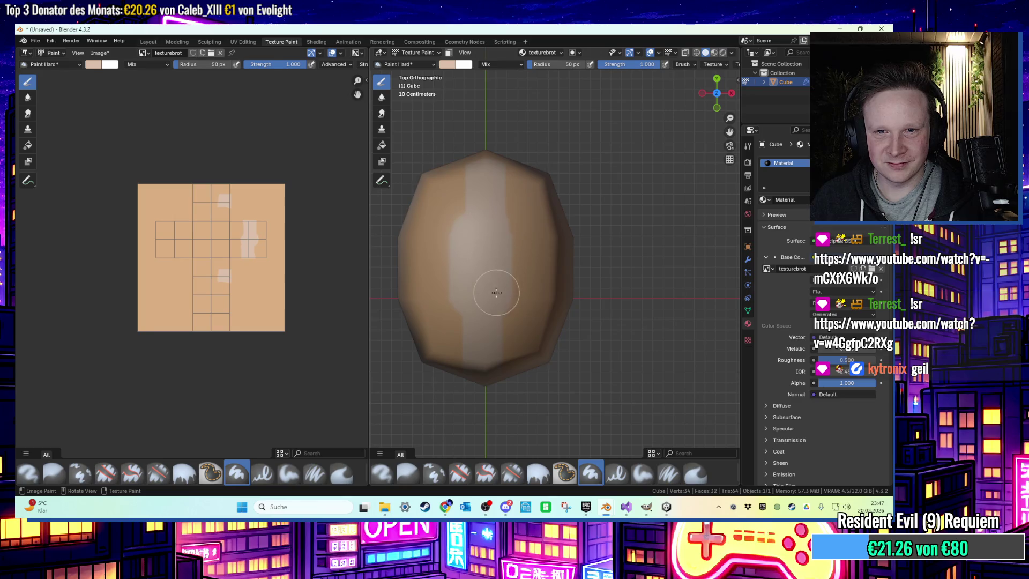
mouse_move(525, 229)
middle_mouse_down()
mouse_move(587, 193)
mouse_move(568, 165)
mouse_move(544, 257)
middle_mouse_up()
mouse_move(542, 247)
left_mouse_down()
mouse_move(545, 269)
mouse_move(546, 260)
left_mouse_up()
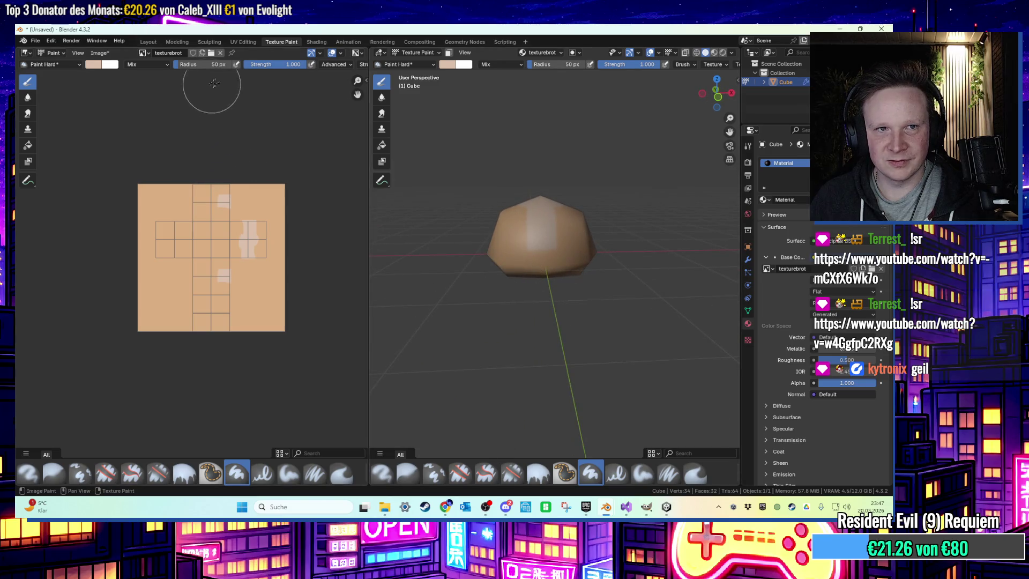
Set the brush radius to 20 px, inspect the painted roll, and return to Layout
left_click(216, 65)
type("20")
key("Return")
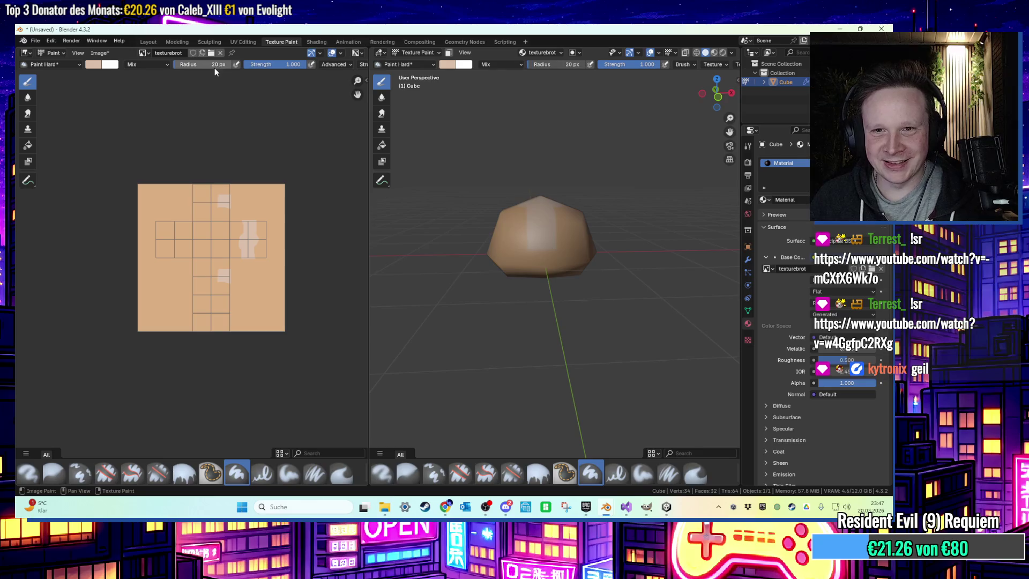
scroll(545, 257, "up", 1)
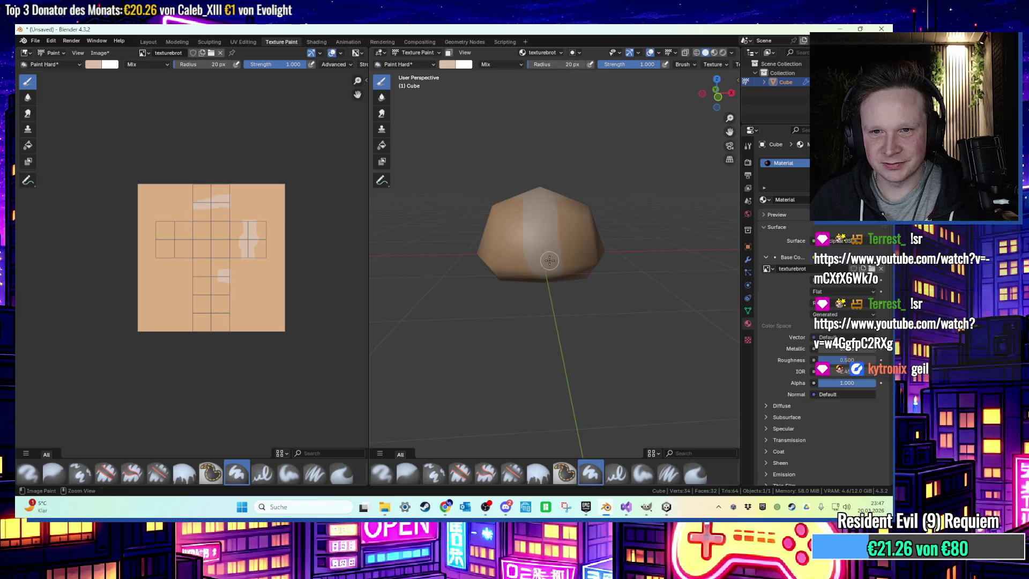
mouse_move(548, 259)
middle_mouse_down()
mouse_move(599, 218)
mouse_move(609, 236)
mouse_move(684, 214)
mouse_move(667, 213)
middle_mouse_up()
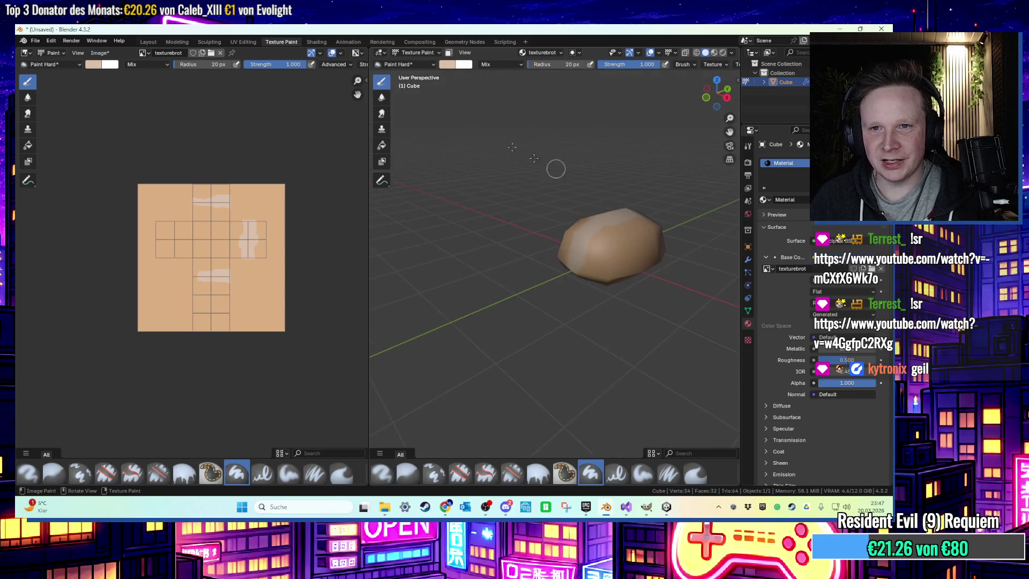
left_click(155, 42)
Export the model as broetchen.fbx to the Desktop
left_click(43, 40)
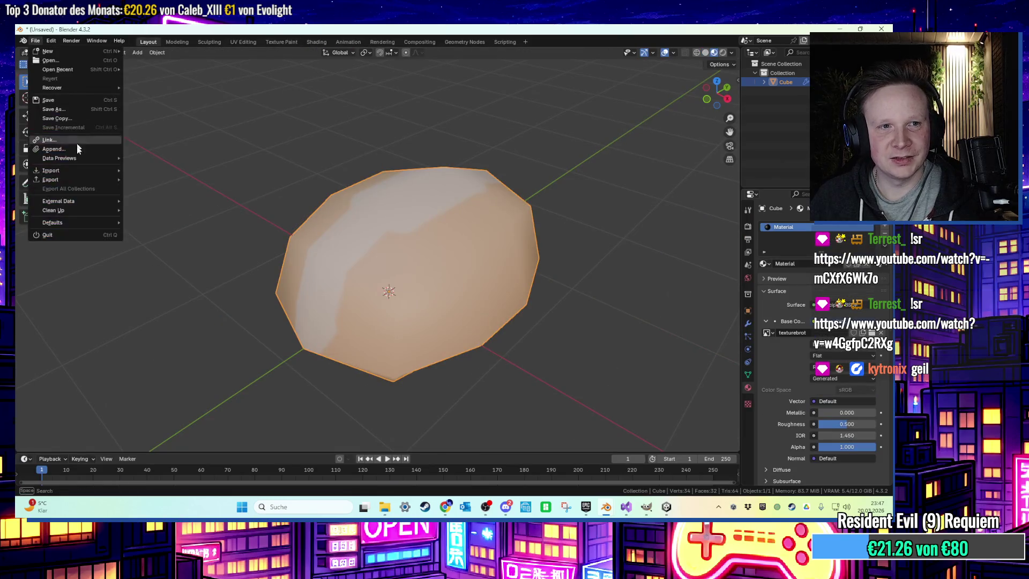
mouse_move(77, 184)
left_click(151, 261)
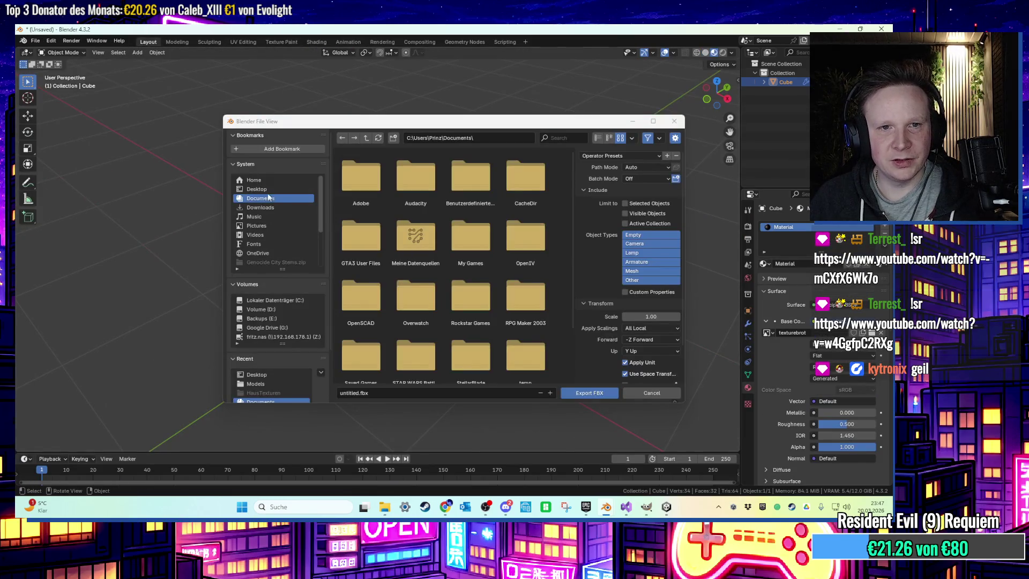
left_click(258, 189)
type("broetchen")
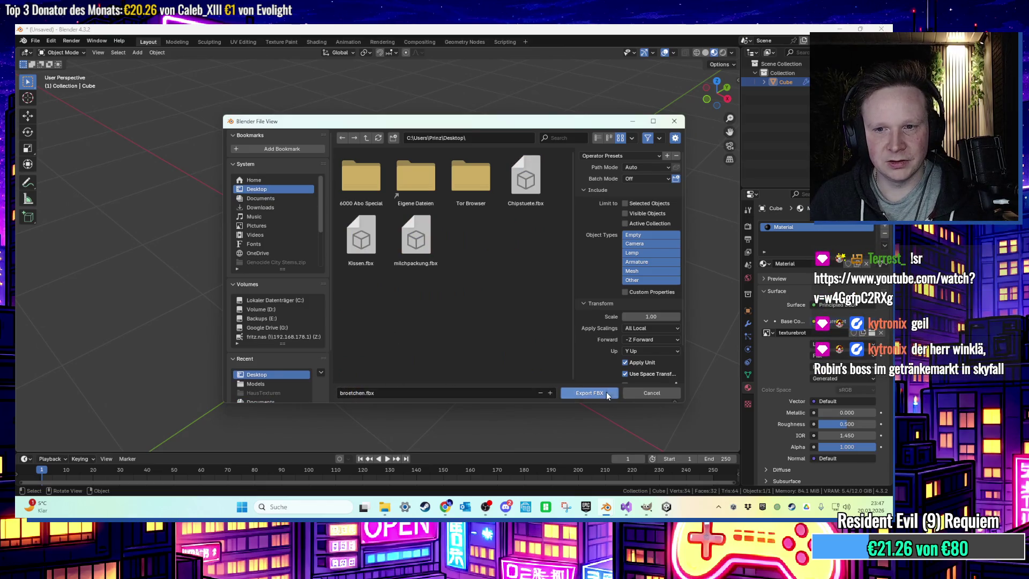
left_click(589, 393)
Save the painted texture as texturebrot.png, then bring the Unity editor back up
left_click(279, 42)
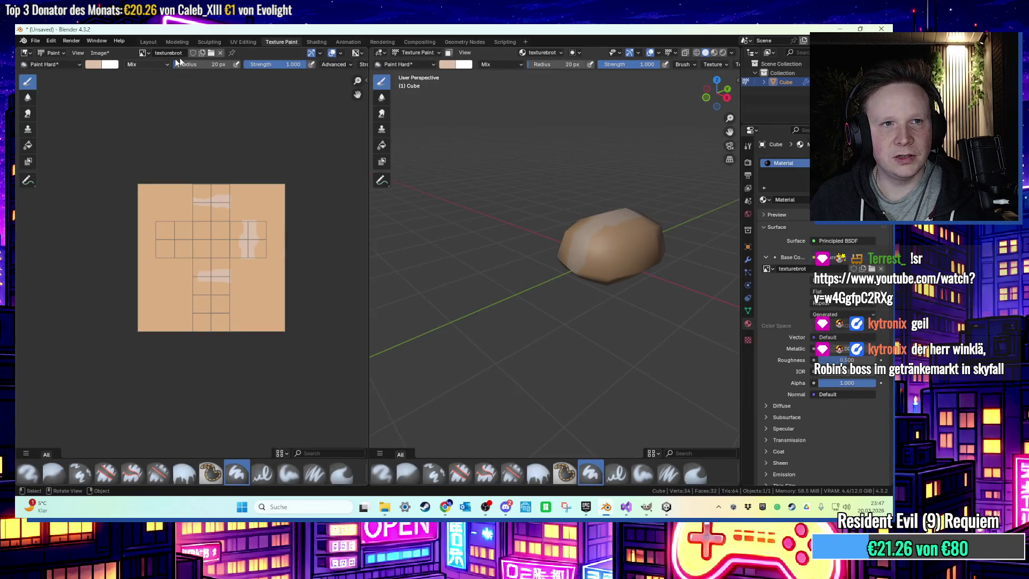
left_click(150, 53)
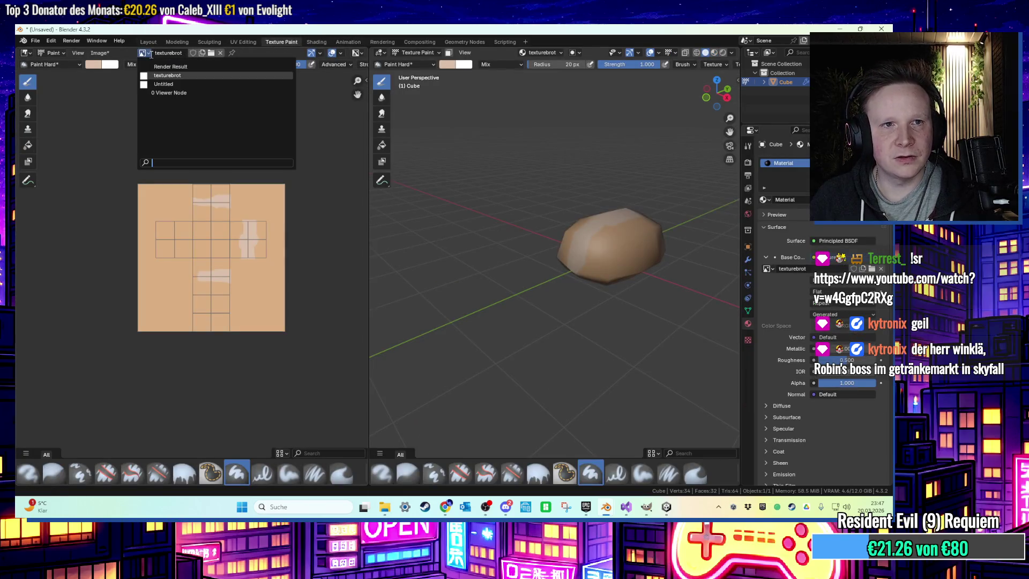
key("Escape")
left_click(211, 53)
left_click(674, 122)
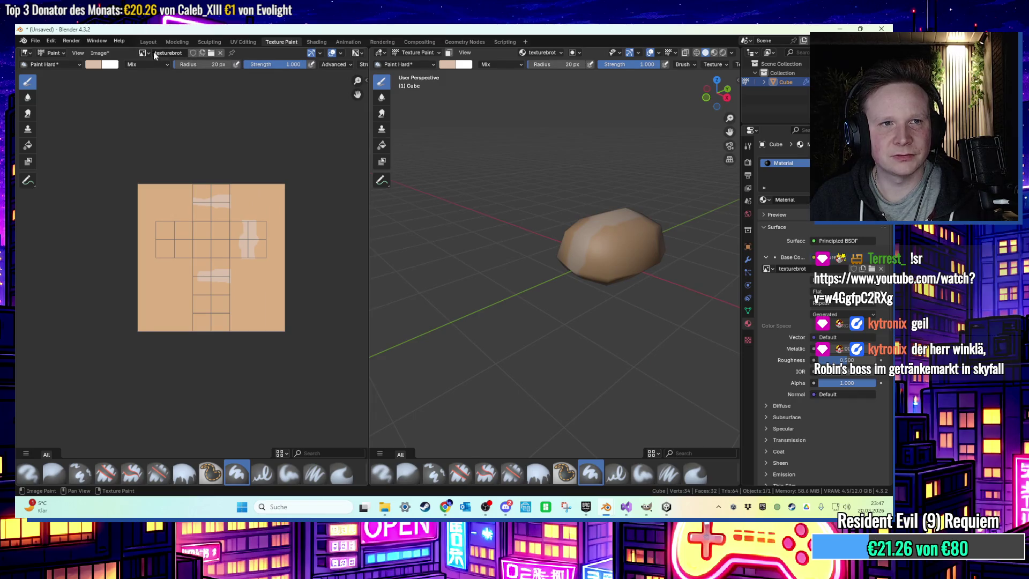
left_click(101, 52)
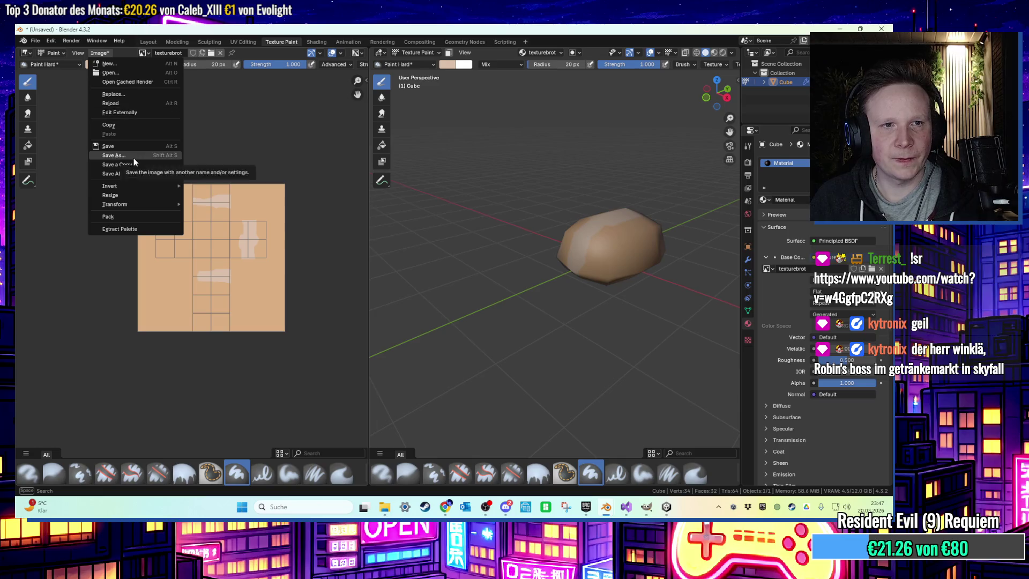
left_click(133, 156)
left_click(391, 392)
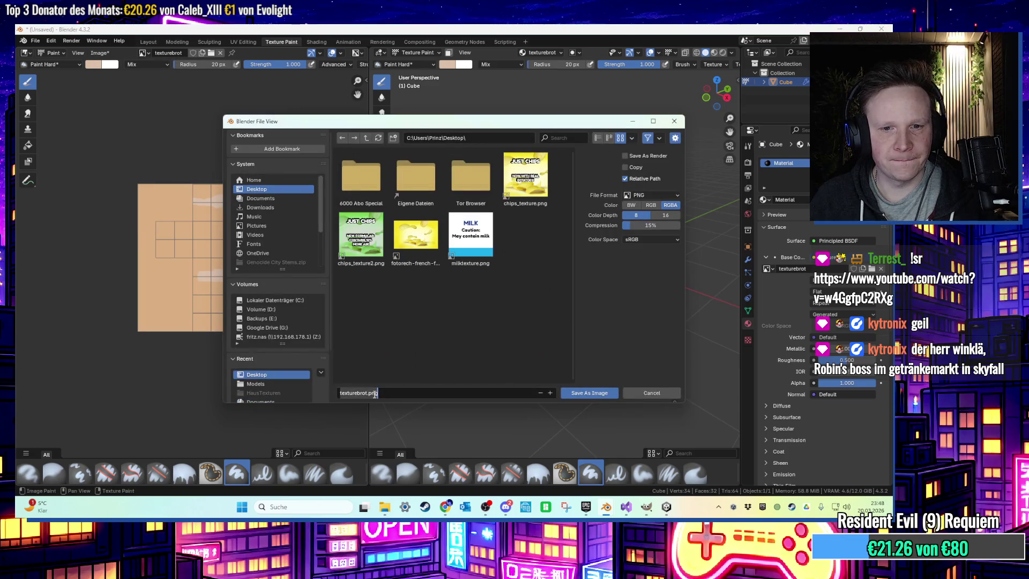
left_click(597, 393)
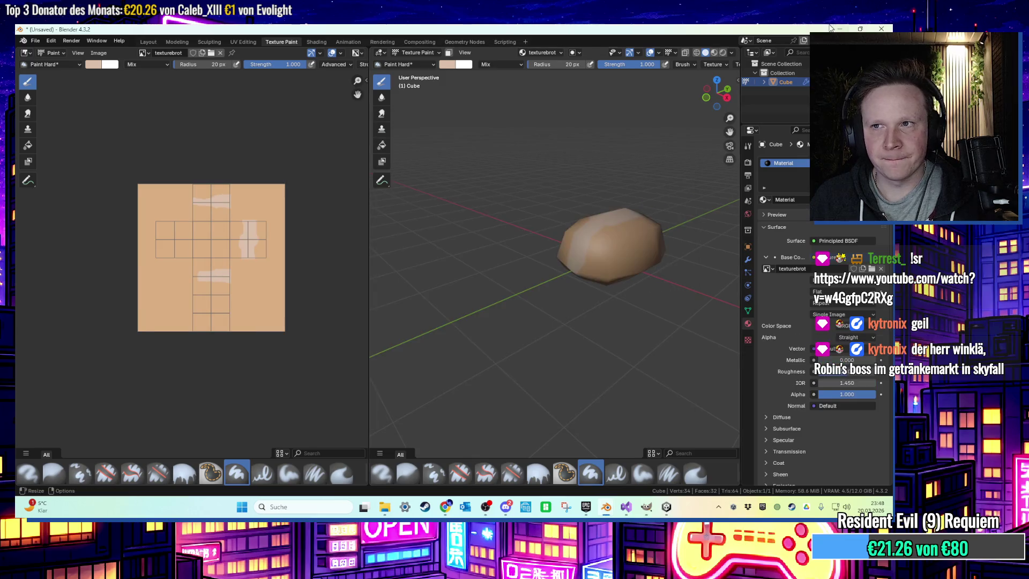
left_click(840, 29)
left_click(663, 512)
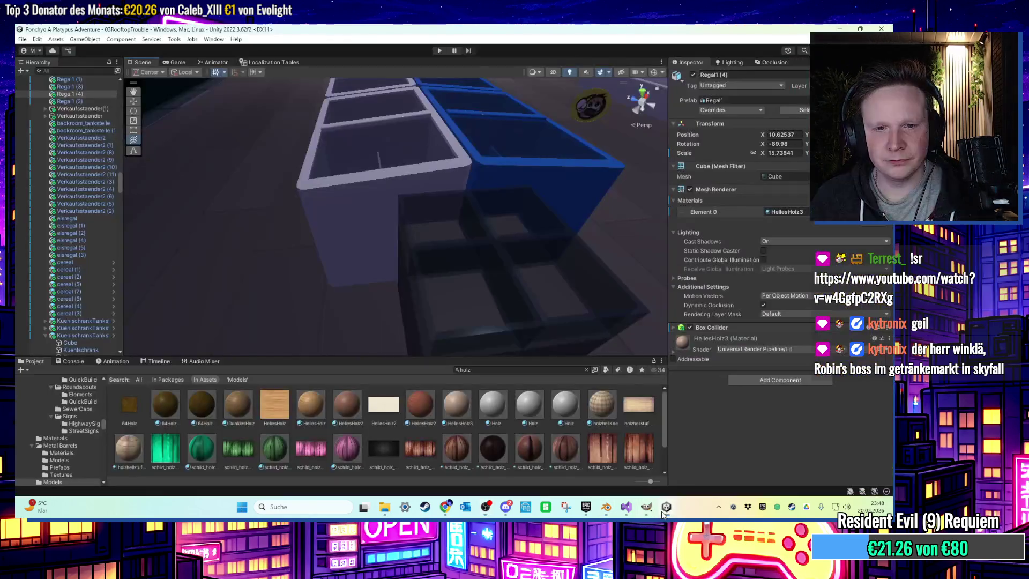
Import broetchen.fbx from the desktop into the Models folder and the scene
left_click(586, 369)
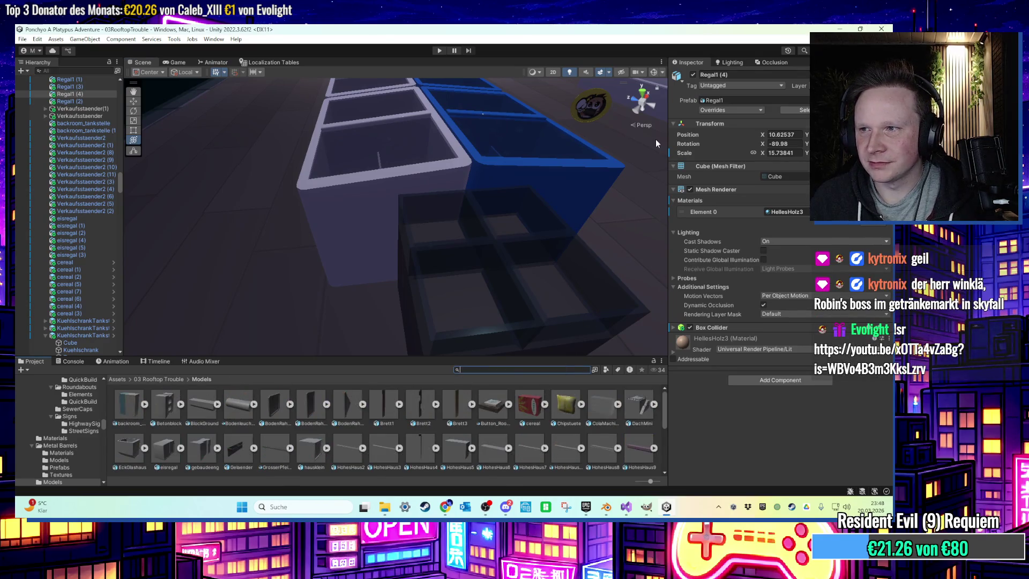
left_click(839, 28)
mouse_move(160, 429)
left_mouse_down()
mouse_move(160, 409)
mouse_move(635, 423)
mouse_move(664, 517)
mouse_move(624, 470)
mouse_move(342, 311)
left_mouse_up()
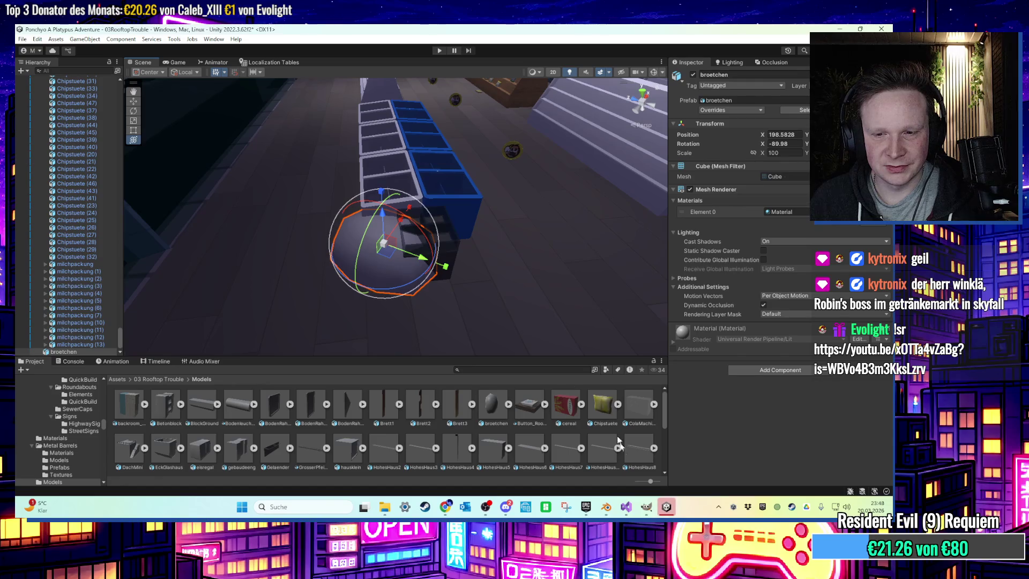
Import texturebrot.png from the desktop into the Textures folder under 03 Rooftop Trouble
key("BackSpace")
double_click(129, 450)
left_click(666, 509)
left_click_drag(152, 453, 666, 506)
left_click_drag(565, 455, 559, 427)
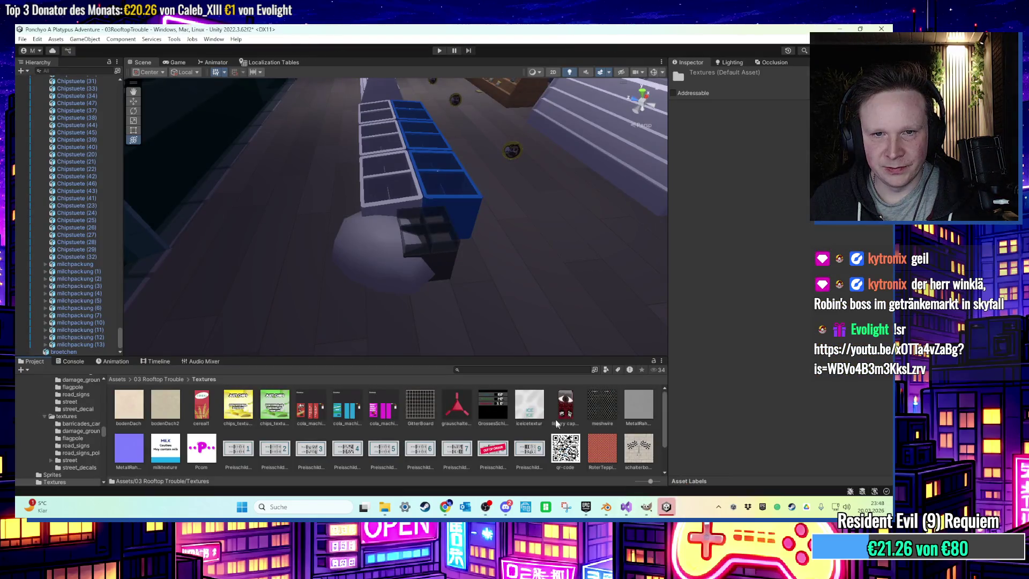
left_click(666, 506)
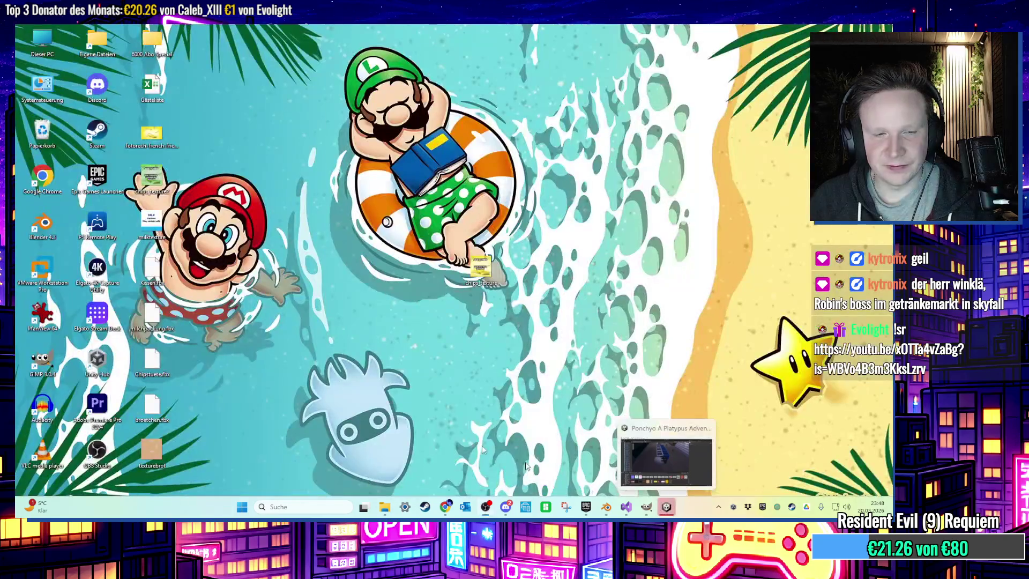
mouse_move(164, 451)
left_mouse_down()
mouse_move(428, 493)
mouse_move(666, 506)
mouse_move(555, 459)
left_mouse_up()
Delete the duplicate texturebrot 1 texture, keeping the original texturebrot
scroll(384, 351, "up", 1)
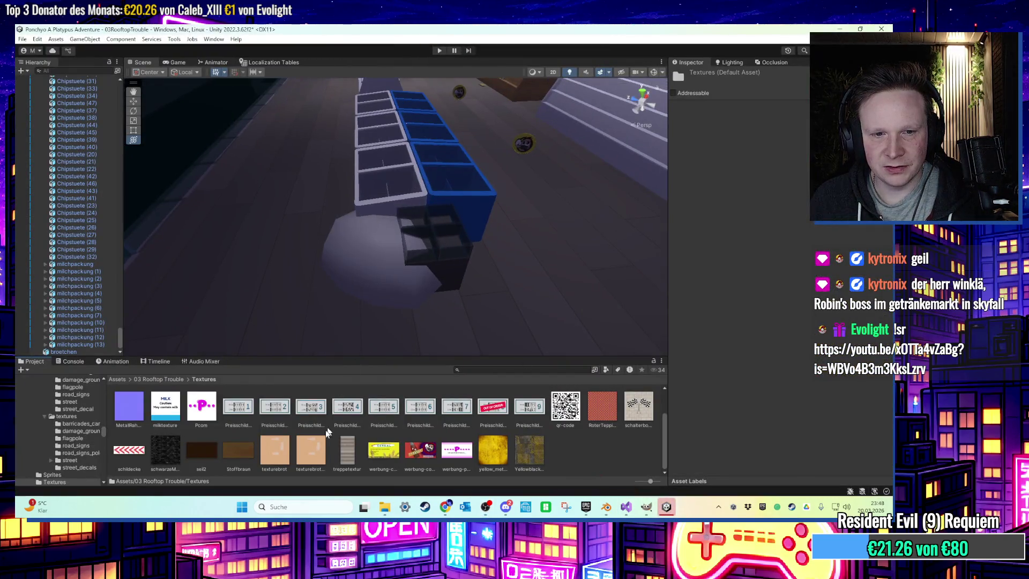
left_click(307, 458)
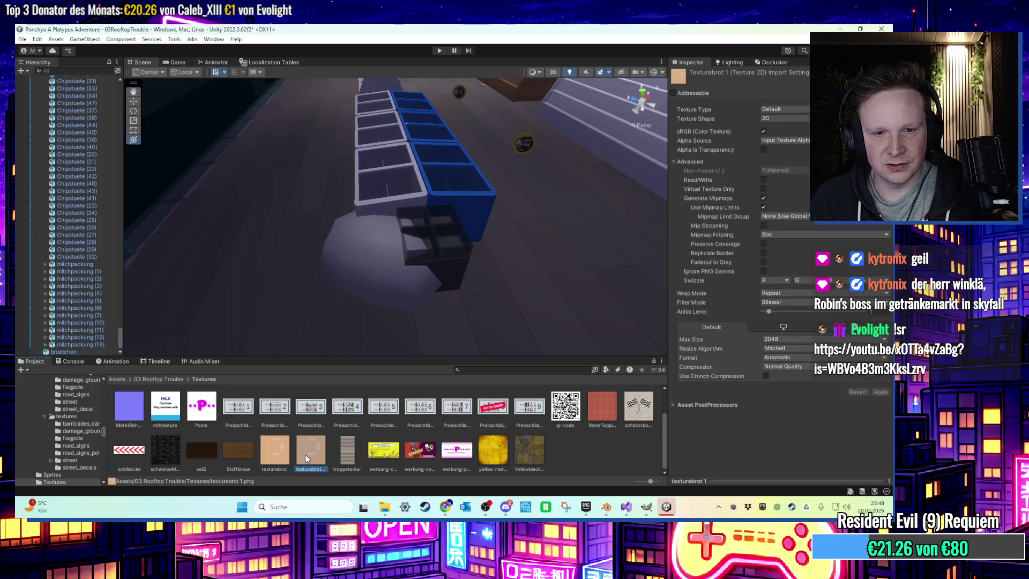
left_click(282, 454)
key("Delete")
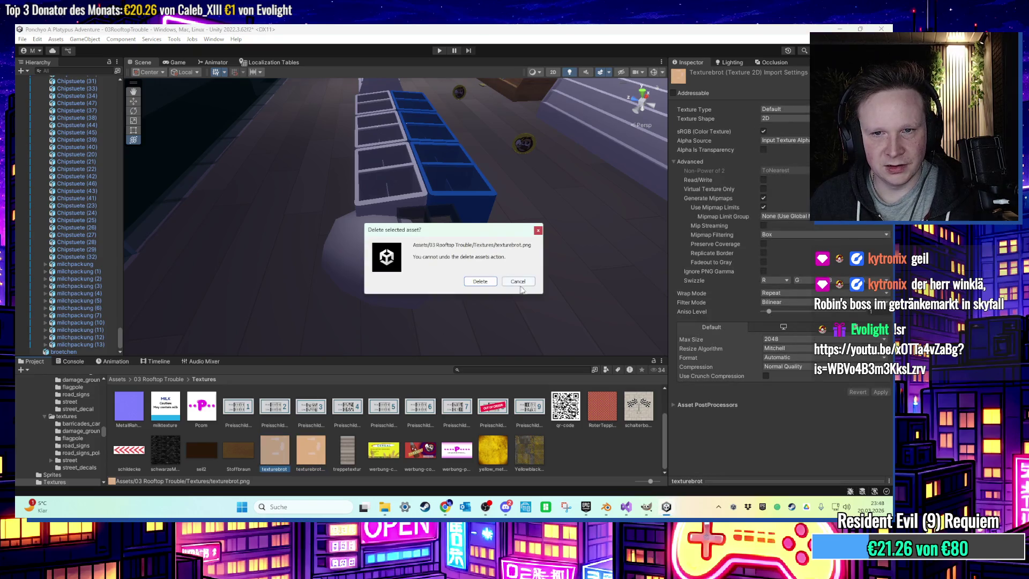
left_click(518, 284)
left_click(319, 445)
key("Delete")
key("Return")
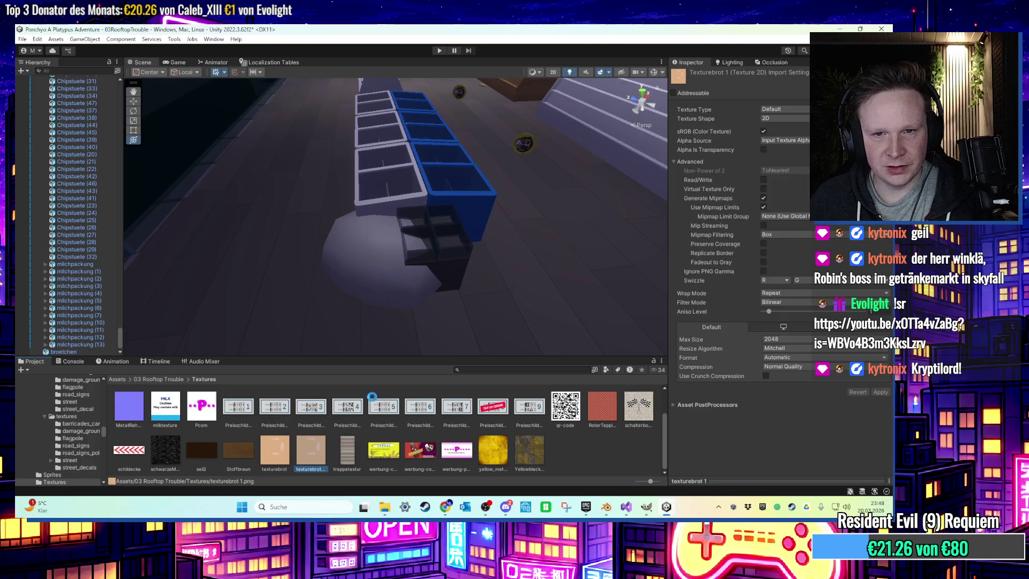
left_click(361, 287)
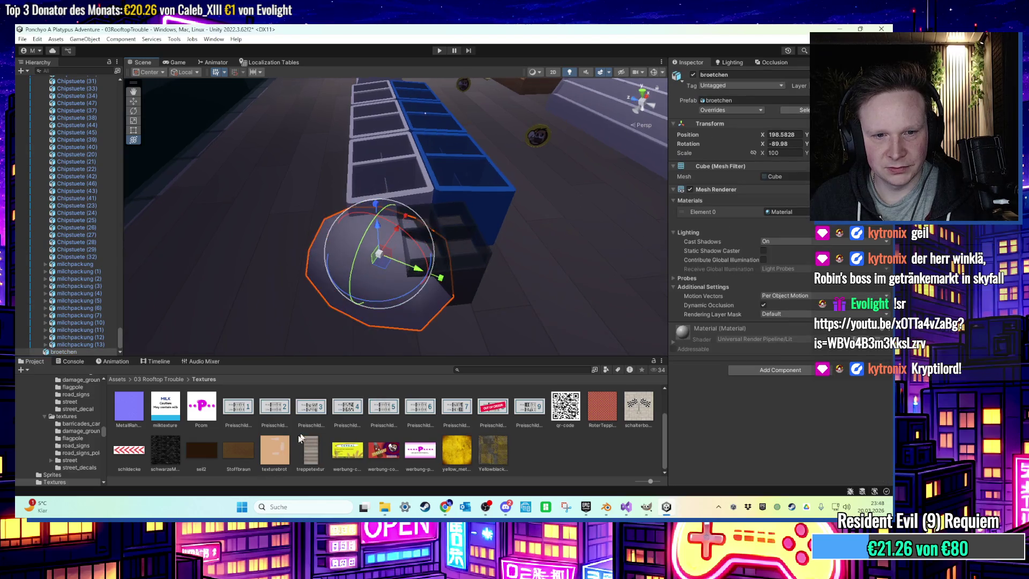
Move the broetchen roll over into the dark box
mouse_move(354, 298)
left_mouse_down("alt")
mouse_move(387, 279)
mouse_move(373, 315)
left_mouse_up("alt")
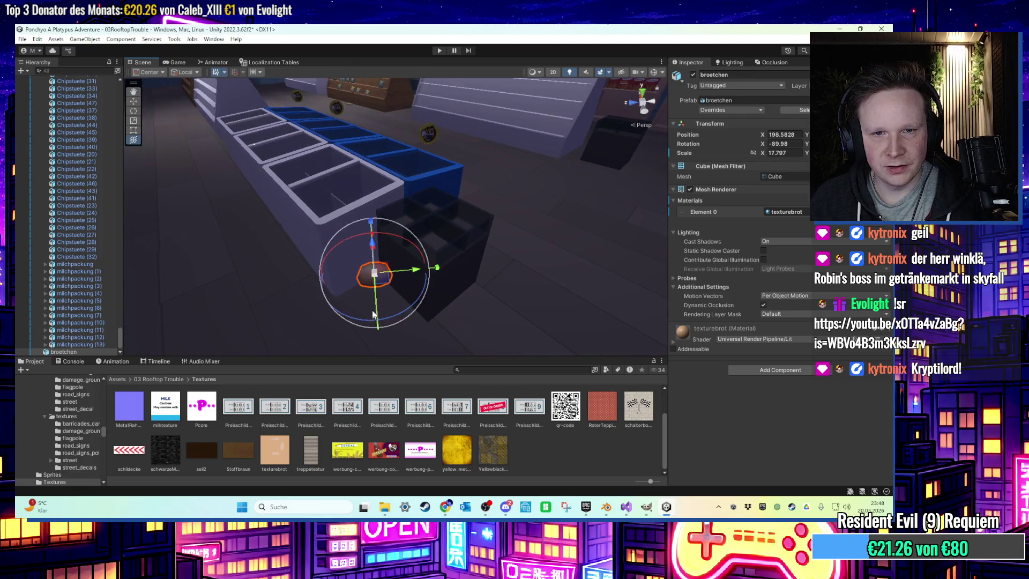
mouse_move(378, 276)
left_mouse_down()
mouse_move(433, 252)
mouse_move(462, 224)
mouse_move(468, 201)
left_mouse_up()
scroll(453, 239, "up", 3)
scroll(419, 312, "down", 2)
scroll(423, 242, "up", 2)
Shrink the roll to about scale 7.57 and reposition it inside the dark box
left_click_drag(423, 236, 431, 251)
scroll(441, 236, "up", 3)
scroll(455, 237, "down", 2)
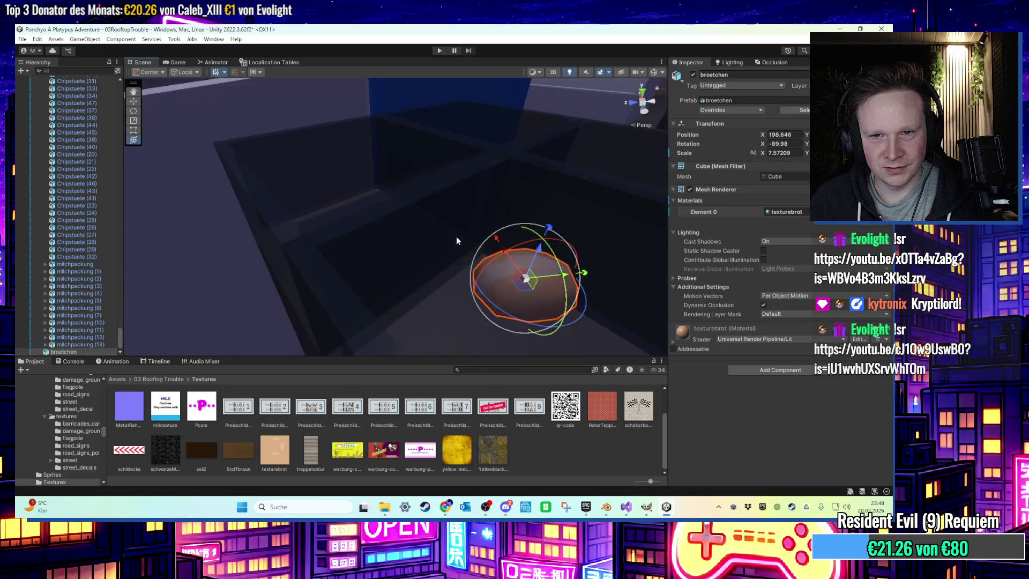
scroll(455, 236, "down", 5)
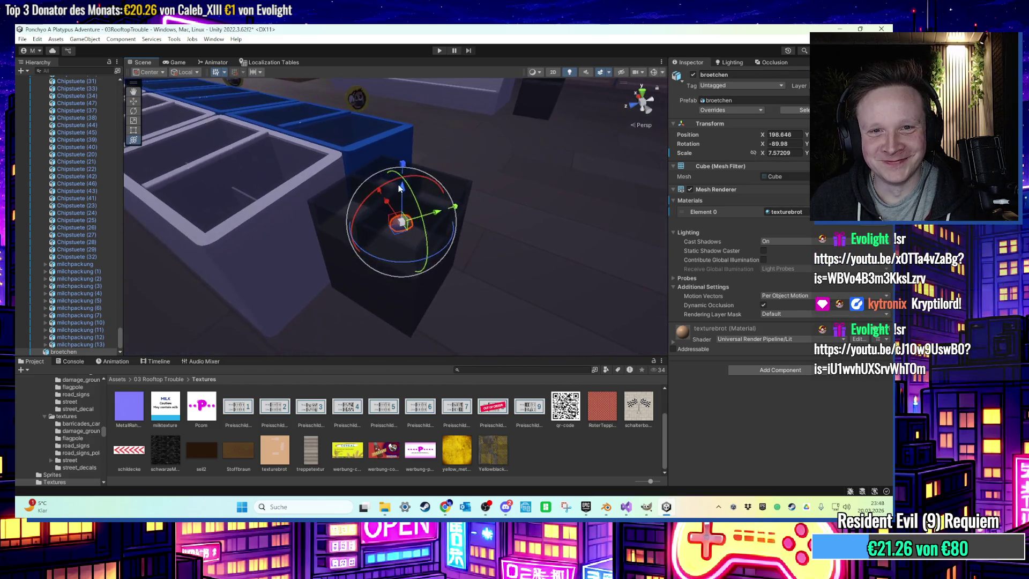
middle_click_drag(402, 200, 378, 208)
scroll(378, 205, "up", 6)
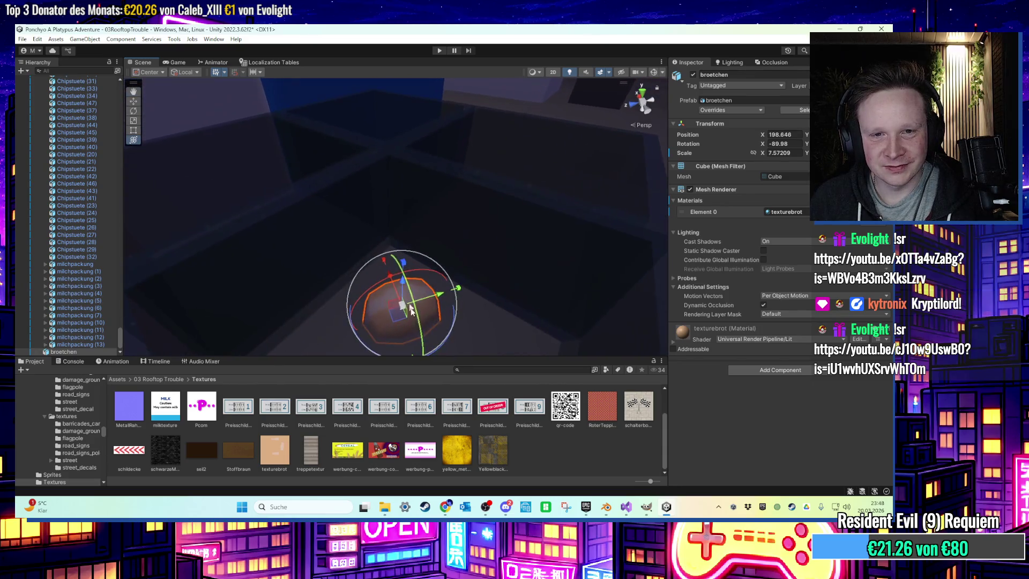
left_click_drag(403, 323, 389, 289)
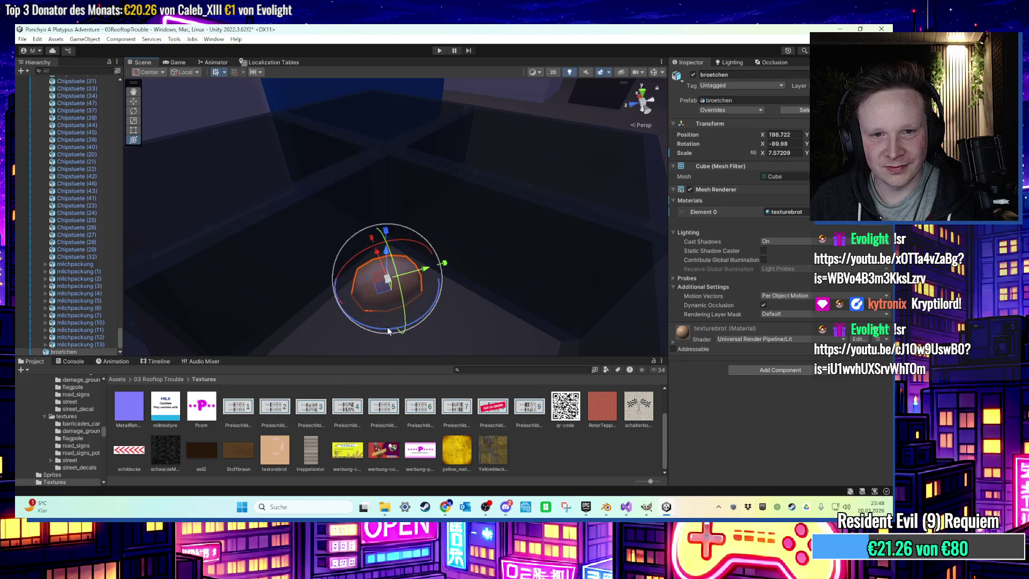
left_click(443, 510)
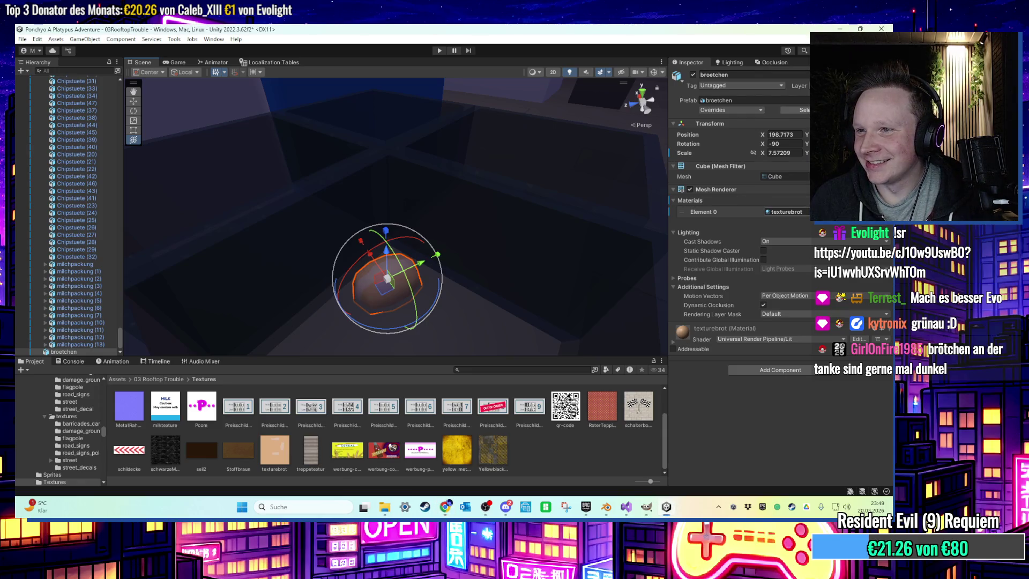
left_click(663, 516)
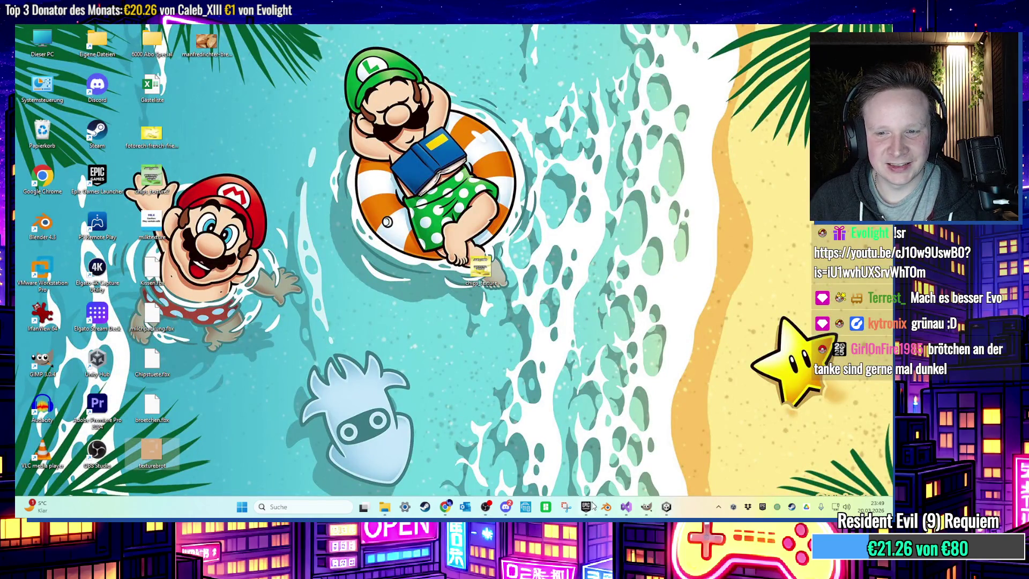
View the roll in Blender's Layout workspace, then bring the bread photo over to GIMP
left_click(606, 506)
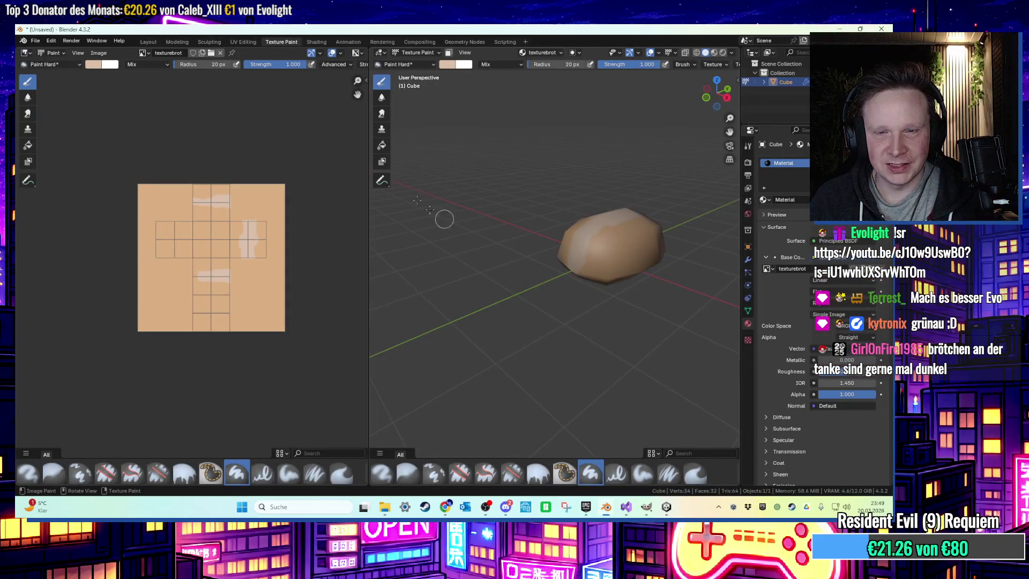
left_click(153, 42)
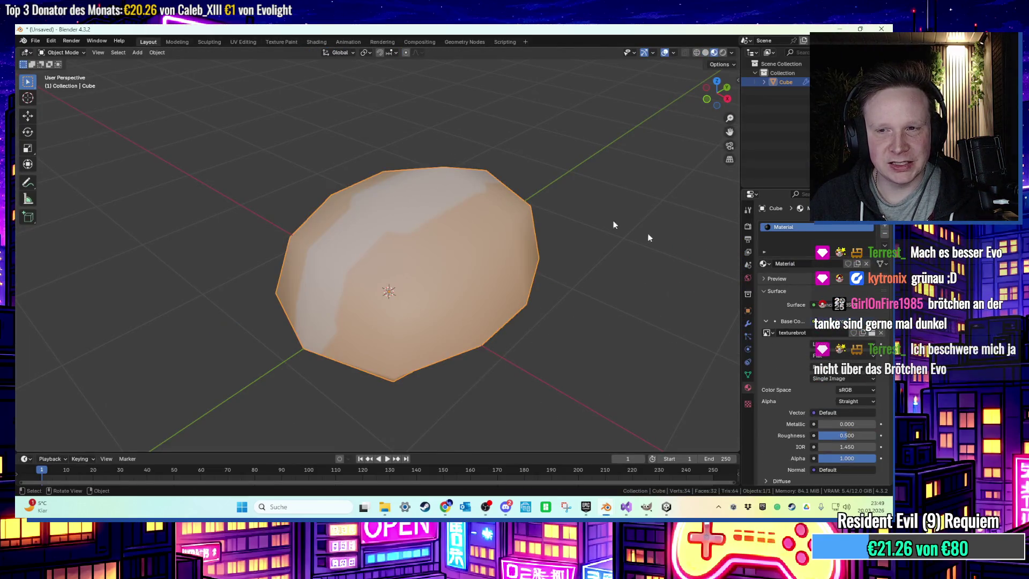
key("super+d")
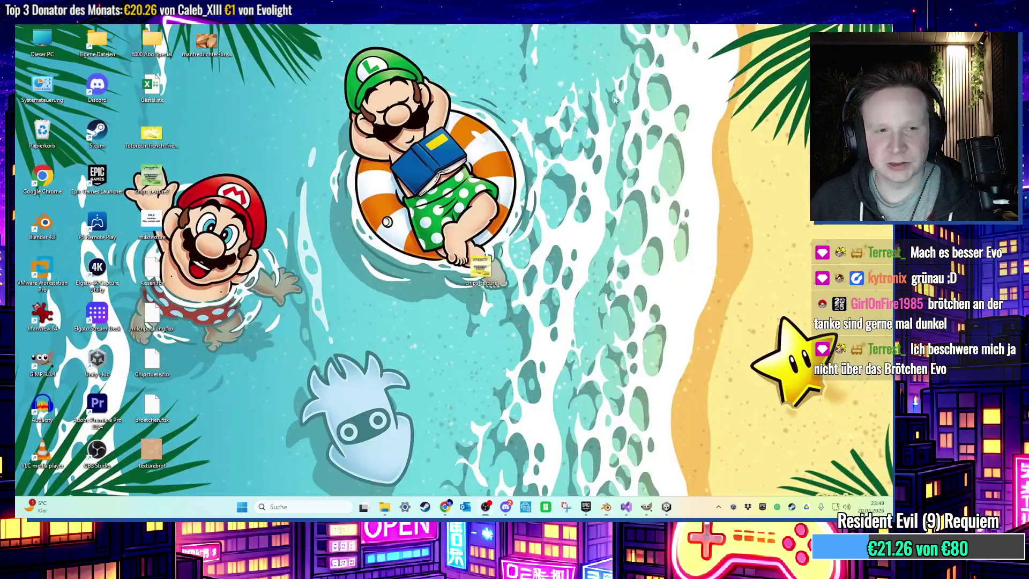
mouse_move(212, 61)
left_mouse_down()
mouse_move(134, 397)
mouse_move(64, 364)
mouse_move(596, 428)
mouse_move(646, 504)
mouse_move(877, 394)
left_mouse_up()
left_click(645, 507)
left_click(645, 508)
Delete the white background layer and scale the bread photo down to 1929×1286
right_click(787, 332)
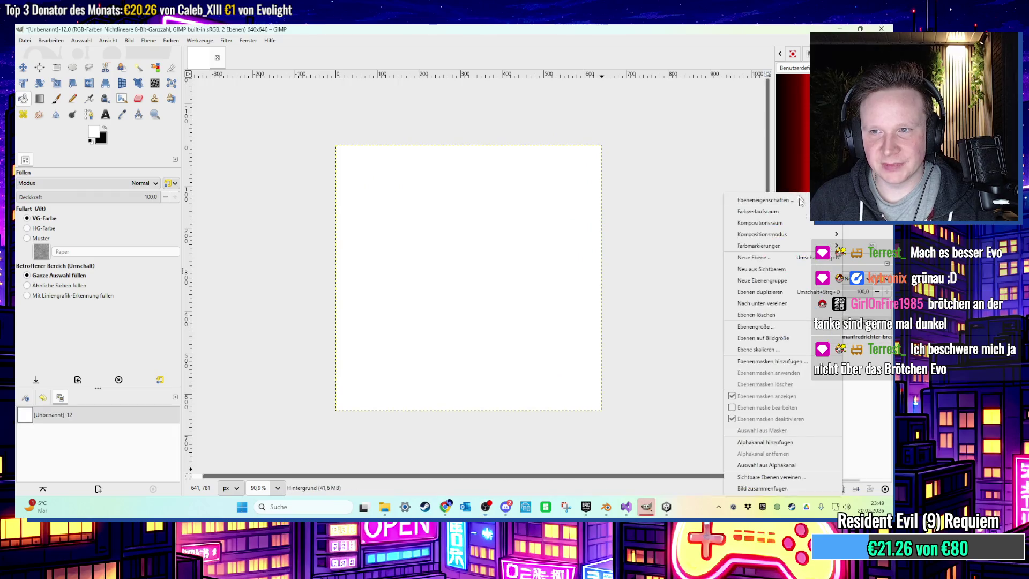
left_click(770, 315)
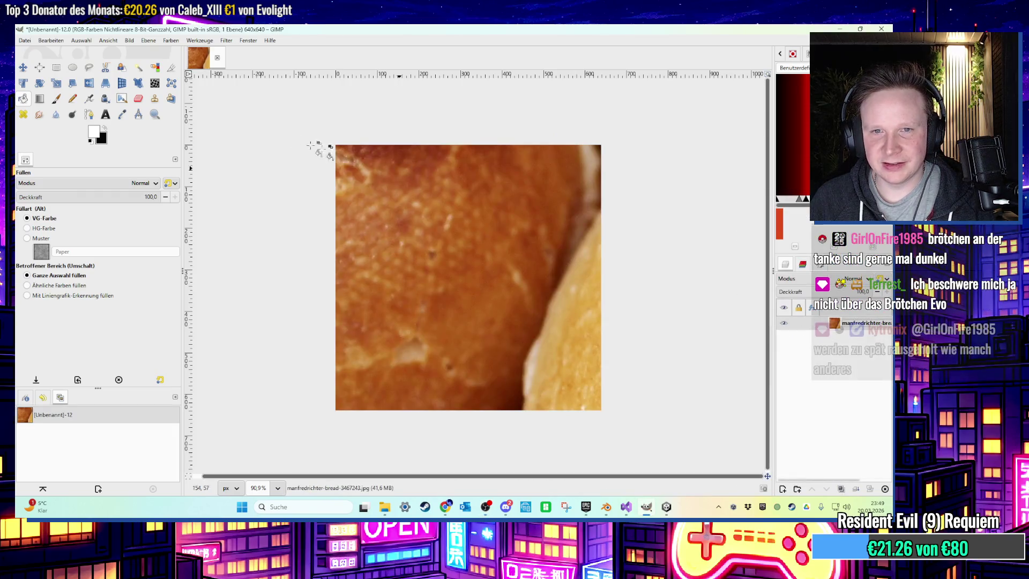
left_click(56, 83)
left_click(325, 126)
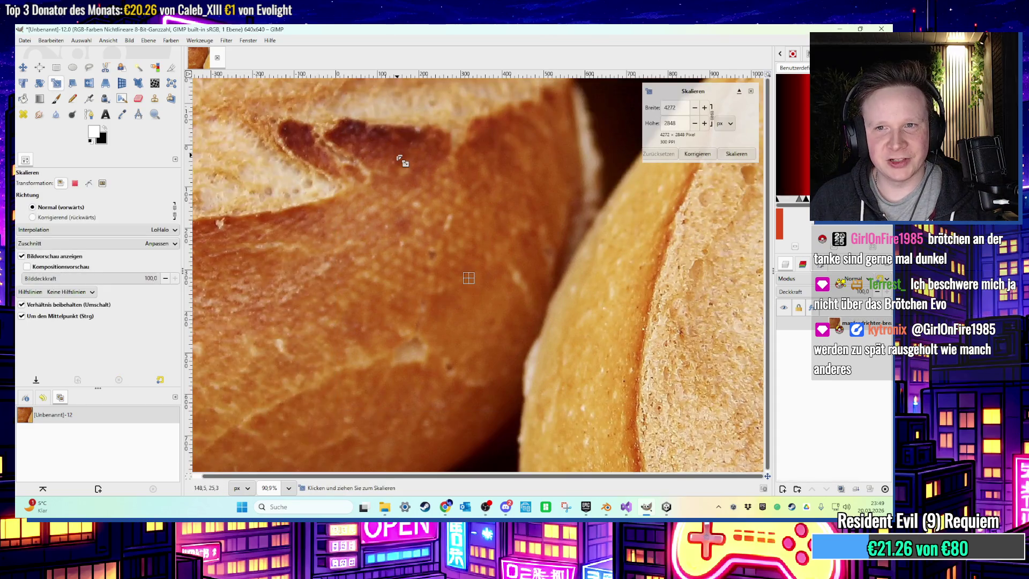
scroll(402, 161, "down", 4, "ctrl")
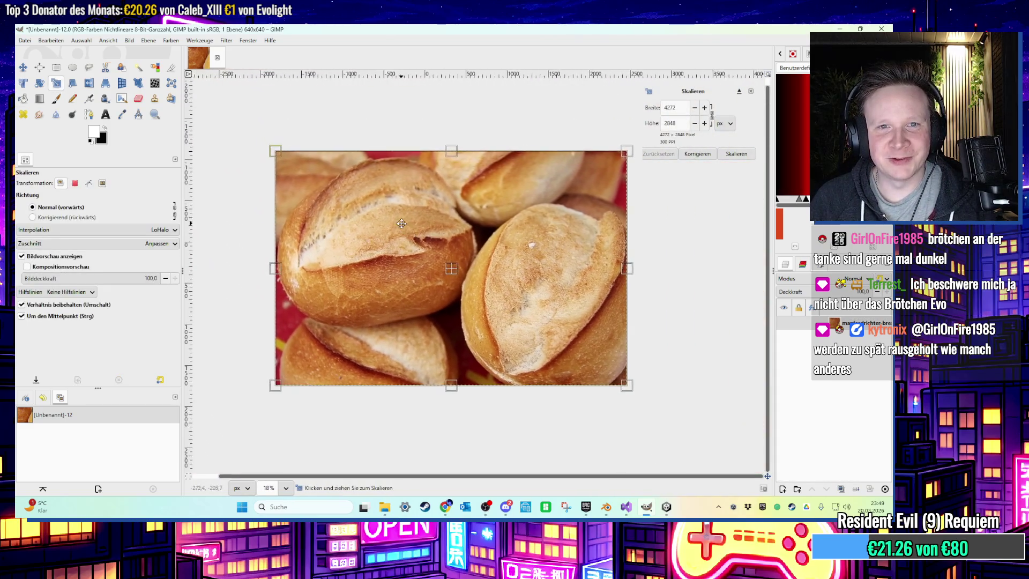
scroll(378, 198, "down", 1)
scroll(378, 198, "right", 3)
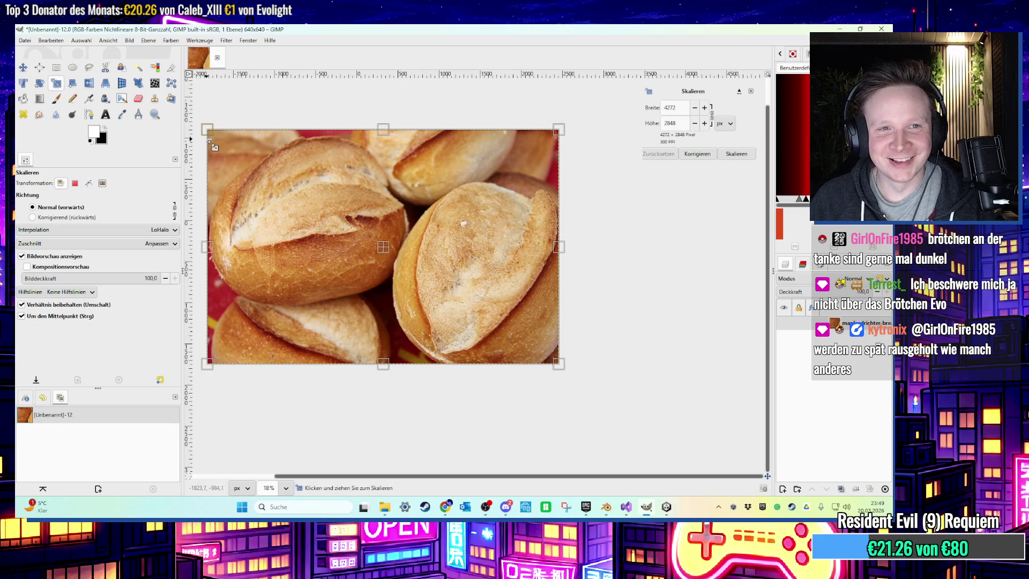
mouse_move(207, 132)
left_mouse_down()
mouse_move(264, 166)
mouse_move(390, 280)
left_mouse_up()
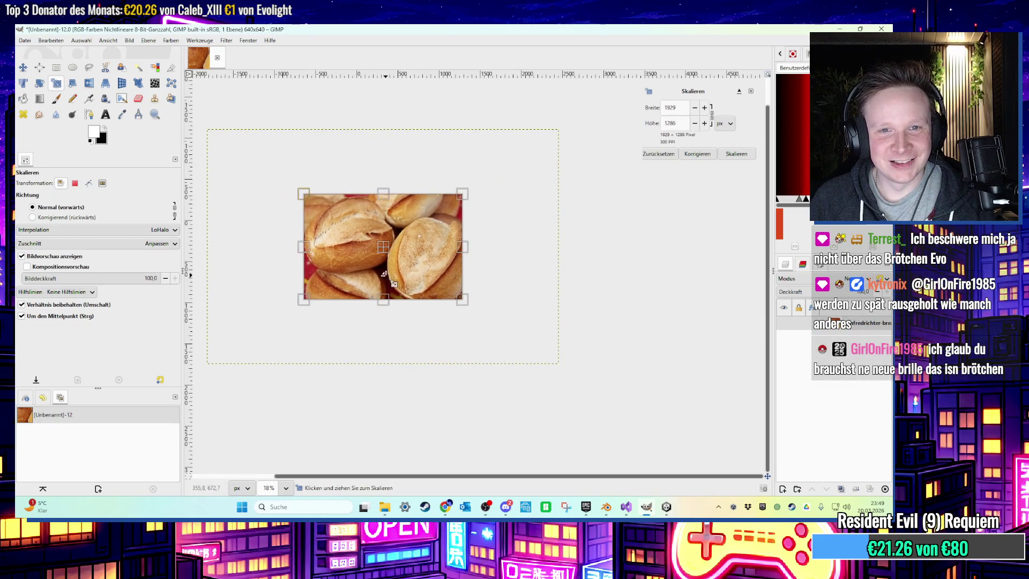
left_click(736, 154)
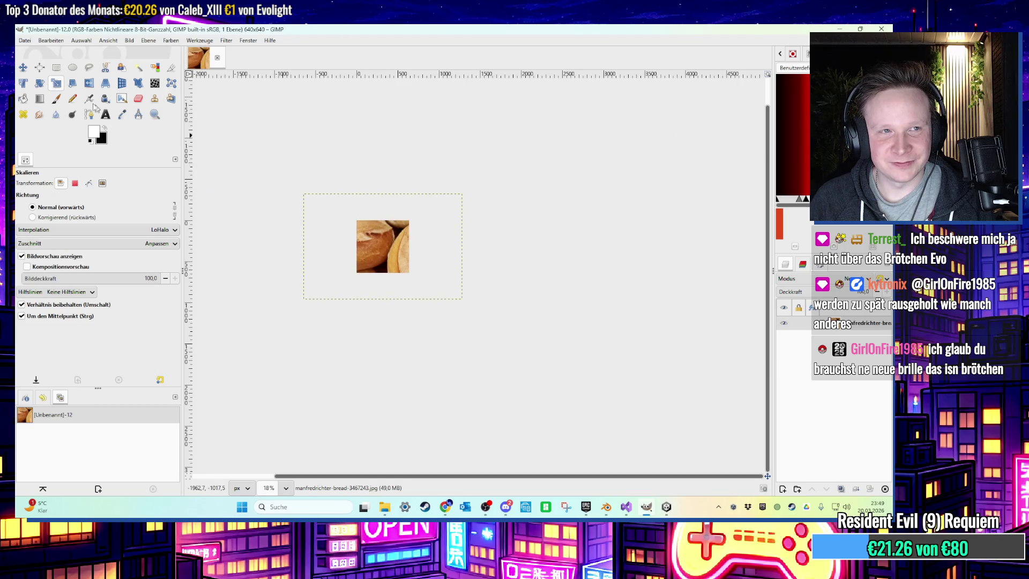
Rescale the photo to 1249×834 and position it so one roll fills the canvas
left_click(25, 69)
left_click_drag(356, 234, 328, 217)
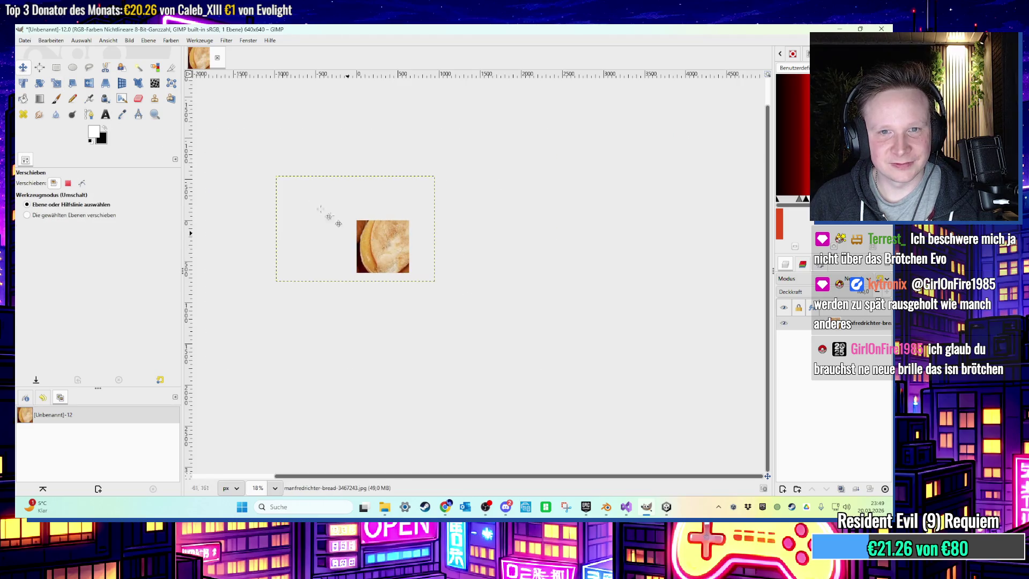
left_click(56, 83)
left_click(343, 230)
left_click_drag(258, 162, 303, 194)
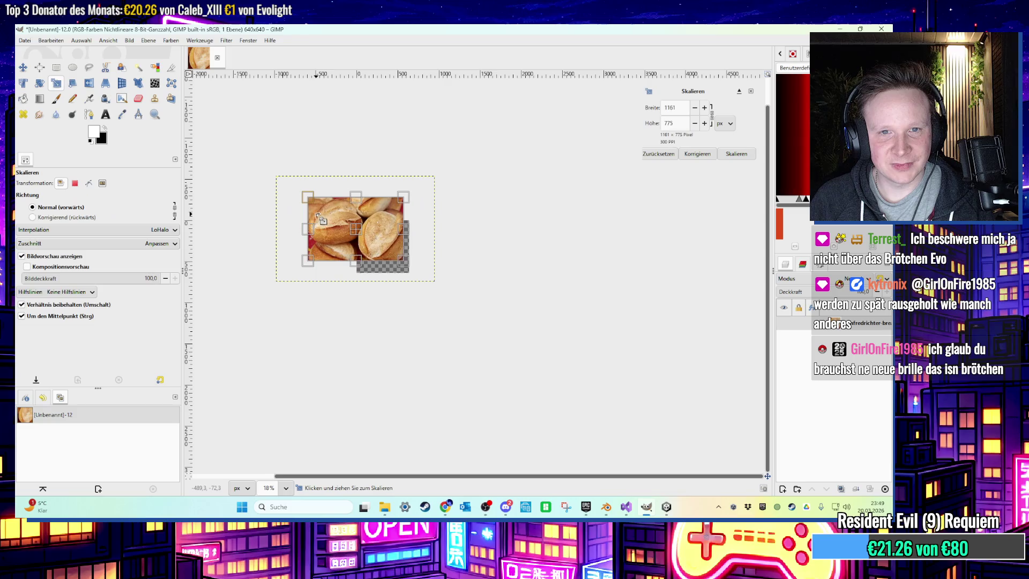
left_click(735, 154)
scroll(320, 187, "up", 3, "ctrl")
key("m")
left_click_drag(350, 223, 353, 238)
scroll(381, 239, "up", 2, "ctrl")
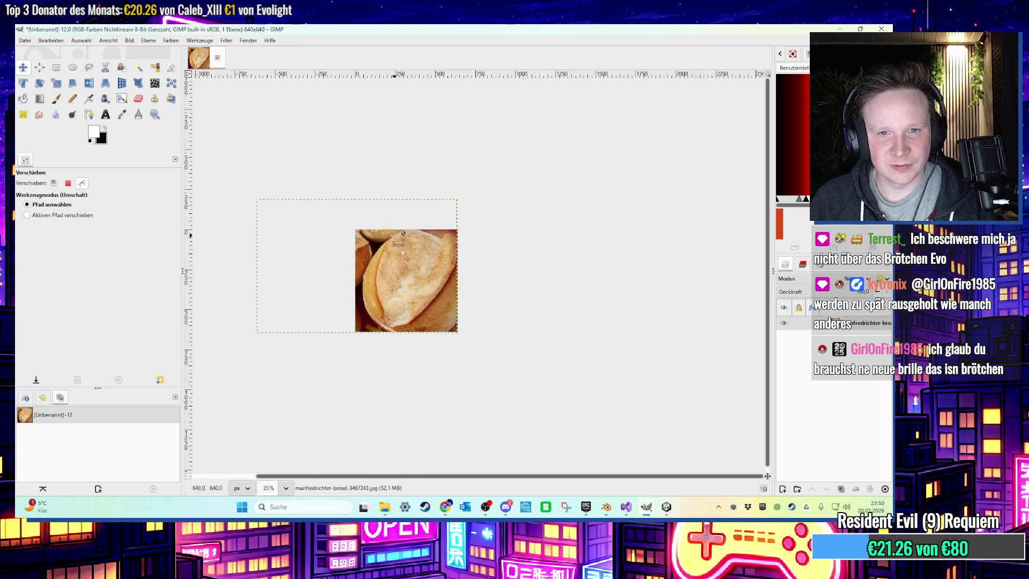
left_click(25, 40)
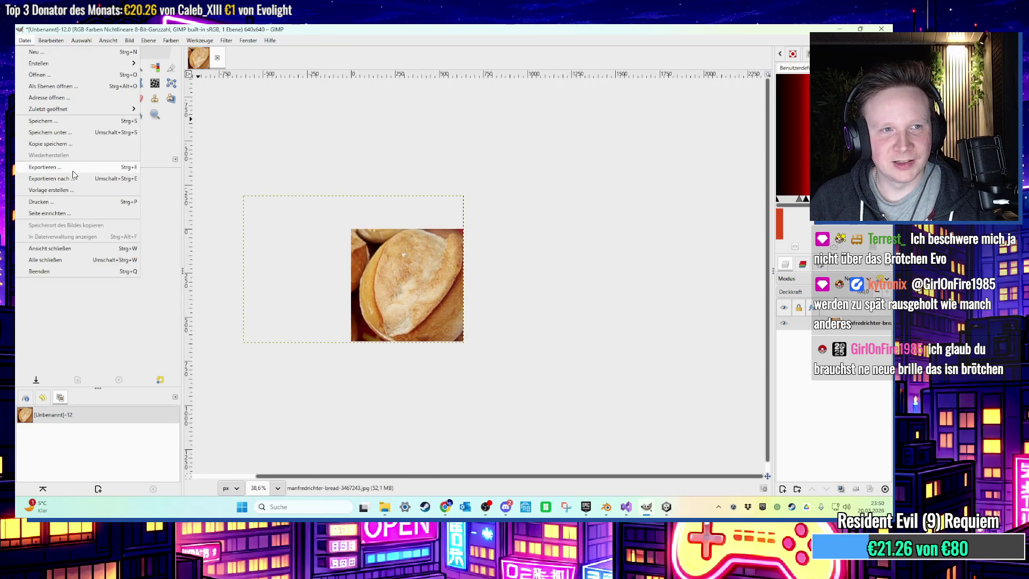
Export the image as PNG, overwriting texturebrot.png
left_click(65, 169)
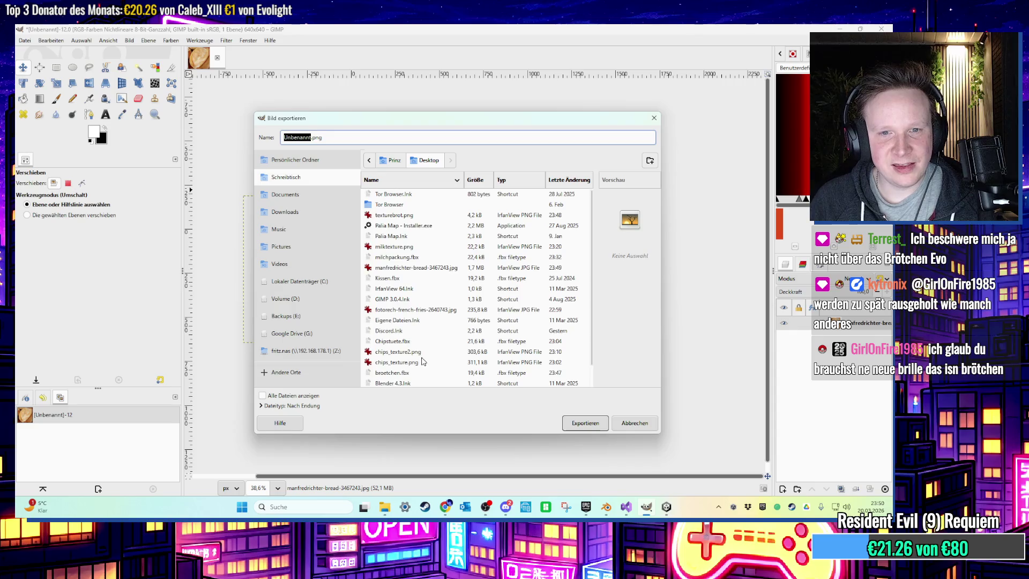
scroll(417, 360, "down", 1)
scroll(418, 351, "up", 1)
double_click(404, 215)
left_click(441, 323)
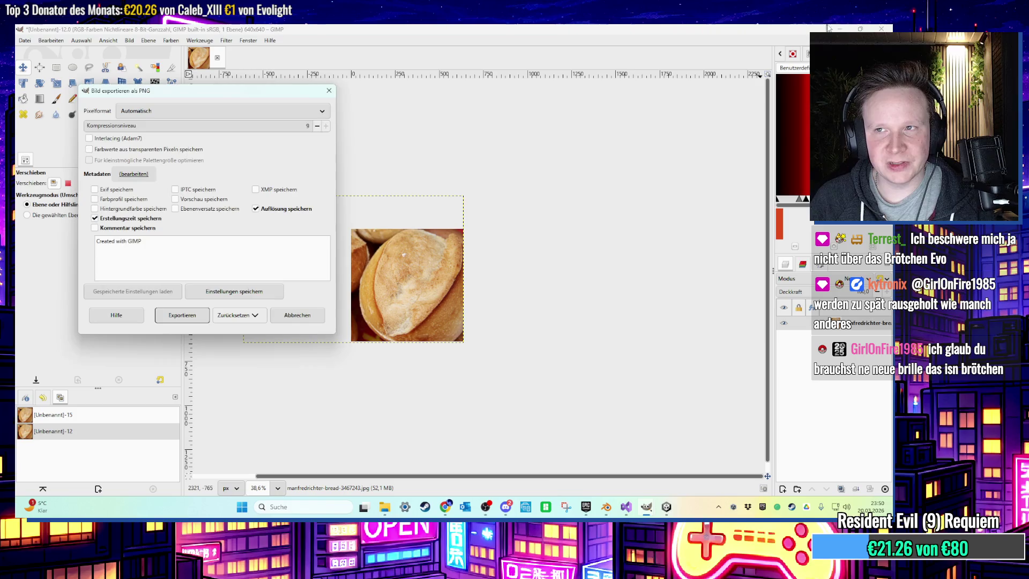
left_click(182, 314)
Apply the Ölgemälde (Oil Painting) filter with mask radius 9, then minimise GIMP
left_click(171, 41)
left_click(170, 41)
left_click(226, 40)
mouse_move(265, 189)
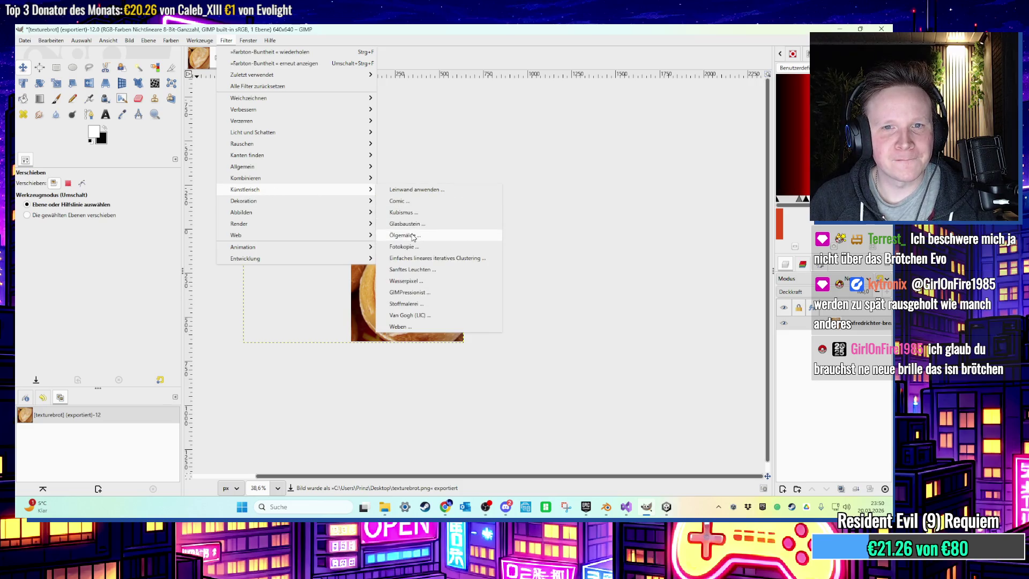
left_click(413, 236)
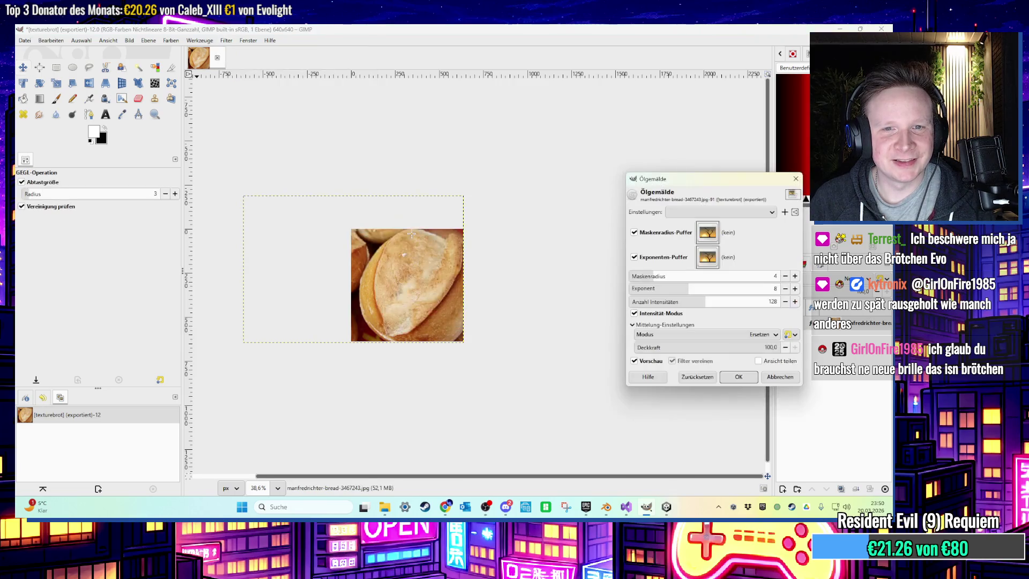
left_click(681, 279)
left_click(739, 378)
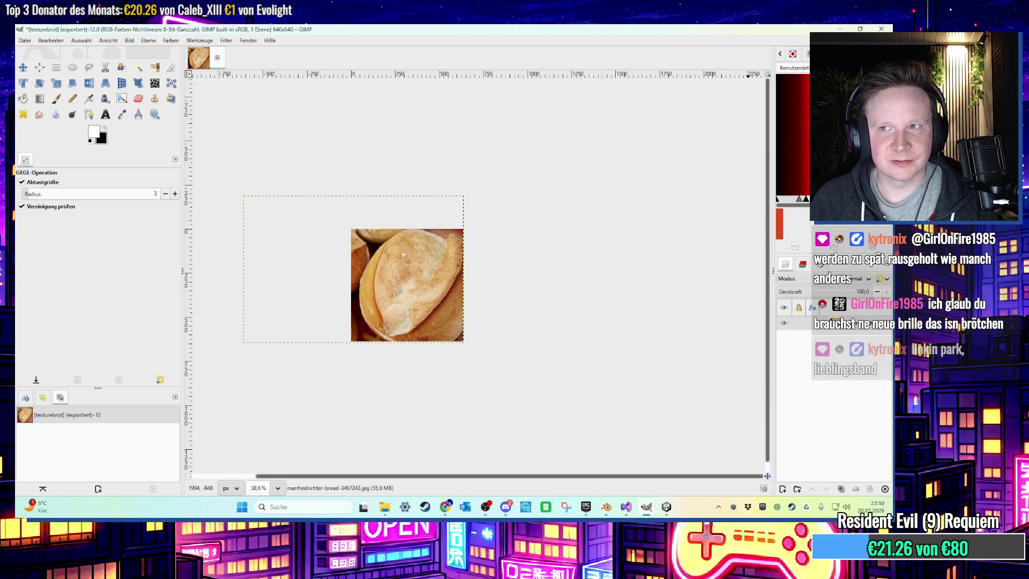
left_click(840, 29)
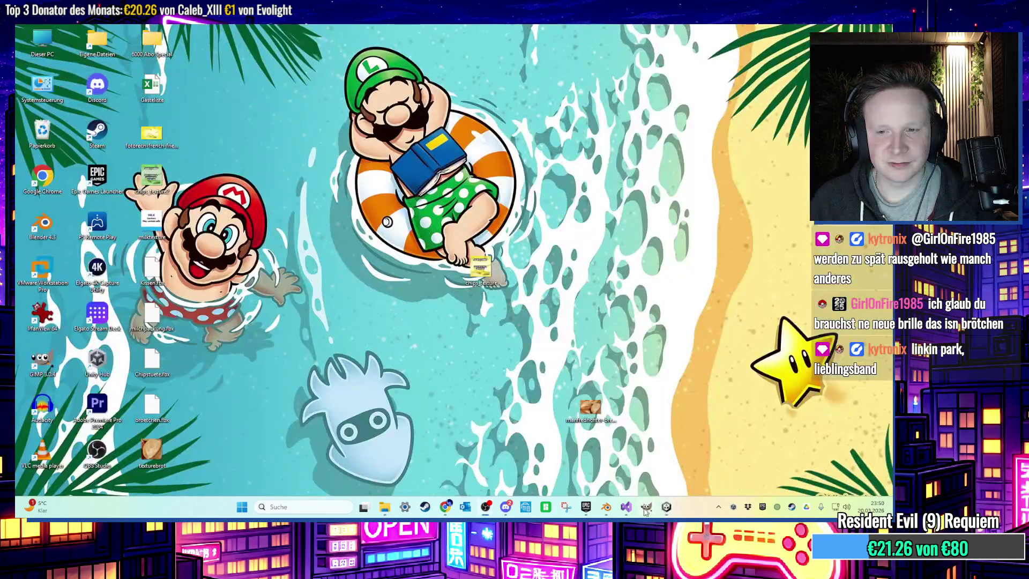
Load texturebrot.png into the bread material's Base Color image node
mouse_move(611, 512)
left_click(628, 471)
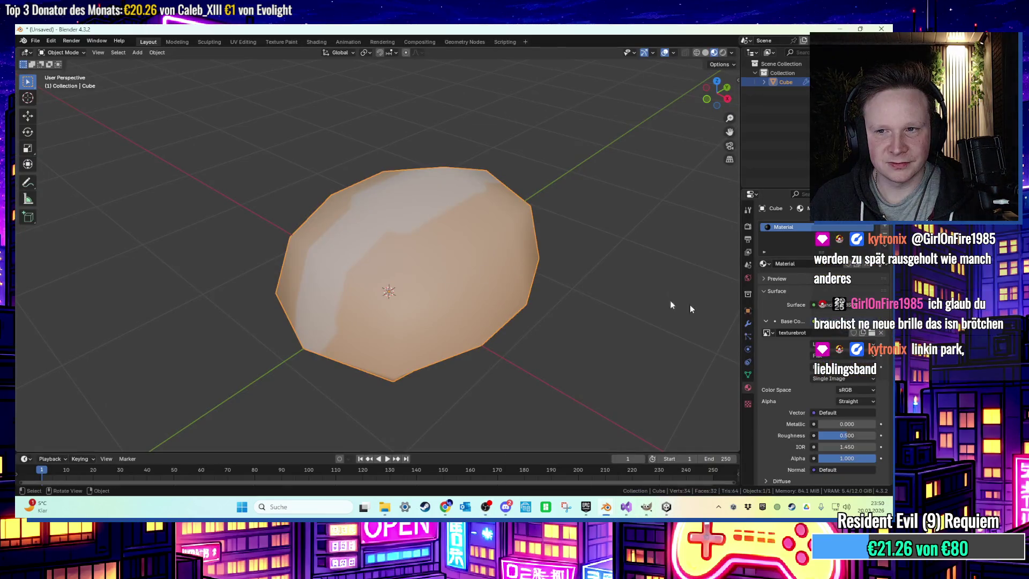
left_click(871, 333)
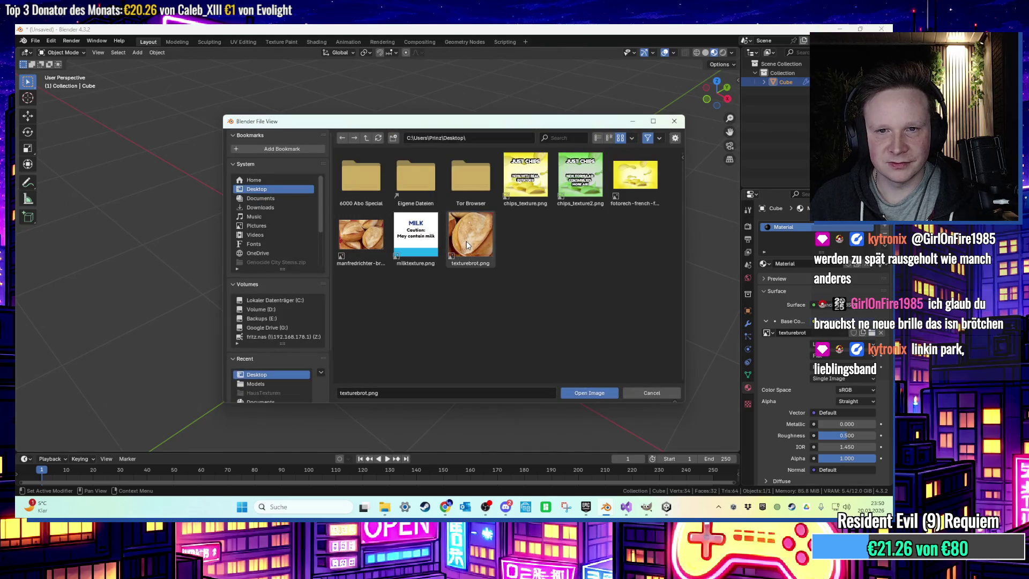
double_click(466, 240)
Re-unwrap the mesh in UV Editing, first with Cube Projection, then Smart UV Project
middle_click_drag(465, 243, 446, 246)
key("Tab")
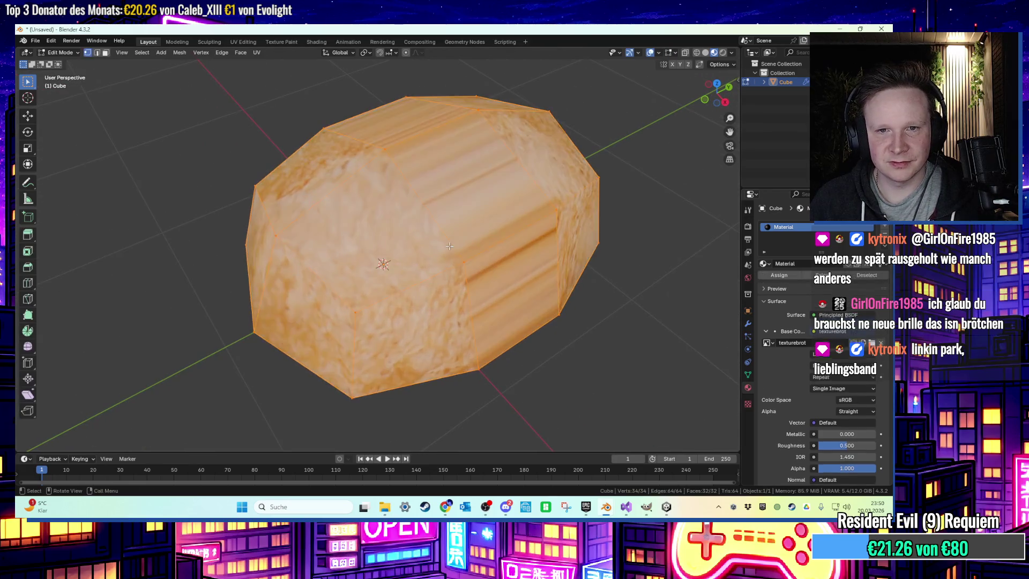
left_click(243, 42)
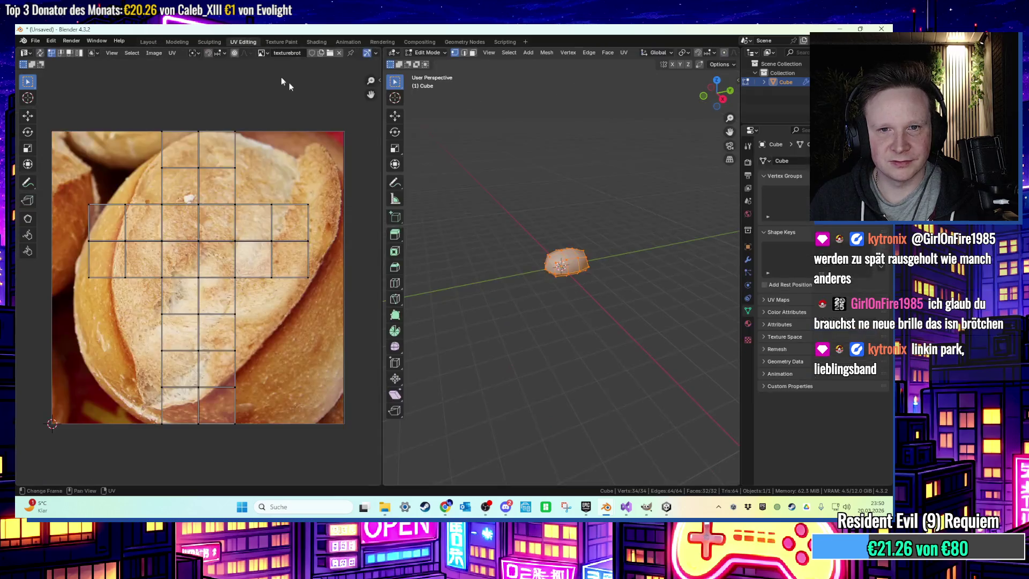
key("u")
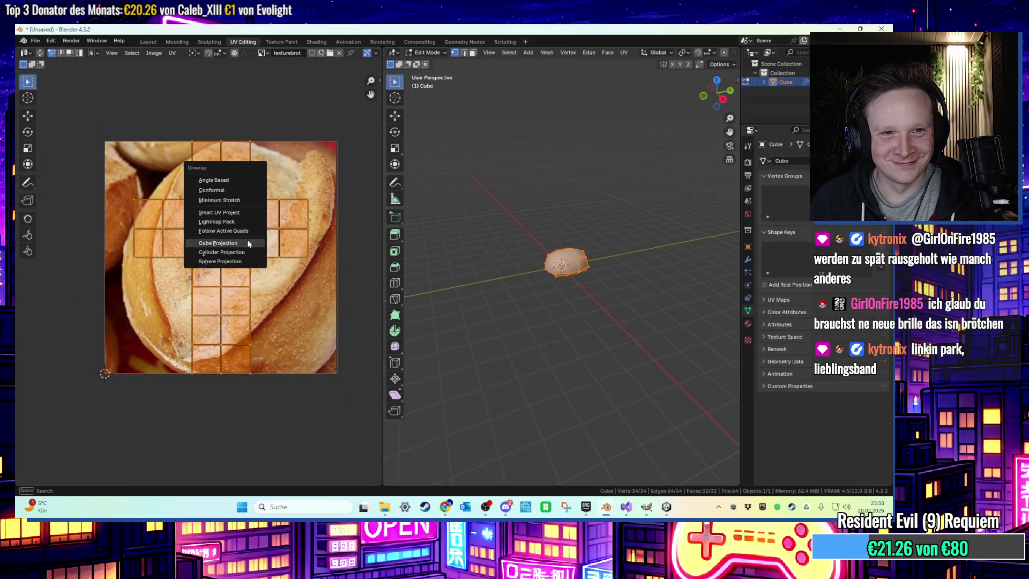
left_click(246, 243)
key("u")
left_click(248, 228)
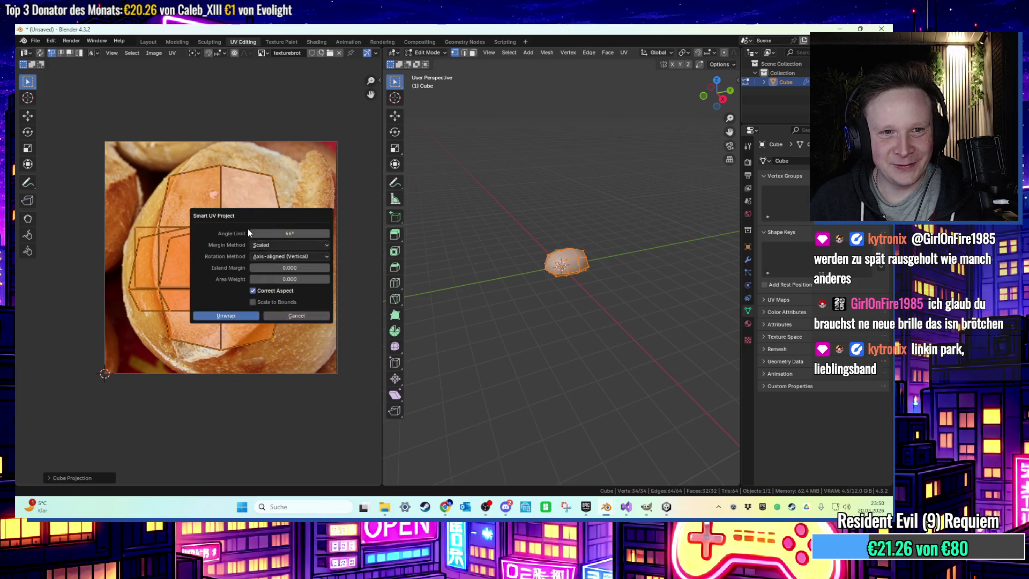
left_click(203, 316)
Turn on Material Preview and inspect the textured bread from the top and side
scroll(699, 50, "down", 5)
left_click(714, 53)
mouse_move(670, 107)
middle_mouse_down()
mouse_move(630, 142)
mouse_move(632, 204)
mouse_move(669, 145)
middle_mouse_up()
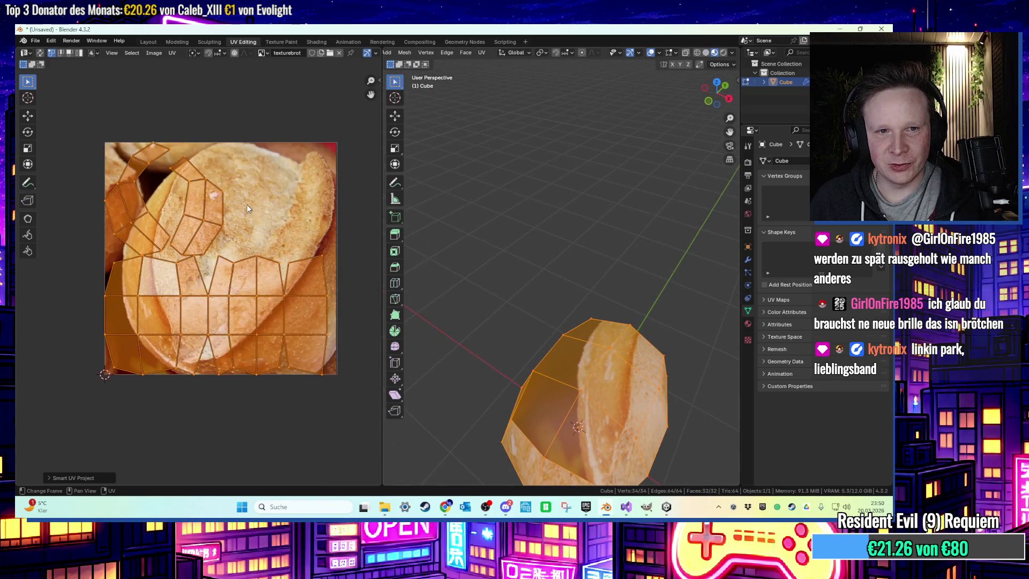
left_click(631, 325)
middle_click_drag(631, 326, 664, 324)
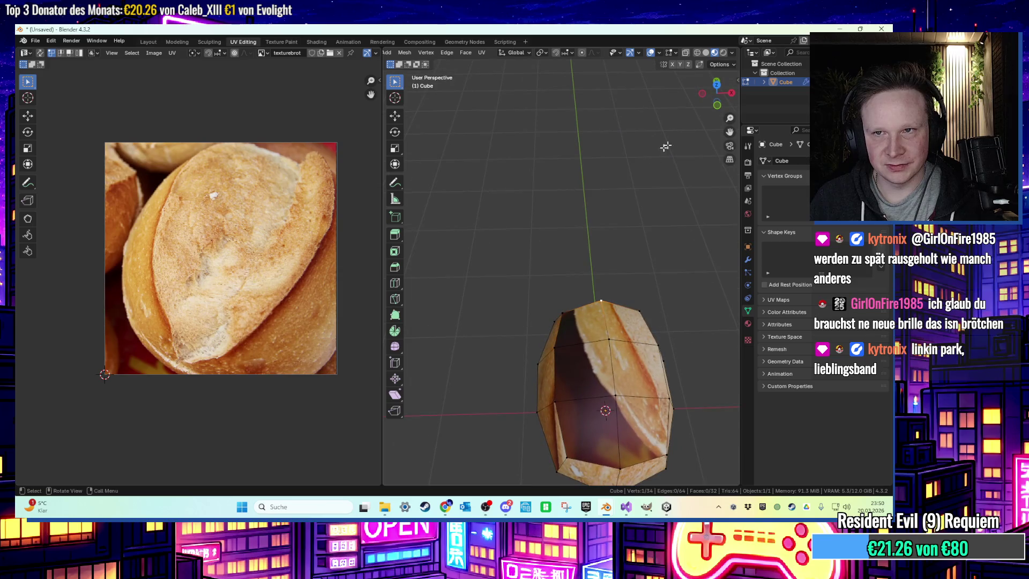
left_click(716, 84)
mouse_move(540, 189)
middle_mouse_down()
mouse_move(577, 277)
mouse_move(581, 253)
mouse_move(579, 294)
mouse_move(583, 280)
mouse_move(630, 347)
middle_mouse_up()
Unwrap all UVs with Cube Projection, then Angle Based, enlarging the islands each time (about 1.22)
key("a")
key("u")
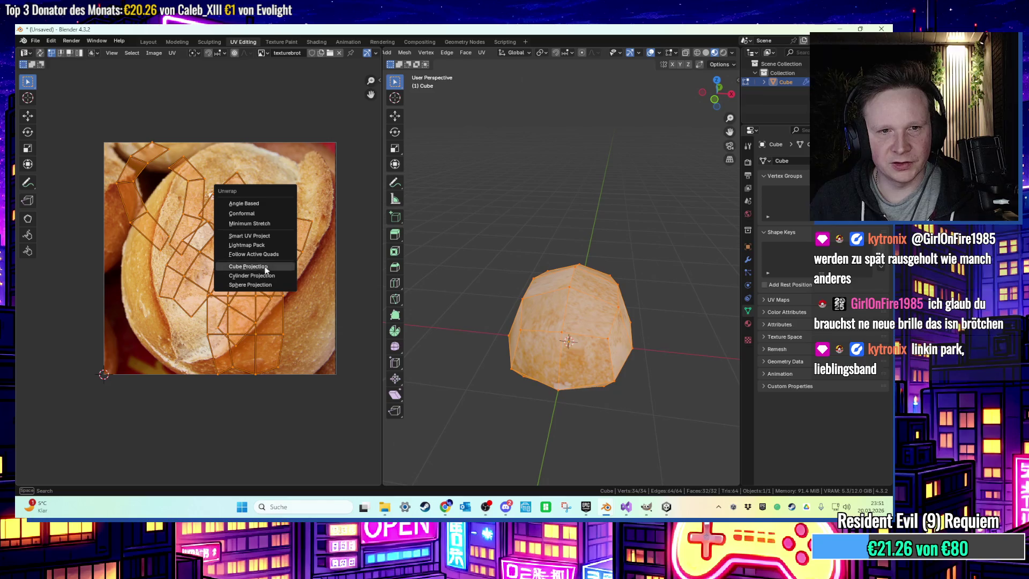
left_click(265, 267)
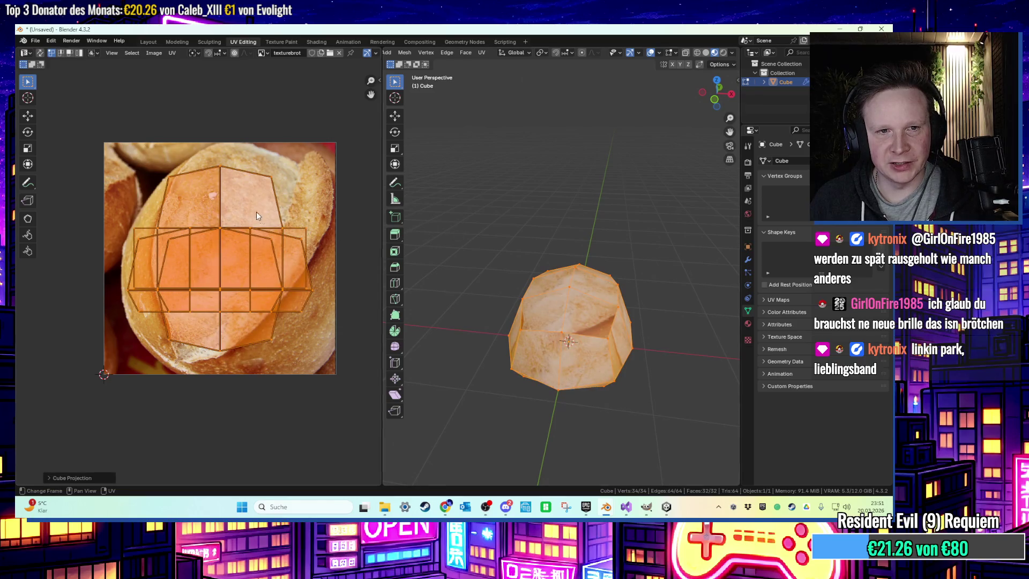
middle_click_drag(256, 215, 262, 233)
middle_click_drag(568, 321, 579, 300)
key("s")
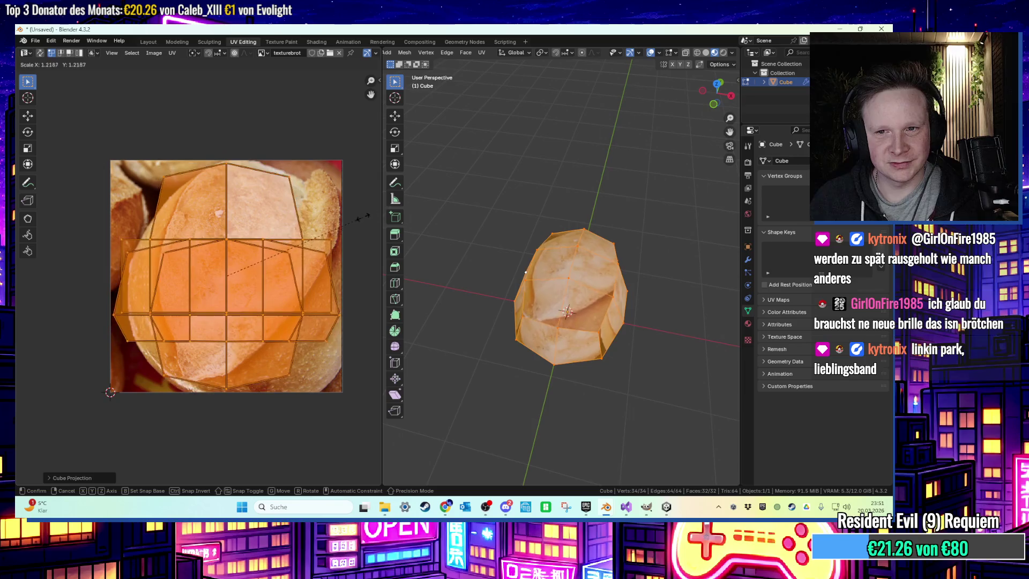
left_click(356, 219)
key("u")
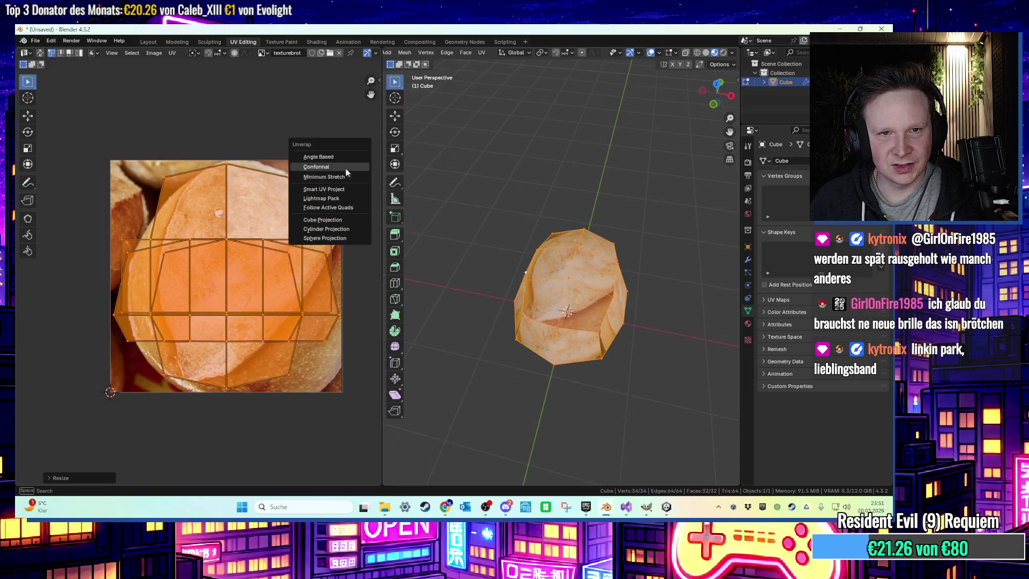
left_click(344, 156)
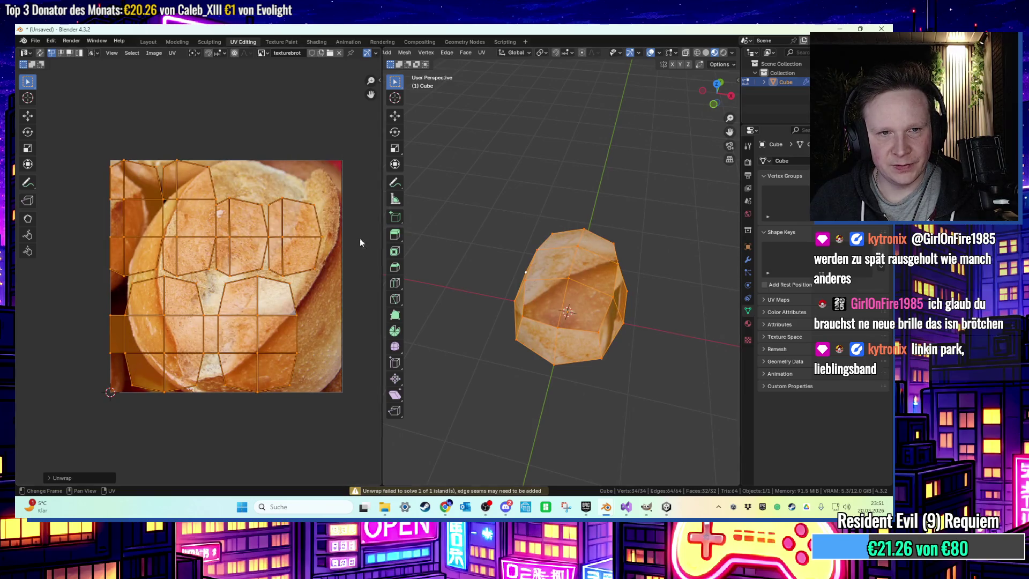
key("s")
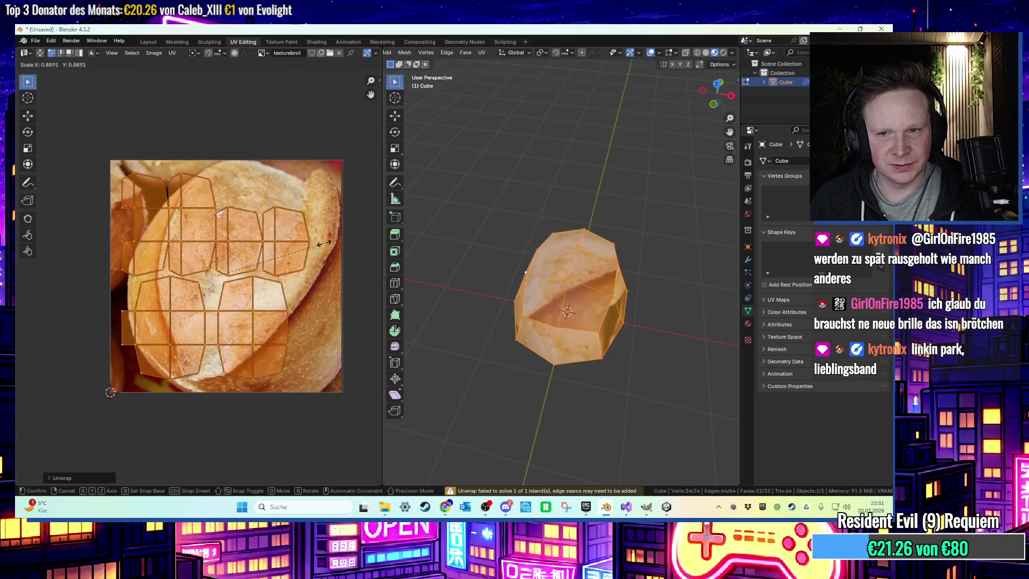
left_click(357, 249)
Try Conformal, Minimum Stretch and Smart UV Project, finishing with Lightmap Pack
key("u")
left_click(339, 259)
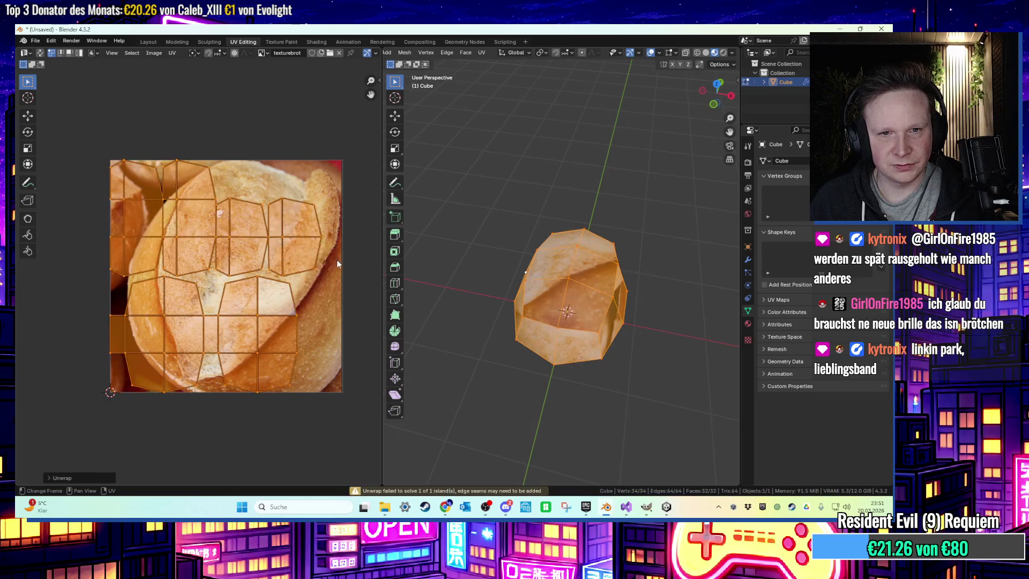
key("u")
left_click(322, 268)
key("u")
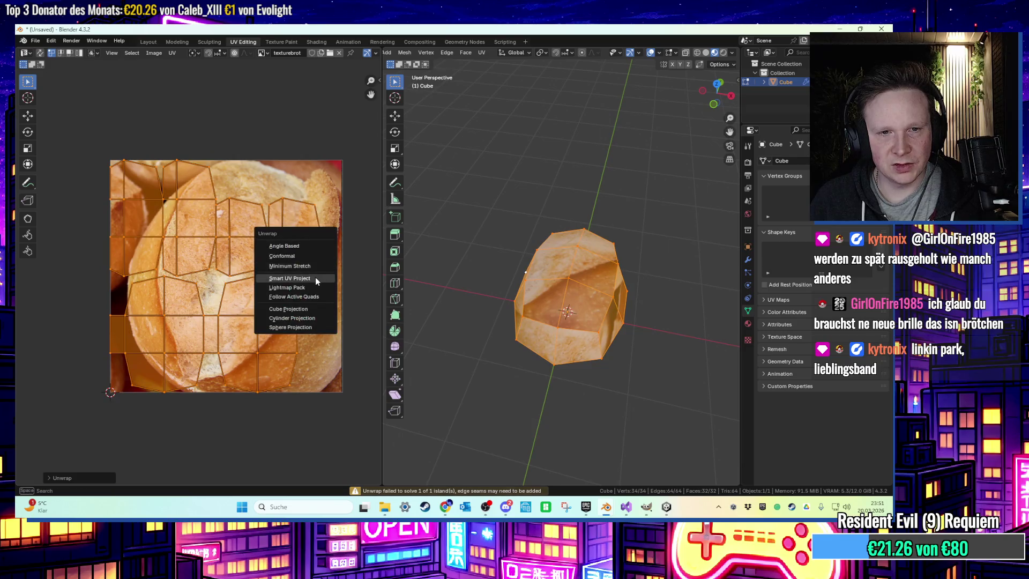
left_click(315, 277)
left_click(292, 358)
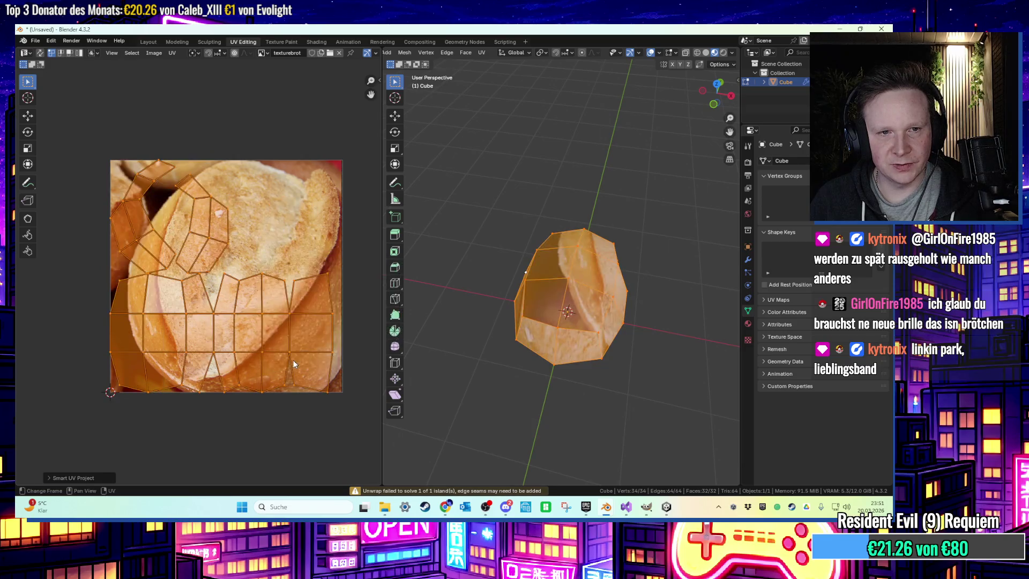
key("u")
left_click(319, 261)
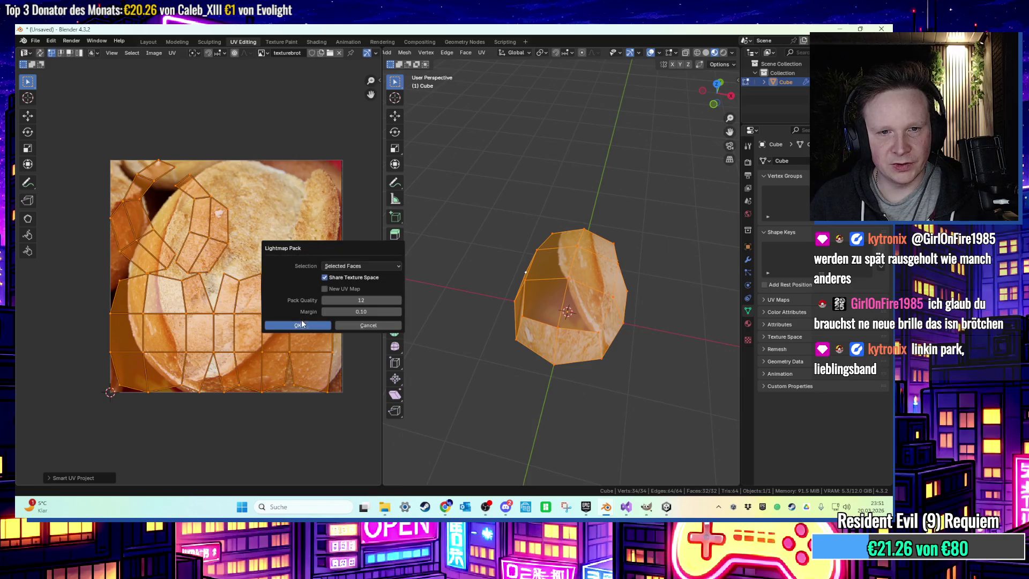
left_click(320, 321)
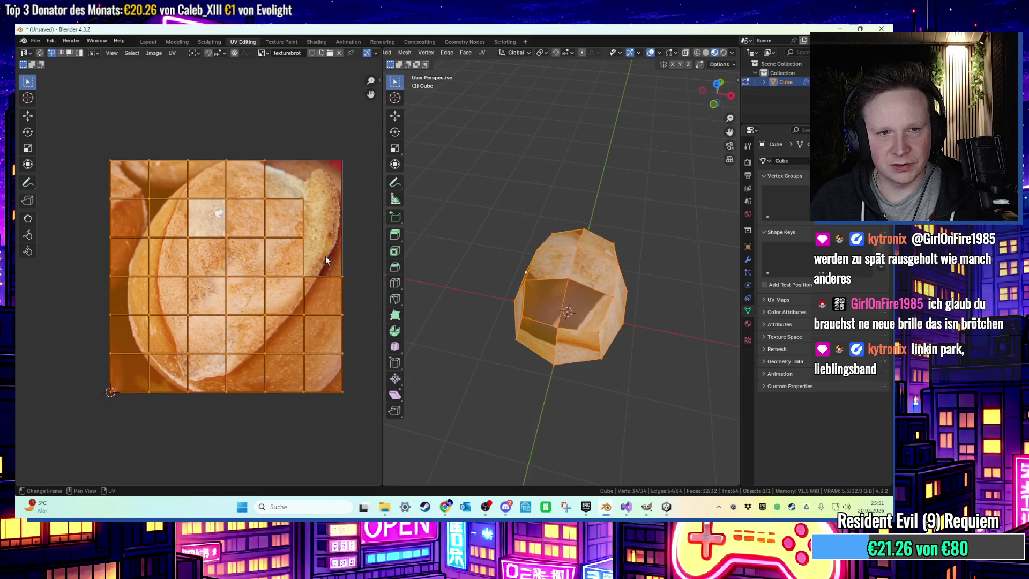
Re-unwrap the roll with Cylinder Projection and tilt the UV layout about 10 degrees
key("u")
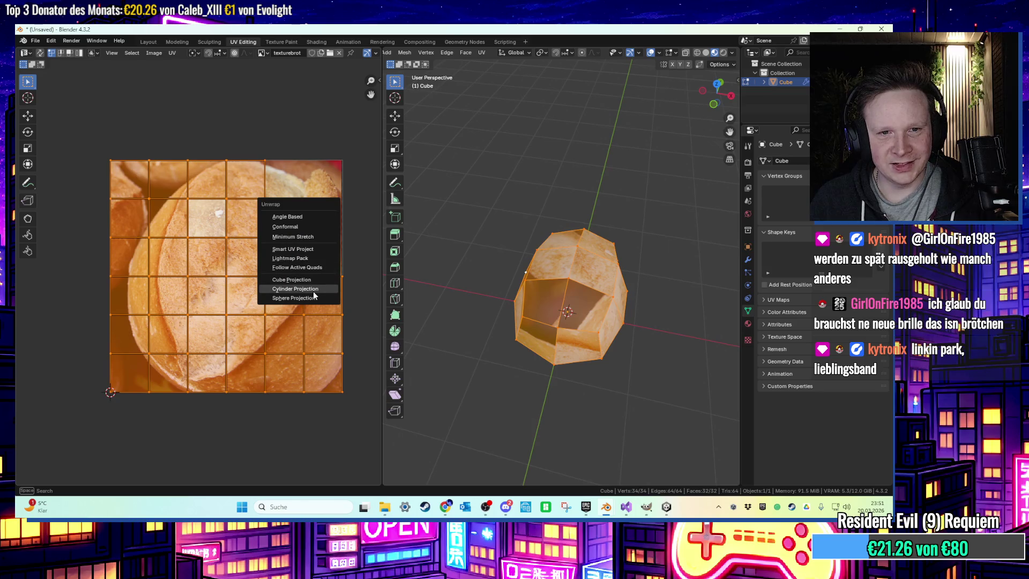
left_click(314, 291)
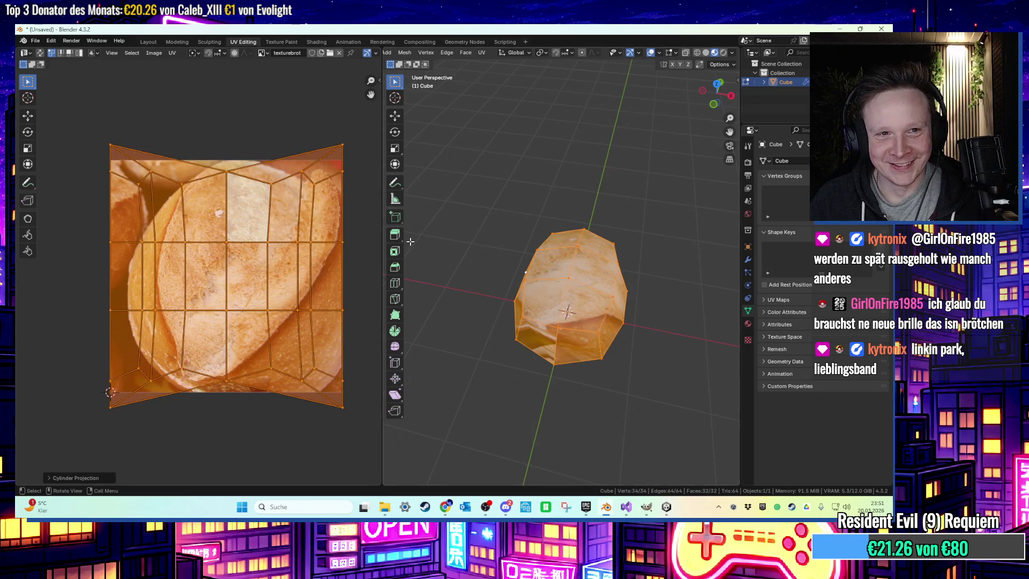
mouse_move(493, 242)
middle_mouse_down()
mouse_move(668, 250)
mouse_move(670, 300)
middle_mouse_up()
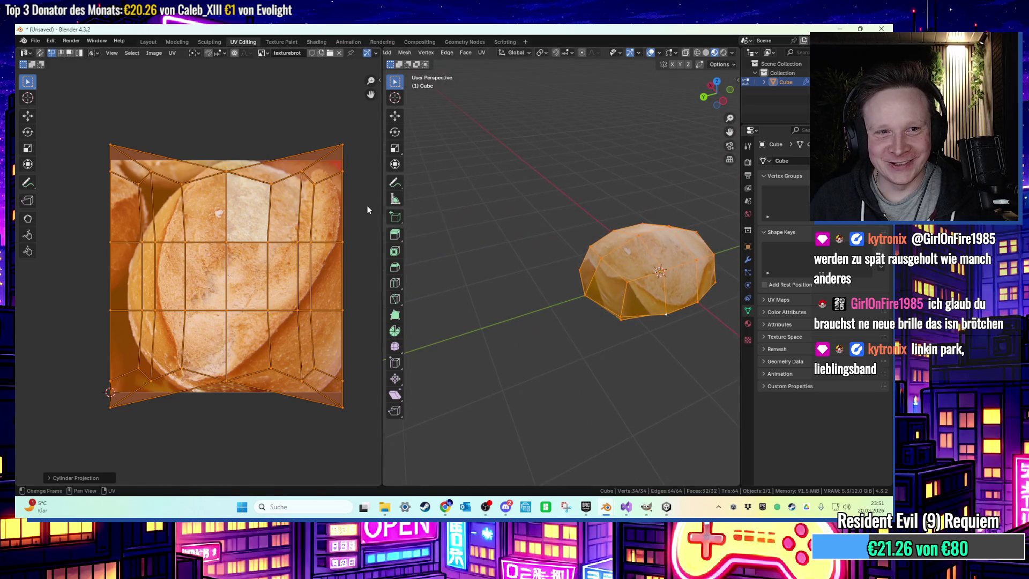
key("s")
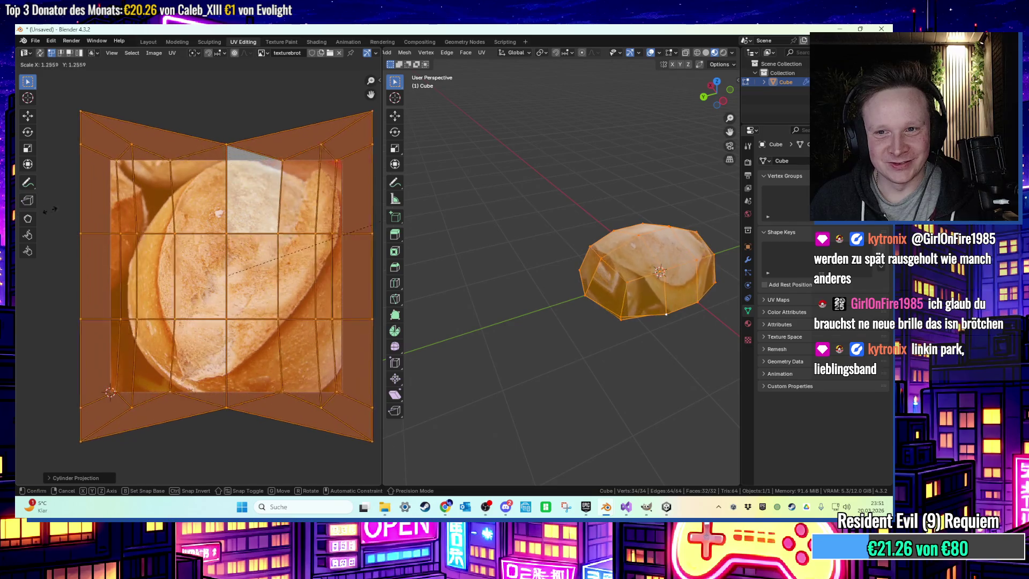
key("Escape")
key("r")
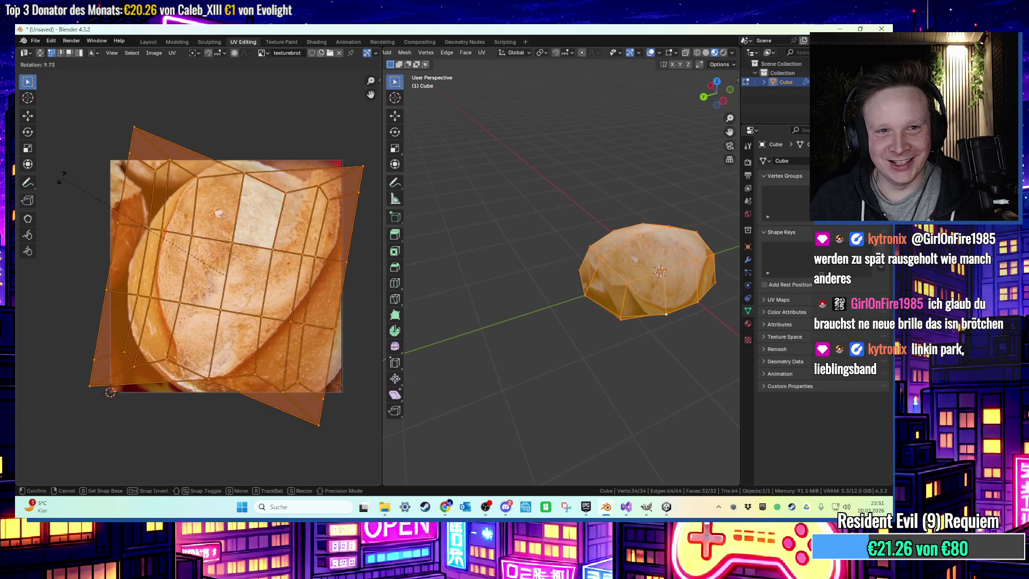
left_click(62, 178)
Shrink the UV layout slightly over the bread photo and reselect the whole mesh
key("s")
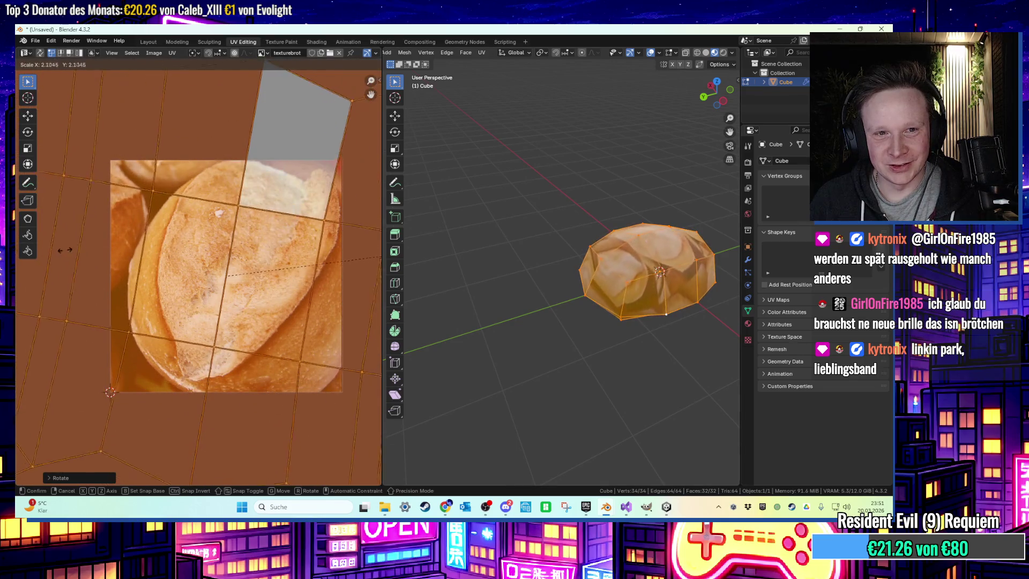
left_click(275, 264)
key("ctrl+z")
key("s")
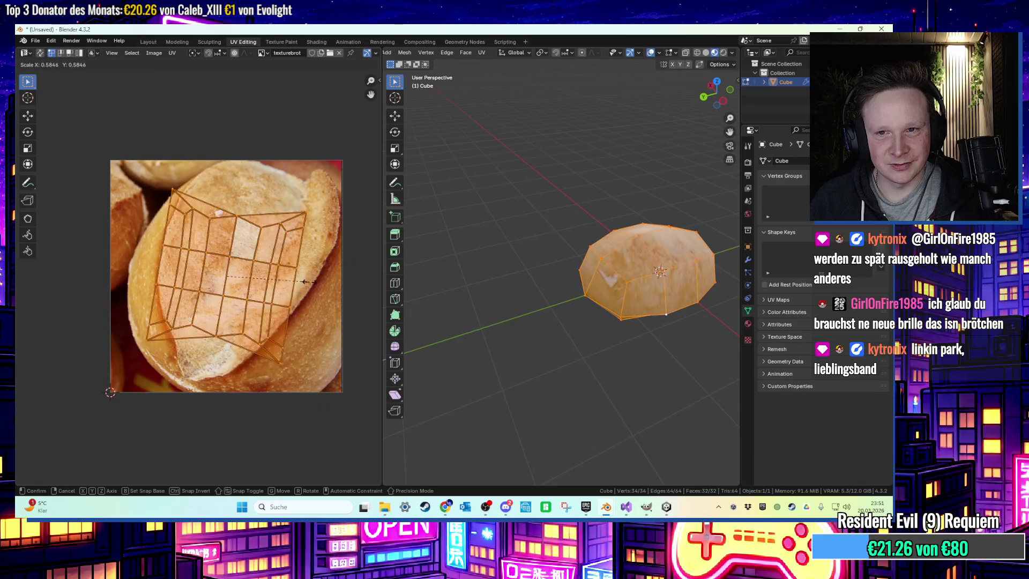
left_click(339, 294)
left_click(535, 273)
mouse_move(536, 274)
middle_mouse_down()
mouse_move(466, 230)
mouse_move(375, 251)
middle_mouse_up()
key("a")
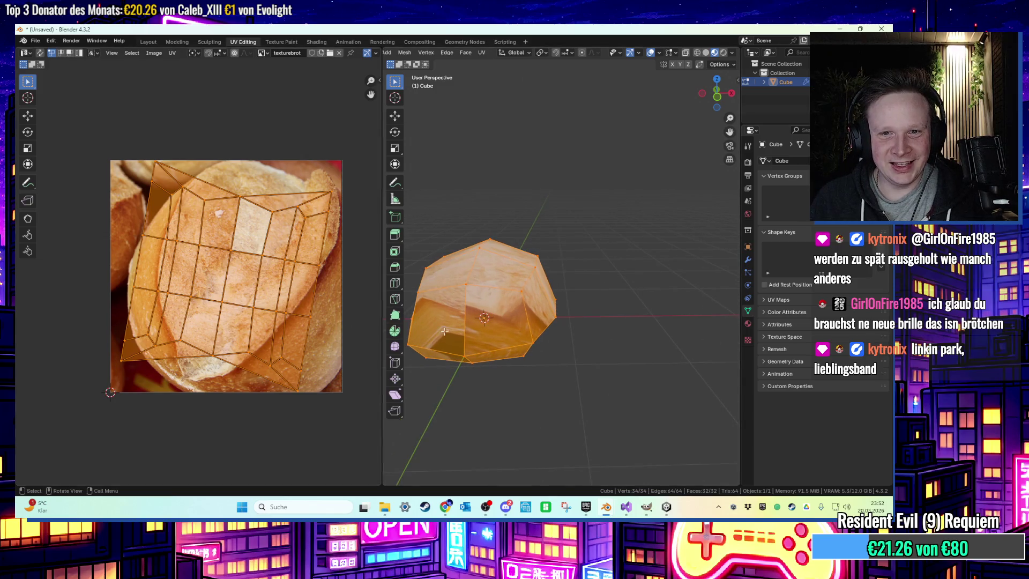
scroll(438, 328, "up", 5)
mouse_move(439, 328)
middle_mouse_down()
mouse_move(662, 189)
mouse_move(621, 249)
middle_mouse_up()
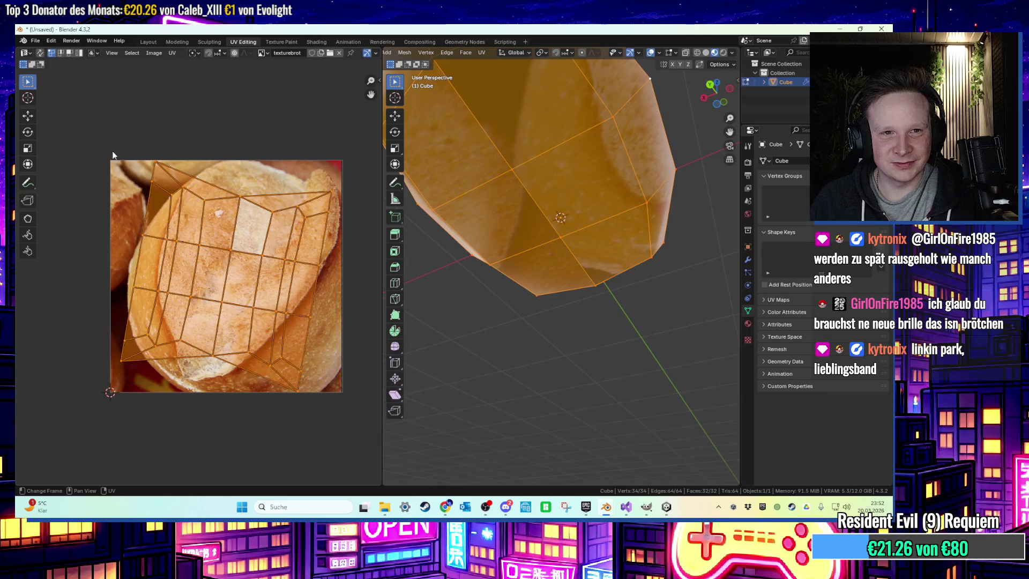
Move the upper rows of the UV layout up and to the right over the photo
left_click_drag(116, 160, 344, 286)
key("g")
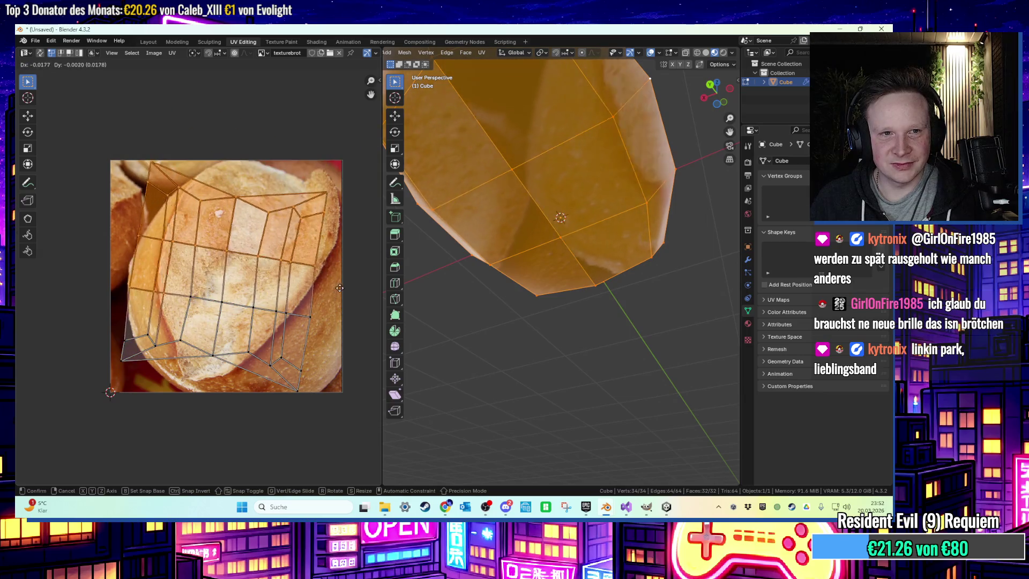
left_click(360, 282)
scroll(536, 332, "down", 5)
mouse_move(536, 332)
middle_mouse_down()
mouse_move(570, 373)
mouse_move(535, 351)
middle_mouse_up()
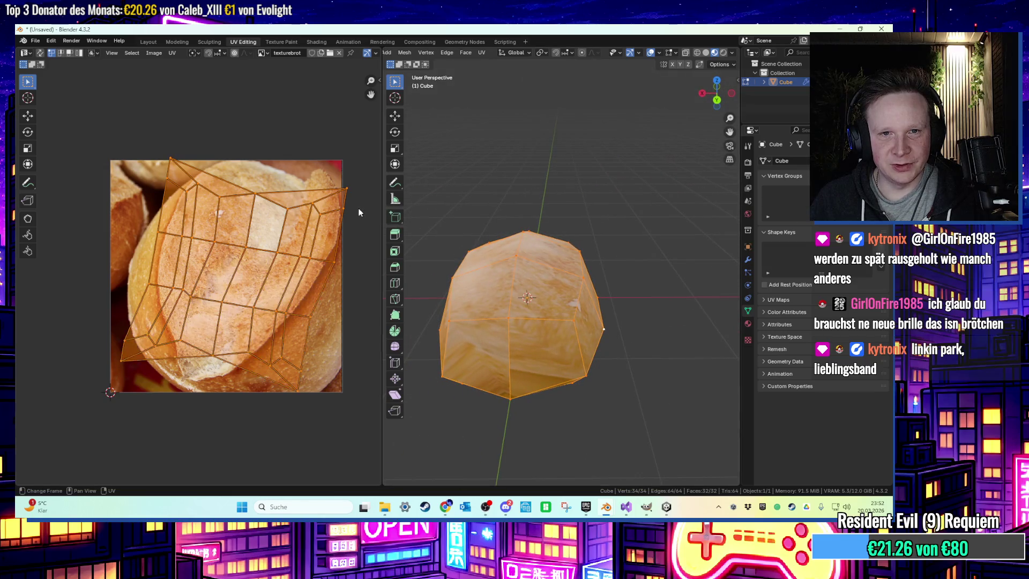
Rotate all the UV islands to a new angle over the bread photo
key("a")
key("r")
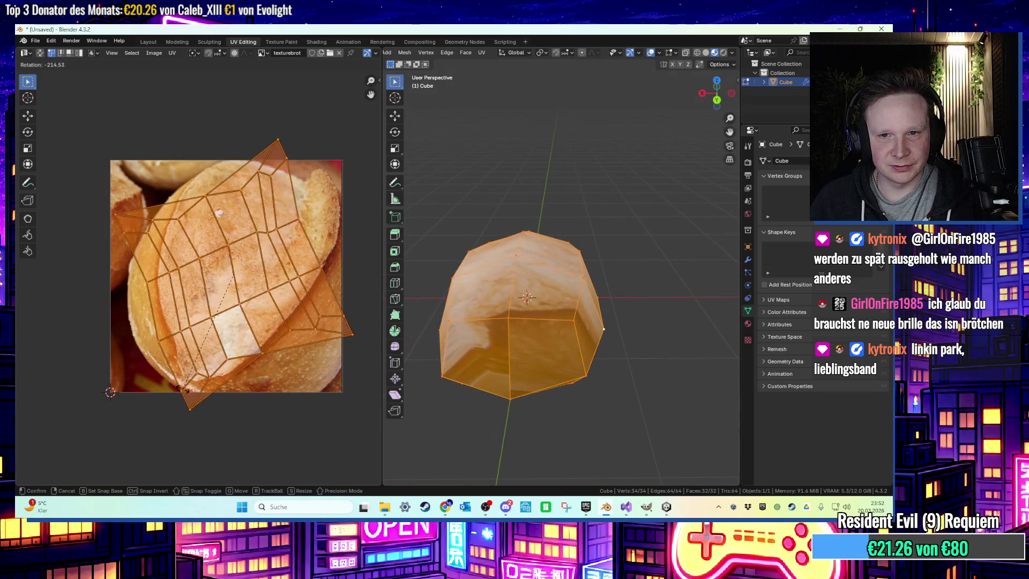
left_click(114, 128)
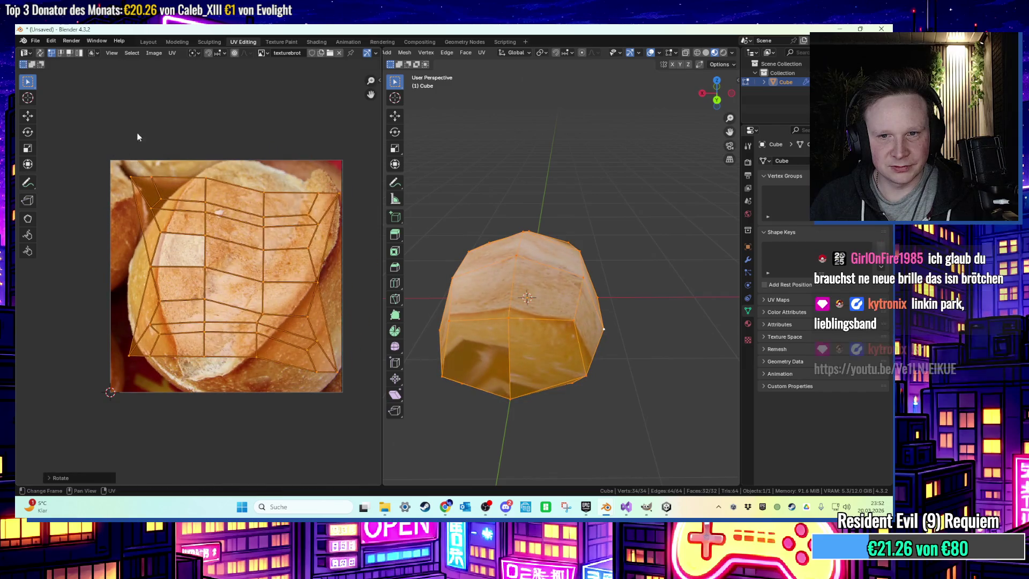
left_click(620, 213)
mouse_move(620, 214)
middle_mouse_down()
mouse_move(555, 270)
mouse_move(477, 212)
middle_mouse_up()
Rotate and enlarge the whole UV layout past the photo, then minimize Blender
key("a")
key("r")
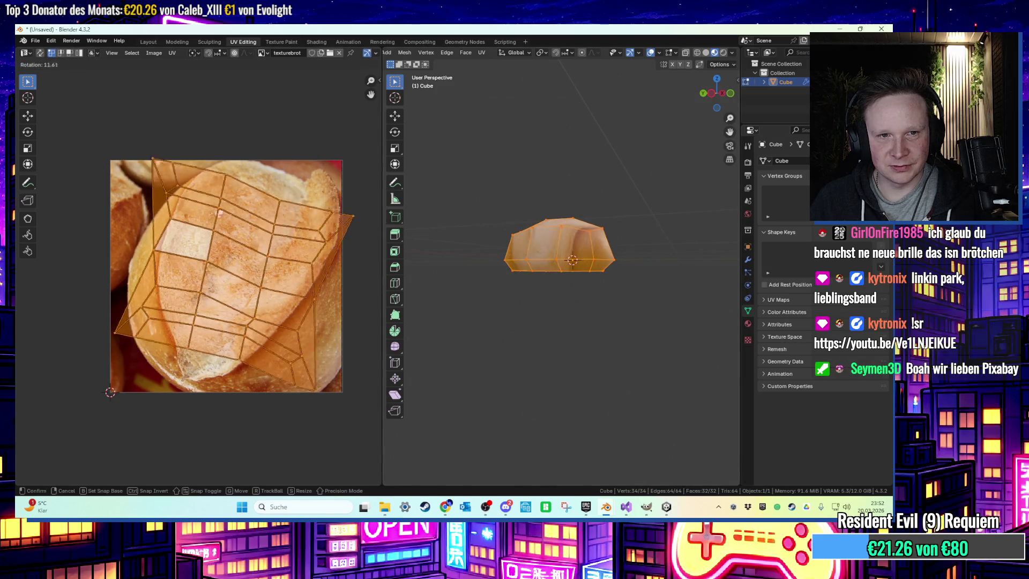
left_click(184, 337)
key("s")
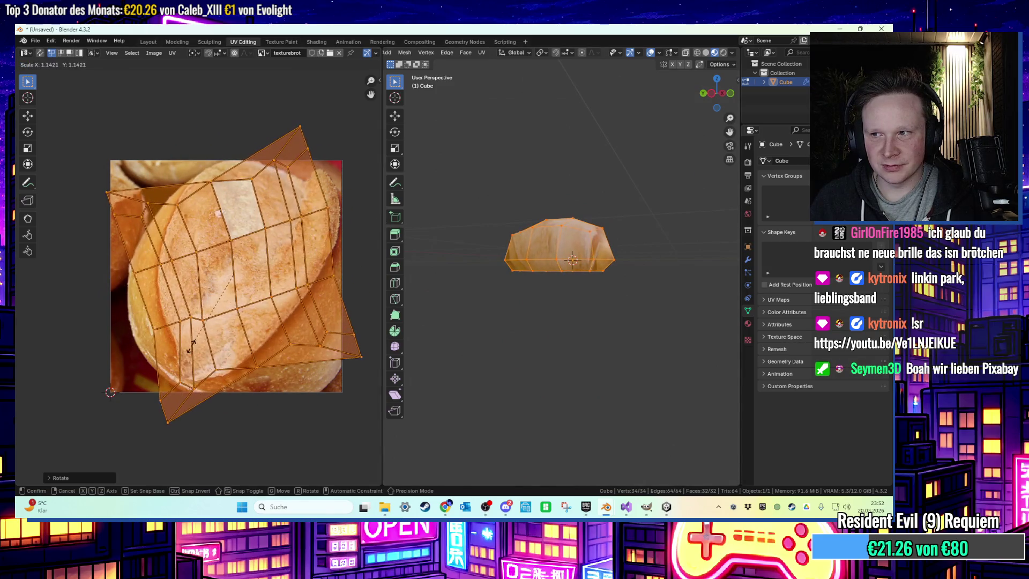
left_click(298, 426)
scroll(298, 426, "up", 3)
mouse_move(654, 375)
middle_mouse_down()
mouse_move(692, 392)
mouse_move(620, 320)
middle_mouse_up()
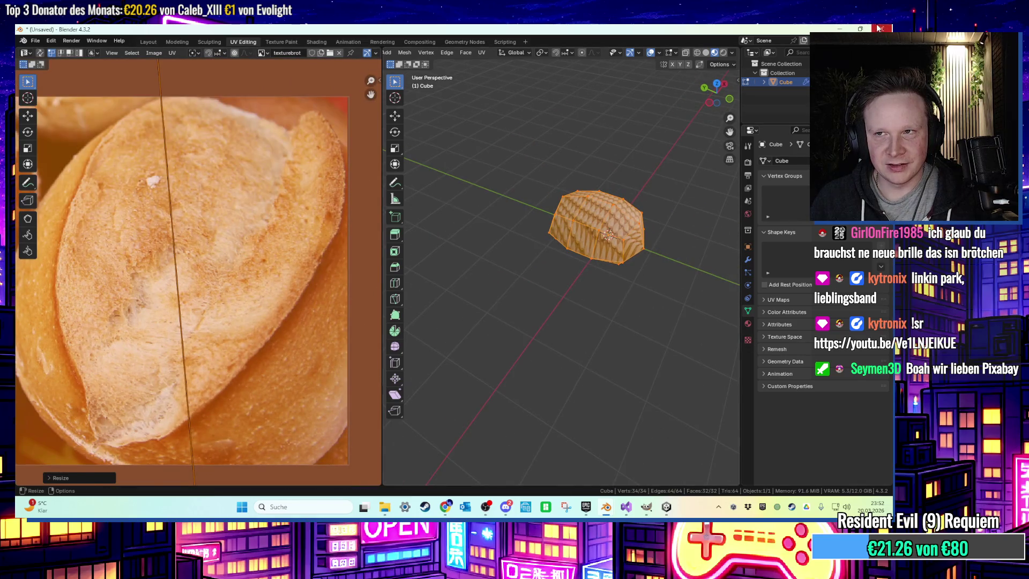
left_click(840, 29)
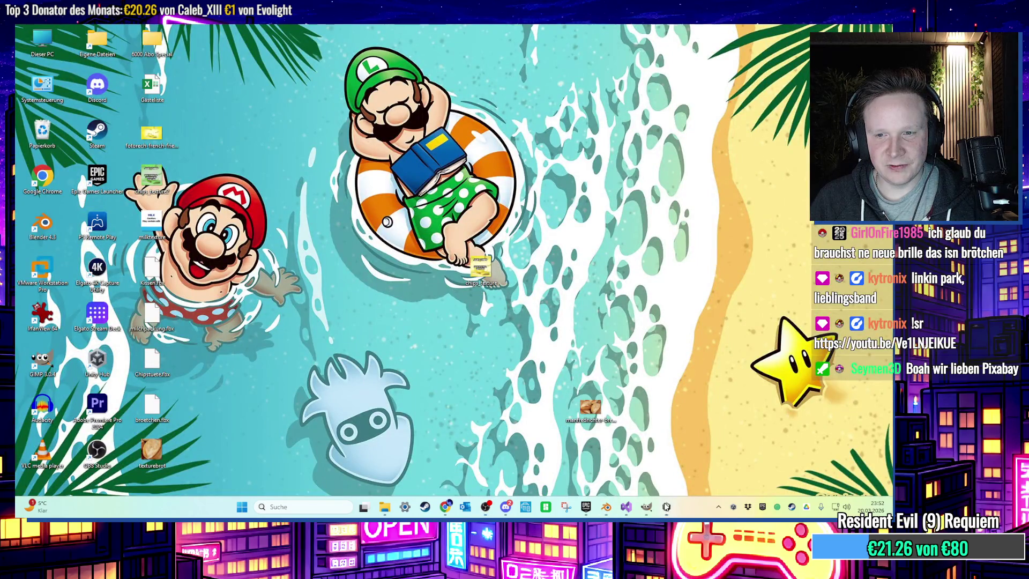
Restore Unity, turn the Scene camera toward the broetchen roll, then bring up texturebrot in GIMP
left_click(665, 506)
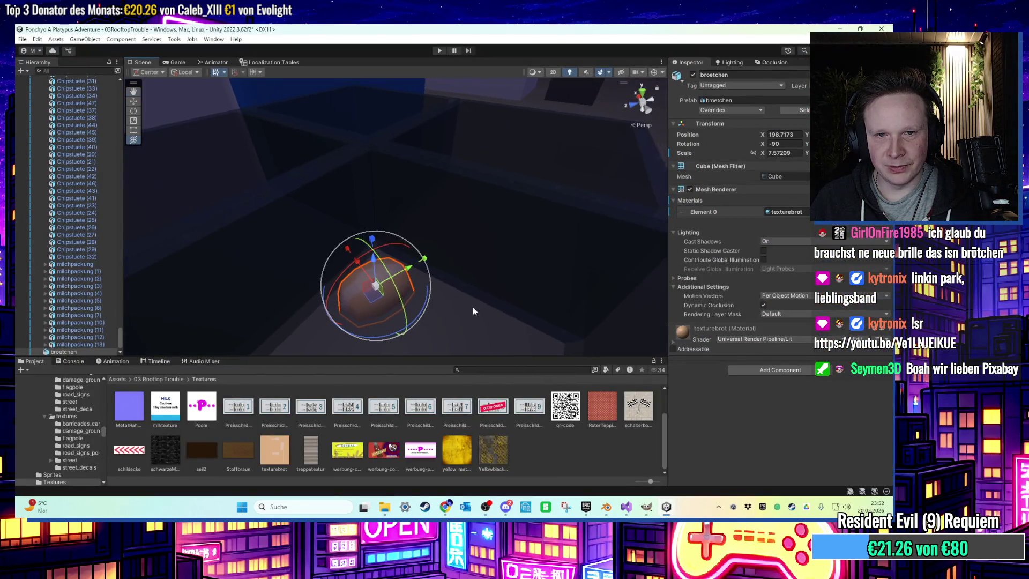
right_click_drag(490, 334, 464, 341)
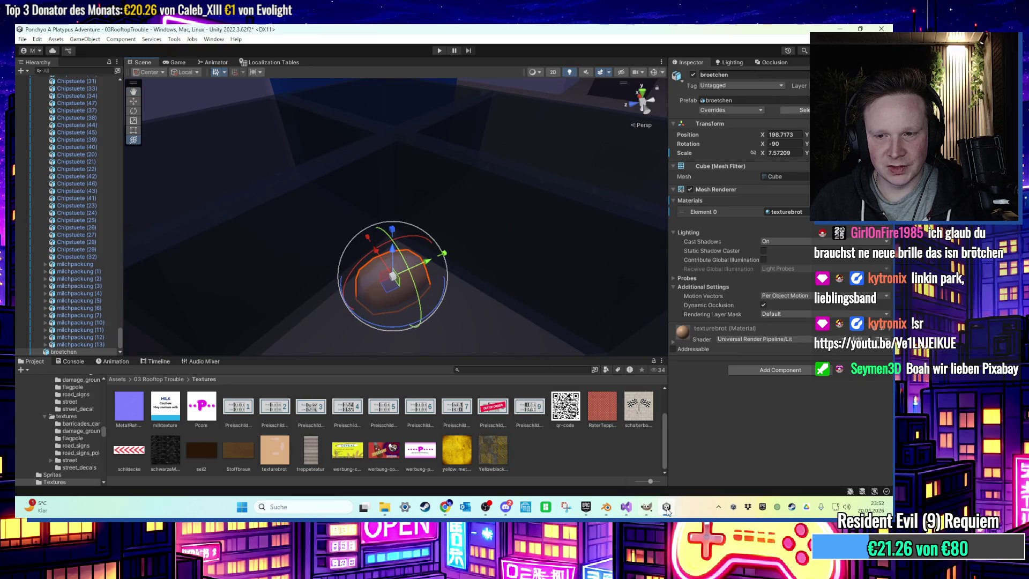
left_click(667, 511)
left_click(667, 511)
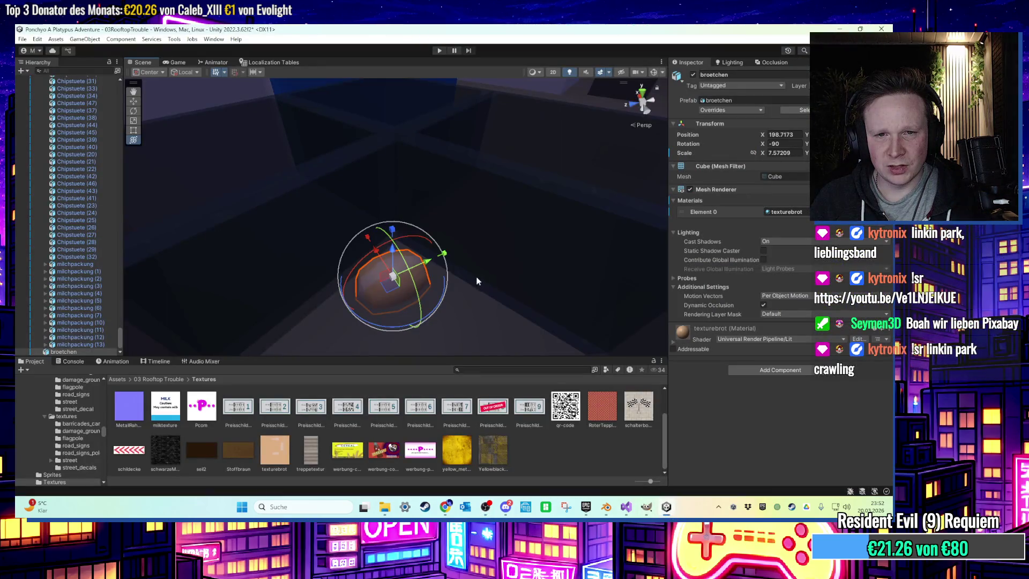
left_click(660, 514)
left_click(648, 510)
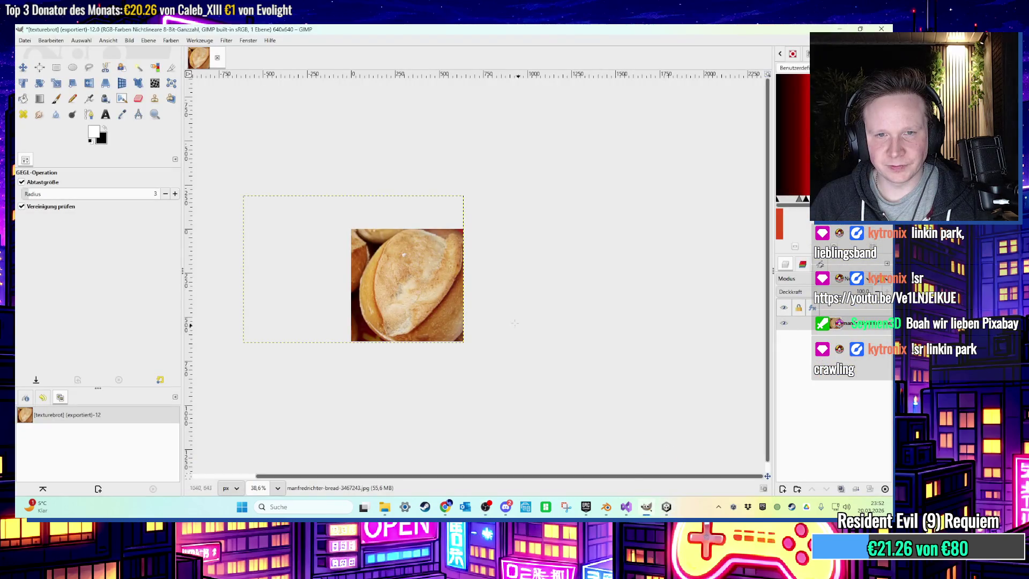
Try scaling and moving the bread photo layer, then undo to keep its original size and position
left_click(55, 83)
left_click(289, 202)
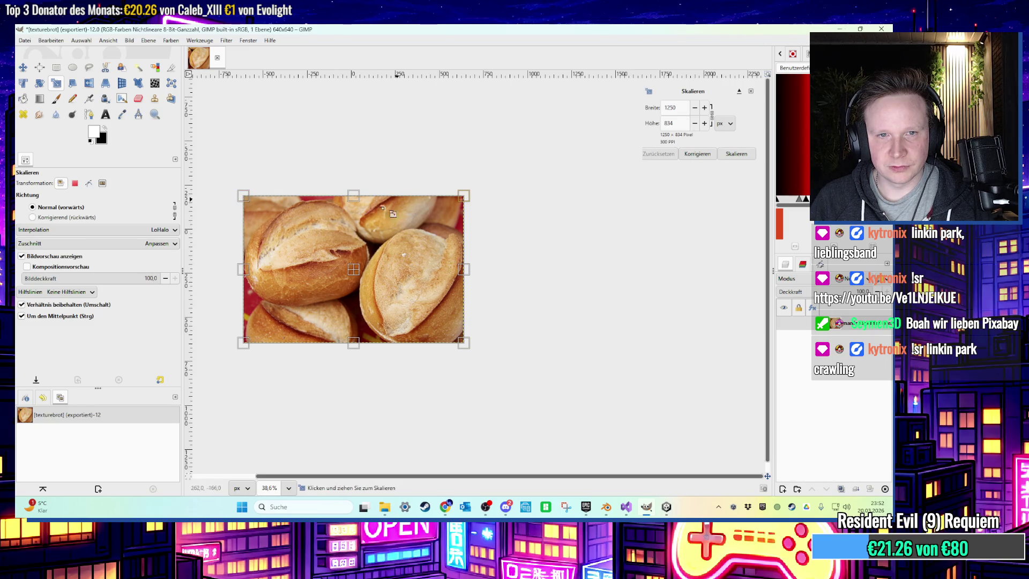
left_click(22, 67)
left_click_drag(338, 263, 436, 293)
key("ctrl+z")
key("ctrl+z")
key("ctrl+z")
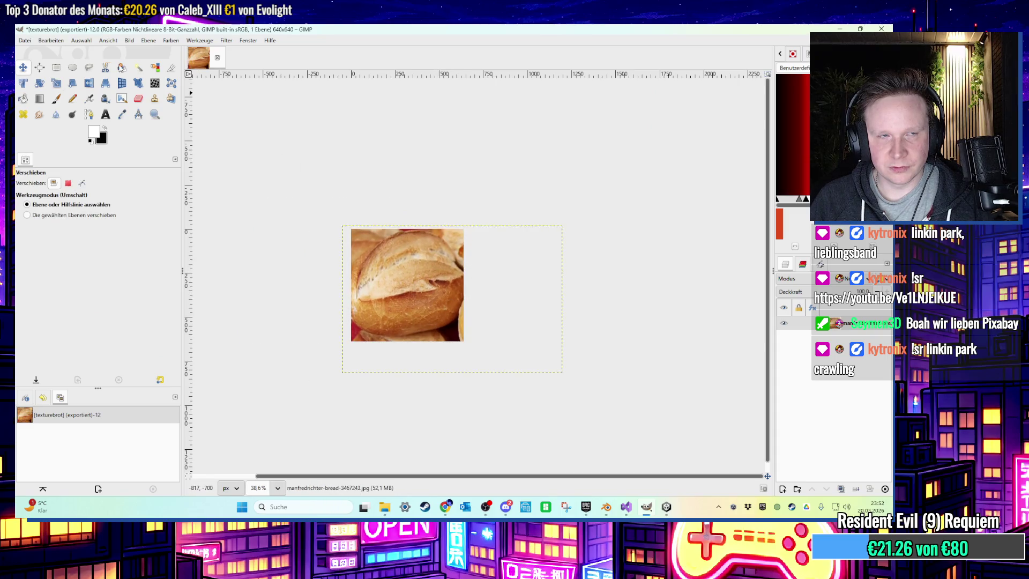
Export the image to texturebrot.png and return to Unity Editor
left_click(25, 41)
left_click(69, 166)
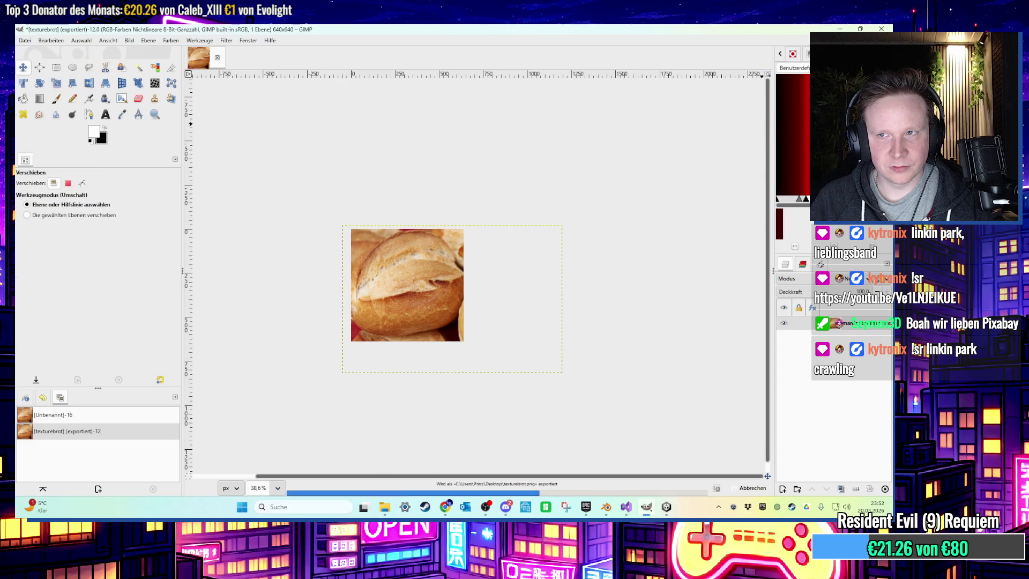
left_click(839, 29)
left_click(665, 508)
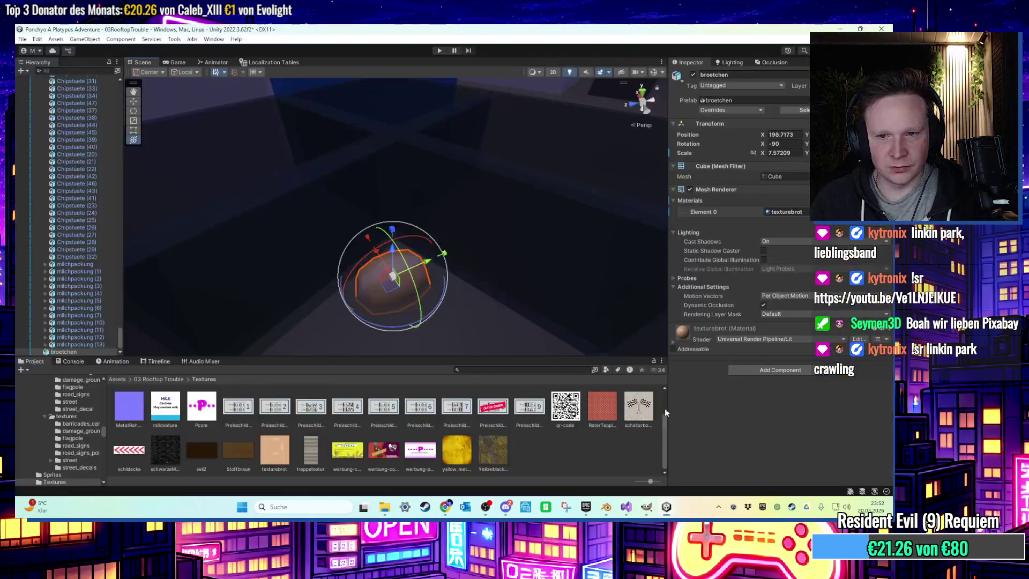
In Blender's material settings, reload the updated texturebrot.png image
mouse_move(606, 506)
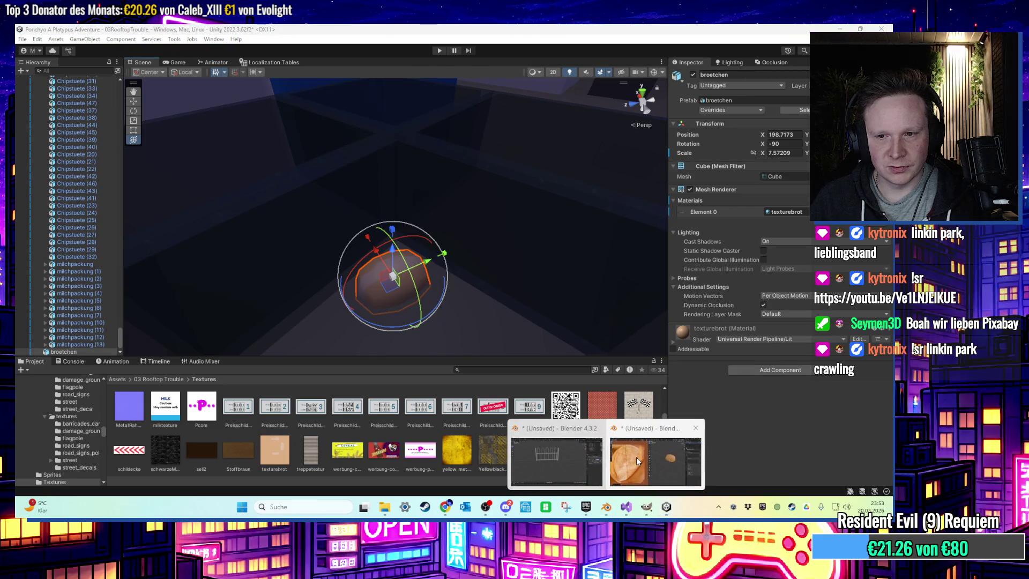
left_click(635, 458)
left_click(748, 324)
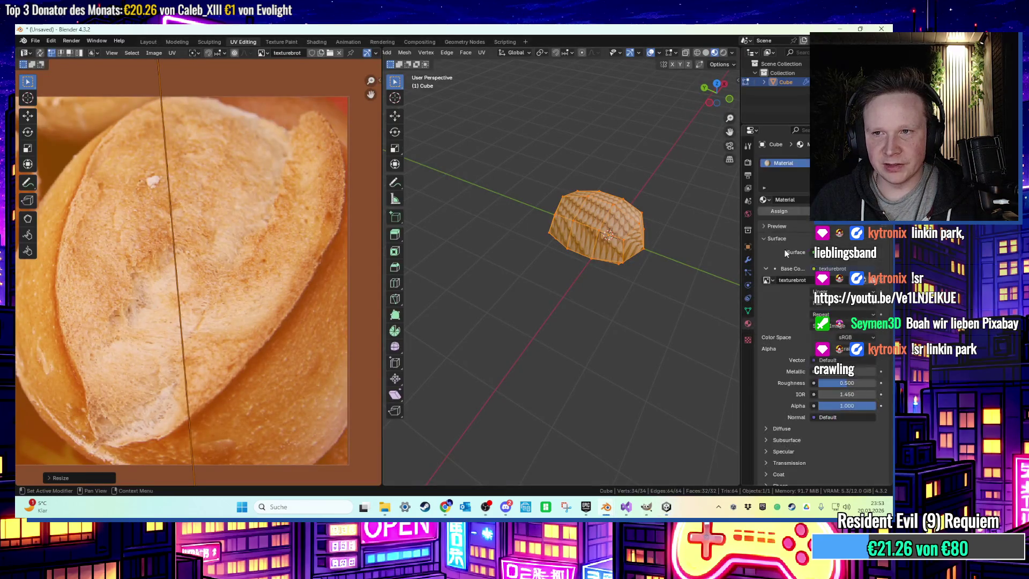
key("alt+o")
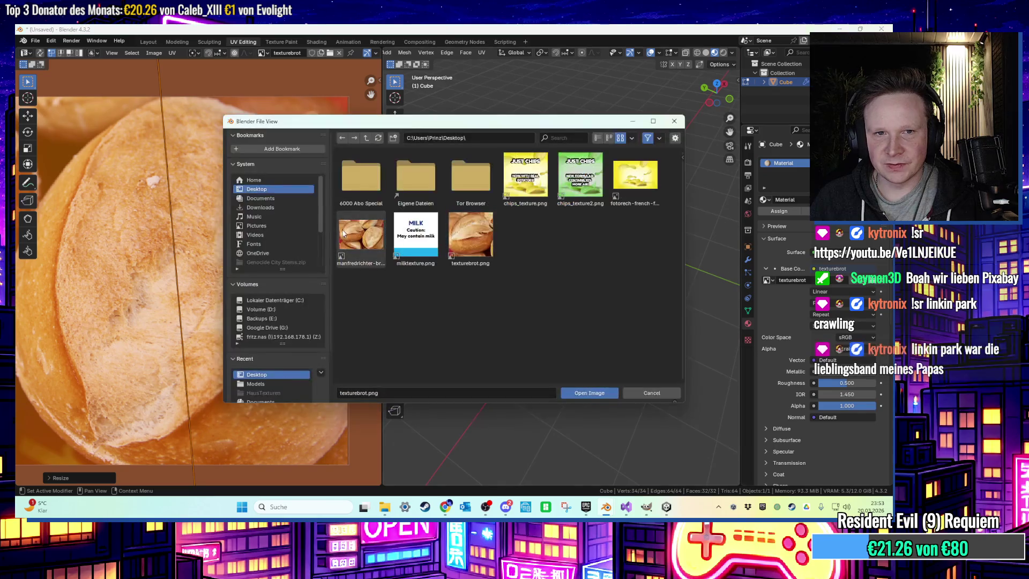
double_click(471, 244)
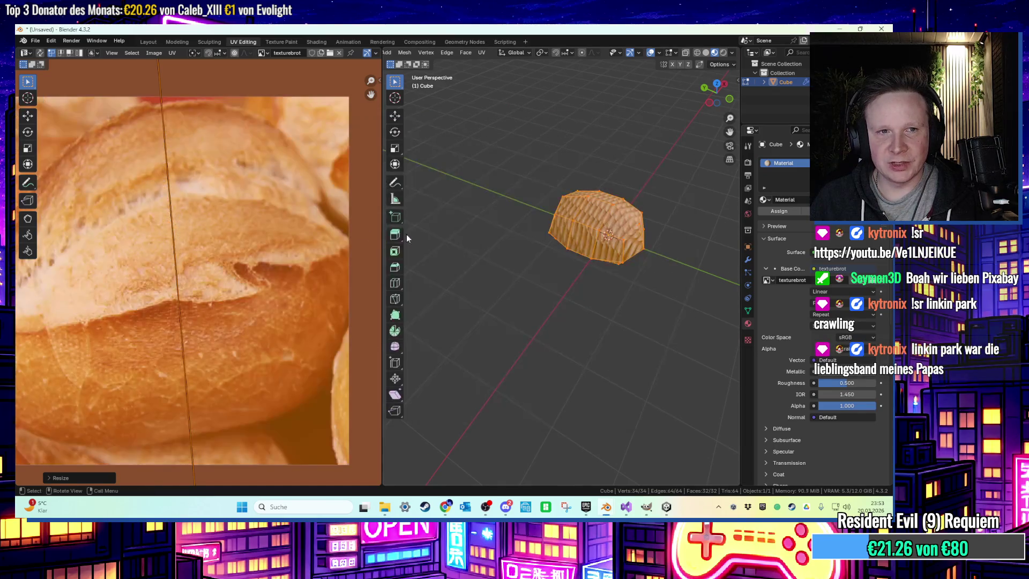
Start re-unwrapping the roll with Smart UV Project
scroll(537, 235, "up", 3)
middle_click_drag(538, 235, 599, 237)
scroll(534, 229, "up", 2)
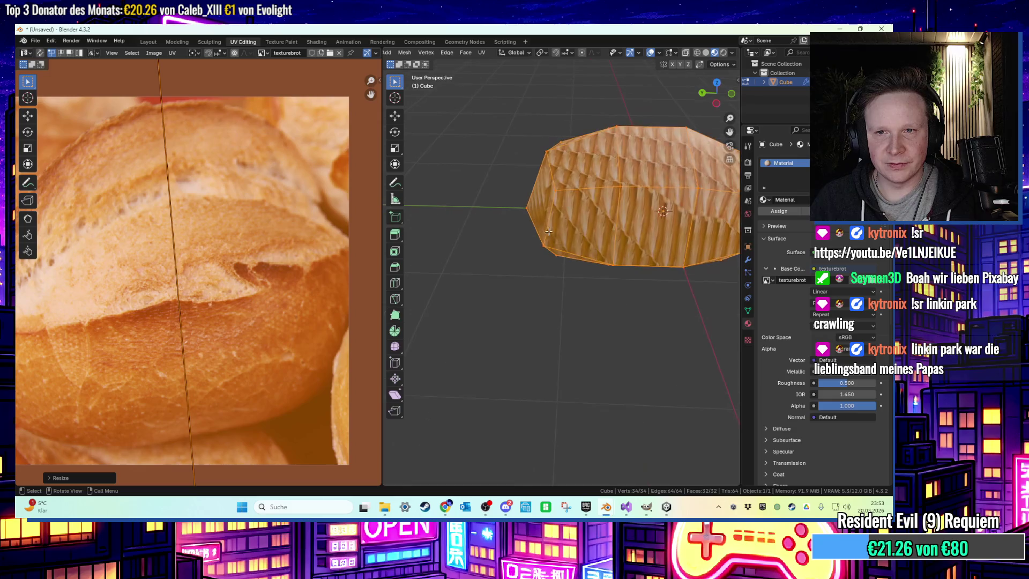
key("u")
mouse_move(560, 232)
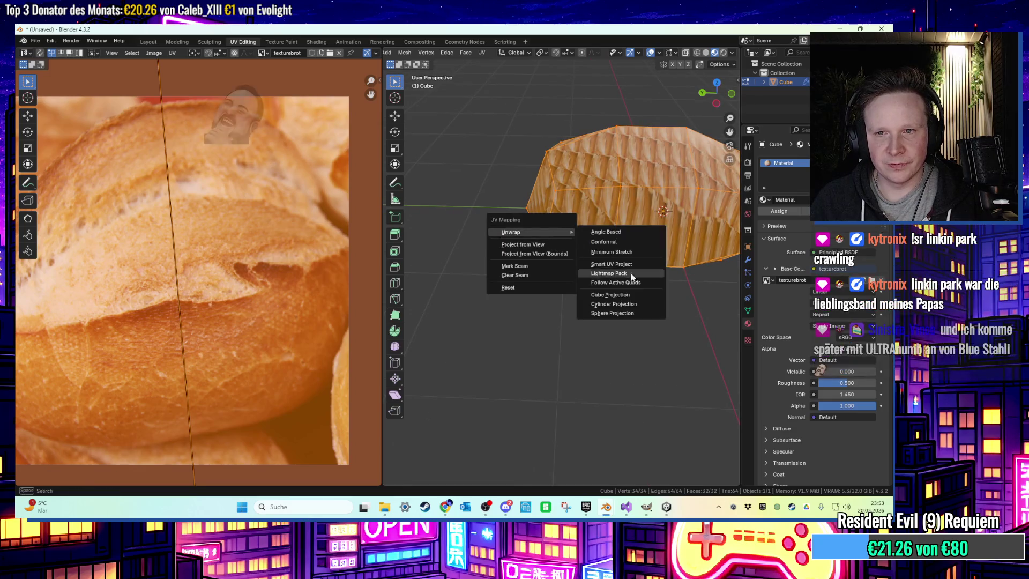
left_click(622, 272)
Confirm the Smart UV Project unwrap, then rotate and shrink all UV islands onto the bread
left_click(587, 351)
middle_click_drag(590, 348, 616, 386)
mouse_move(611, 177)
middle_mouse_down()
mouse_move(615, 214)
mouse_move(587, 311)
middle_mouse_up()
scroll(290, 222, "down", 1)
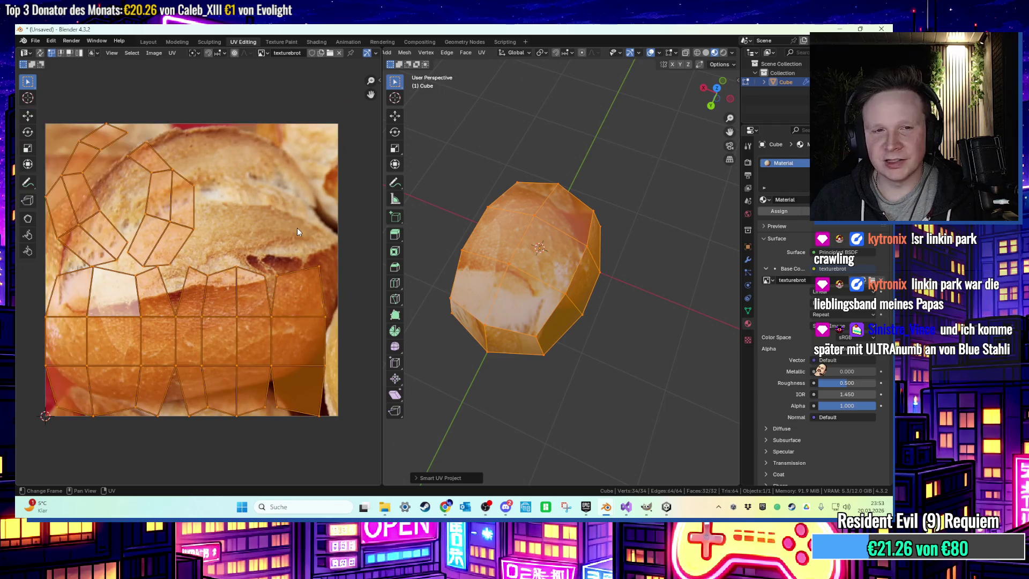
key("r")
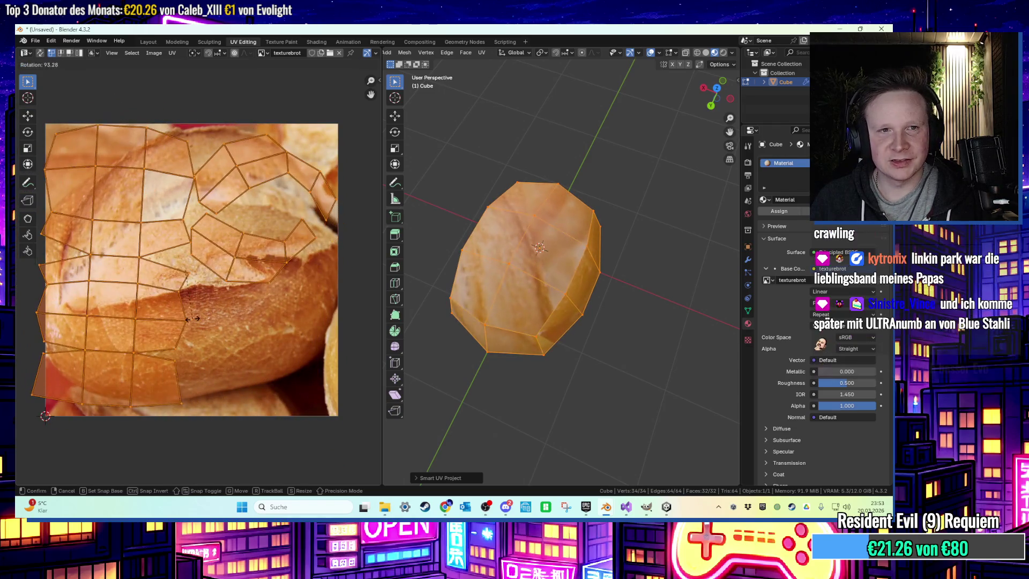
left_click(193, 320)
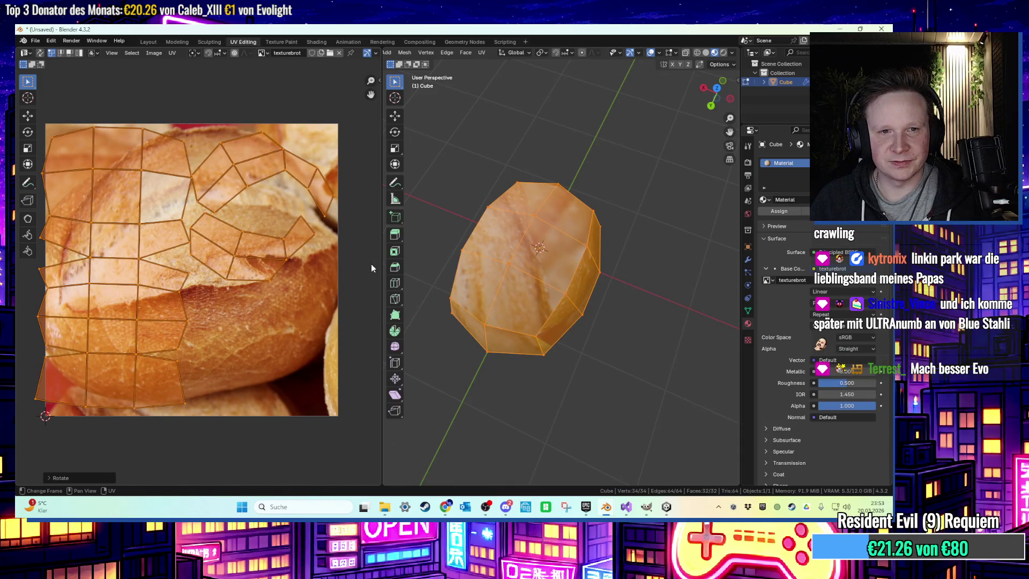
key("s")
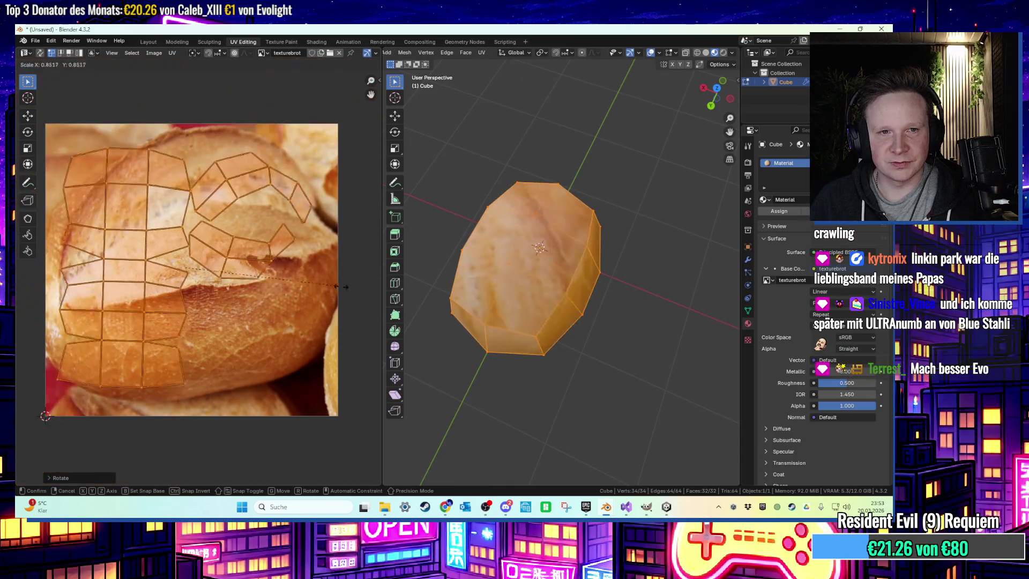
left_click(314, 301)
Box-select the vertices on the roll's upper part
left_click(625, 177)
middle_click_drag(625, 177, 662, 144)
key("a")
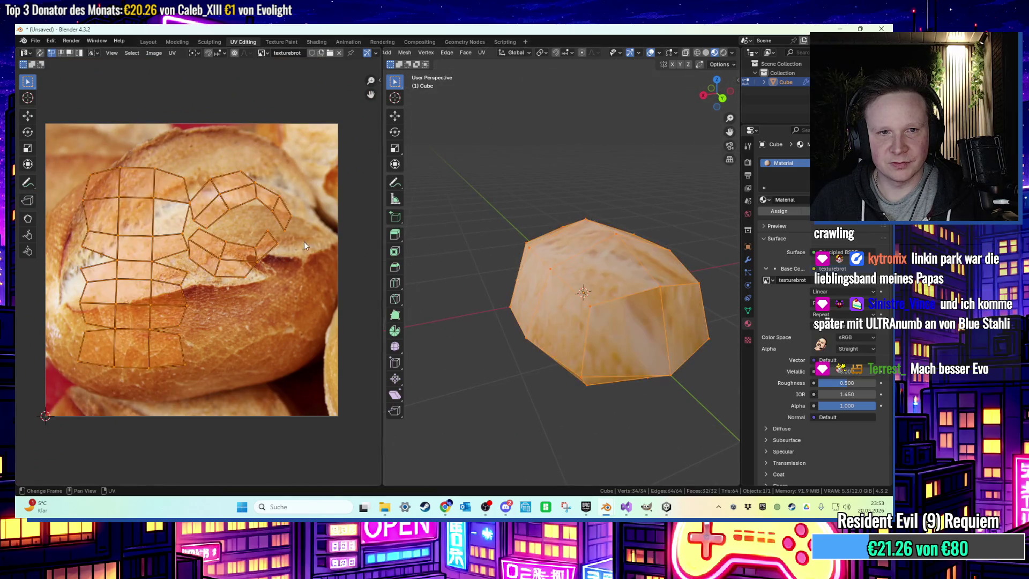
left_click(508, 212)
middle_click_drag(507, 212, 491, 255)
left_click_drag(508, 264, 538, 319)
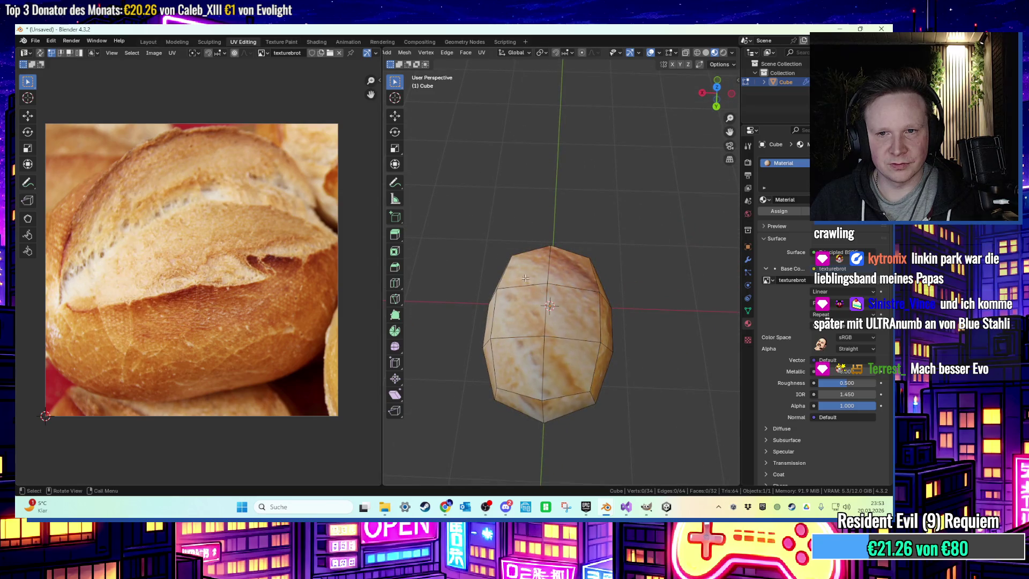
left_click_drag(526, 279, 564, 362)
Move, enlarge and rotate the top-face UV island so it stretches across the bread photo
key("g")
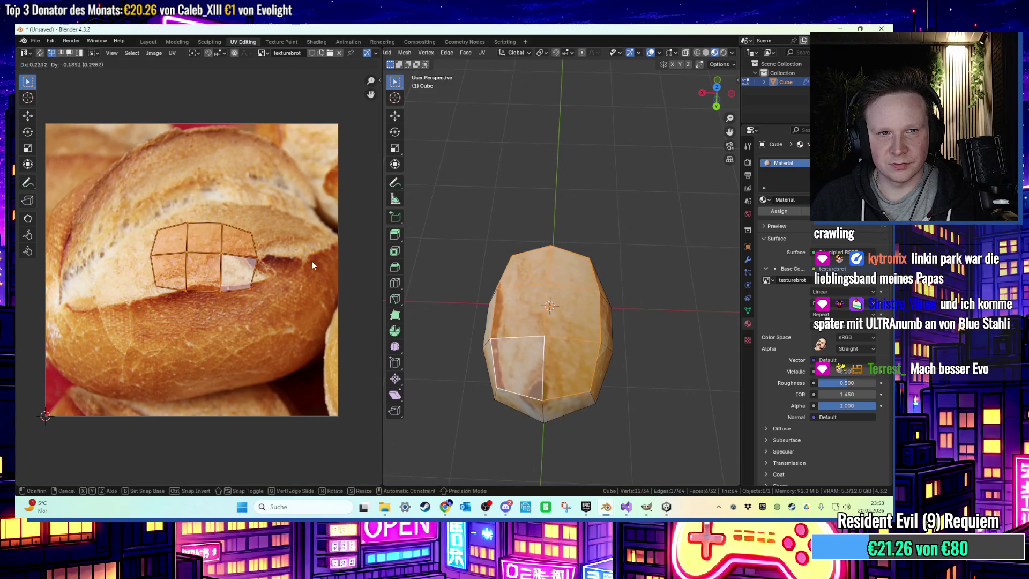
left_click(310, 259)
key("s")
left_click(68, 202)
key("r")
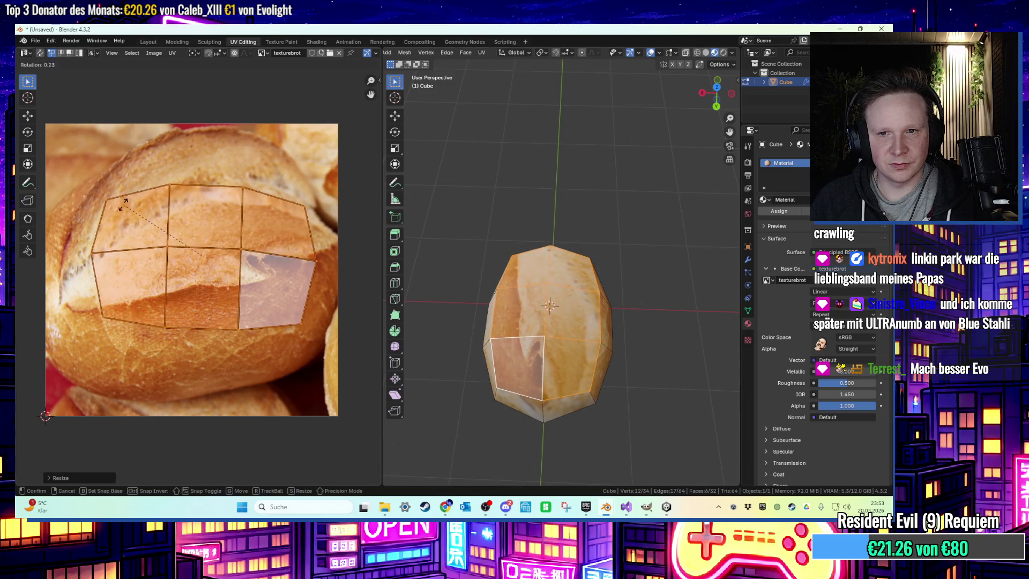
left_click(46, 207)
key("g")
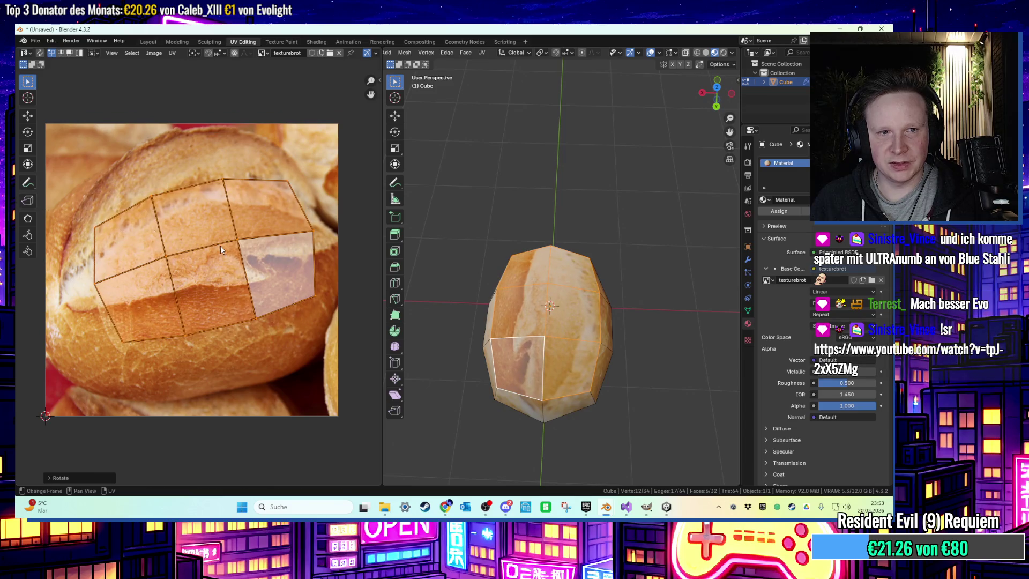
left_click(217, 227)
key("s")
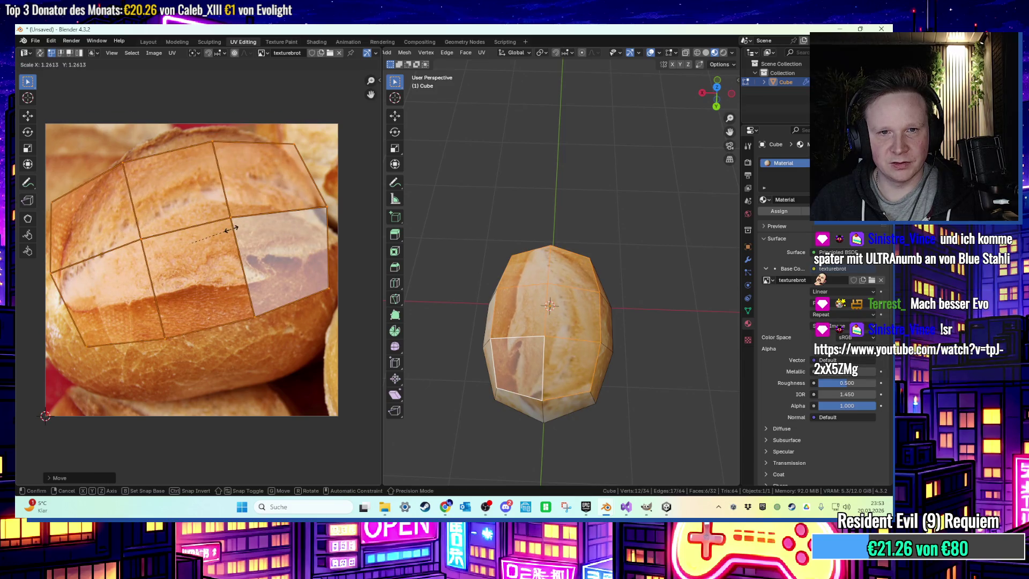
left_click(232, 228)
Clear the selection and select the ten-face loop around the roll's middle
middle_click_drag(514, 305, 547, 337)
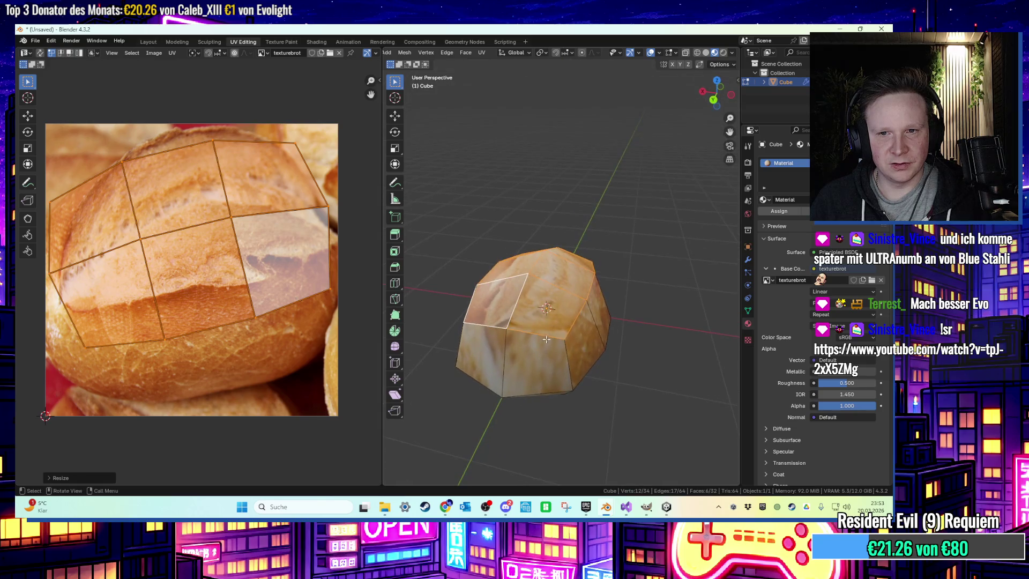
key("alt+a")
left_click(552, 354, "alt")
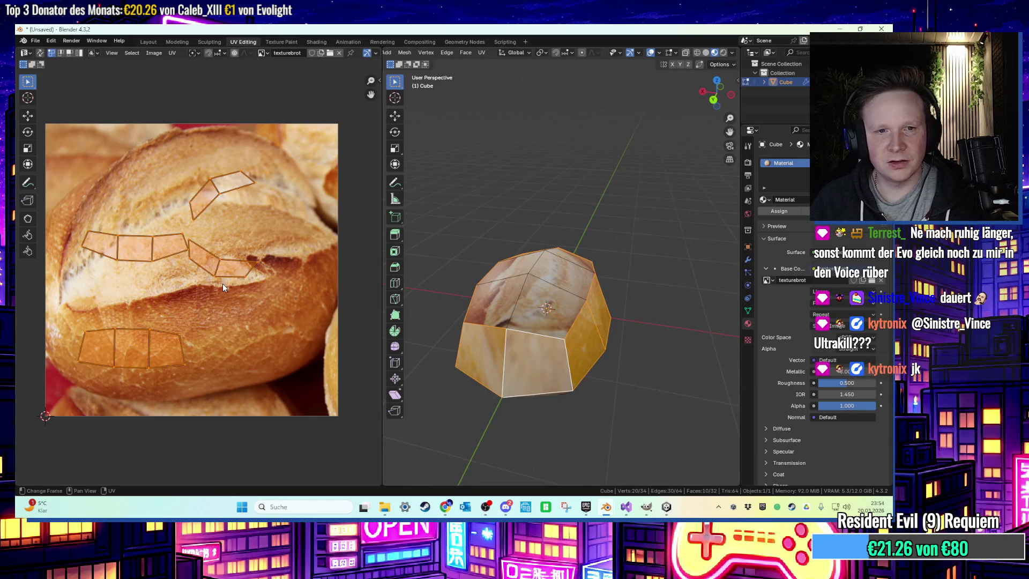
Smart UV Project the selected side faces and shrink the islands into a cluster
key("u")
left_click(203, 238)
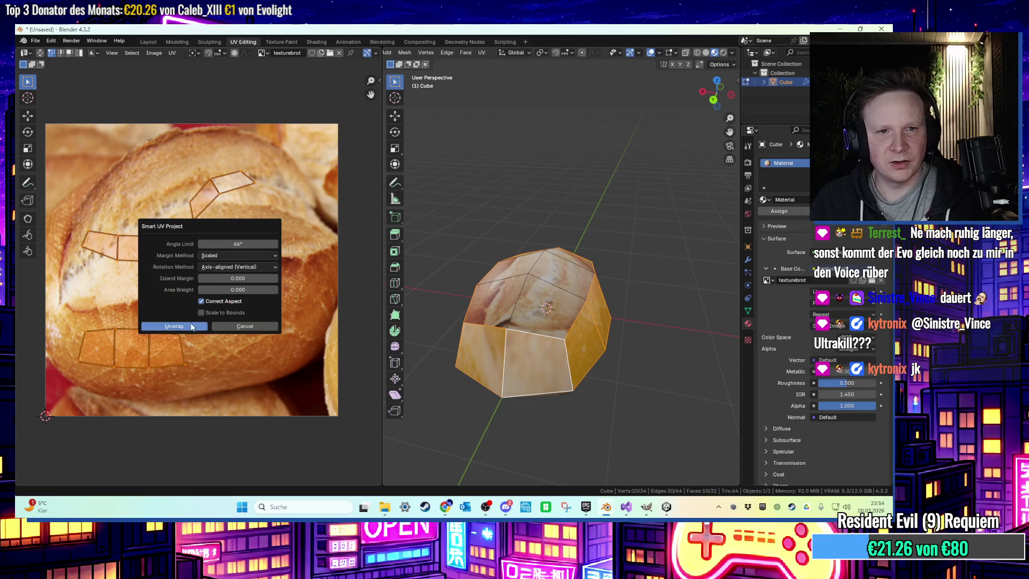
left_click(192, 325)
key("s")
key("Return")
key("g")
key("y")
key("Escape")
Tilt the side-face islands slightly and move them down onto the bread crust
key("r")
left_click(270, 311)
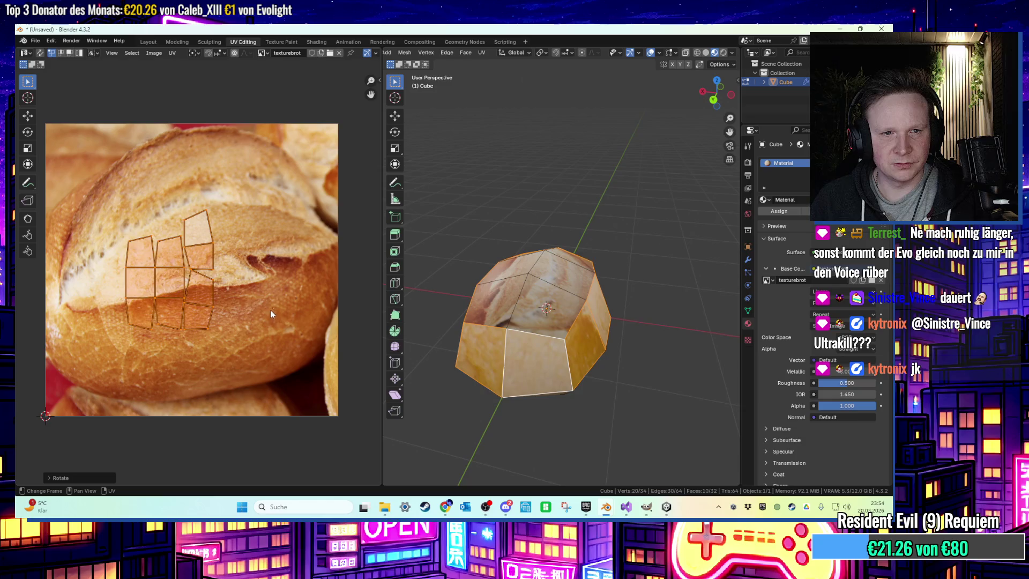
key("r")
key("Return")
key("g")
key("y")
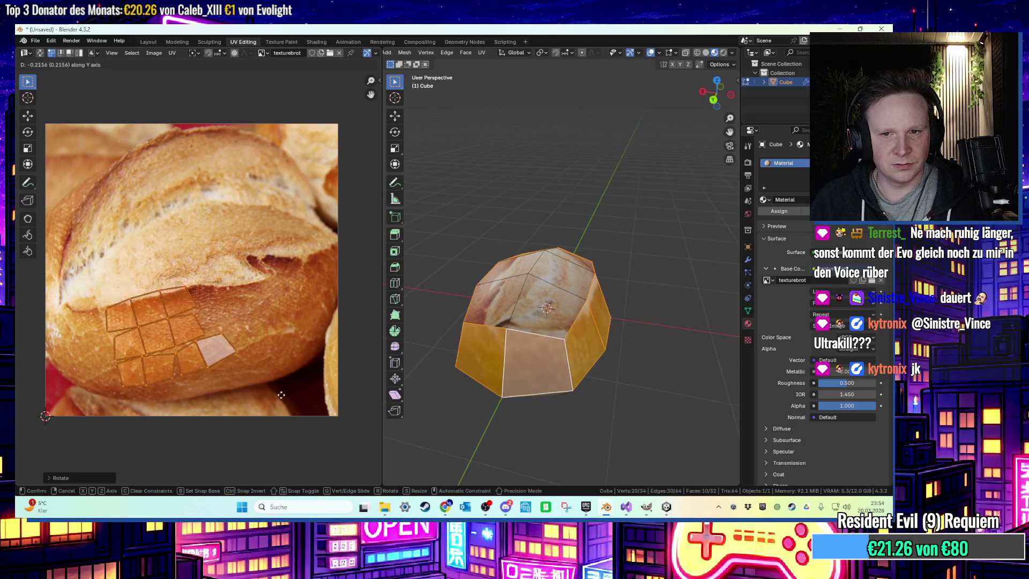
left_click(295, 398)
Export the roll as FBX over broetchen.fbx on the Desktop and minimize Blender
left_click(747, 201)
left_click(689, 201)
mouse_move(630, 188)
middle_mouse_down()
mouse_move(640, 210)
mouse_move(721, 220)
mouse_move(664, 271)
mouse_move(526, 252)
mouse_move(716, 206)
mouse_move(654, 172)
mouse_move(620, 220)
middle_mouse_up()
left_click(36, 41)
mouse_move(80, 182)
left_click(148, 263)
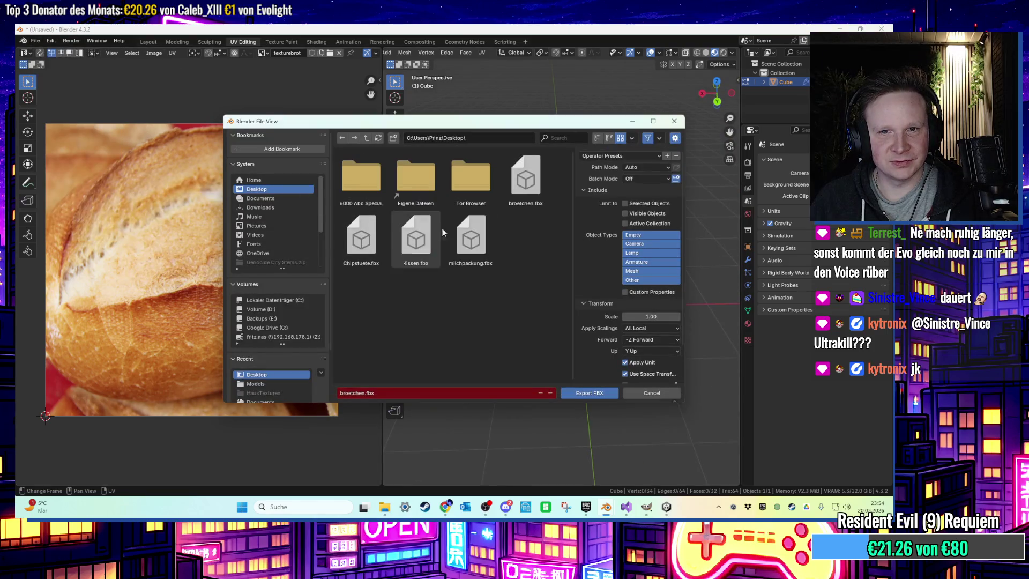
double_click(531, 185)
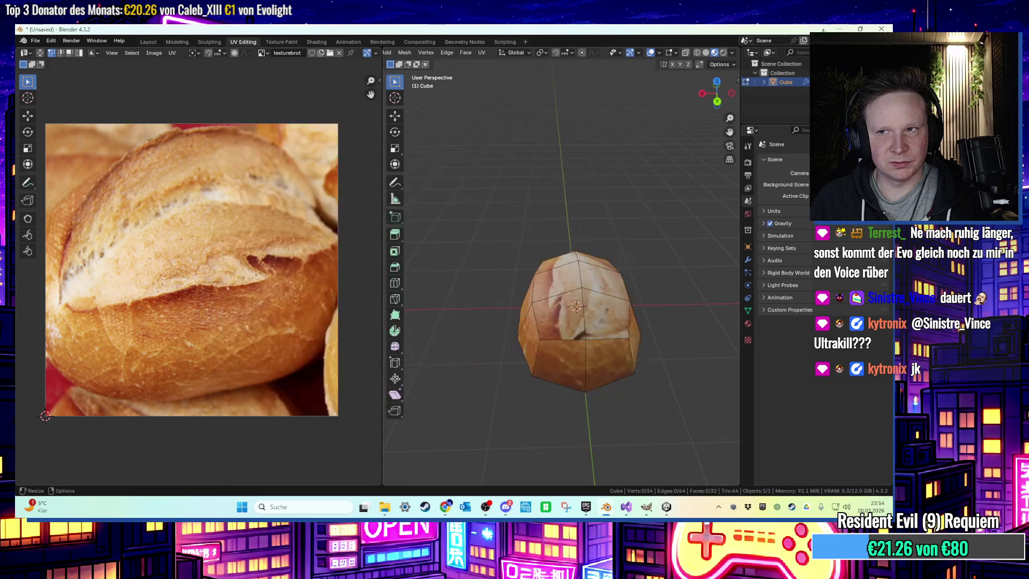
left_click(839, 28)
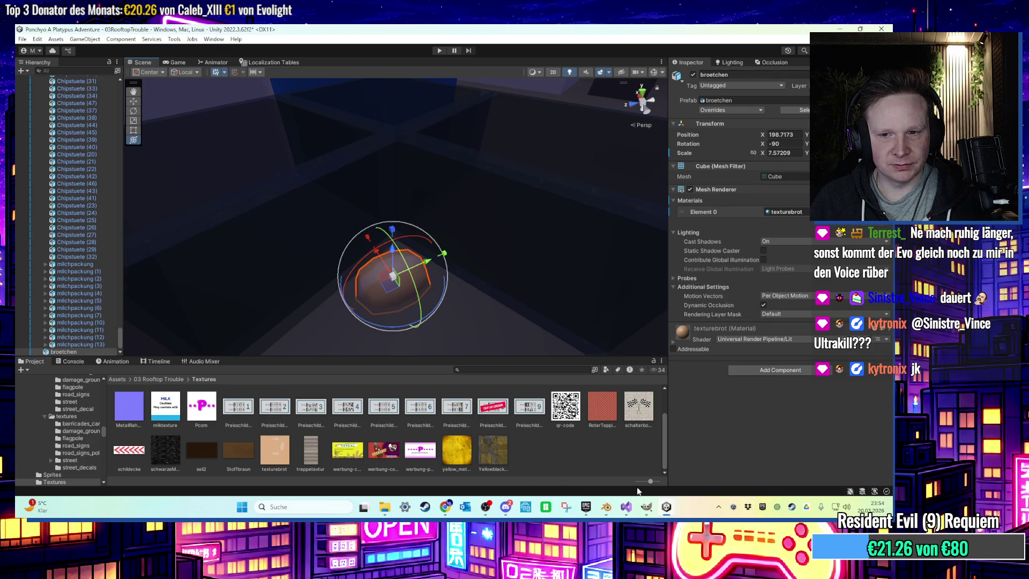
Drag the texturebrot image from the desktop into Unity's Textures folder
left_click(666, 506)
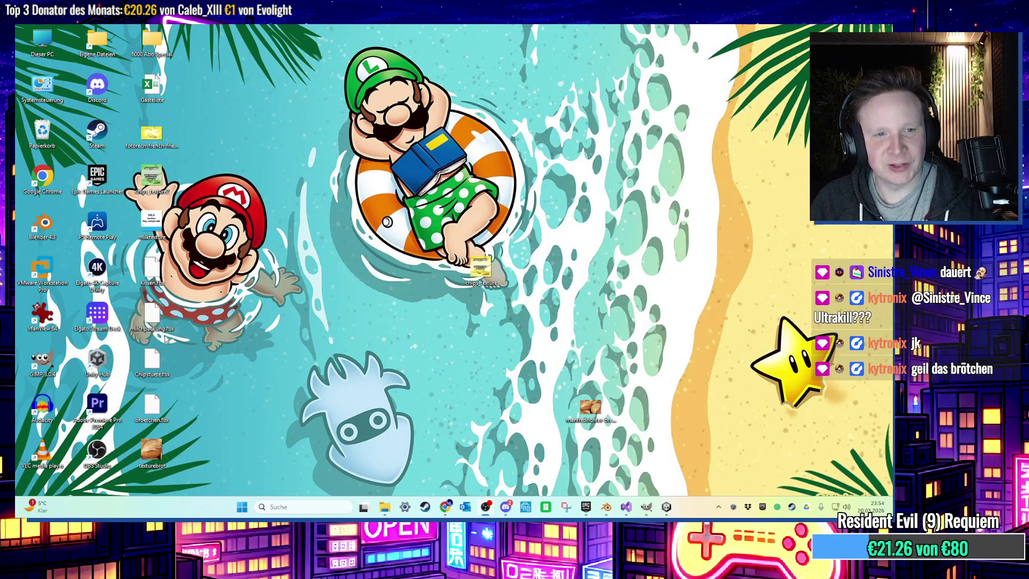
mouse_move(174, 405)
left_mouse_down()
mouse_move(639, 490)
mouse_move(670, 513)
left_mouse_up()
mouse_move(152, 450)
left_mouse_down()
mouse_move(610, 488)
mouse_move(663, 504)
mouse_move(664, 518)
mouse_move(616, 450)
left_mouse_up()
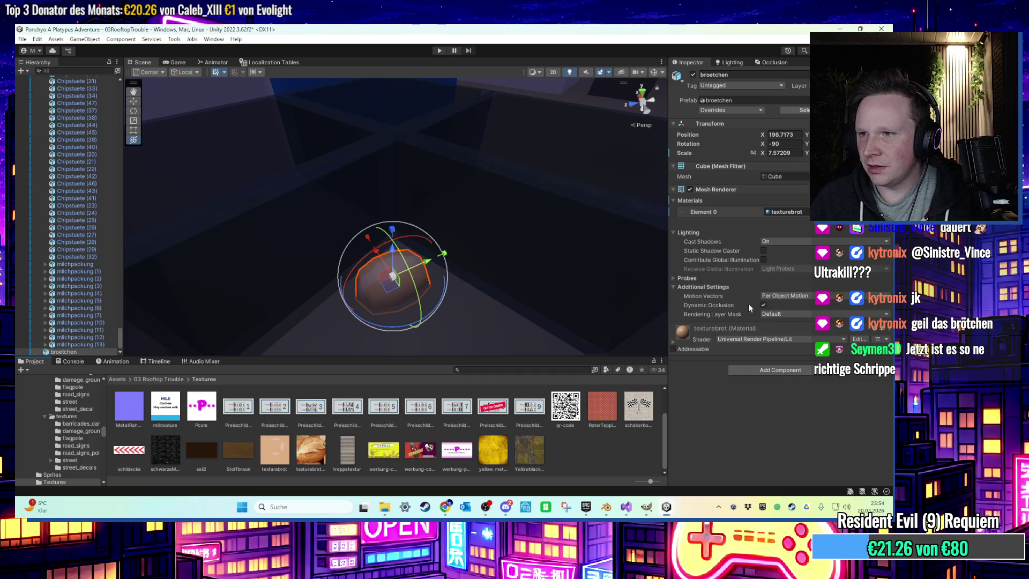
Open the 03 Rooftop Trouble Models folder and show it in File Explorer
right_click(554, 457)
left_click(618, 200)
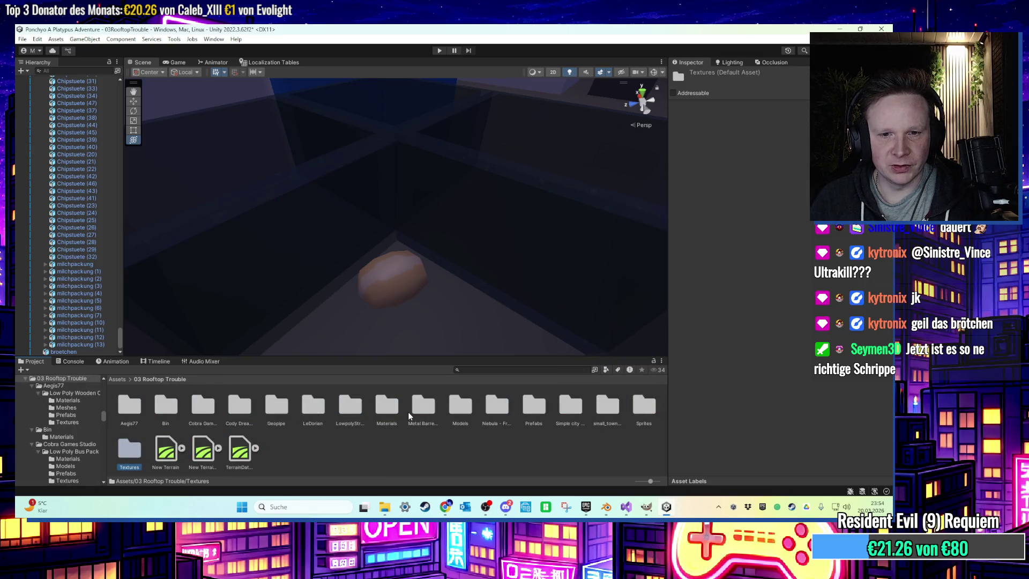
double_click(459, 407)
right_click(486, 455)
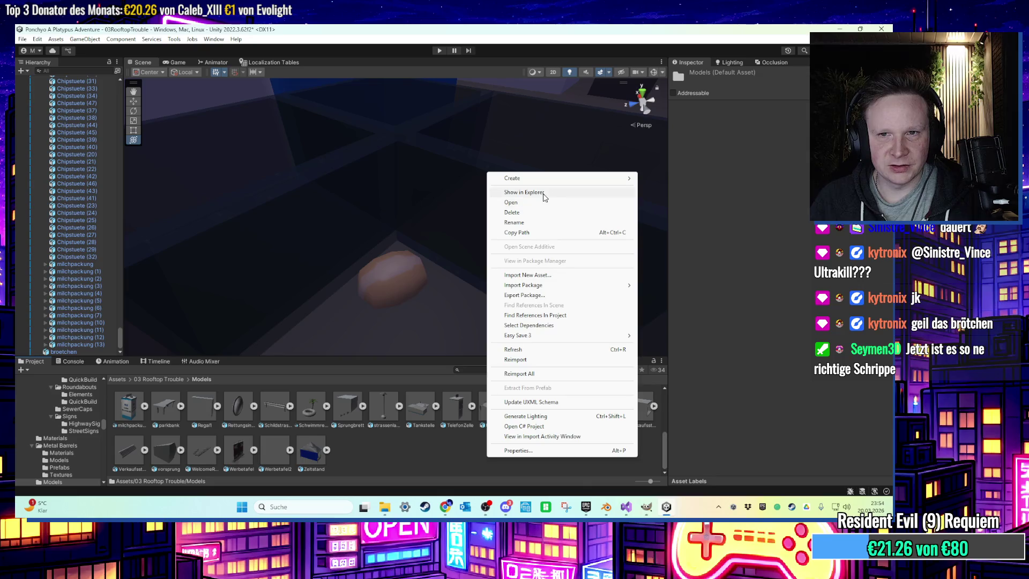
left_click(542, 194)
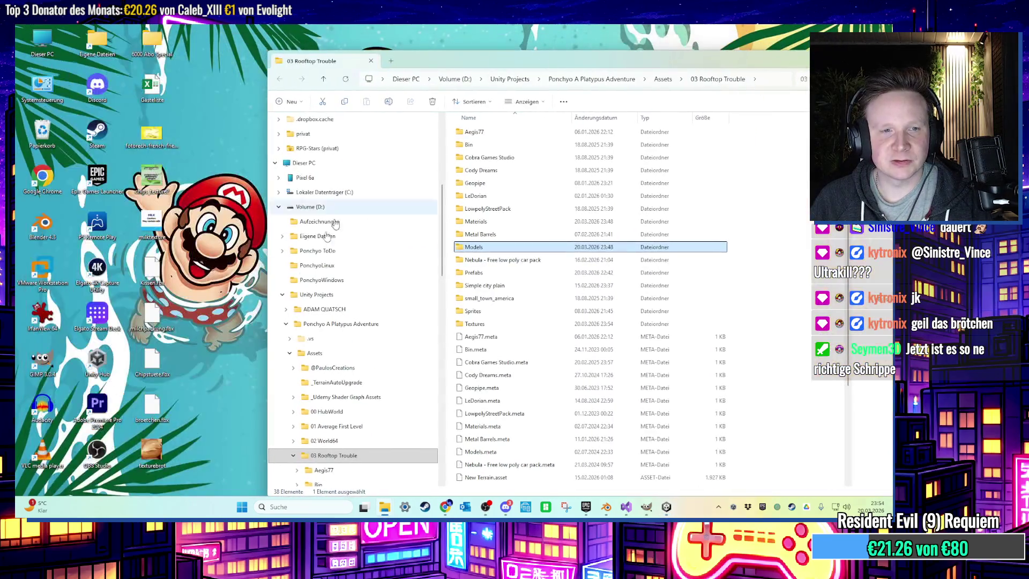
Copy broetchen.fbx from the desktop into Models, replacing the old file, and close Explorer
left_click_drag(152, 406, 180, 410)
mouse_move(181, 411)
right_mouse_down()
mouse_move(241, 321)
mouse_move(375, 322)
mouse_move(364, 365)
mouse_move(521, 313)
right_mouse_up()
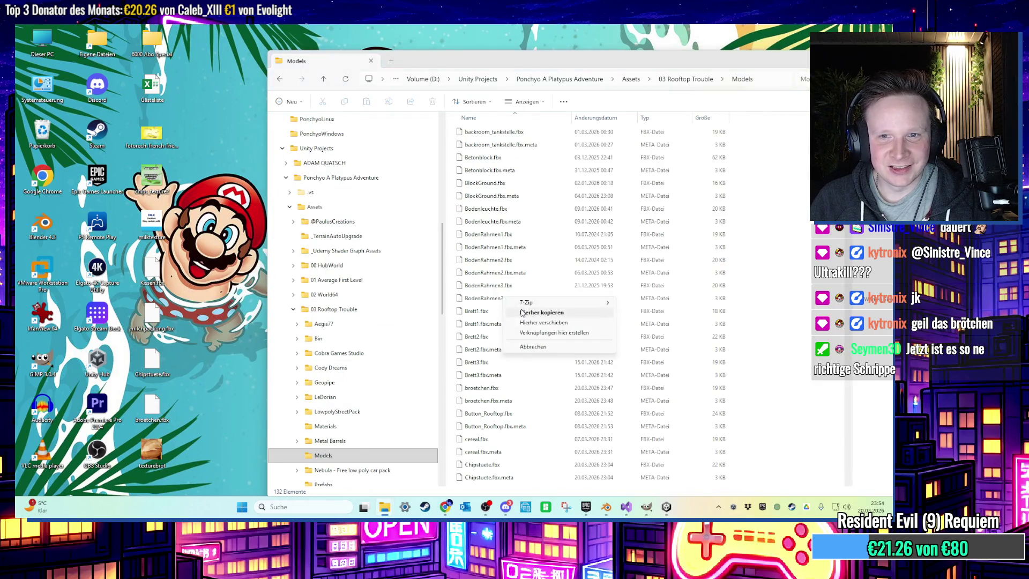
left_click(541, 313)
left_click(443, 201)
left_click_drag(791, 63, 669, 60)
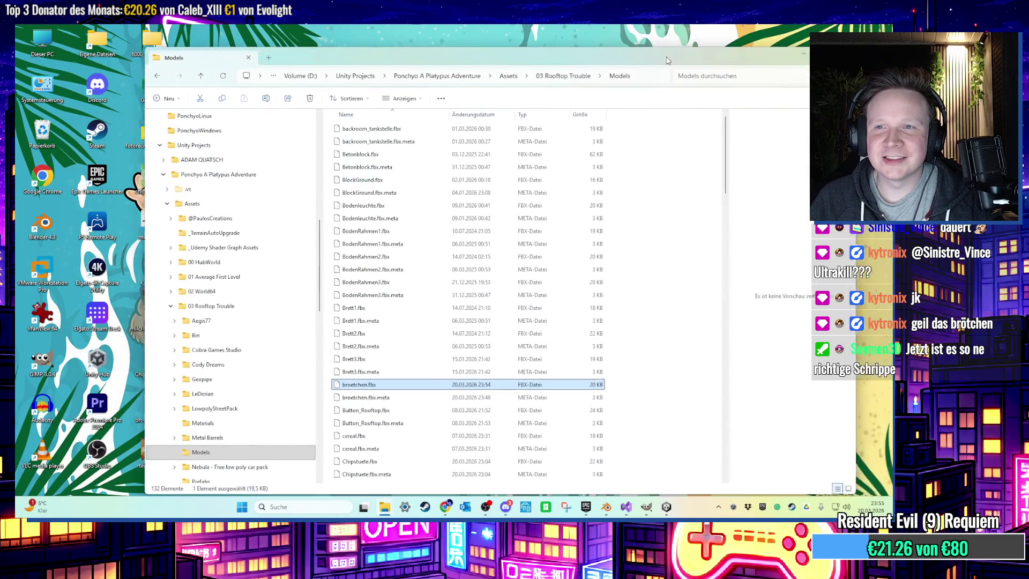
left_click(789, 53)
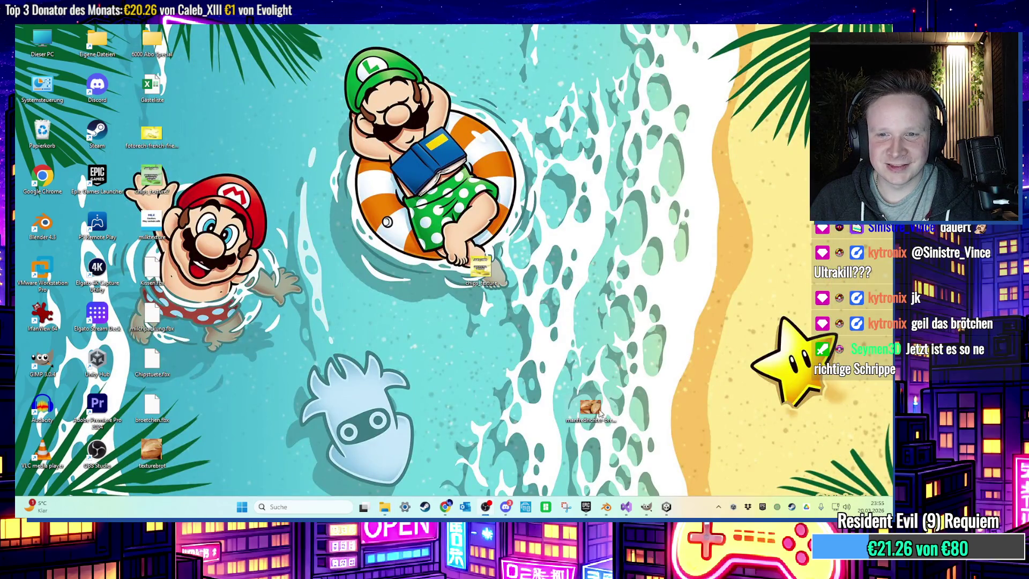
Move the bread photo and chips texture icons up-left on the desktop
left_click_drag(602, 412, 492, 320)
left_click_drag(573, 354, 455, 213)
mouse_move(480, 268)
left_mouse_down()
mouse_move(322, 231)
mouse_move(252, 295)
left_mouse_up()
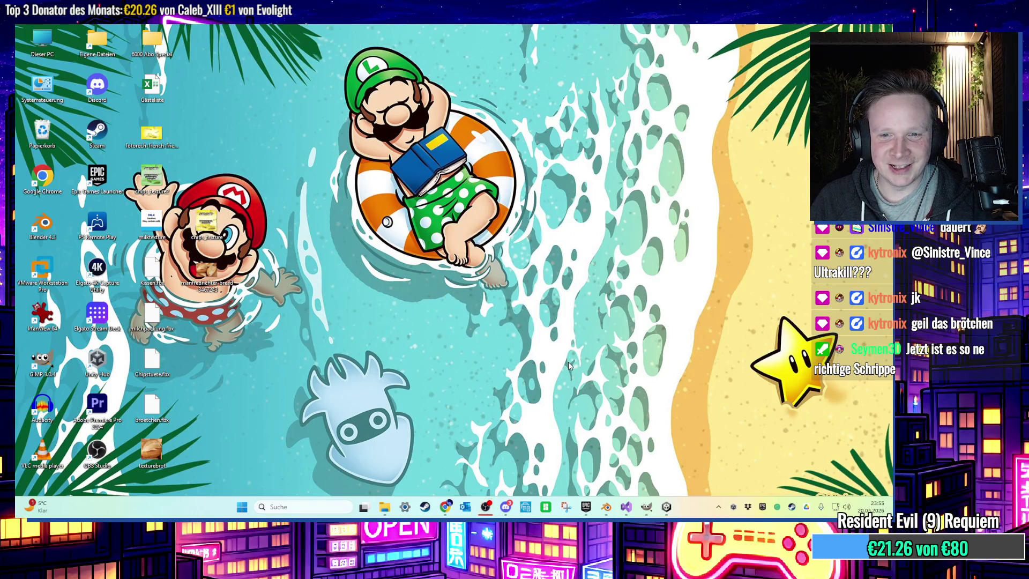
Restore Unity, orbit around the roll, and select the Sprites folder in 03 Rooftop Trouble
left_click(664, 505)
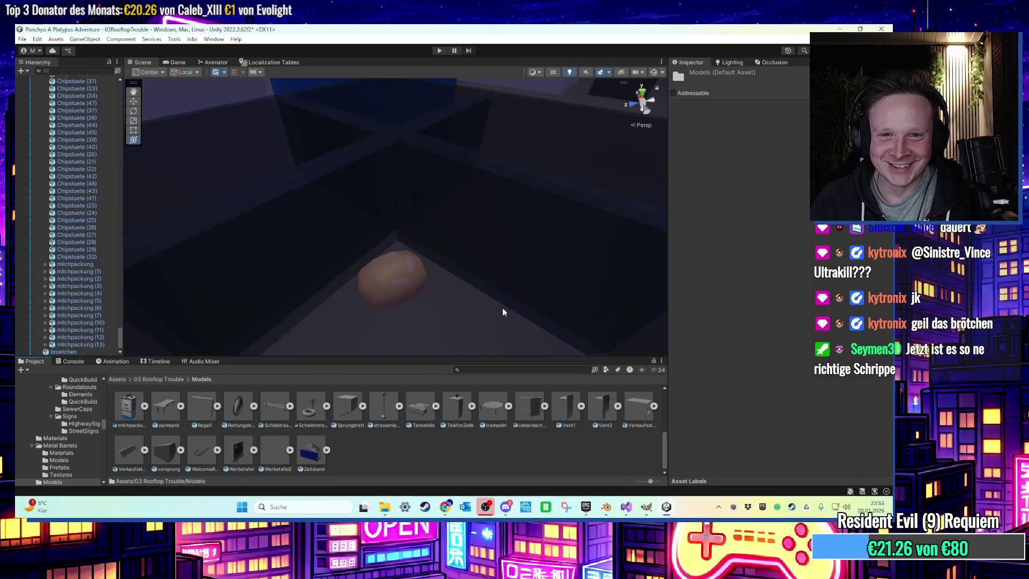
right_click_drag(482, 300, 449, 321)
left_click(161, 380)
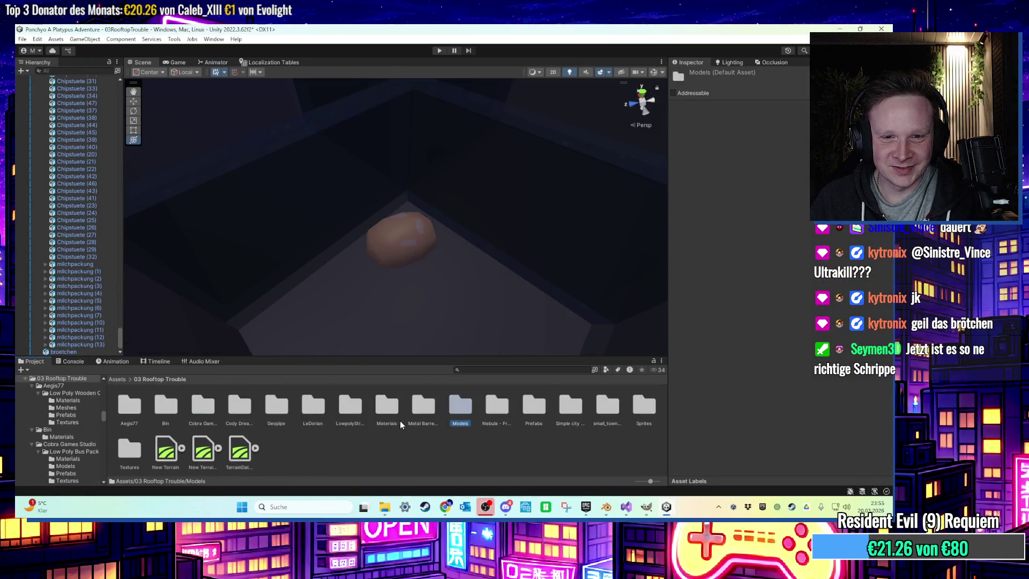
left_click(641, 410)
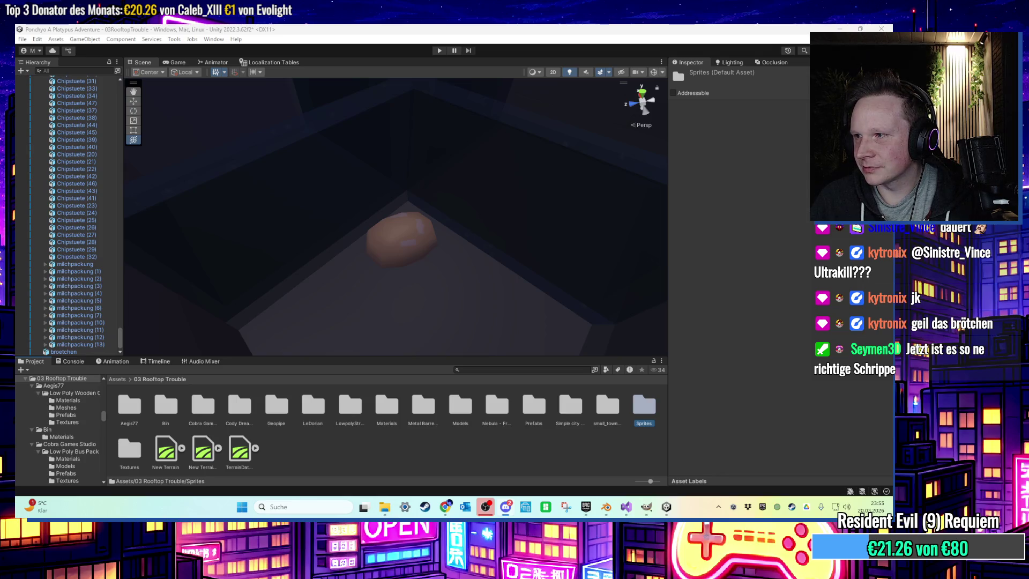
Switch to the browser and open Dead by Sunrise's artist page on Spotify
key("alt+Tab")
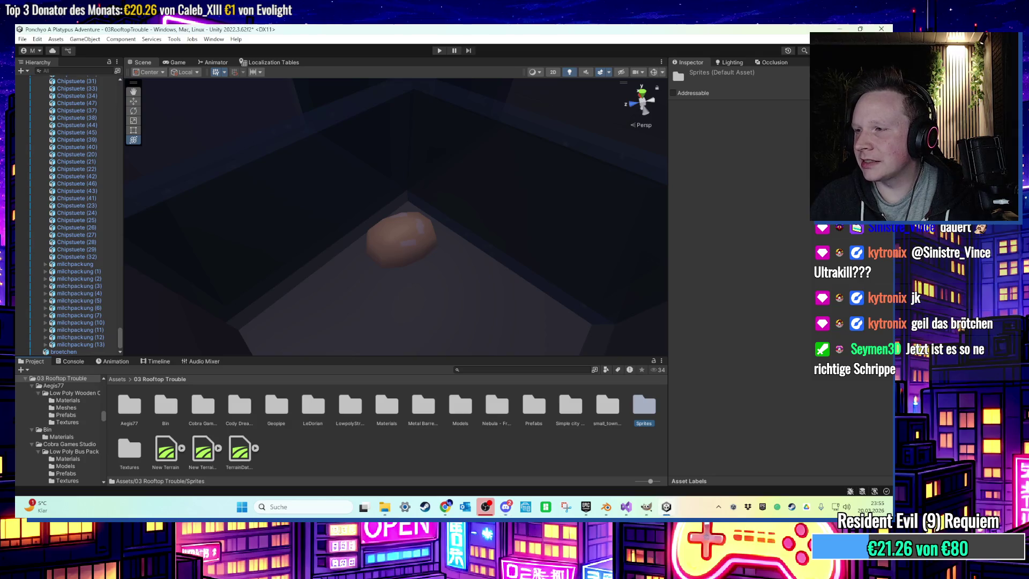
left_click(484, 514)
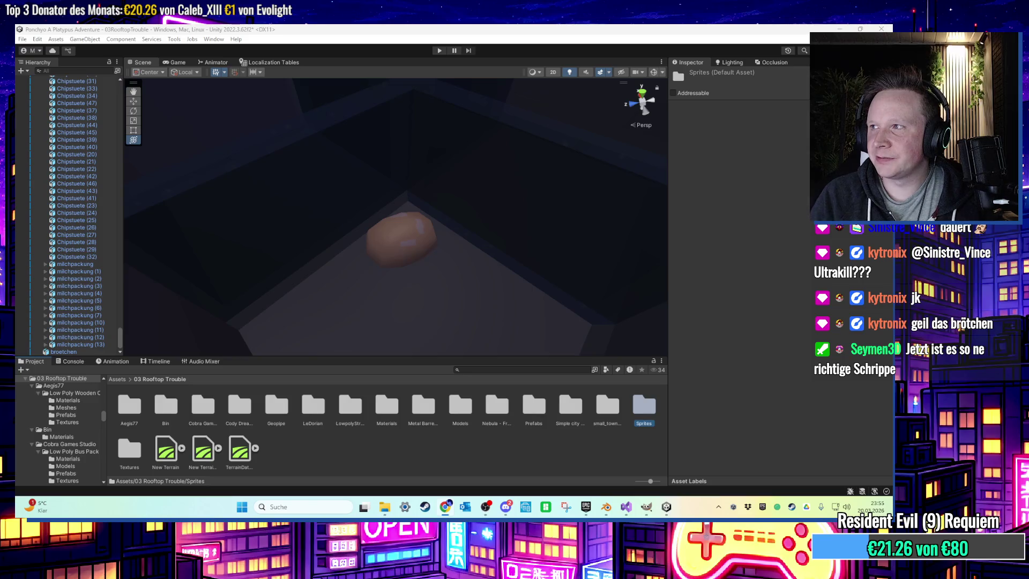
left_click(446, 506)
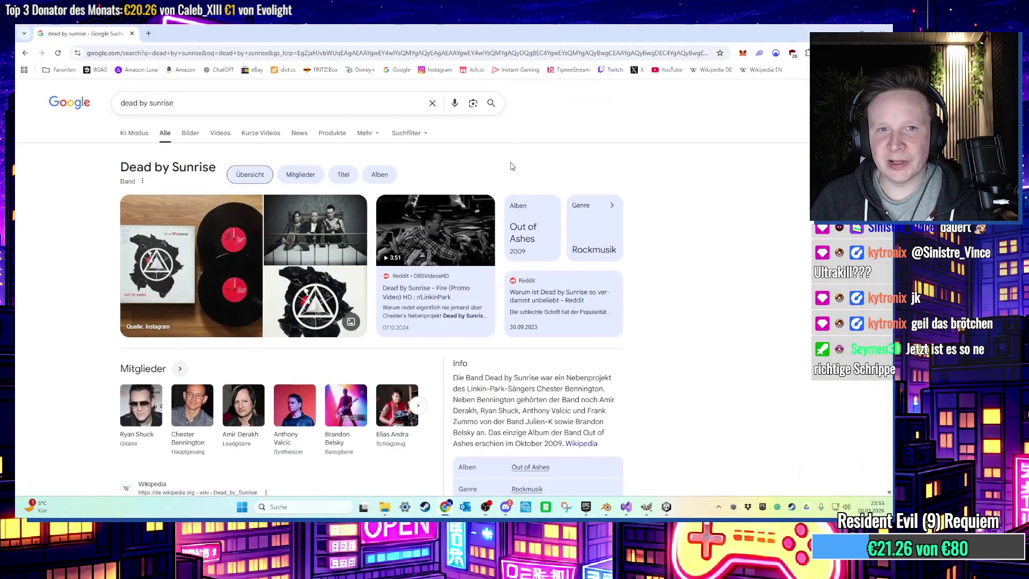
left_click(302, 221)
left_click(718, 241)
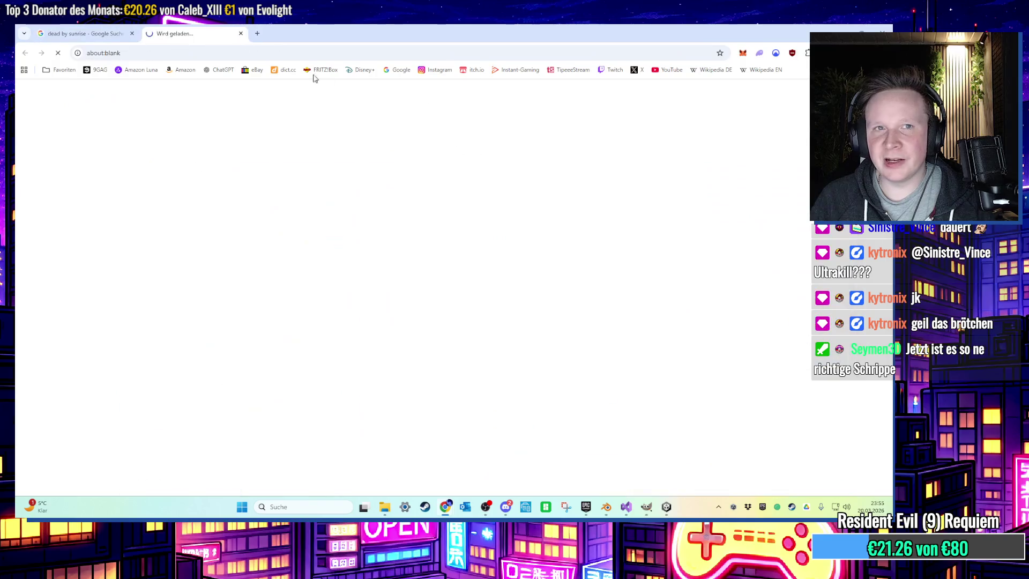
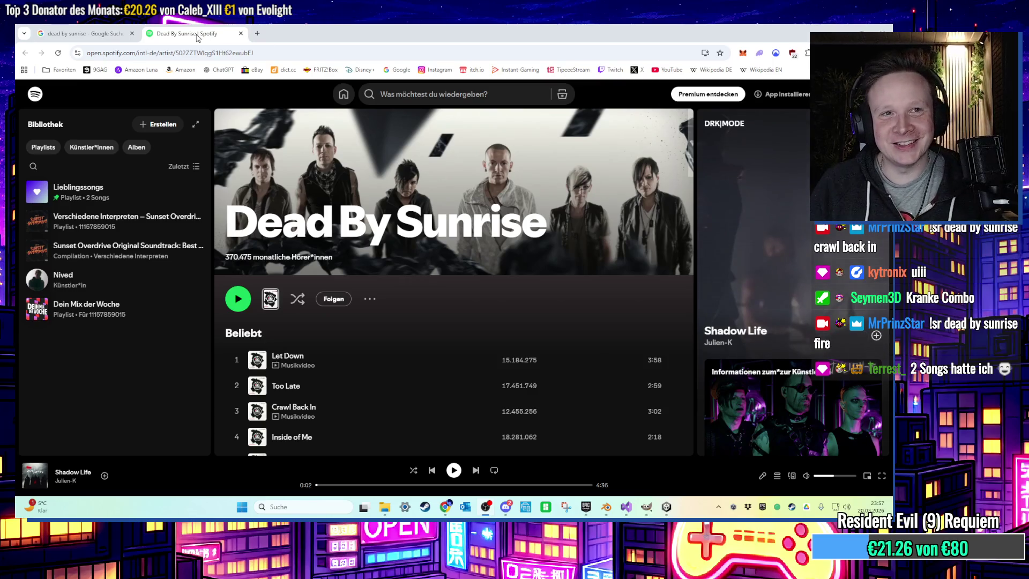
Leave Spotify's Dead By Sunrise page and return to the Unity 03 Rooftop Trouble scene
left_click(85, 33)
key("alt+Tab")
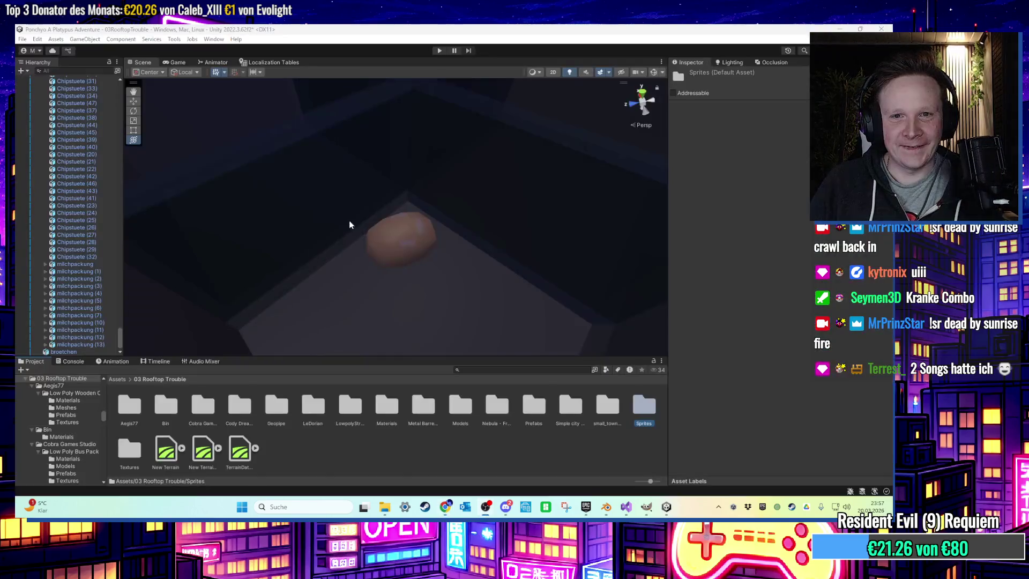
Drag the bread photo texture from the Textures folder onto broetchen and nudge the roll into place
scroll(383, 261, "up", 1)
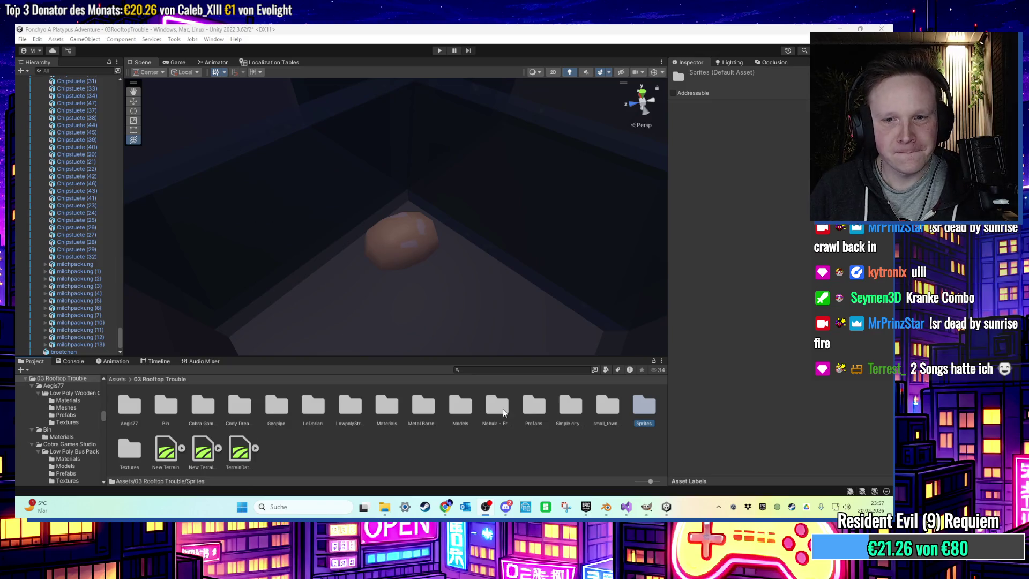
double_click(129, 448)
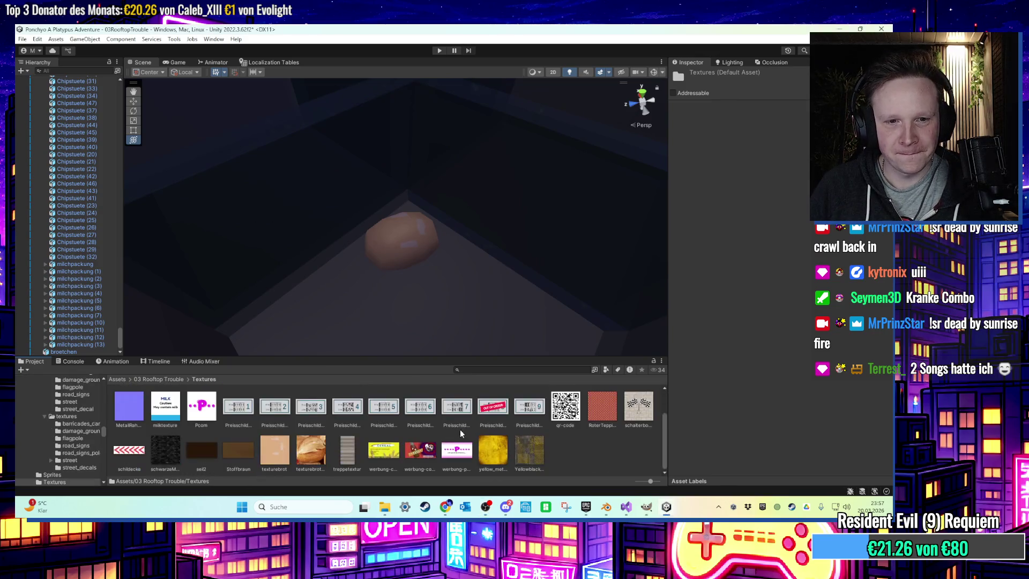
left_click(396, 250)
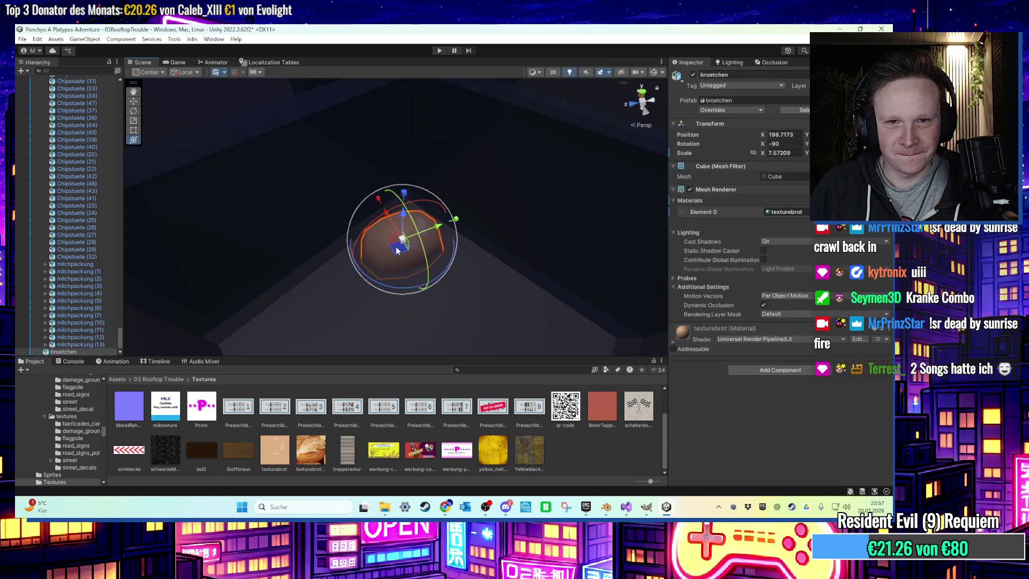
left_click_drag(310, 449, 393, 275)
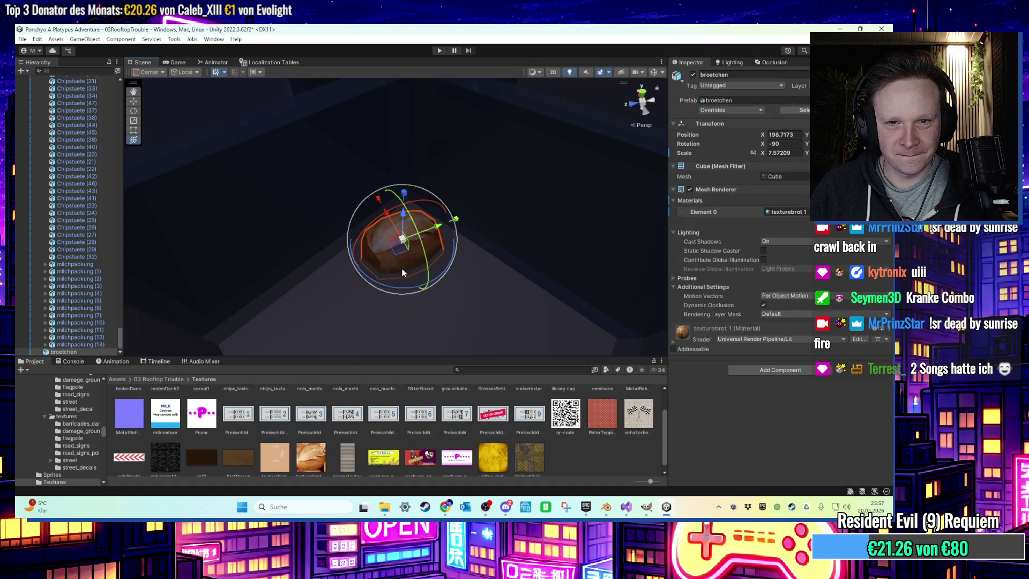
left_click(403, 255)
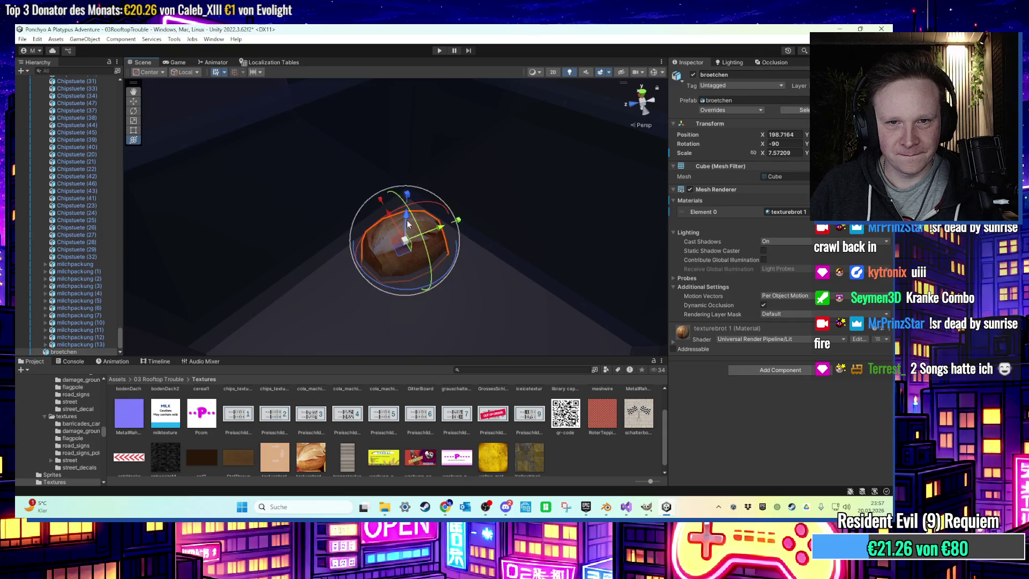
left_click(403, 249)
left_click_drag(403, 249, 404, 245)
left_click(406, 240)
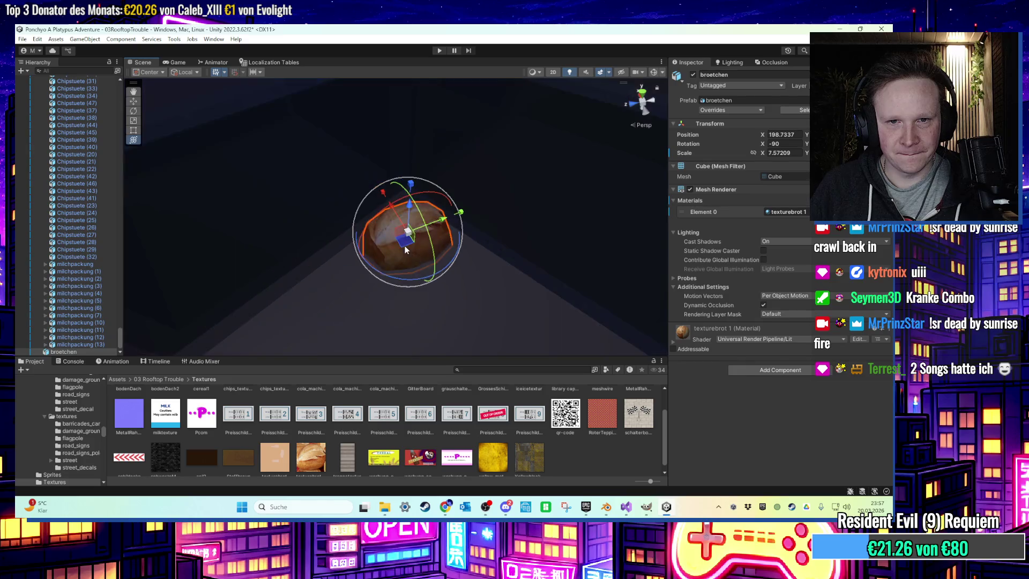
Duplicate the bread roll and place the copy, broetchen (1), beside the original
left_click(664, 516)
left_click(663, 515)
mouse_move(605, 508)
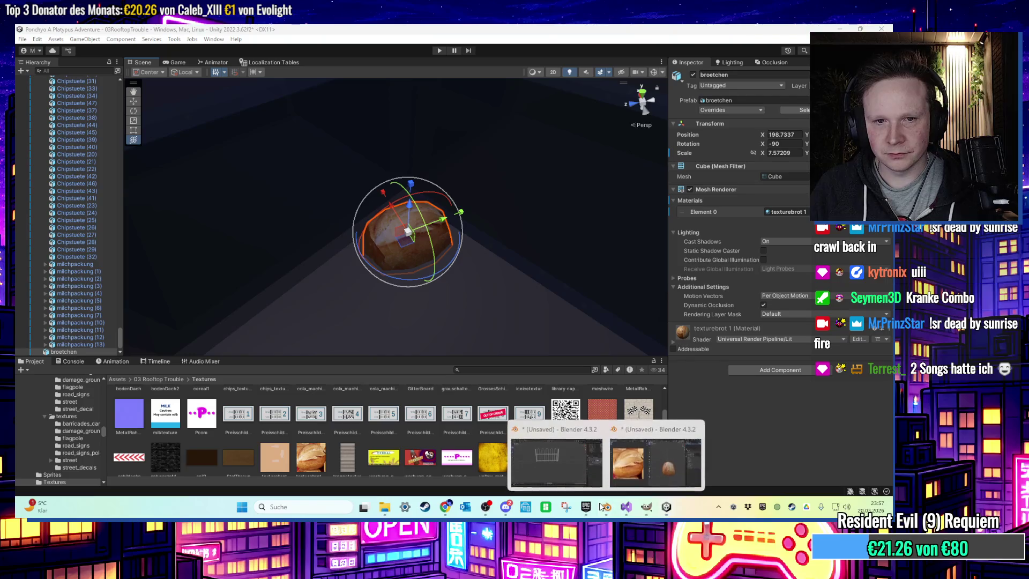
key("ctrl+d")
mouse_move(406, 241)
left_mouse_down()
mouse_move(361, 302)
mouse_move(366, 313)
left_mouse_up()
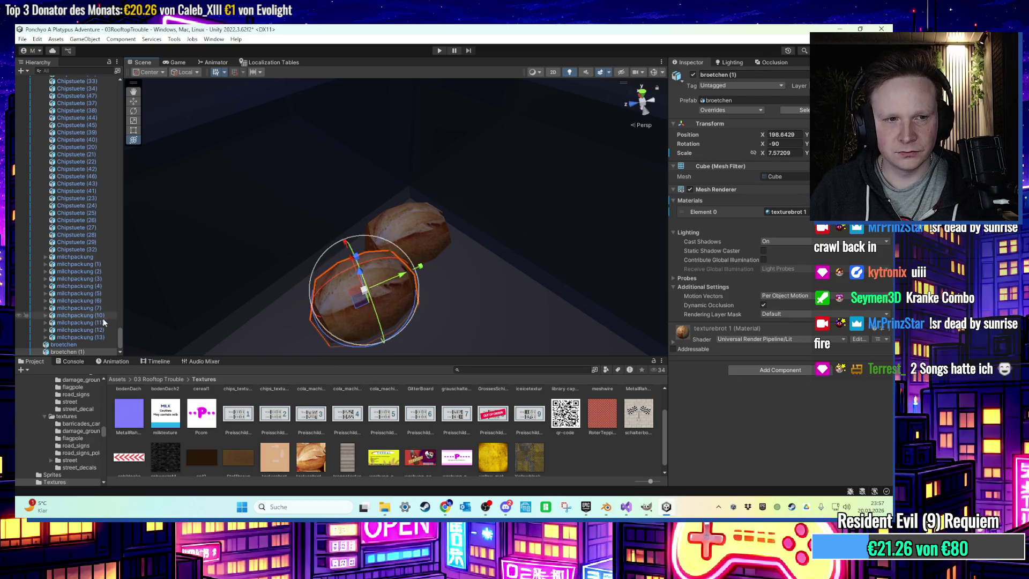
Select the copied roll and slide it to the right within the crate
left_click(86, 343)
left_click(85, 349, "ctrl")
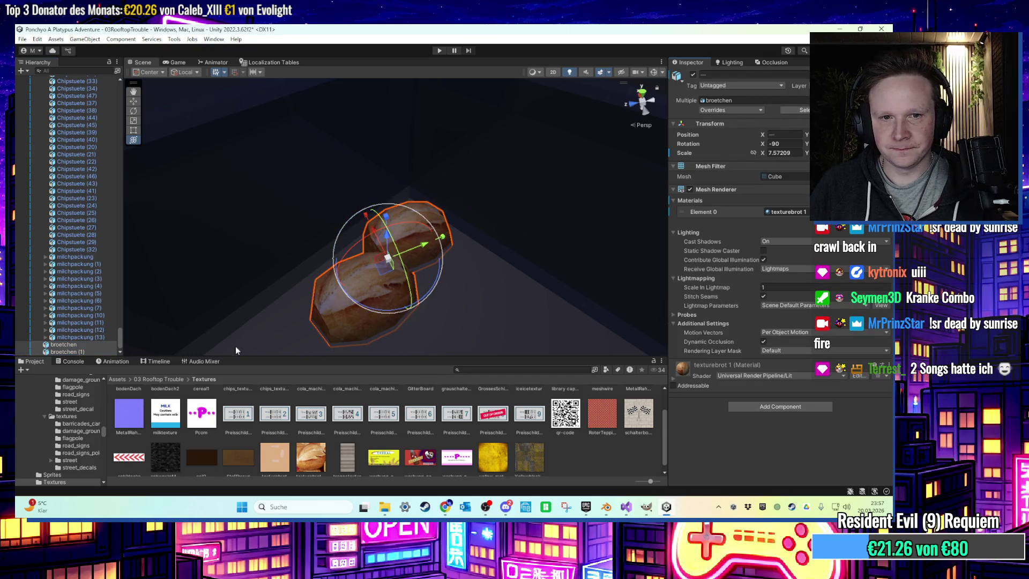
left_click(103, 343)
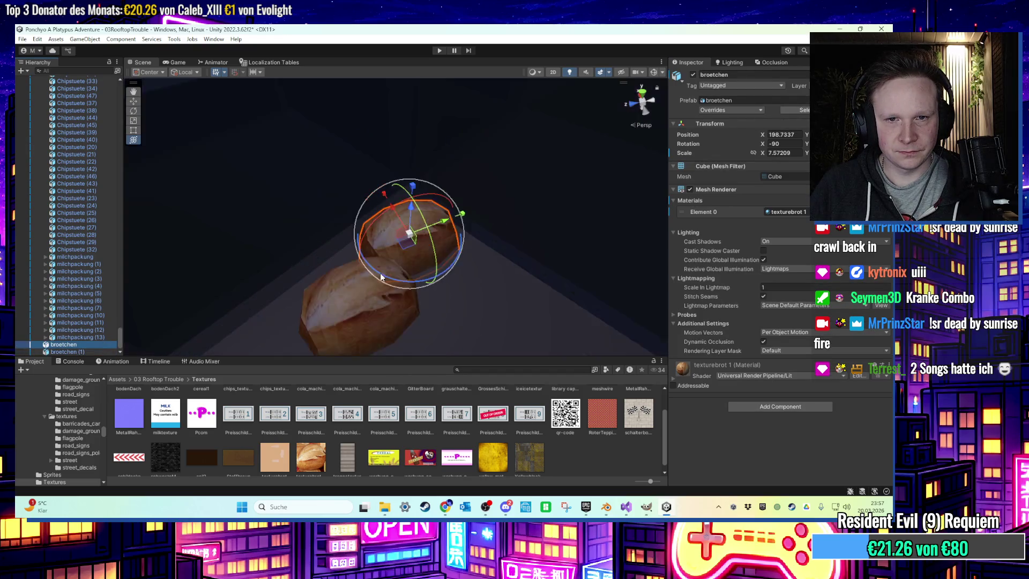
left_click(358, 297)
mouse_move(385, 265)
left_mouse_down()
mouse_move(421, 278)
mouse_move(416, 240)
mouse_move(416, 271)
mouse_move(446, 267)
left_mouse_up()
key("f")
Duplicate the roll several times, placing copies down-left and up-right in the box
key("ctrl+d")
key("ctrl+d")
key("f")
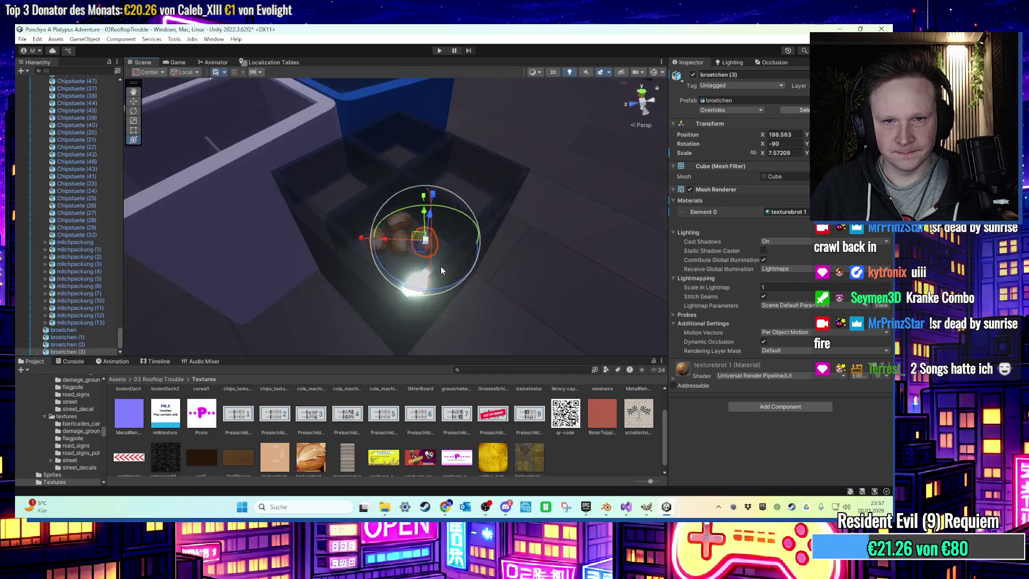
middle_click_drag(418, 283, 415, 287)
scroll(397, 268, "down", 2)
key("ctrl+d")
left_click_drag(378, 305, 353, 330)
mouse_move(353, 331)
middle_mouse_down()
mouse_move(342, 332)
mouse_move(351, 339)
middle_mouse_up()
key("ctrl+d")
left_click_drag(351, 338, 458, 296)
Add more roll copies tilted around the X axis, then minimise Unity
scroll(413, 294, "up", 3)
scroll(439, 284, "down", 2)
key("ctrl+d")
mouse_move(466, 256)
left_mouse_down()
mouse_move(461, 295)
mouse_move(395, 247)
left_mouse_up()
scroll(462, 297, "up", 5)
scroll(461, 297, "down", 5)
mouse_move(397, 203)
left_mouse_down()
mouse_move(386, 198)
mouse_move(365, 237)
mouse_move(334, 258)
mouse_move(377, 240)
mouse_move(364, 271)
left_mouse_up()
key("ctrl+d")
scroll(377, 240, "down", 5)
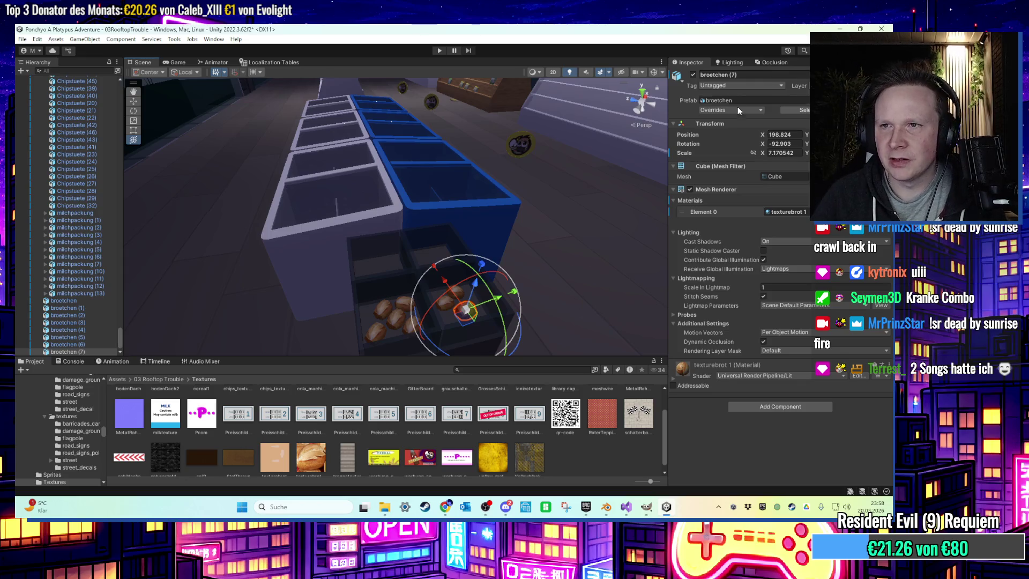
left_click(666, 509)
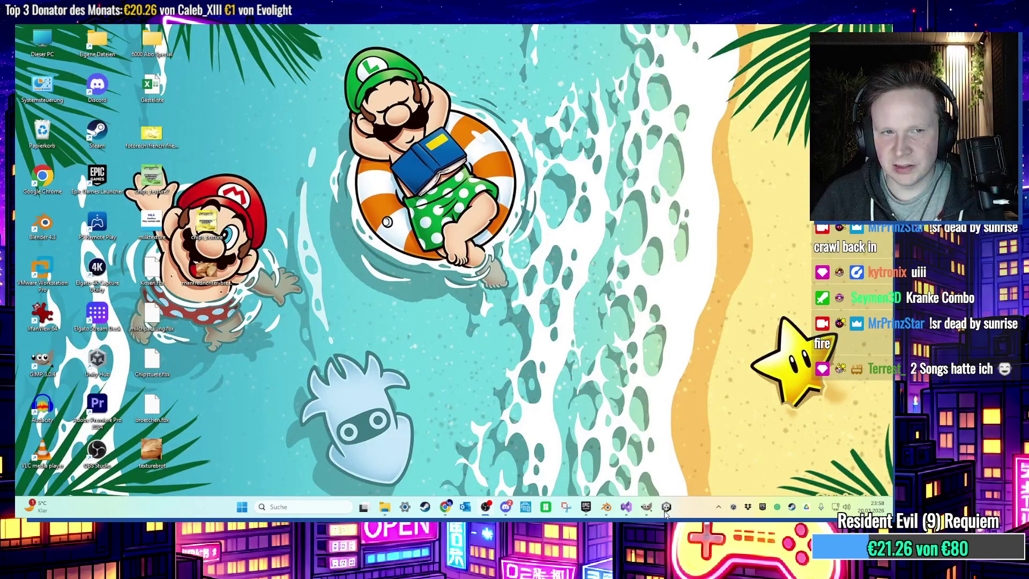
Switch to GIMP and create a new 1024×1024 image
left_click(666, 509)
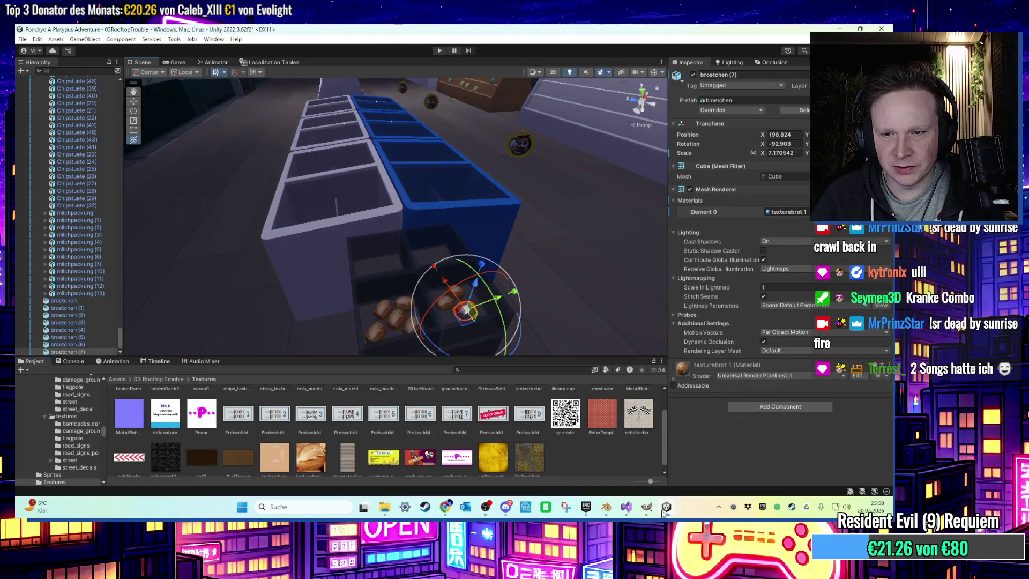
left_click(664, 510)
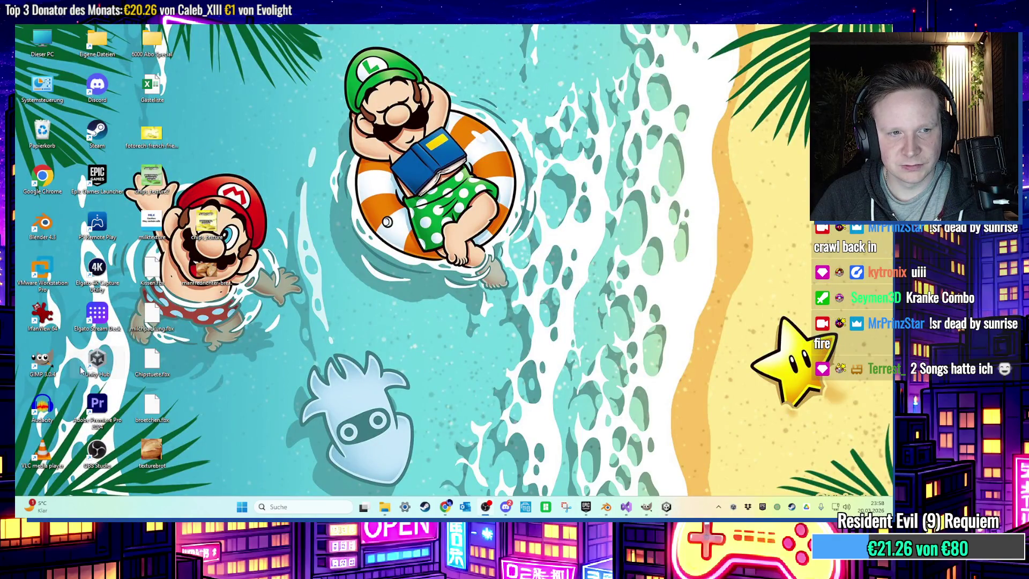
left_click(646, 508)
left_click(25, 40)
left_click(37, 54)
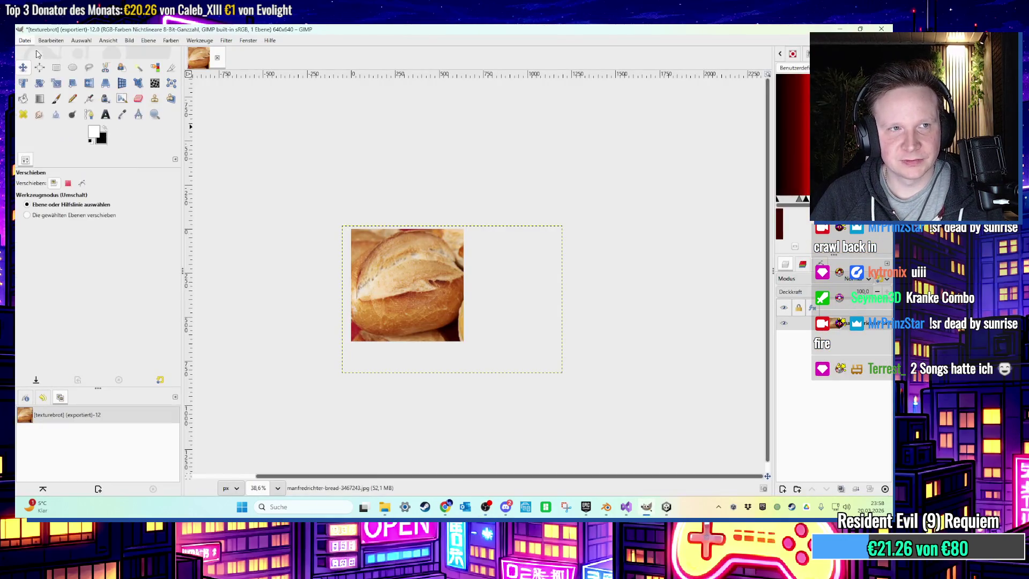
type("1024")
key("Tab")
type("1024")
left_click(369, 291)
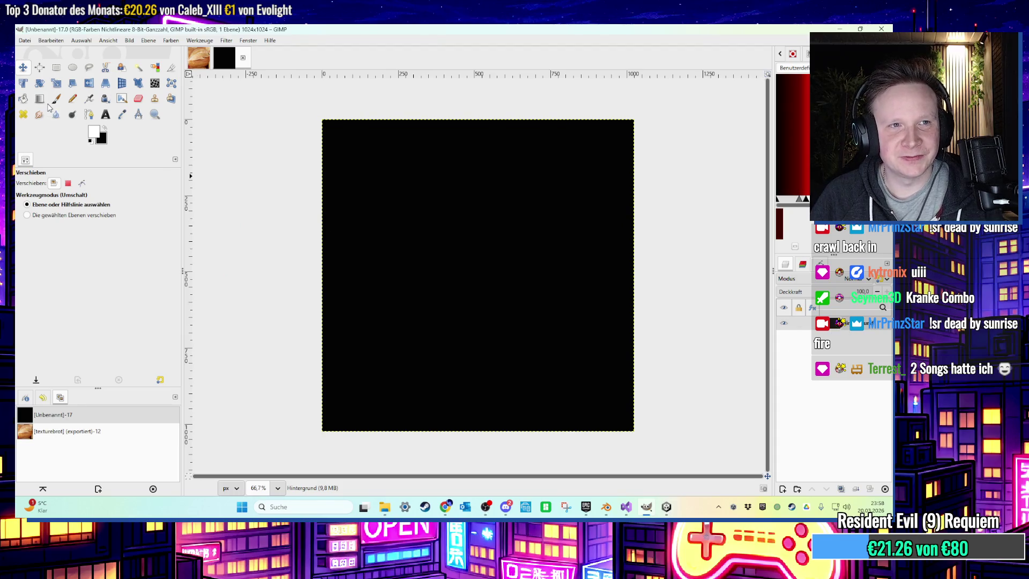
Bucket-fill the black canvas with white
left_click(23, 98)
left_click(444, 201)
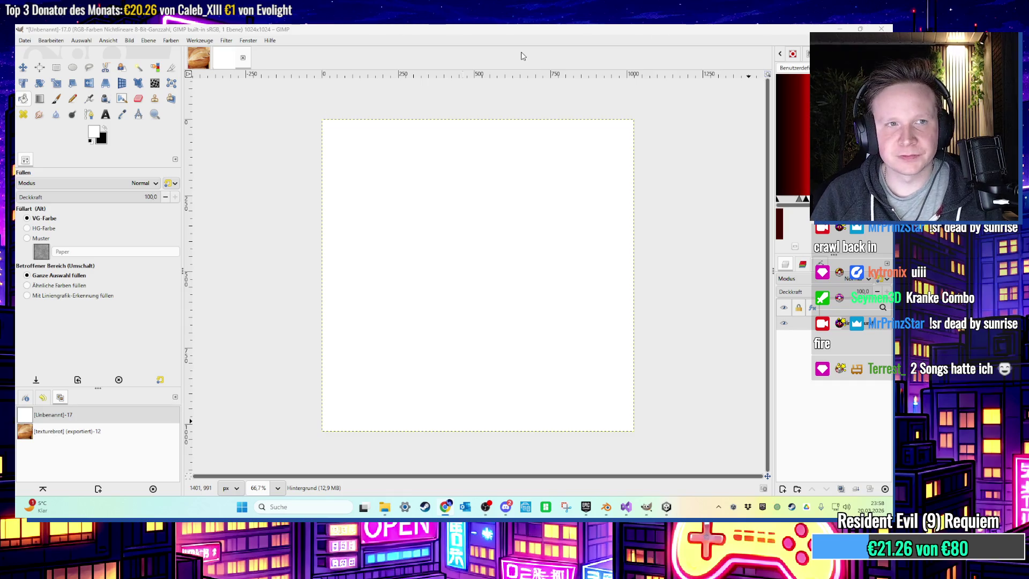
left_click(106, 114)
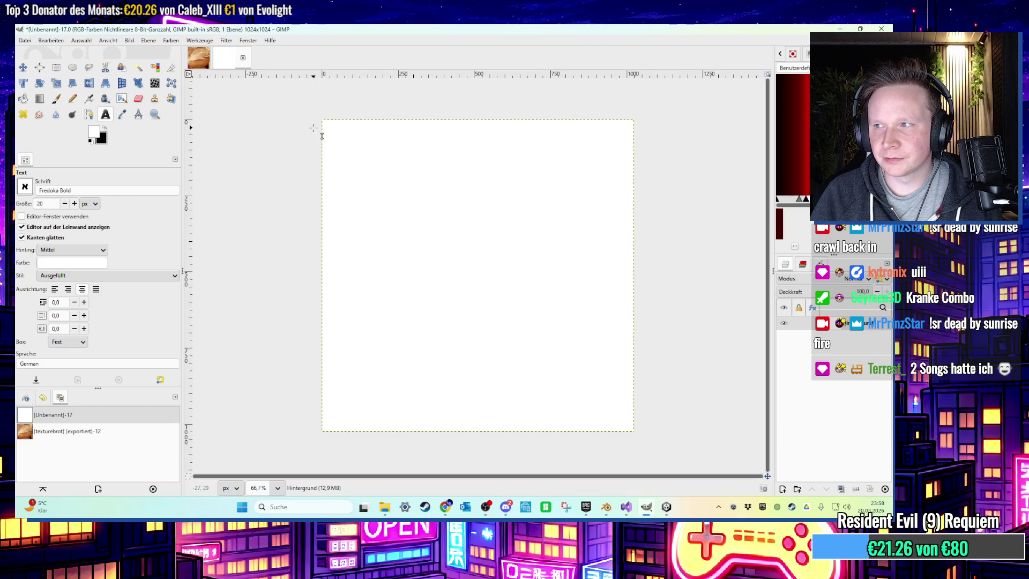
Draw a text box across the canvas and type FRESH FROM YESTERDAY!
mouse_move(327, 125)
left_mouse_down()
mouse_move(608, 423)
mouse_move(634, 431)
left_mouse_up()
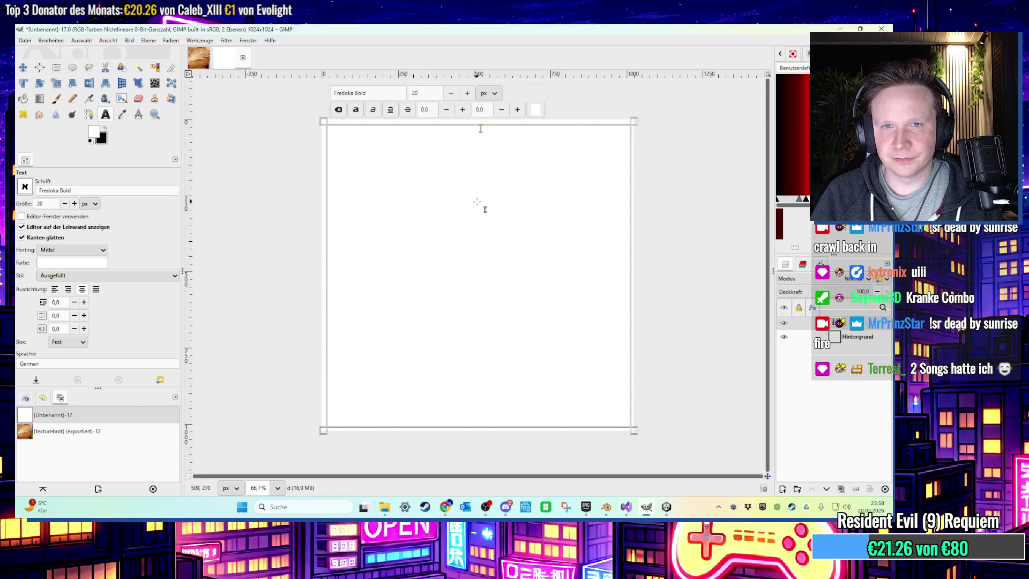
type("FRESH FROM YESTERDAY!")
key("ctrl+a")
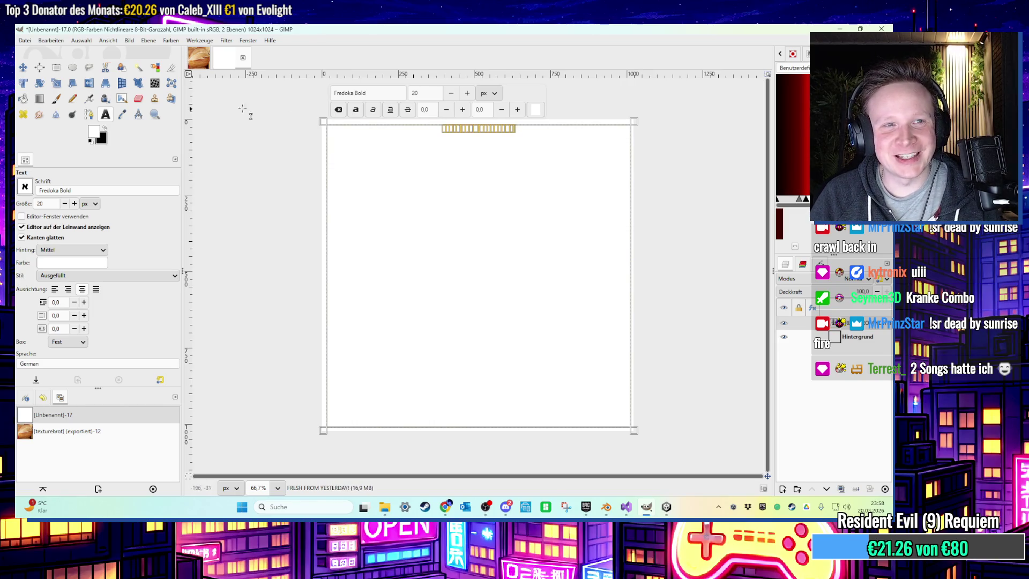
left_click(105, 128)
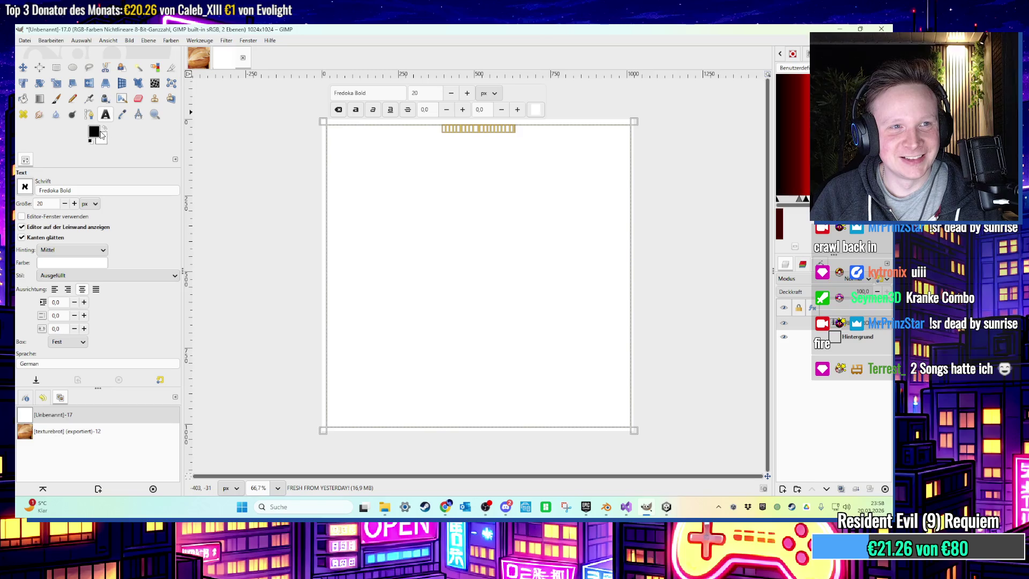
left_click(74, 203)
left_click(74, 203)
Make the heading black at font size 120 and check the result
left_click(535, 109)
left_click(375, 321)
left_click(558, 370)
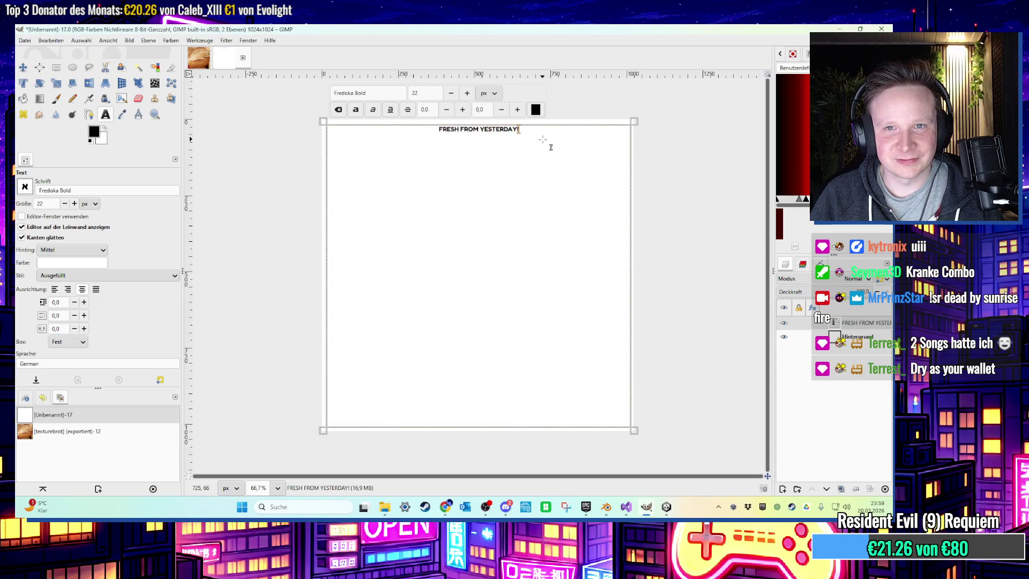
type("120")
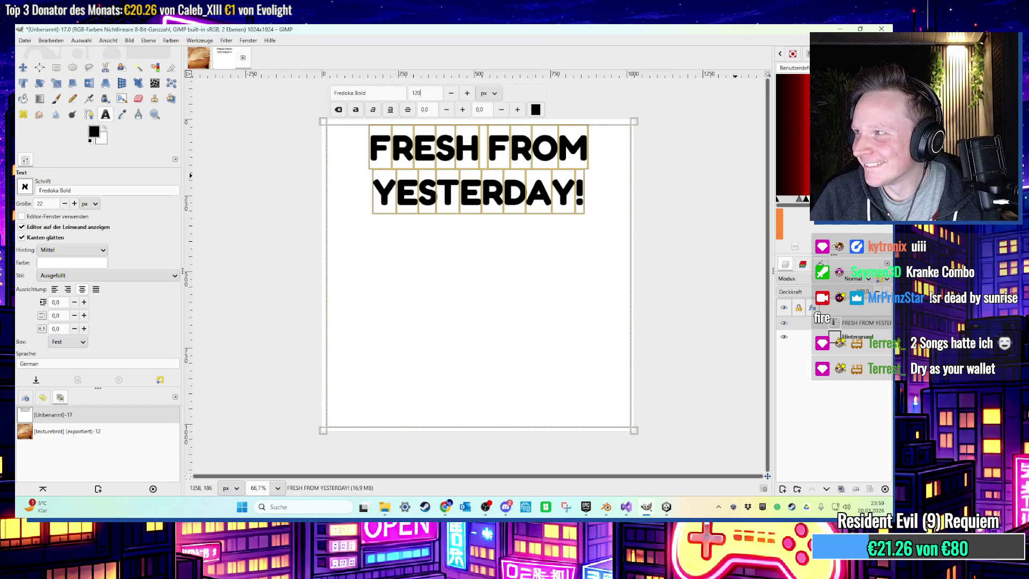
left_click(483, 215)
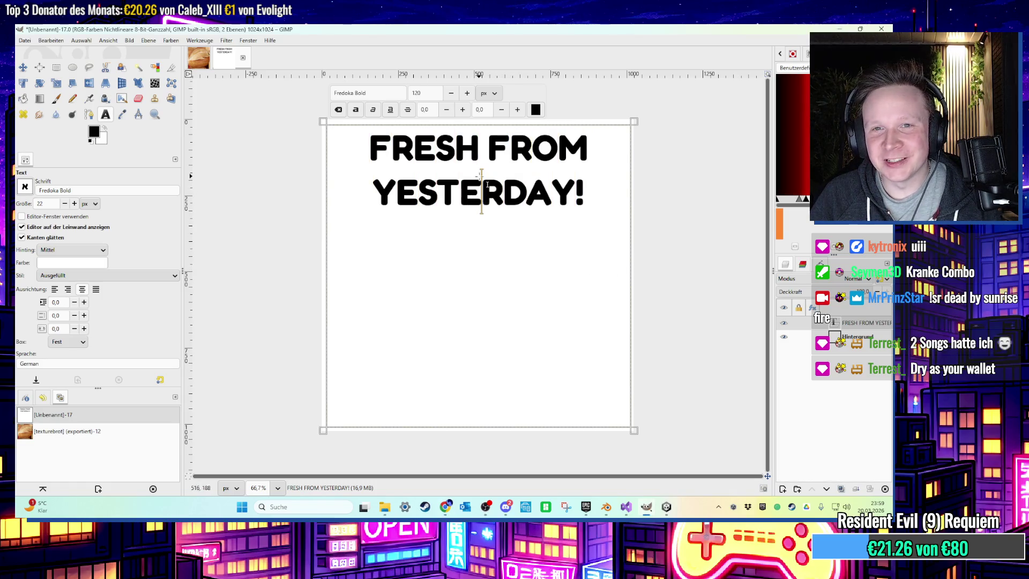
left_click_drag(374, 144, 569, 251)
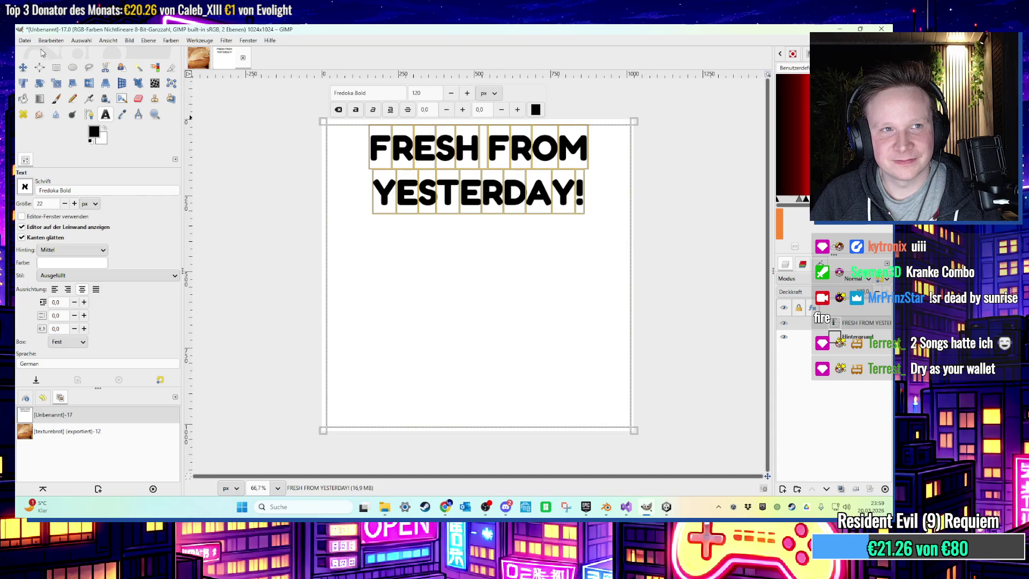
left_click(25, 40)
Export the sign as freshfromyesterday.png to the Desktop with default PNG settings
left_click(127, 177)
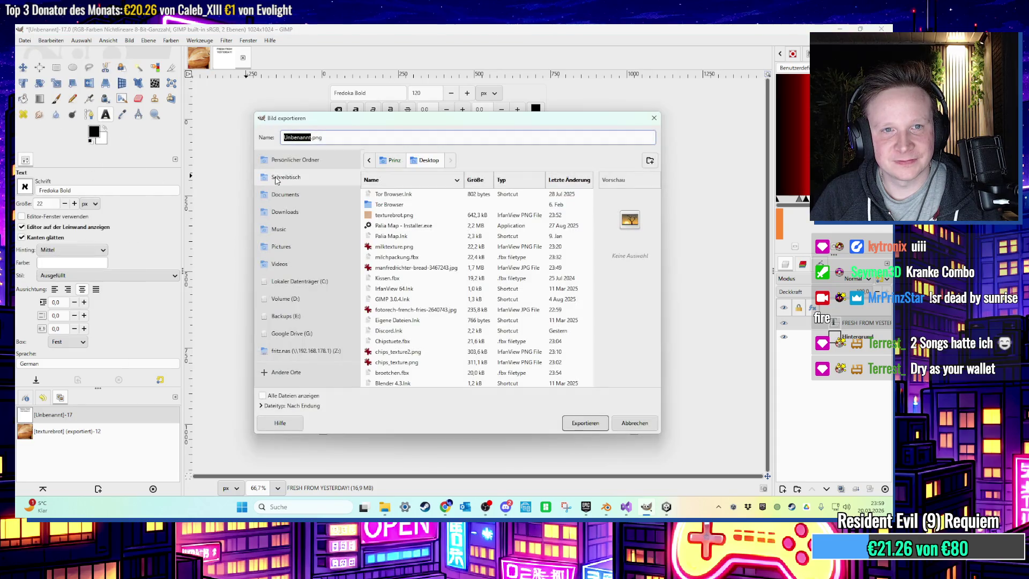
type("freshfromyesterday")
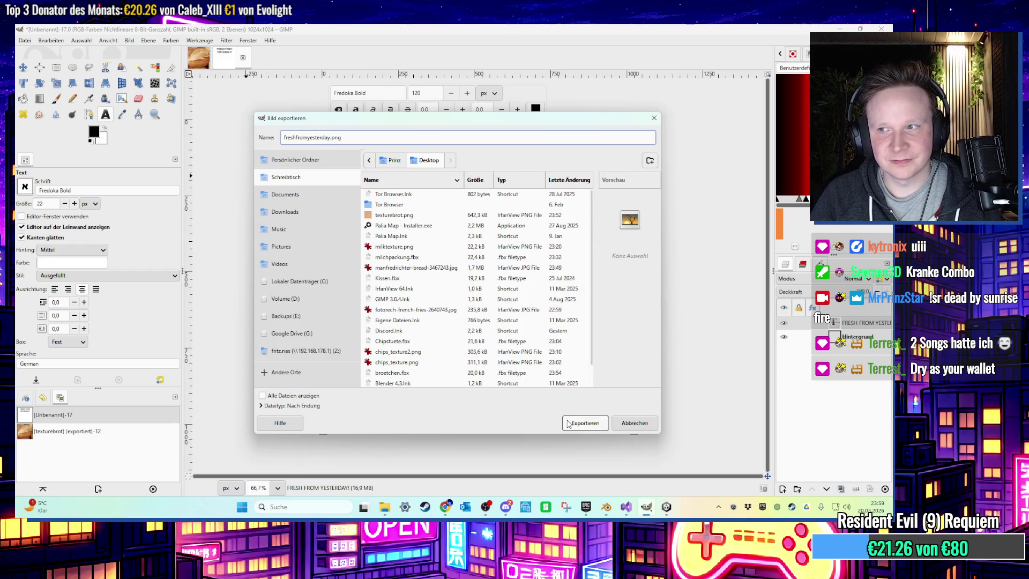
left_click(575, 424)
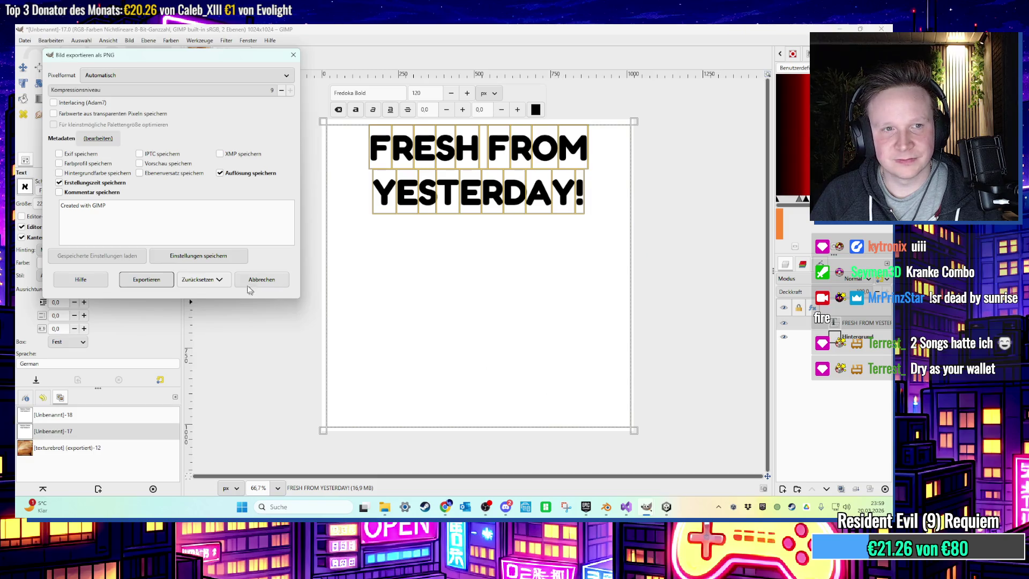
left_click(164, 283)
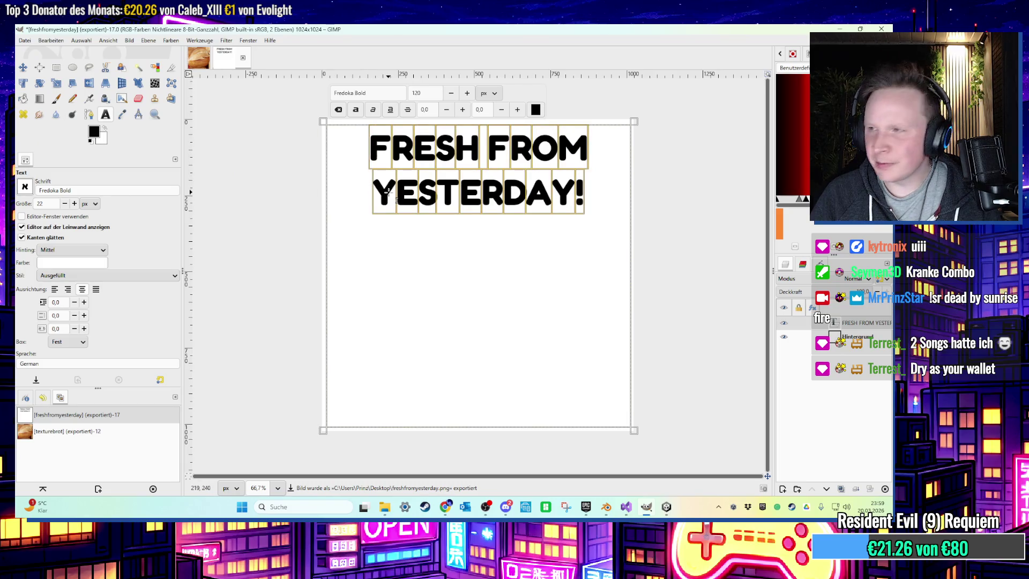
Retype the sign text as EXPENSIVE / & / NOT GOOD on three lines
type("EE")
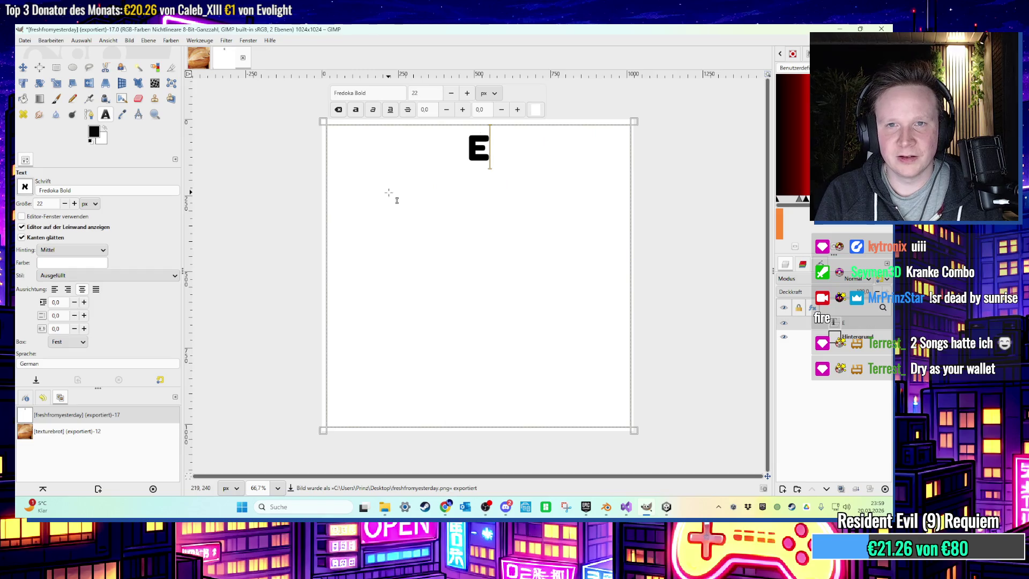
key("BackSpace")
type("EE")
key("BackSpace")
type("XPENSIVE")
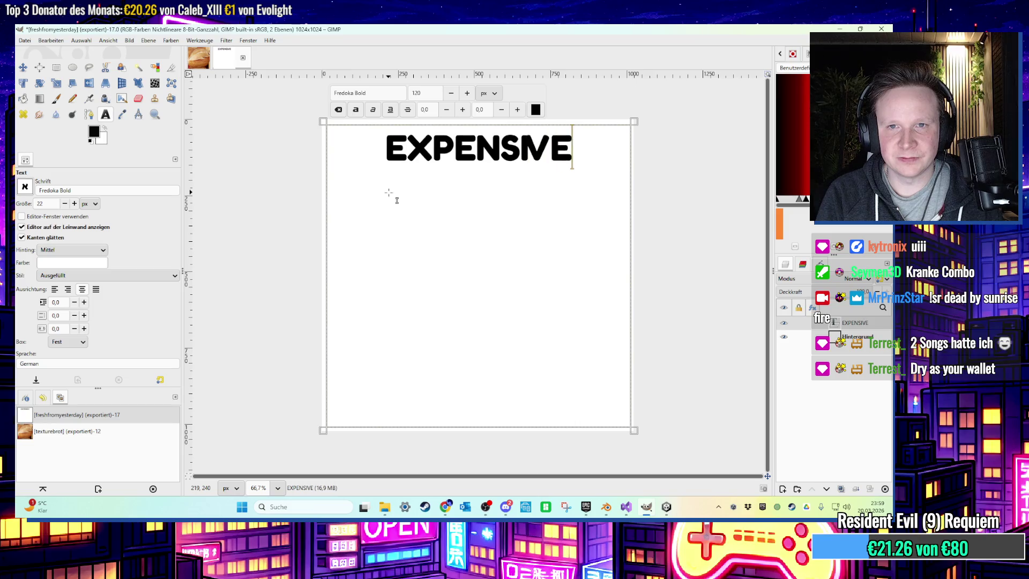
key("Return")
type("&")
key("Return")
type("NOT ")
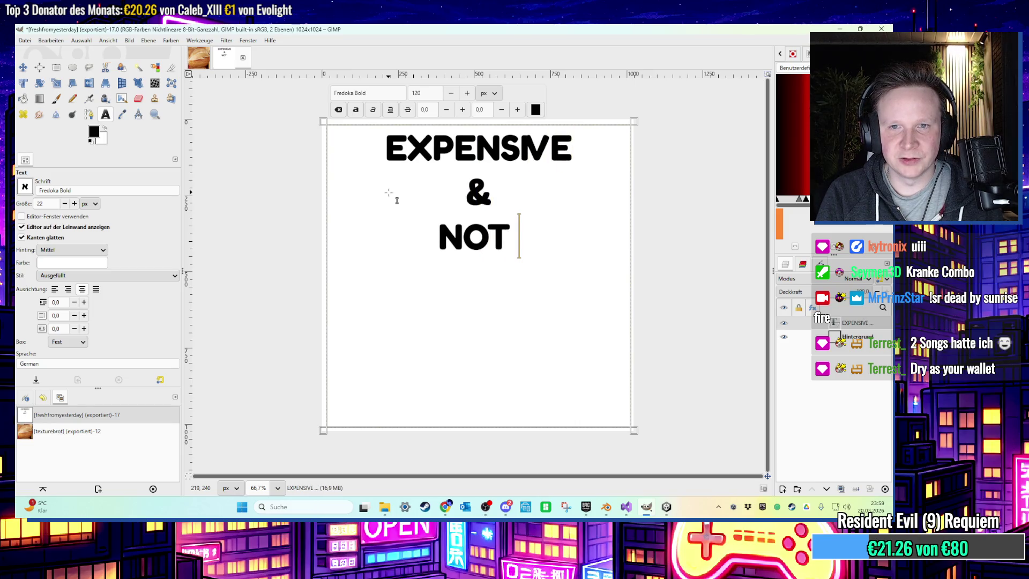
type("GOOD")
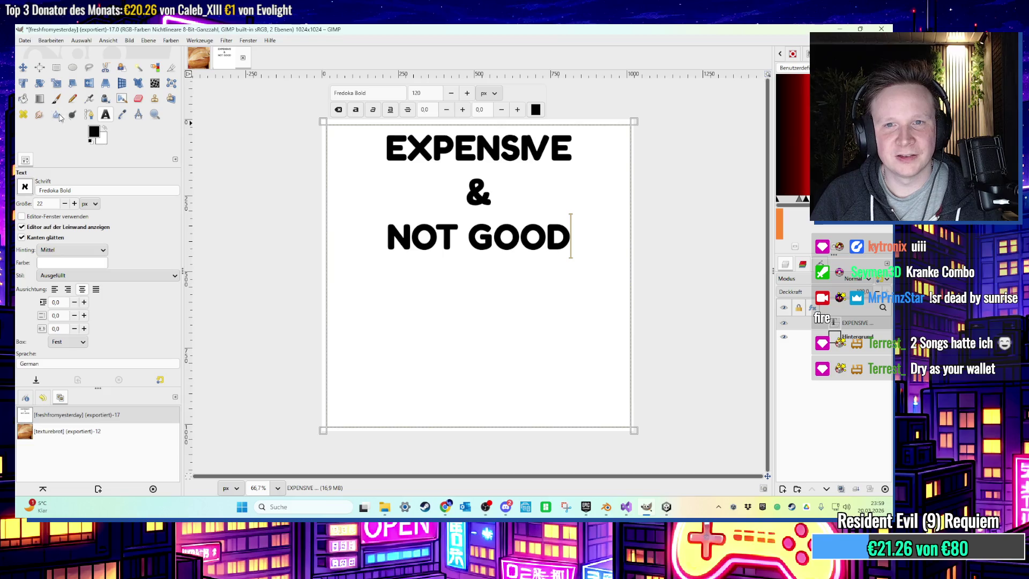
Export the new sign to the Desktop as expensive.png
left_click(25, 41)
left_click(59, 176)
type("expensive.png")
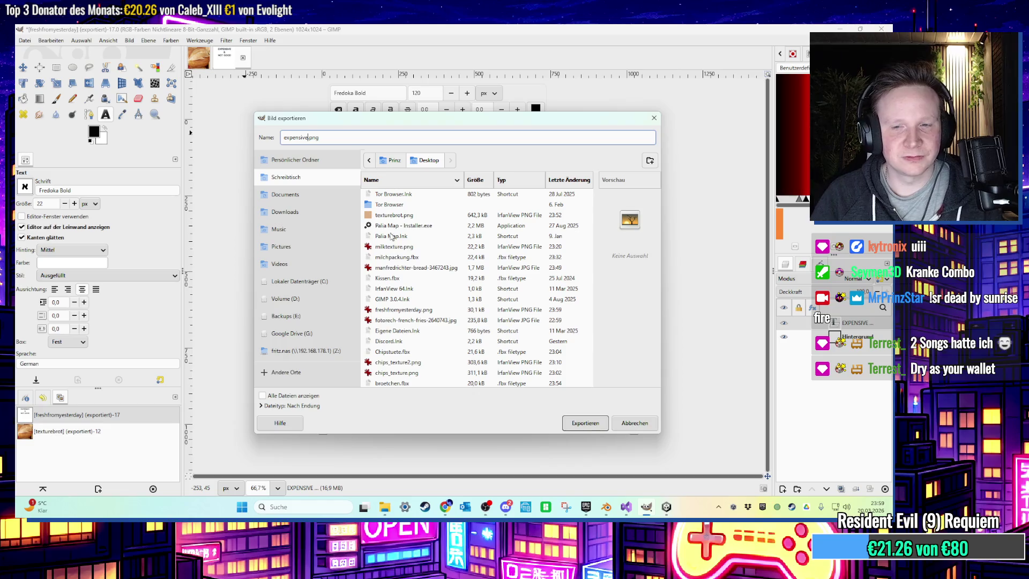
key("Return")
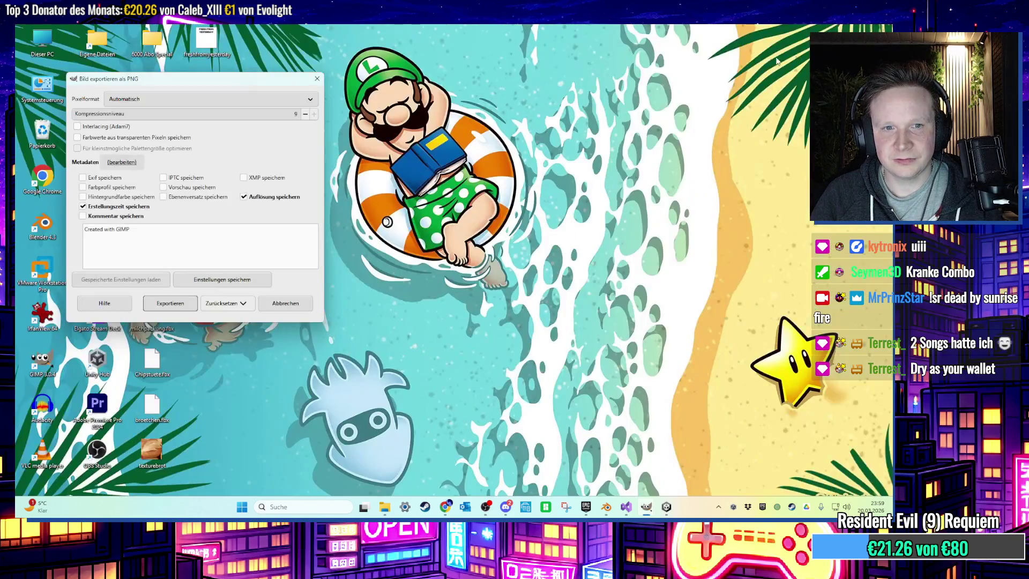
key("Return")
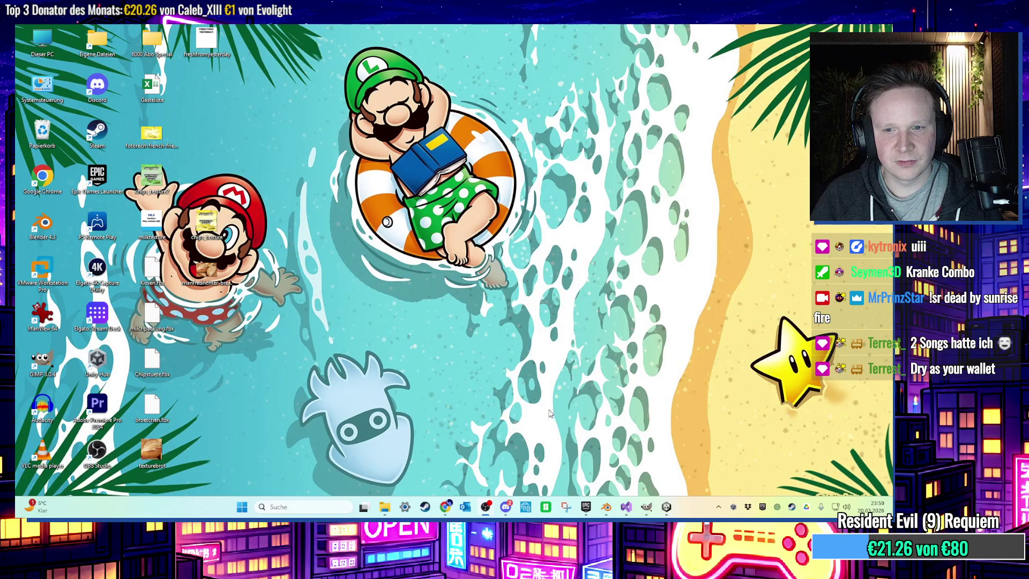
Delete the bread roll object in Blender
mouse_move(606, 507)
left_click(628, 461)
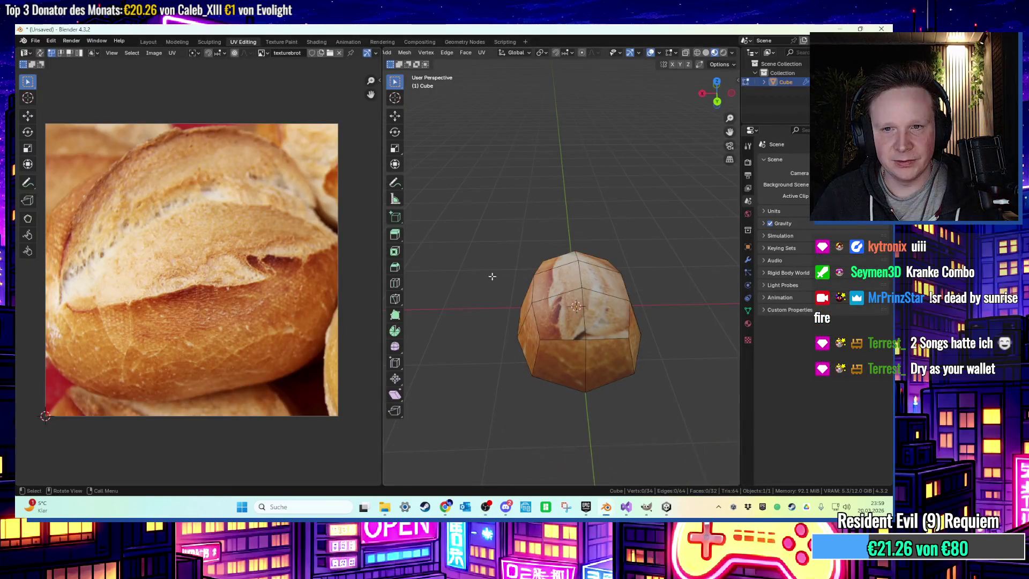
middle_click_drag(529, 275, 482, 246)
left_click(146, 41)
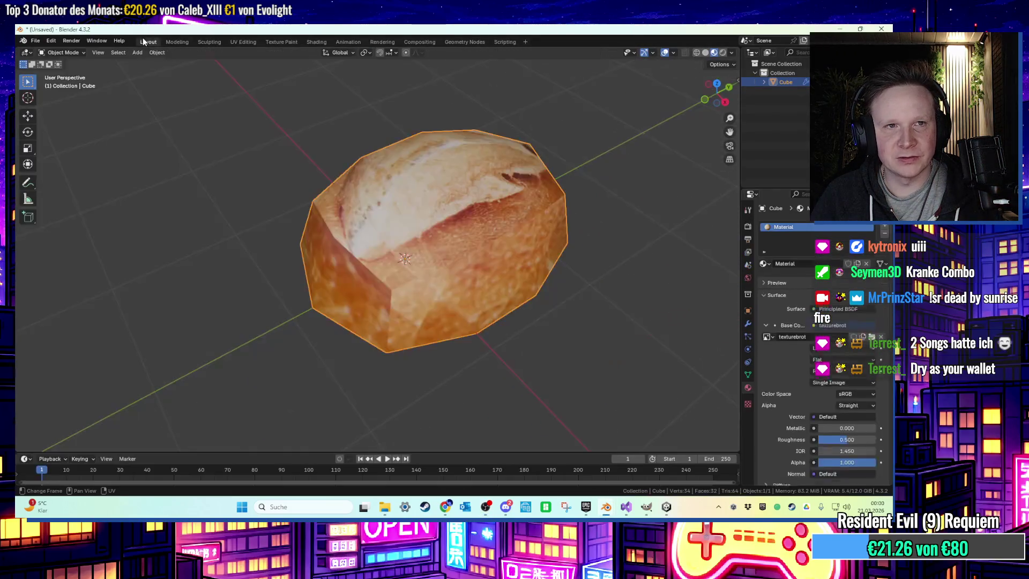
key("Delete")
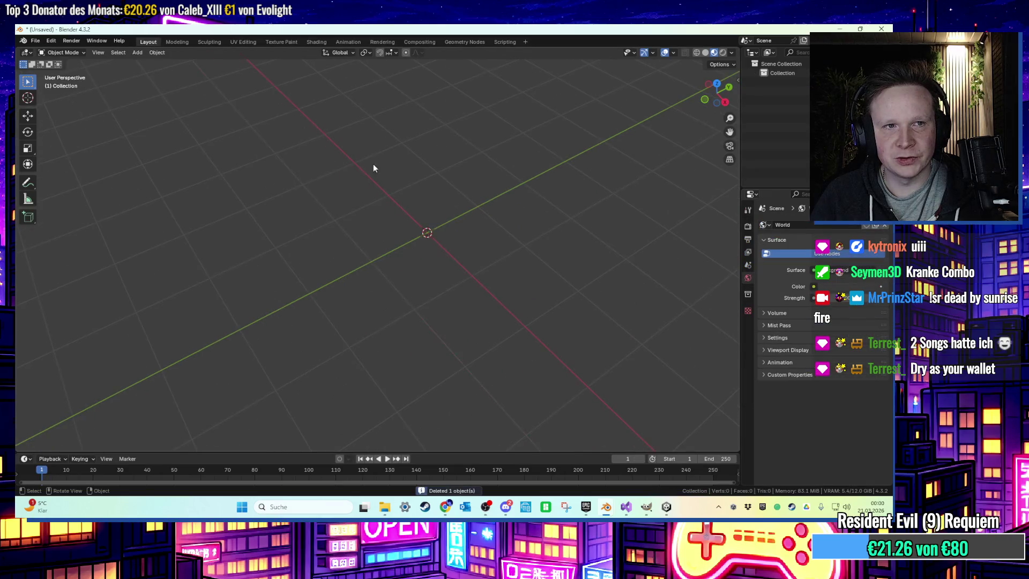
Start a new General scene without saving and delete its camera and light
left_click(35, 40)
mouse_move(80, 54)
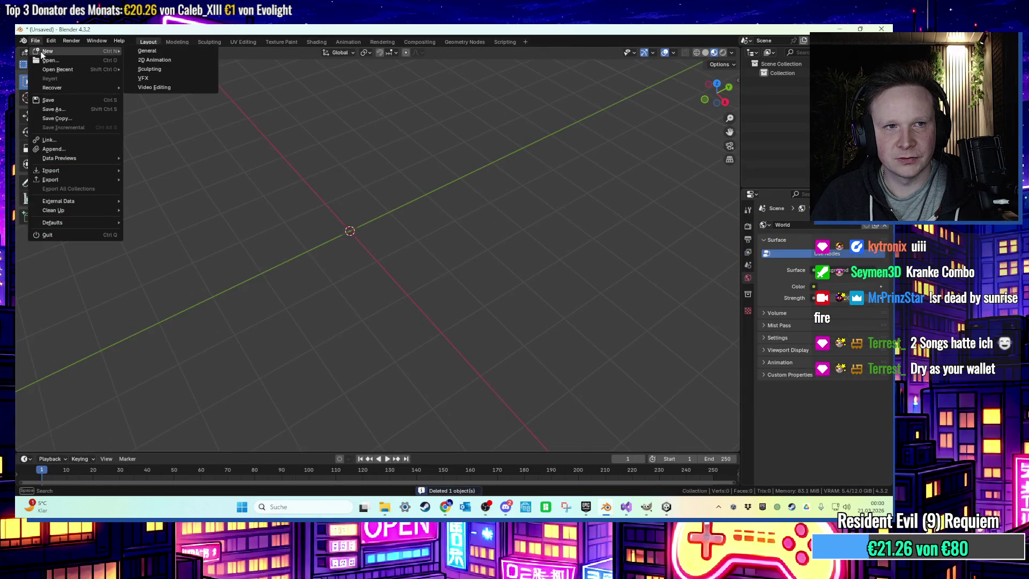
left_click(166, 53)
left_click(471, 281)
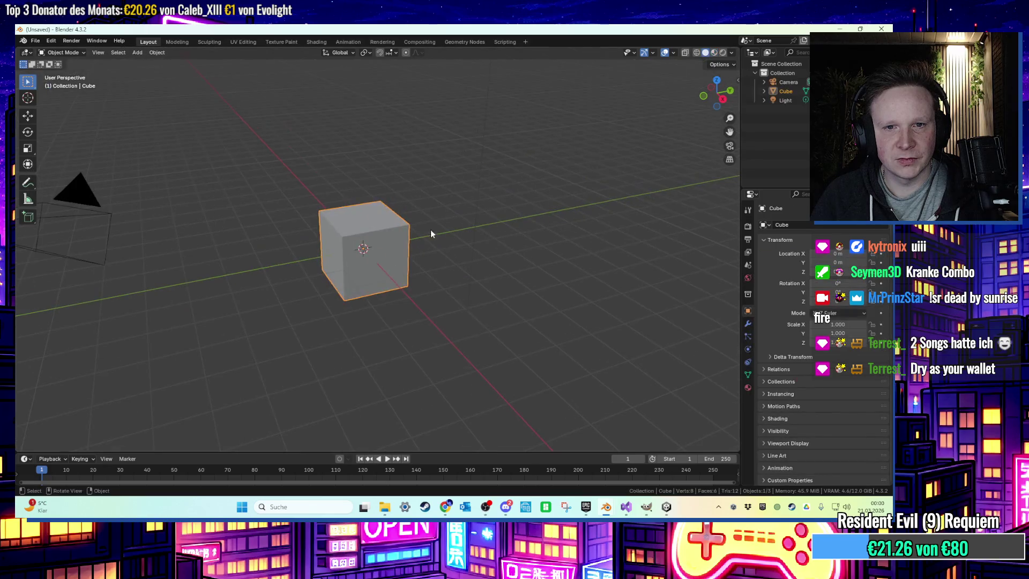
scroll(253, 159, "down", 2)
key("Delete")
left_click(393, 92)
key("Delete")
left_click(332, 223)
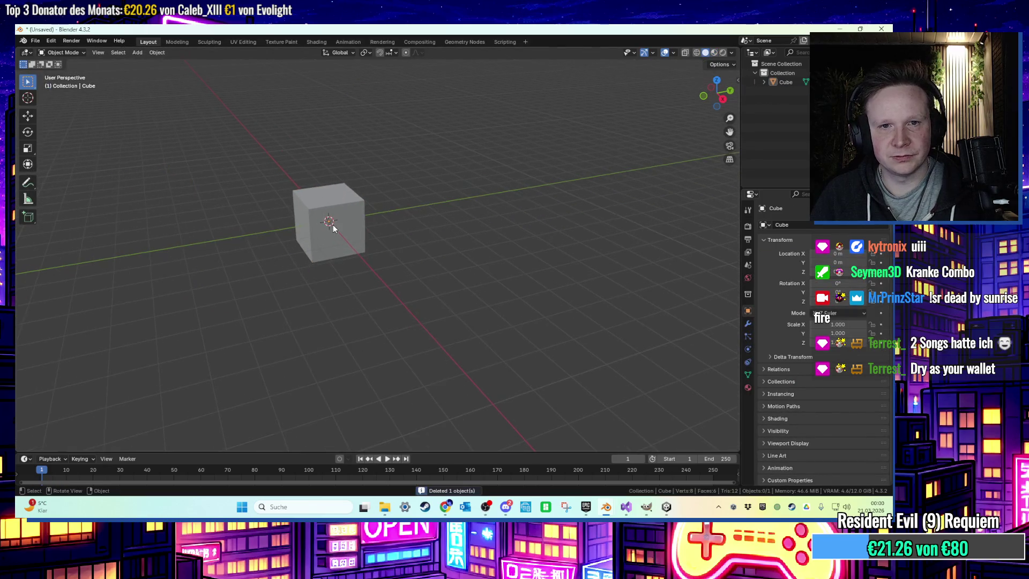
Scale the cube along X into a thin upright panel and raise it above the grid
middle_click_drag(332, 224, 364, 204)
scroll(364, 204, "up", 2)
left_click(28, 148)
middle_click_drag(289, 251, 328, 245)
mouse_move(329, 244)
left_mouse_down()
mouse_move(313, 244)
mouse_move(322, 239)
left_mouse_up()
mouse_move(322, 240)
middle_mouse_down()
mouse_move(364, 242)
mouse_move(382, 227)
middle_mouse_up()
key("g")
key("z")
left_click(397, 170)
Show the panel's material settings and turn the view to face it
mouse_move(397, 169)
middle_mouse_down()
mouse_move(305, 213)
mouse_move(428, 236)
middle_mouse_up()
left_click(748, 388)
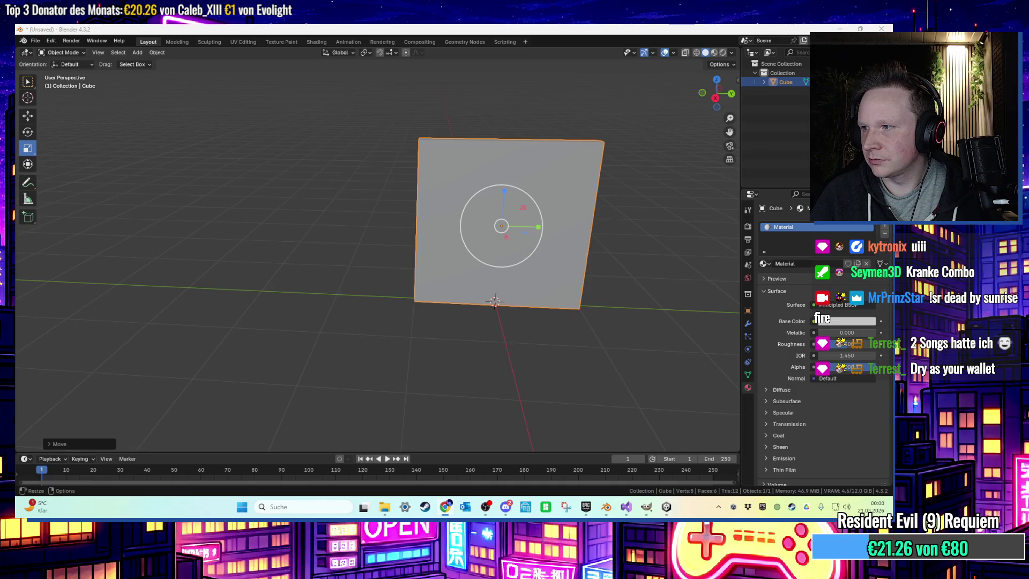
mouse_move(679, 229)
middle_mouse_down()
mouse_move(526, 224)
mouse_move(577, 237)
middle_mouse_up()
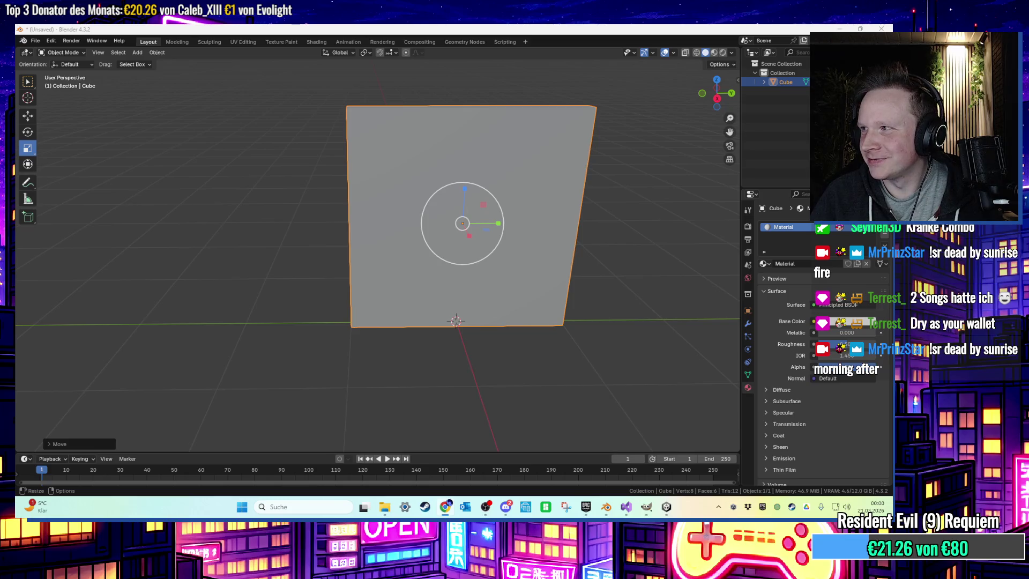
Set Base Color to an Image Texture of Desktop freshfromyesterday.png and view it in Material Preview
scroll(567, 173, "up", 2)
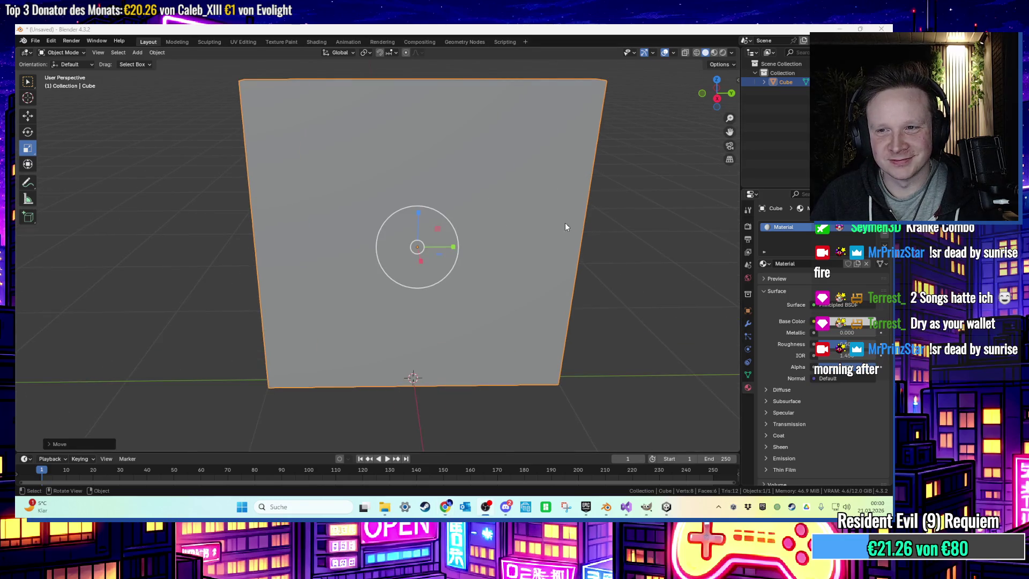
left_click(814, 321)
left_click(642, 381)
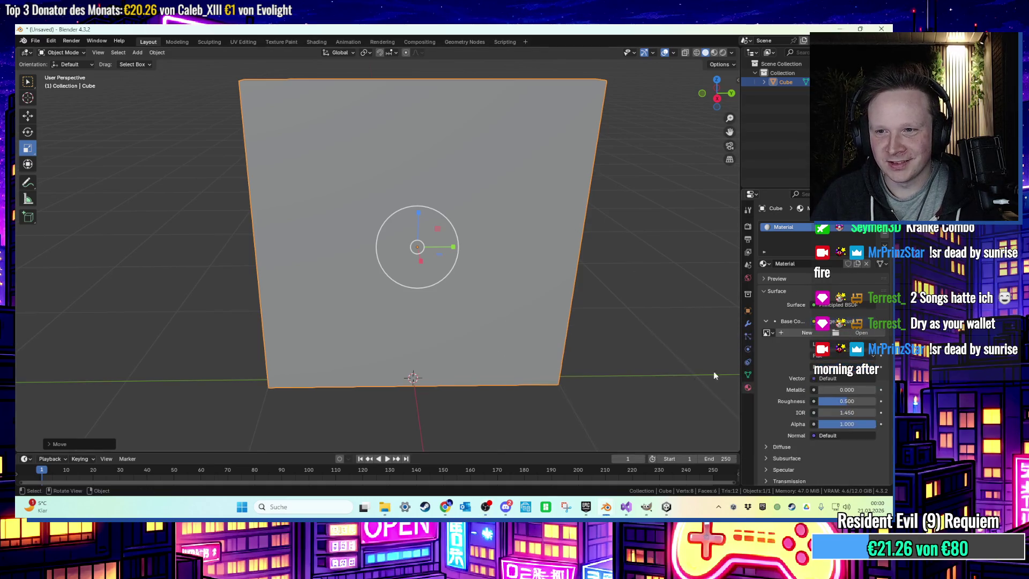
left_click(861, 333)
left_click(249, 188)
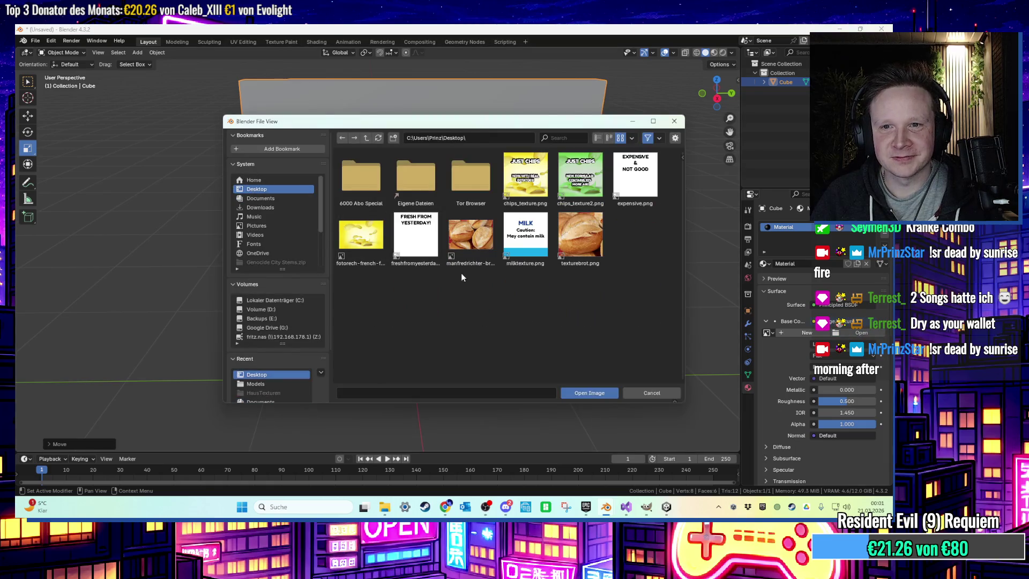
double_click(416, 261)
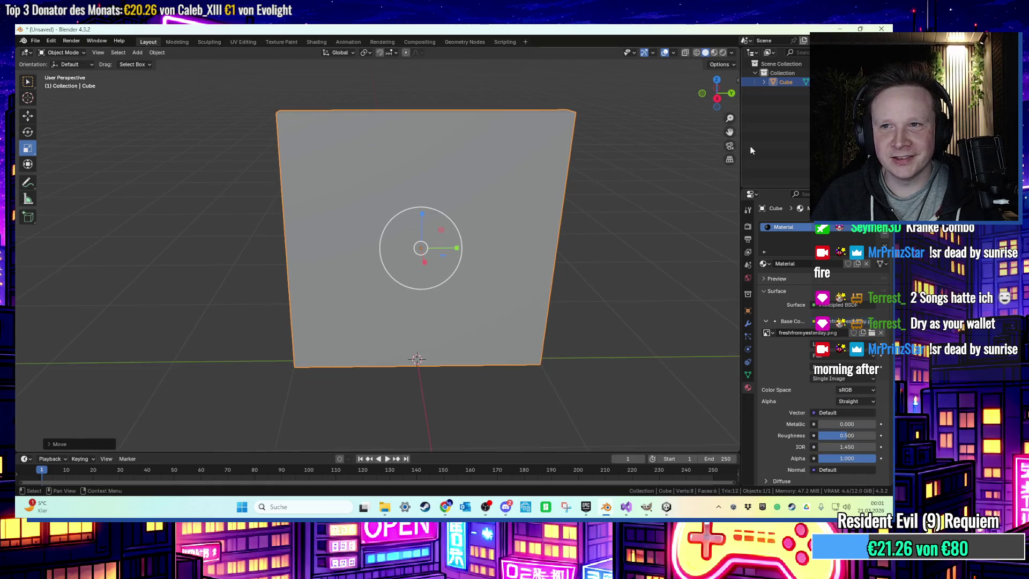
left_click(714, 52)
scroll(487, 173, "down", 1)
Unwrap the panel with Cube Projection in UV Editing and view it textured
left_click(239, 42)
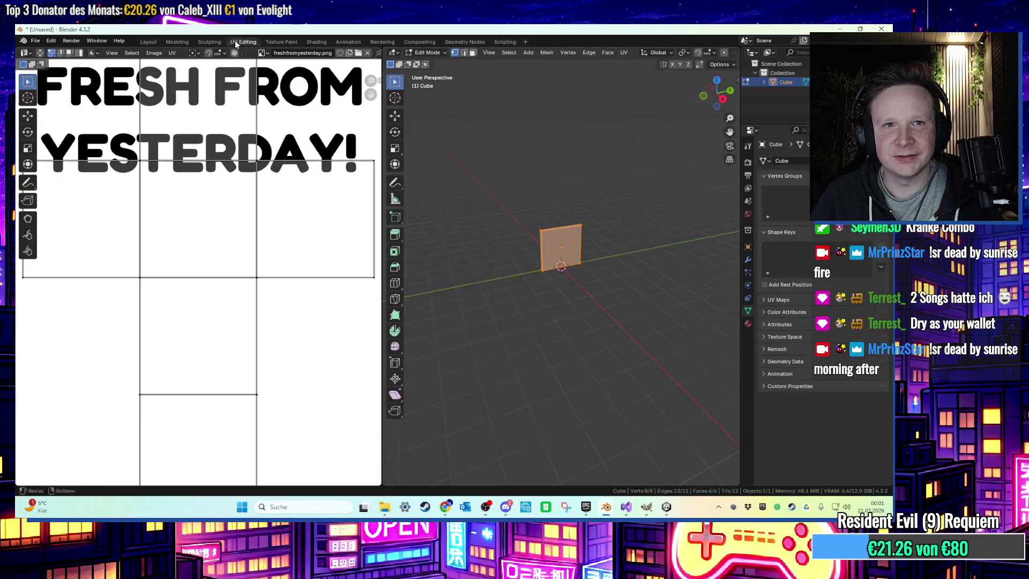
key("u")
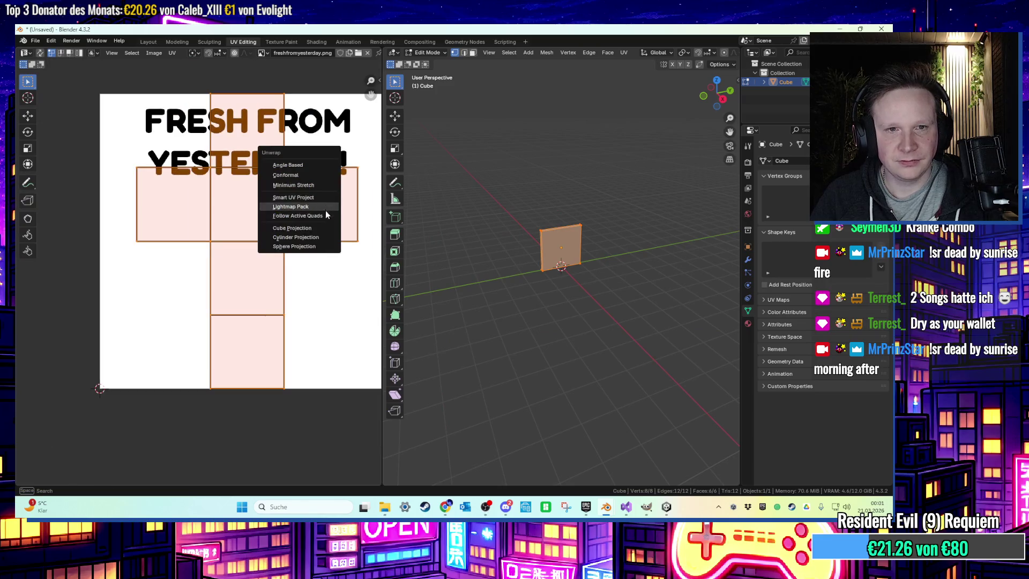
left_click(319, 224)
key("KP_Decimal")
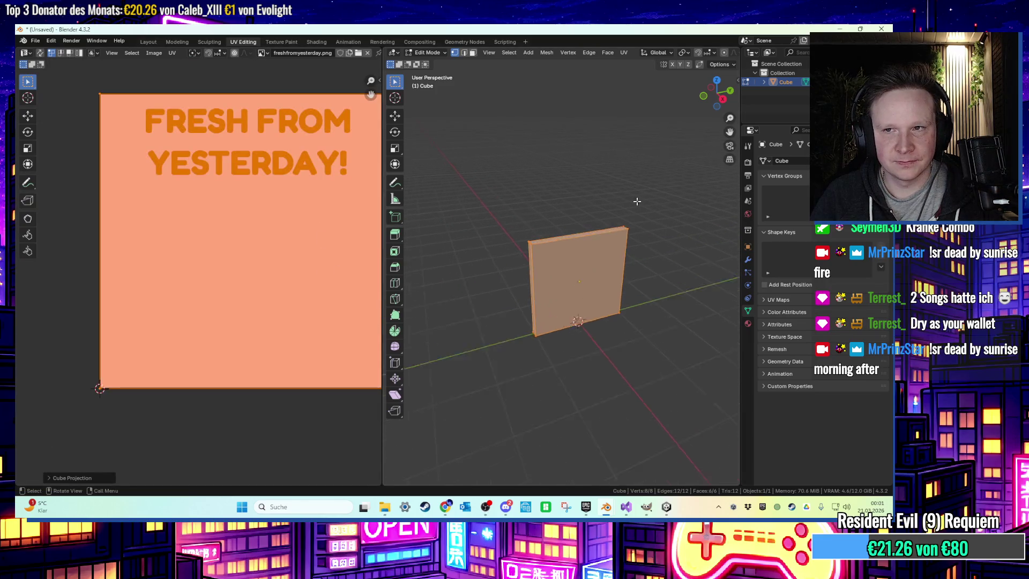
scroll(643, 52, "down", 5)
left_click(714, 52)
mouse_move(595, 156)
middle_mouse_down()
mouse_move(562, 161)
mouse_move(596, 239)
mouse_move(531, 223)
mouse_move(669, 338)
mouse_move(726, 410)
mouse_move(598, 250)
middle_mouse_up()
Select the four side faces, shrink their UVs and move them onto blank white
left_click(574, 230)
left_click(669, 338, "shift")
left_click(683, 348, "shift")
left_click(726, 411, "shift")
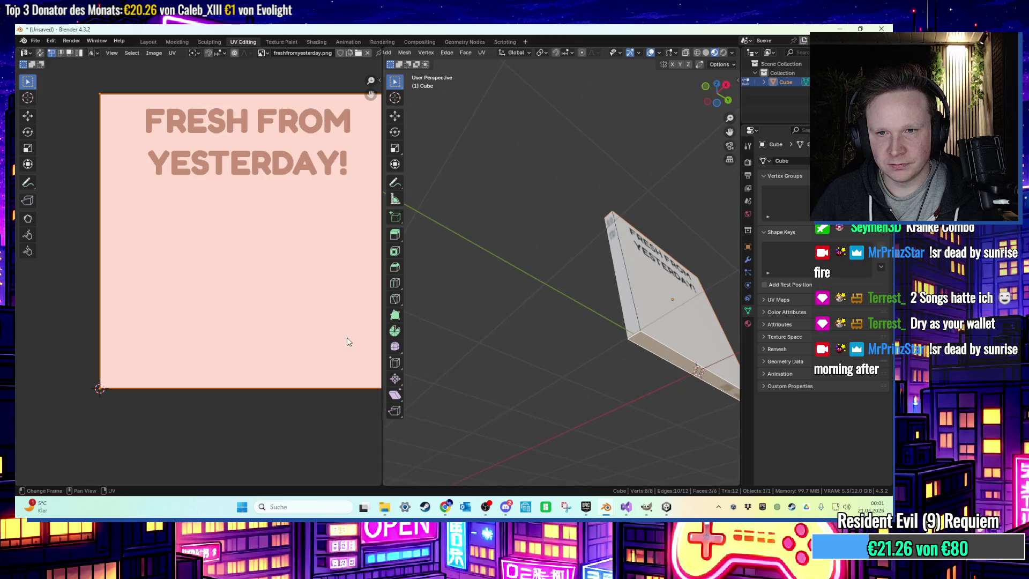
left_click(611, 249, "shift")
key("s")
left_click(256, 220)
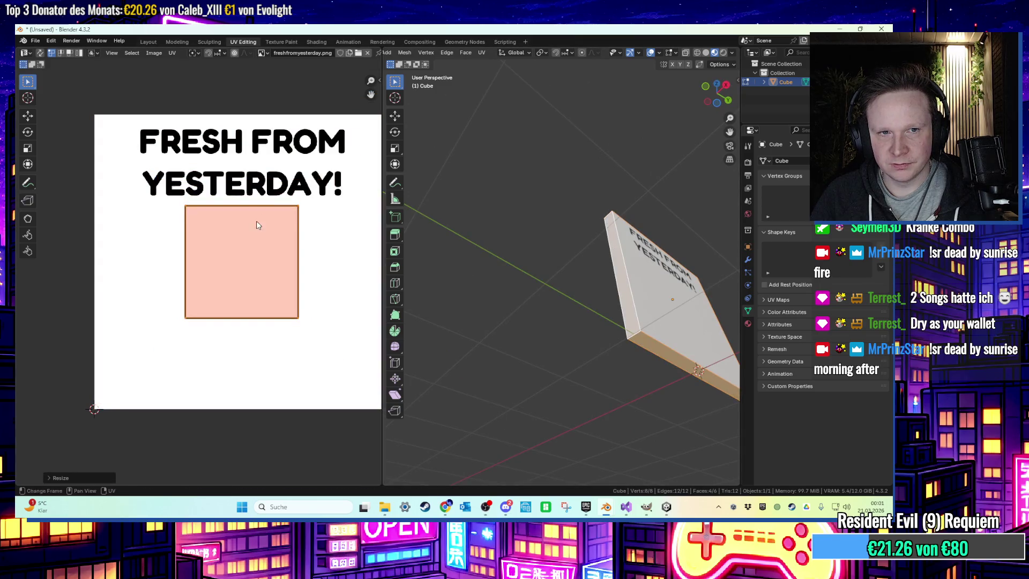
key("g")
left_click(333, 236)
left_click(535, 236)
middle_click_drag(535, 236, 589, 236)
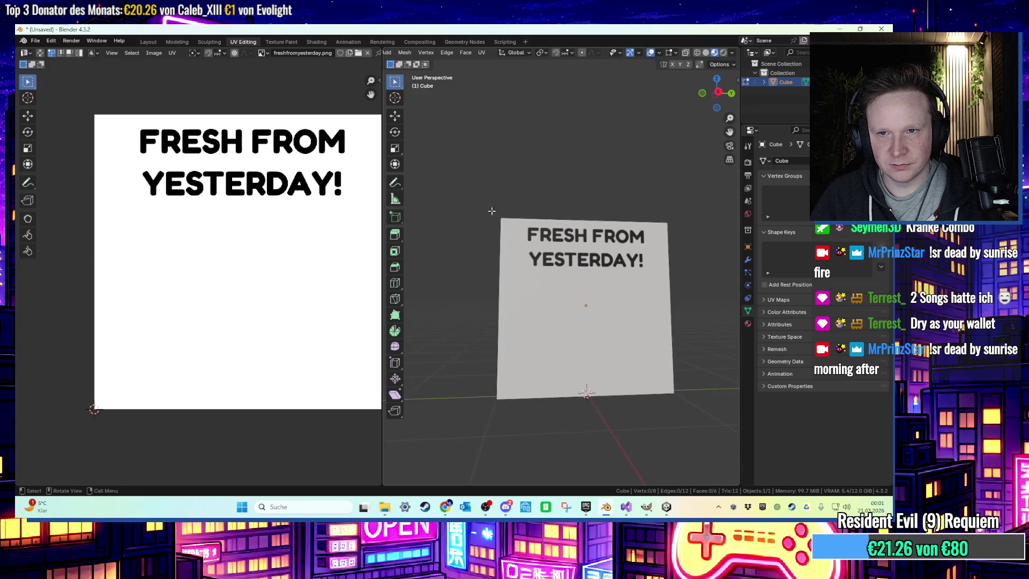
left_click(34, 42)
Export the sign panel as FBX to the Desktop, named schildtankstelleinnen
mouse_move(84, 182)
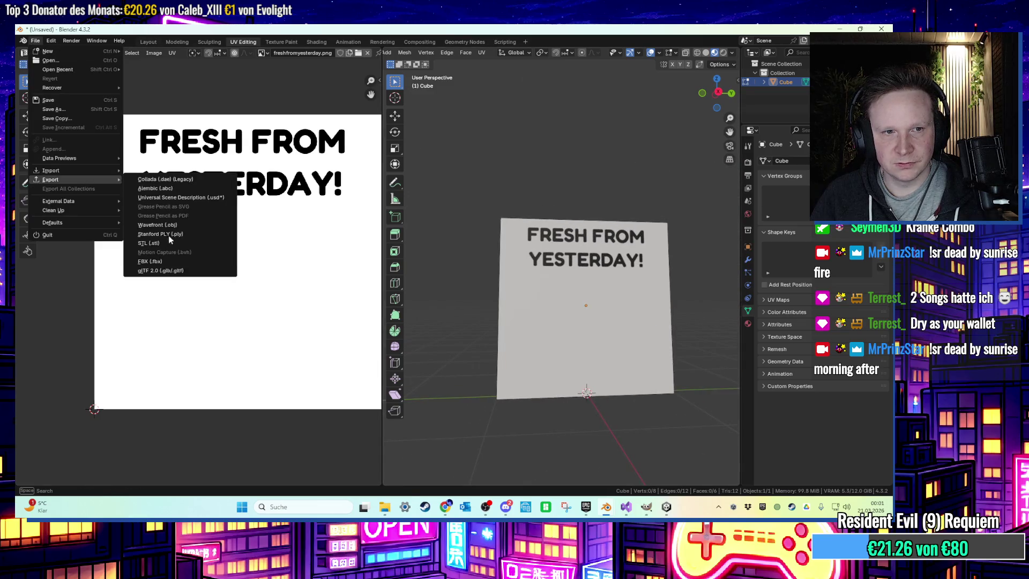
left_click(177, 263)
left_click(256, 189)
left_click(375, 392)
type("schildtankstelleinnen.fbx")
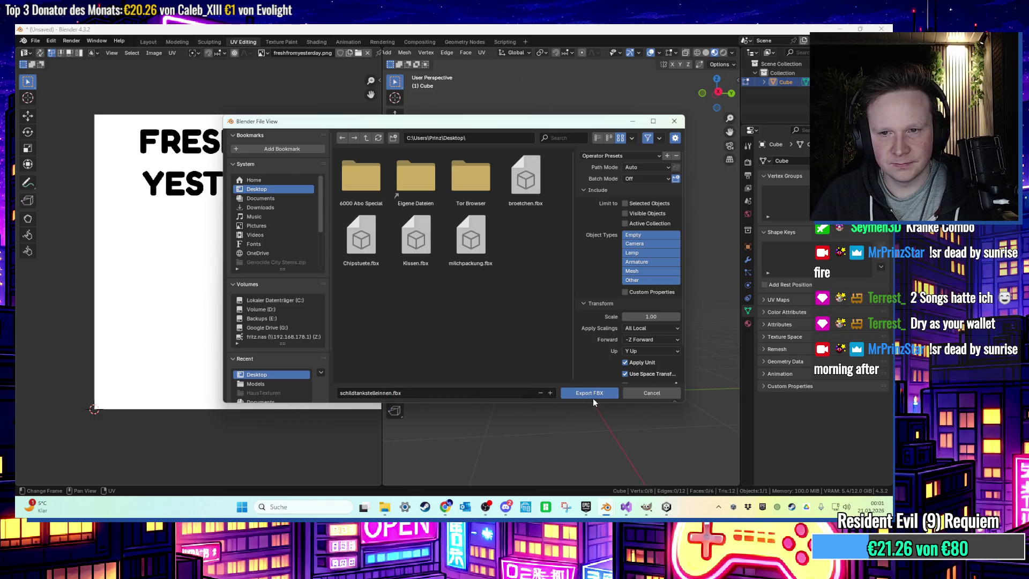
left_click(592, 396)
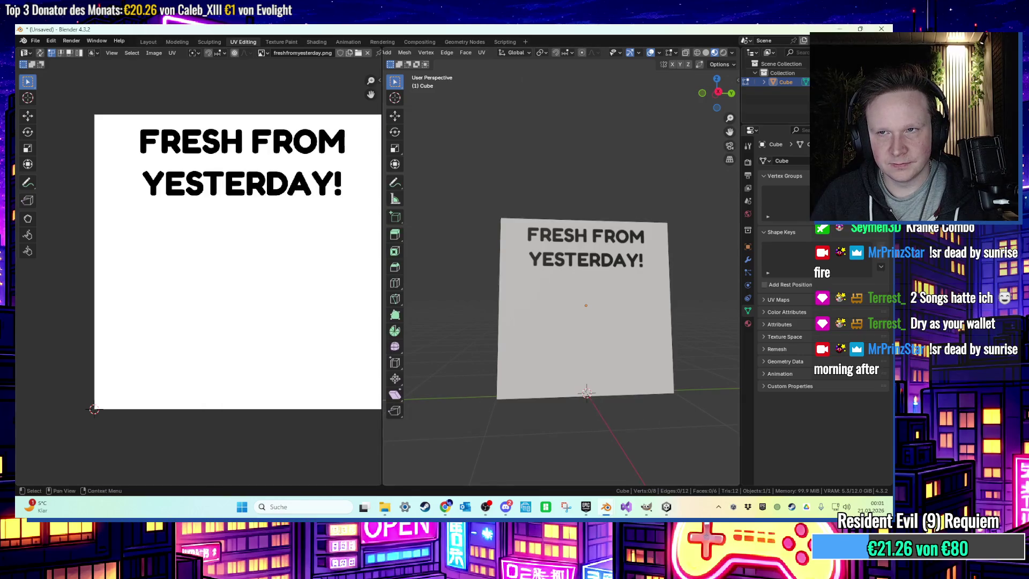
Mirror the sign's text-face UVs on the X axis so FRESH FROM YESTERDAY reads correctly
middle_click_drag(670, 241, 558, 244)
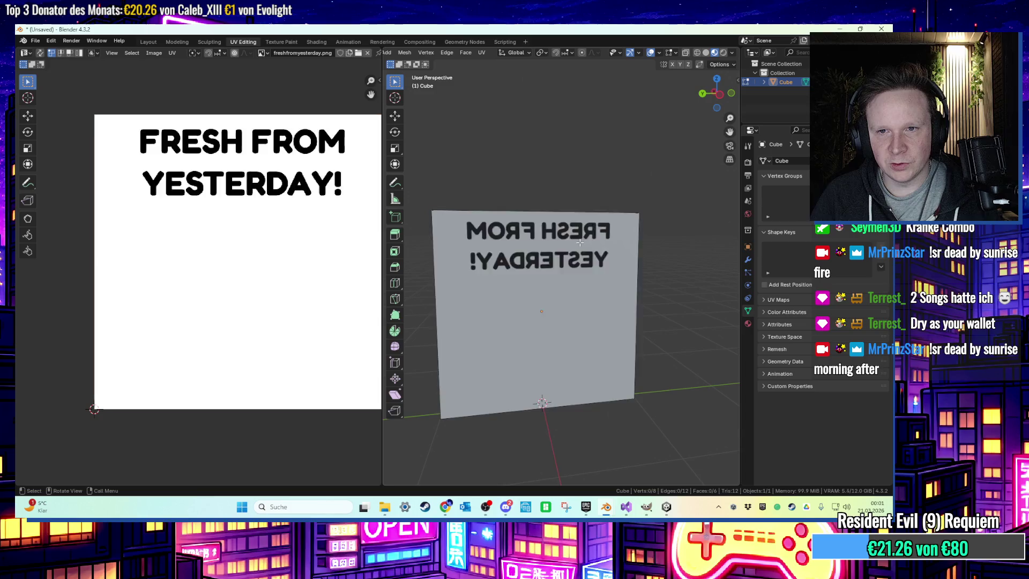
left_click(557, 244)
left_click(172, 52)
mouse_move(185, 72)
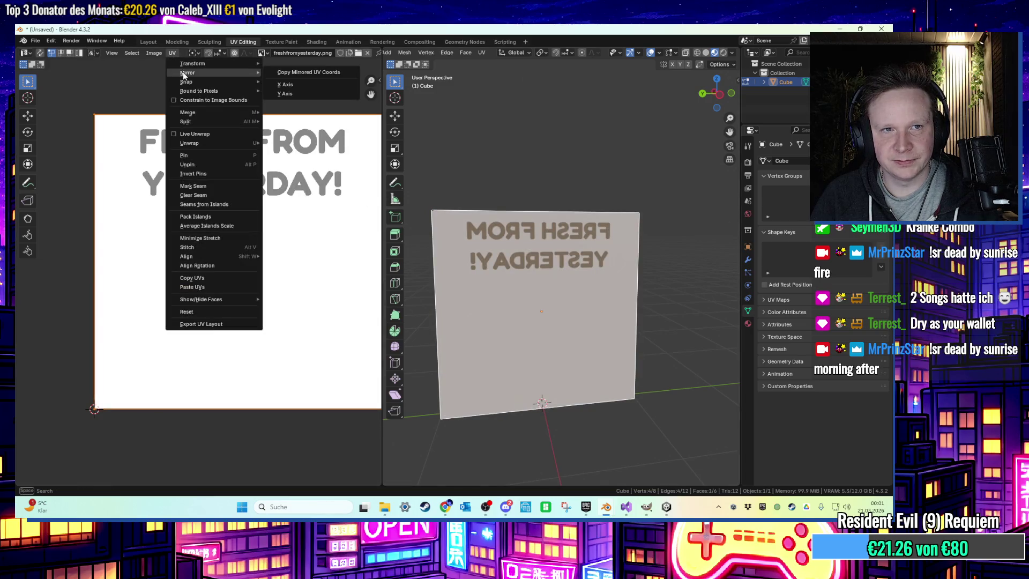
left_click(284, 85)
Re-export the sign as FBX over schildtankstelleinnen.fbx and minimise Blender
left_click(35, 41)
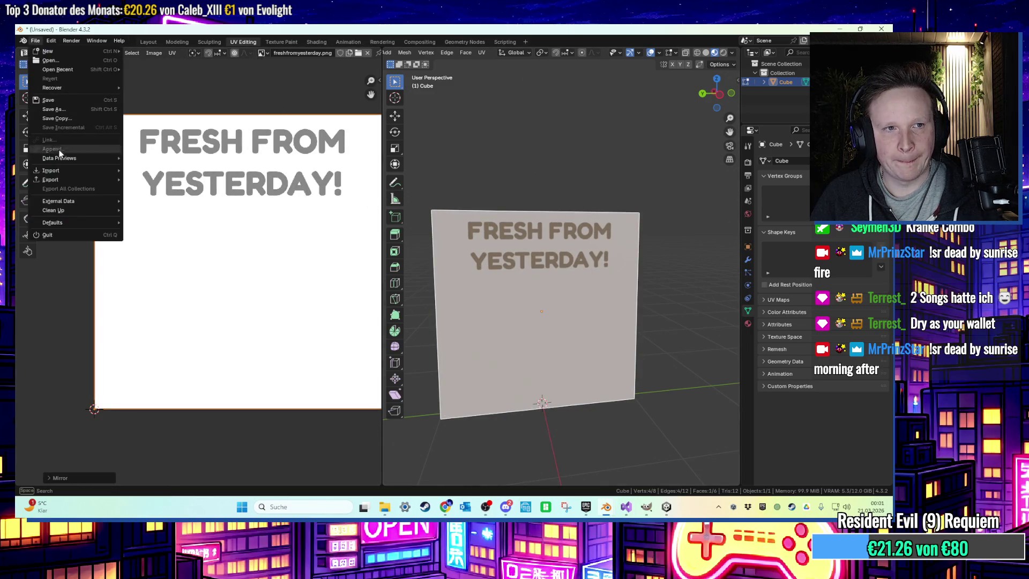
mouse_move(67, 182)
left_click(154, 261)
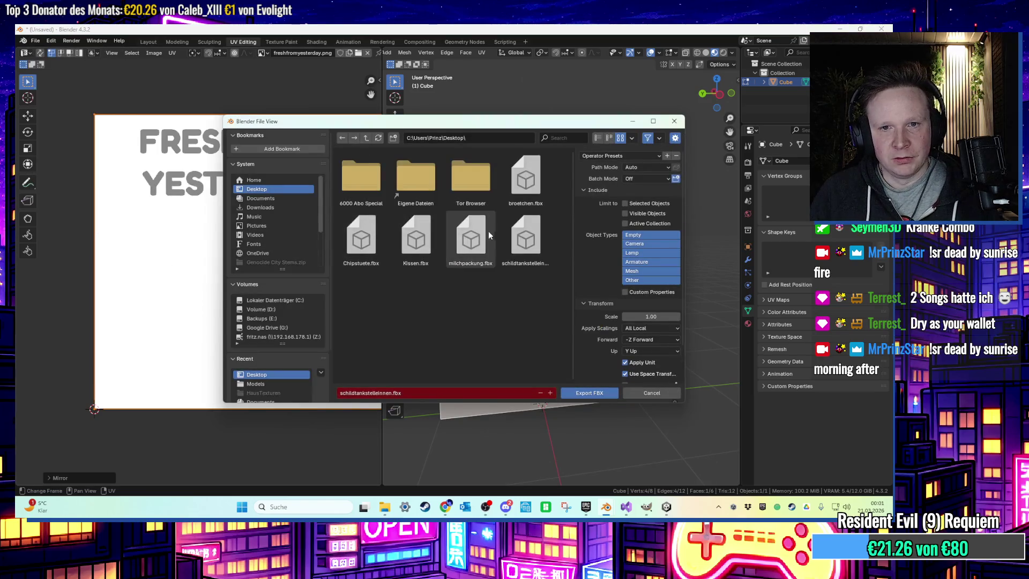
double_click(525, 249)
left_click(840, 28)
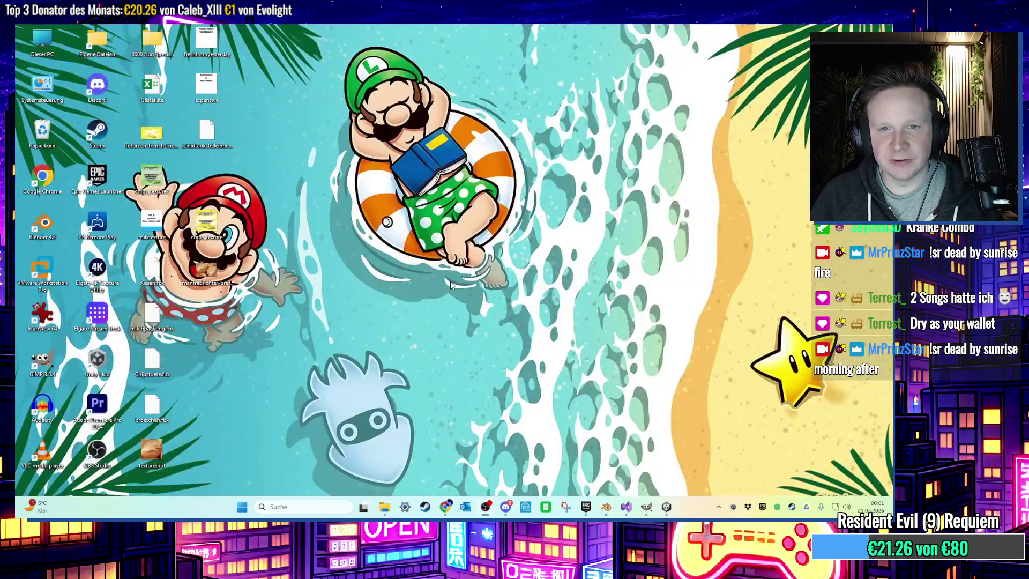
Return to Unity and open the Assets/03 Rooftop Trouble/Models folder
left_click(667, 507)
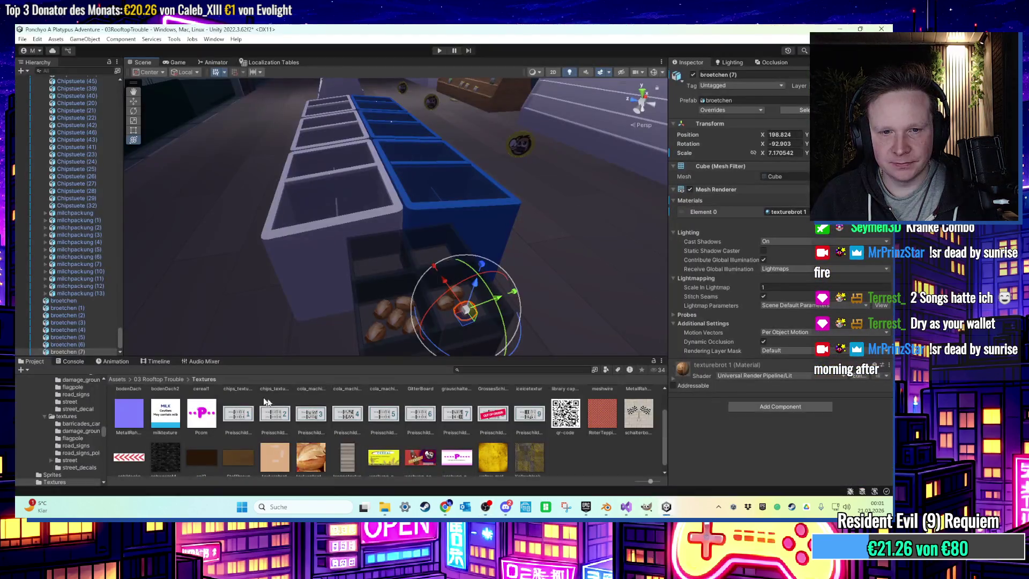
left_click(176, 379)
left_click(460, 408)
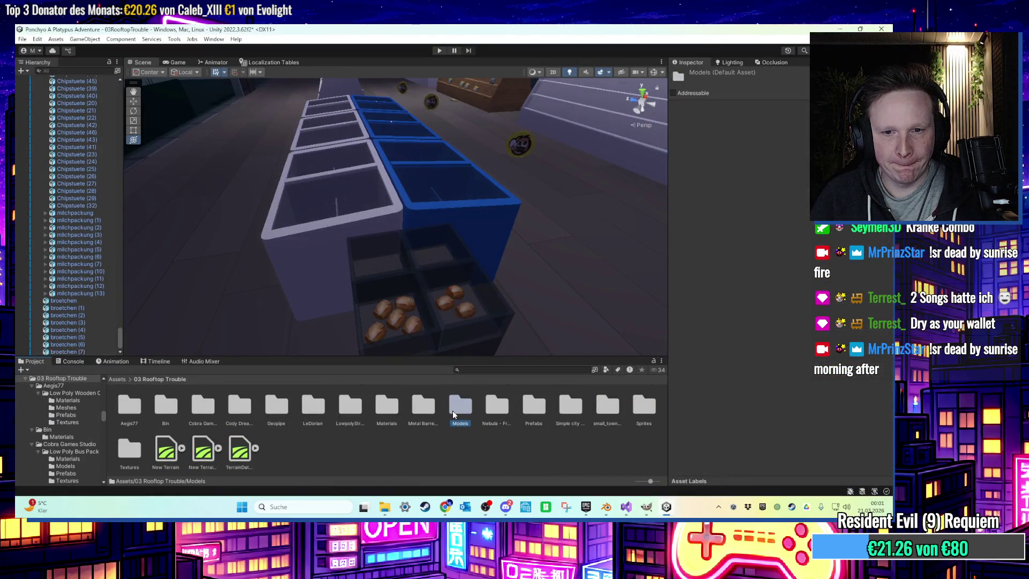
double_click(459, 408)
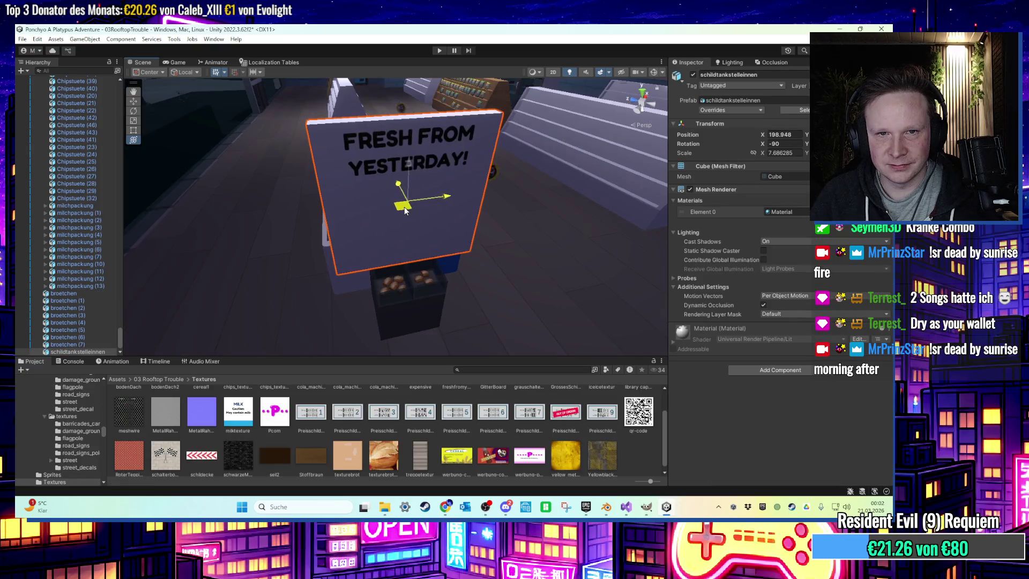
Nudge the sign up and left and shrink it to about half its width
left_click_drag(399, 202, 397, 185)
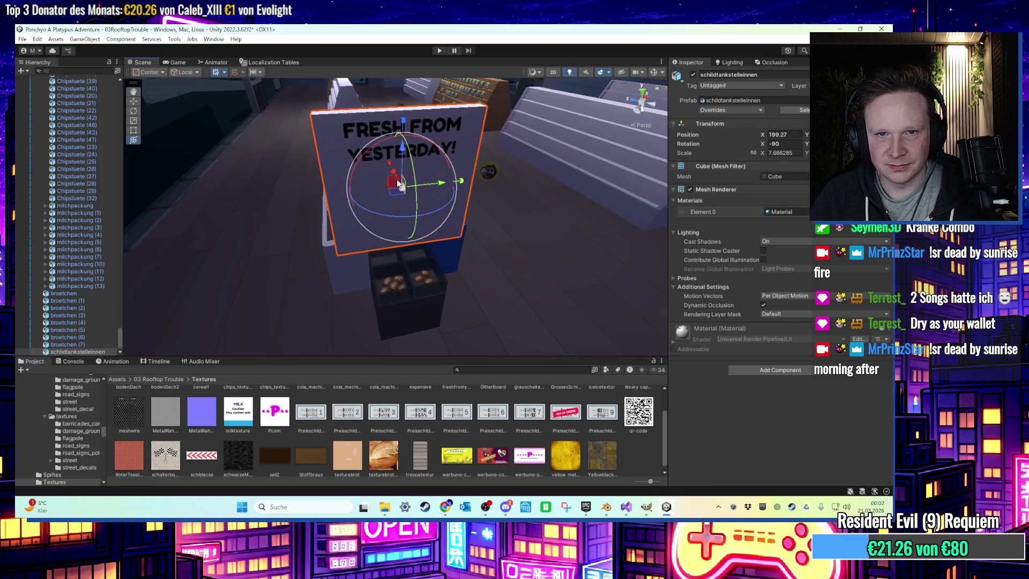
scroll(391, 215, "up", 2)
mouse_move(378, 240)
left_mouse_down()
mouse_move(401, 252)
mouse_move(393, 246)
left_mouse_up()
key("y")
scroll(396, 249, "up", 5)
scroll(375, 217, "down", 5)
middle_click_drag(375, 216, 343, 179)
Slide the sign slightly left, narrow it a bit more, then select the Tankstelle store object
key("w")
left_click_drag(397, 209, 390, 210)
left_click_drag(388, 210, 445, 223, "alt")
mouse_move(330, 202)
left_mouse_down()
mouse_move(316, 205)
mouse_move(349, 209)
mouse_move(272, 205)
mouse_move(339, 174)
mouse_move(379, 174)
mouse_move(333, 154)
mouse_move(341, 158)
mouse_move(333, 145)
mouse_move(379, 105)
mouse_move(364, 106)
mouse_move(434, 144)
mouse_move(431, 198)
mouse_move(412, 192)
mouse_move(385, 169)
mouse_move(543, 226)
mouse_move(430, 240)
mouse_move(432, 284)
mouse_move(471, 285)
mouse_move(429, 313)
mouse_move(448, 315)
mouse_move(374, 314)
mouse_move(425, 256)
mouse_move(367, 276)
mouse_move(297, 236)
mouse_move(322, 271)
mouse_move(467, 190)
left_mouse_up()
left_click(381, 166)
scroll(393, 173, "down", 3)
Duplicate the FRESH FROM YESTERDAY sign with Ctrl+D, frame it, and move the copy toward the shelves
left_click(298, 237)
key("ctrl+d")
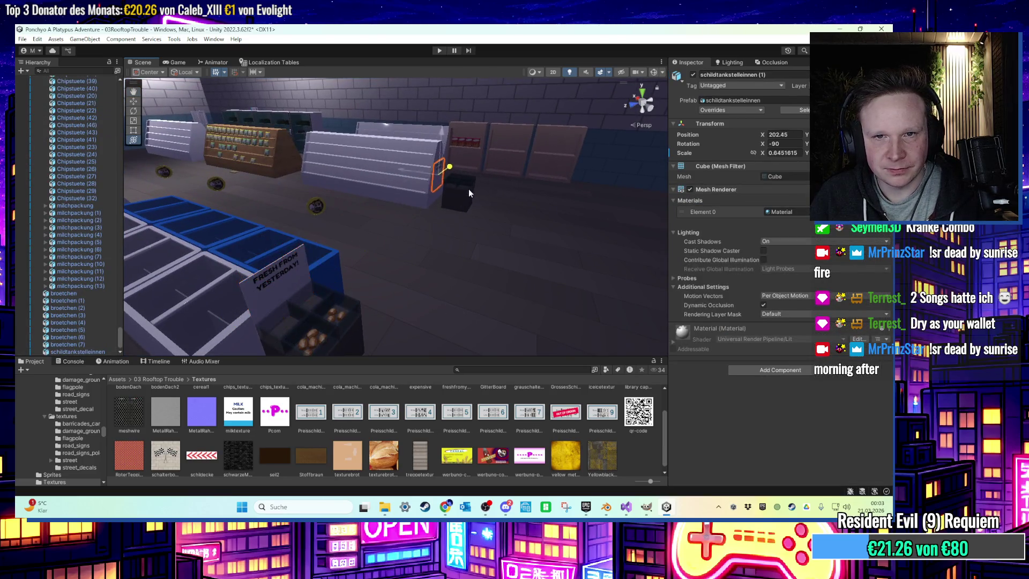
key("f")
mouse_move(418, 212)
left_mouse_down()
mouse_move(404, 202)
mouse_move(454, 183)
mouse_move(447, 195)
mouse_move(495, 214)
mouse_move(386, 211)
mouse_move(414, 242)
left_mouse_up()
key("w")
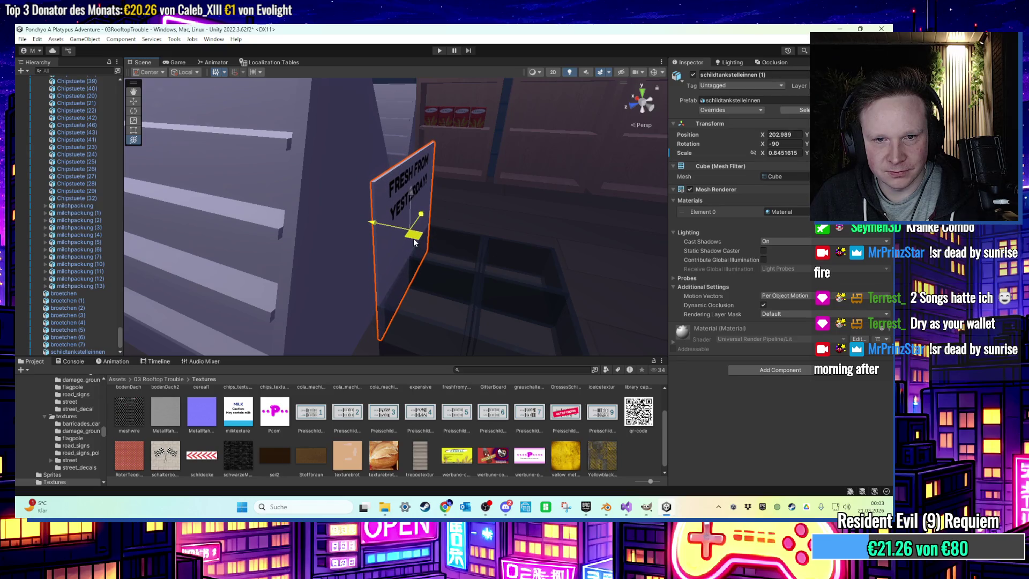
scroll(557, 437, "up", 2)
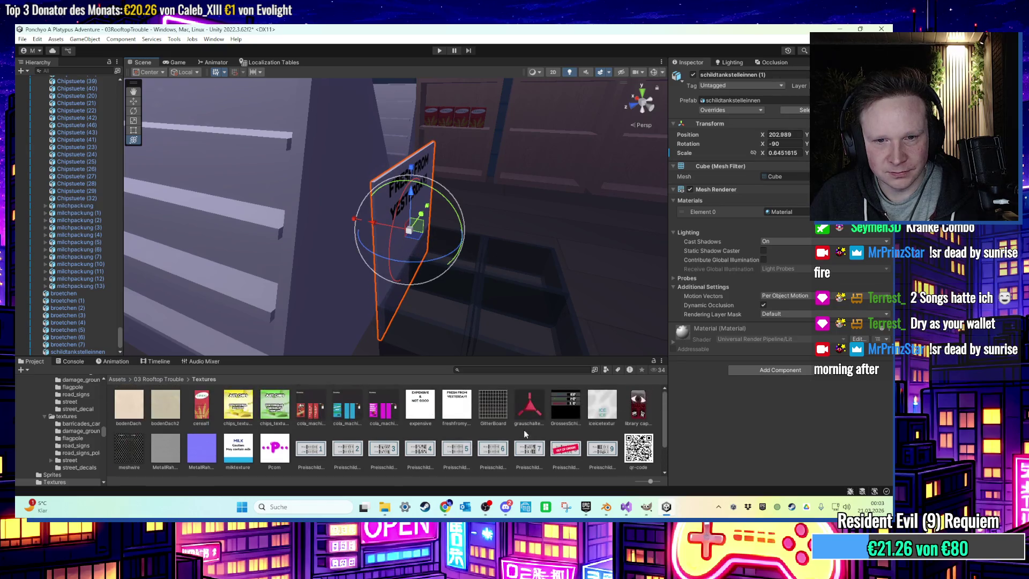
mouse_move(434, 238)
left_mouse_down("alt")
mouse_move(400, 250)
mouse_move(488, 260)
mouse_move(431, 352)
left_mouse_up("alt")
In Blender, select the whole sign mesh and scale its UVs down into the image's blank lower-left corner
mouse_move(608, 509)
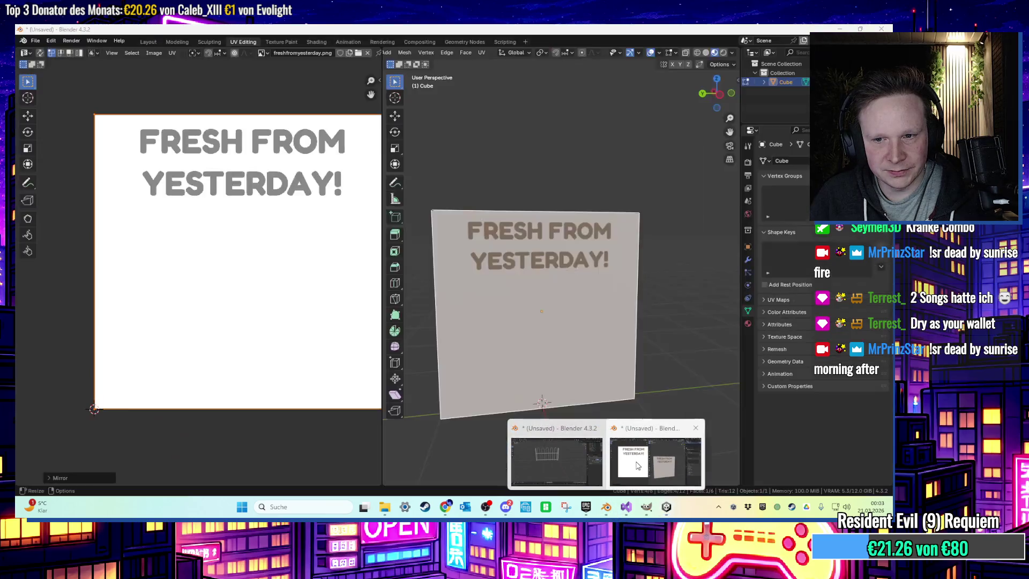
left_click(654, 460)
mouse_move(492, 360)
middle_mouse_down()
mouse_move(446, 210)
mouse_move(320, 248)
middle_mouse_up()
left_click(446, 210)
key("a")
scroll(337, 243, "down", 1)
key("s")
left_click(287, 246)
key("g")
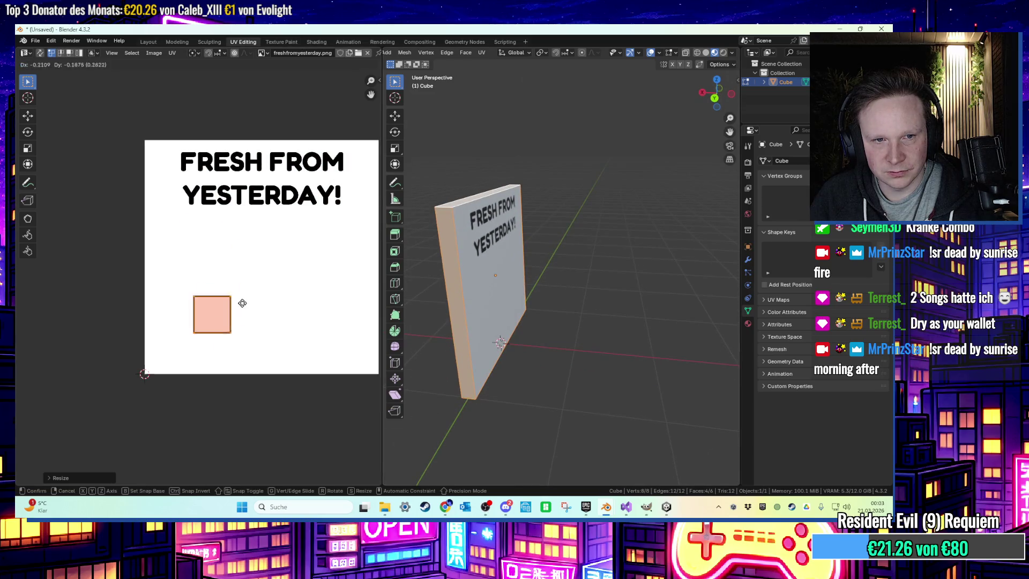
left_click(218, 328)
mouse_move(461, 258)
middle_mouse_down()
mouse_move(492, 182)
mouse_move(467, 236)
middle_mouse_up()
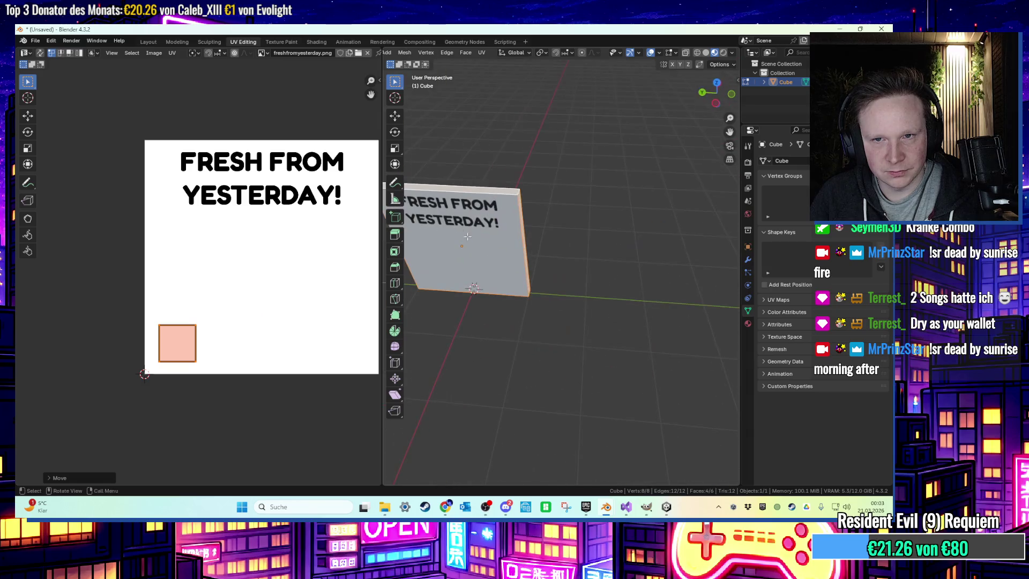
Re-export the sign as FBX over the old file and minimise Blender
left_click(35, 40)
mouse_move(53, 180)
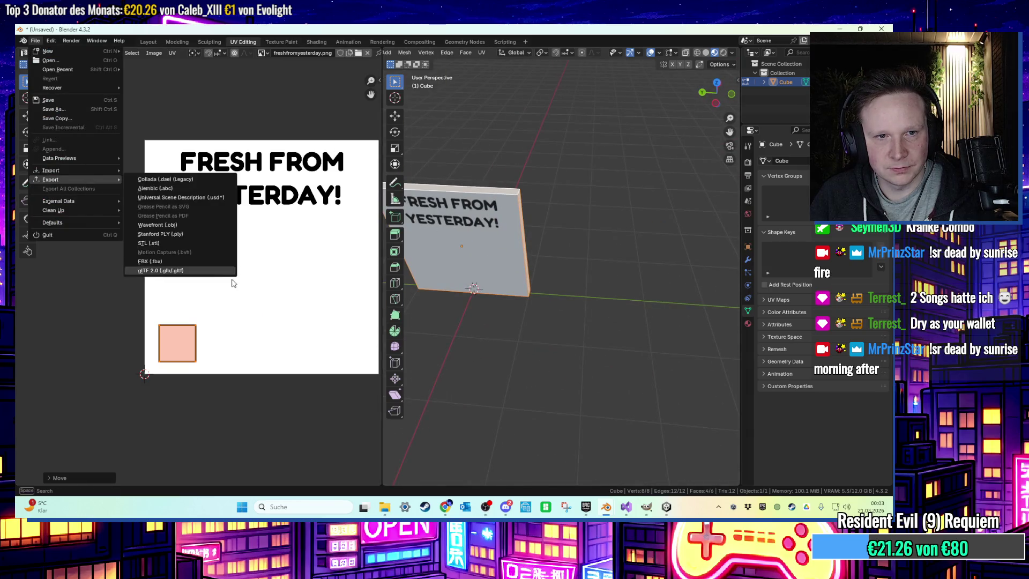
left_click(177, 270)
key("Escape")
left_click(838, 29)
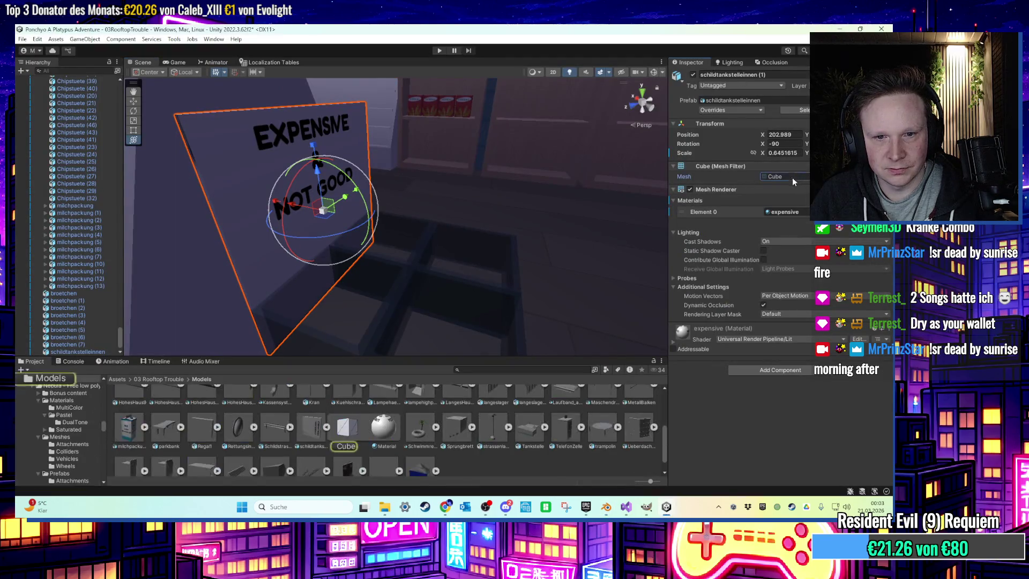
Reveal Unity's Models folder in File Explorer and minimise Unity to uncover the desktop
right_click(459, 462)
left_click(561, 194)
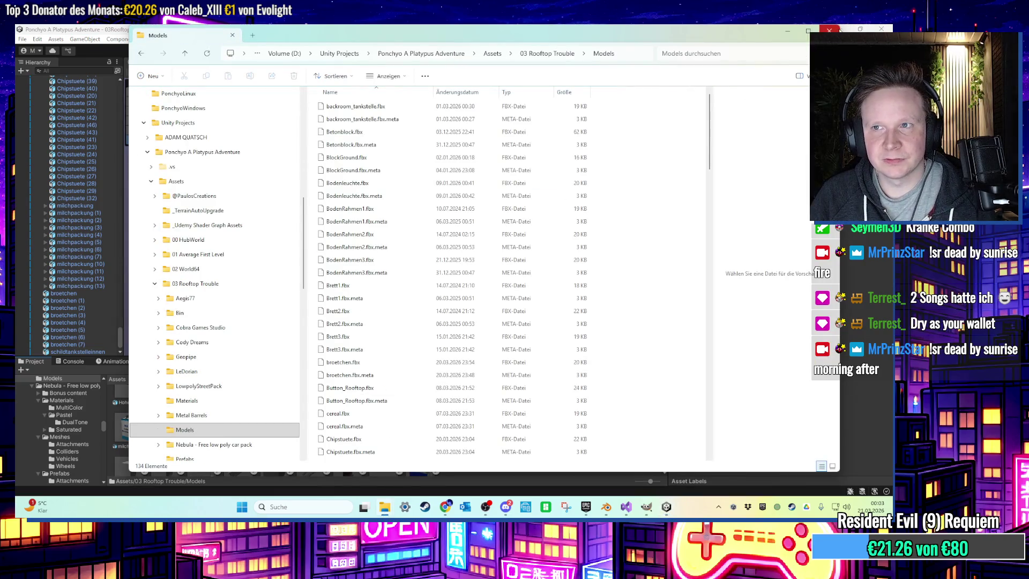
left_click(843, 29)
left_click(839, 28)
Copy schildtankstelleinnen.fbx from the desktop into Models, replacing the old file, and close the window
left_click_drag(313, 43, 444, 71)
right_click_drag(207, 134, 545, 222)
left_click(571, 229)
left_click(456, 206)
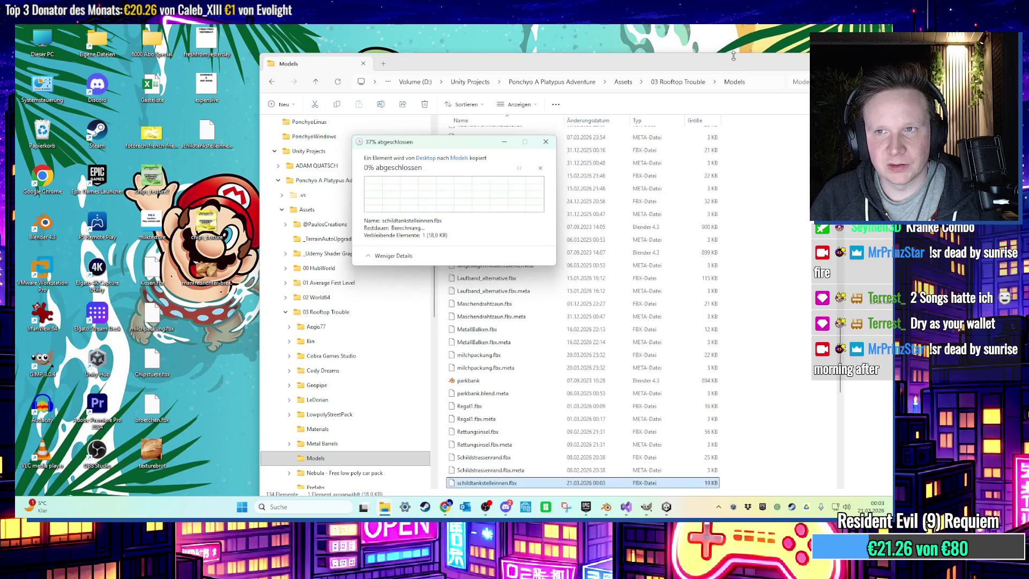
left_click(795, 71)
Gather the five old working files on the desktop and delete them
left_click_drag(274, 25, 180, 288)
left_click_drag(207, 235, 371, 327)
left_click_drag(227, 122, 125, 469)
key("Delete")
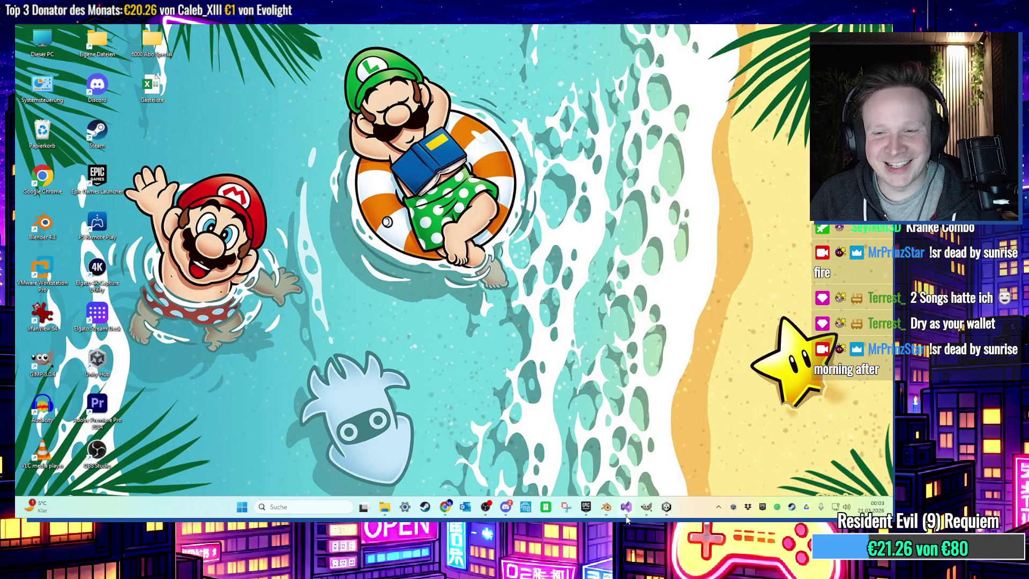
mouse_move(631, 510)
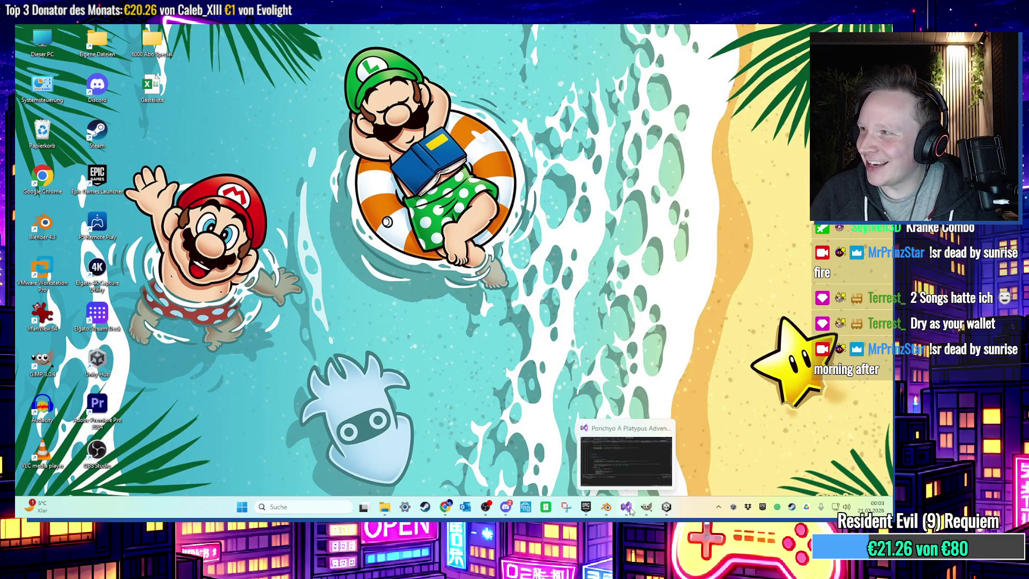
Restore Unity, turn the view to the EXPENSIVE & NOT GOOD sign by the crates, then minimise Unity
left_click(666, 508)
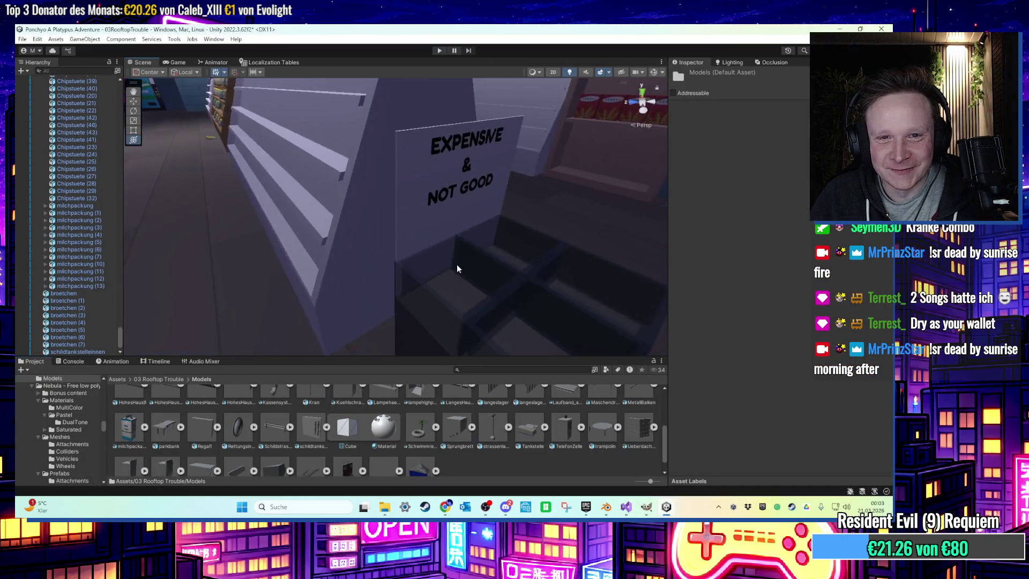
scroll(456, 267, "up", 8)
mouse_move(458, 292)
right_mouse_down()
mouse_move(429, 236)
mouse_move(404, 232)
mouse_move(391, 243)
mouse_move(366, 225)
mouse_move(594, 364)
right_mouse_up()
left_click(667, 508)
mouse_move(604, 513)
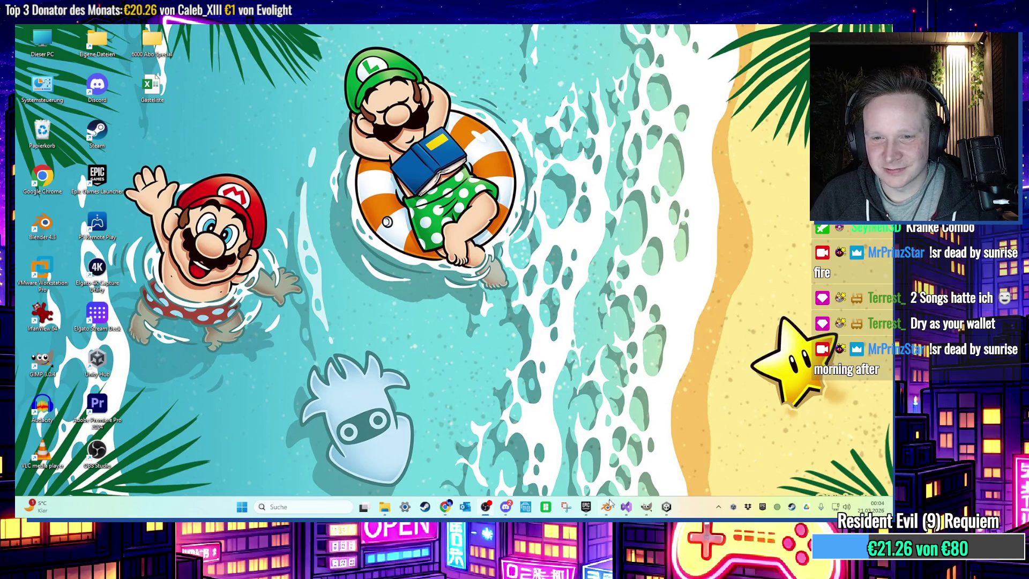
left_click(666, 507)
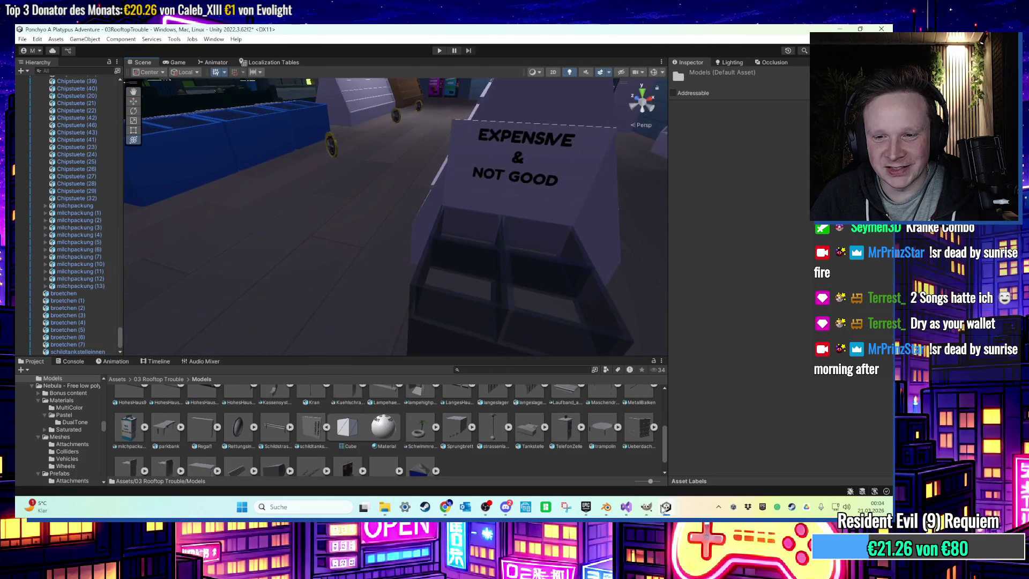
left_click(666, 507)
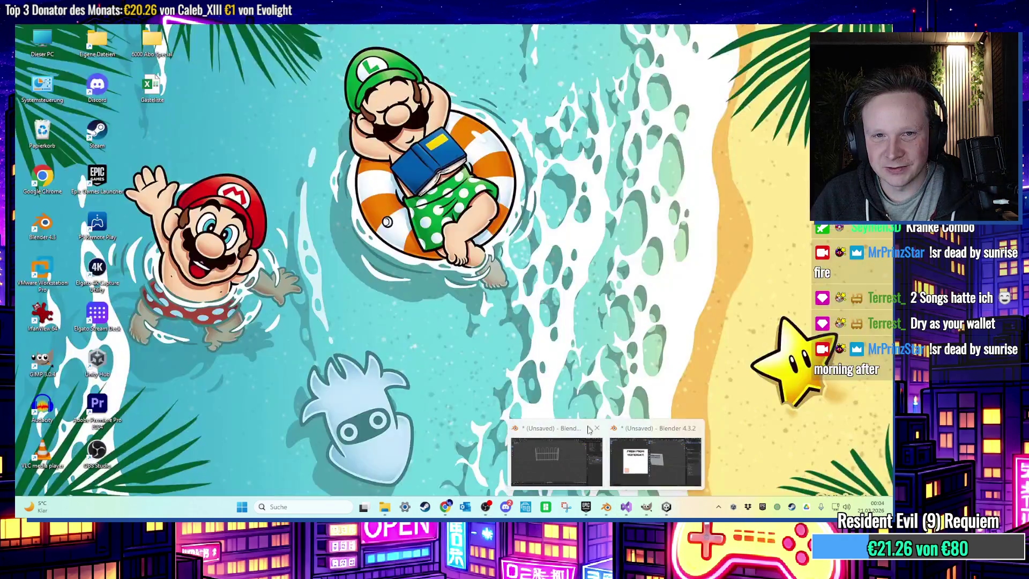
Close the Blender fence scene without saving and start a new General file
left_click(580, 461)
key("ctrl+q")
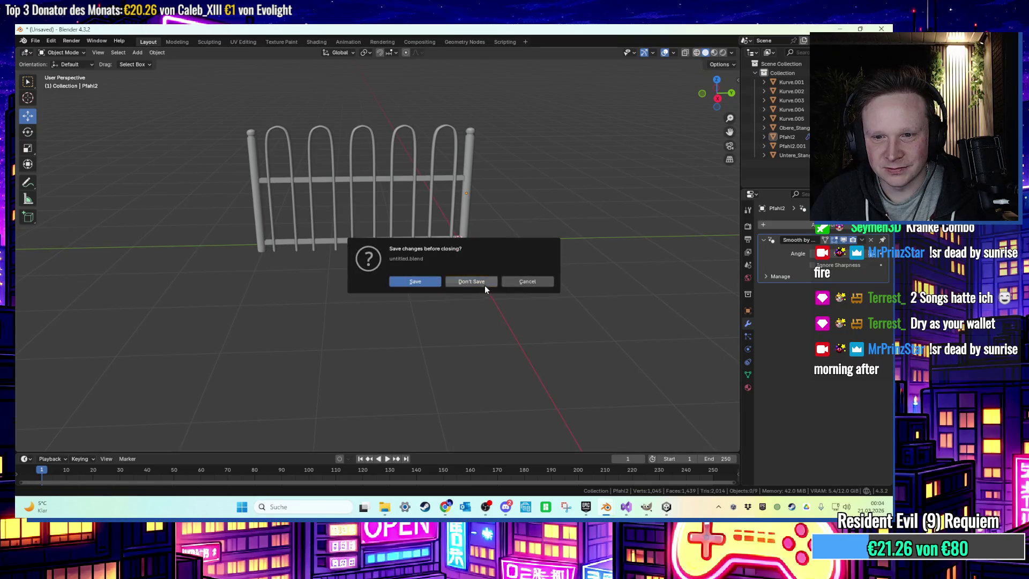
left_click(484, 285)
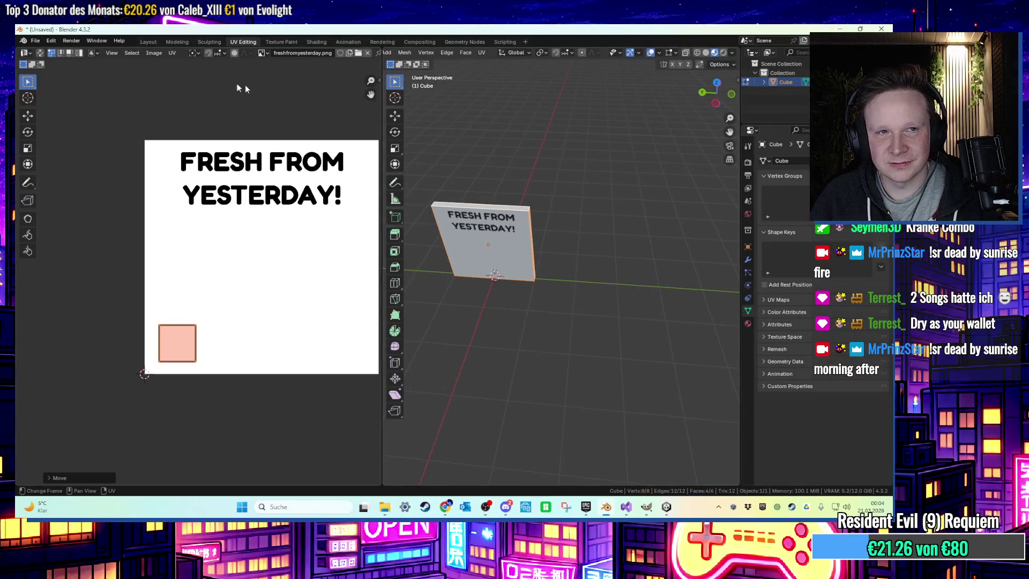
left_click(36, 41)
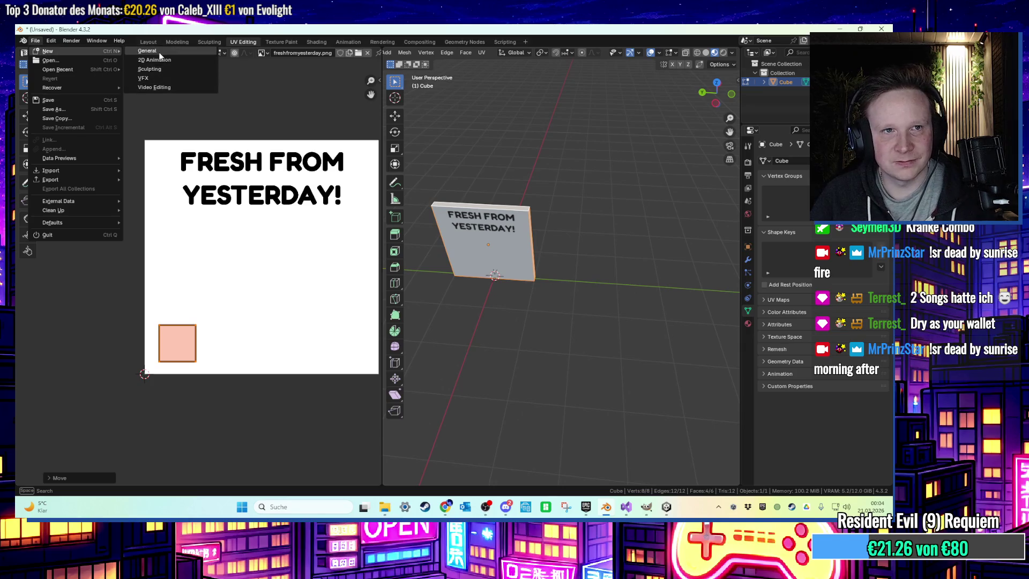
left_click(159, 59)
left_click(459, 283)
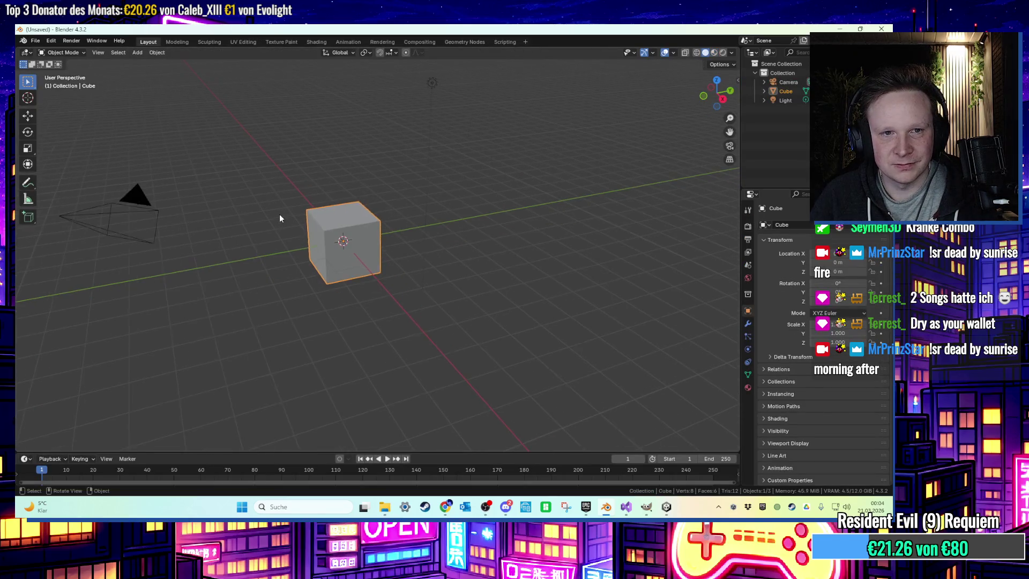
Delete the Camera and Light, leaving only the cube, and enter Edit Mode on it
left_click(192, 200)
left_click(432, 82)
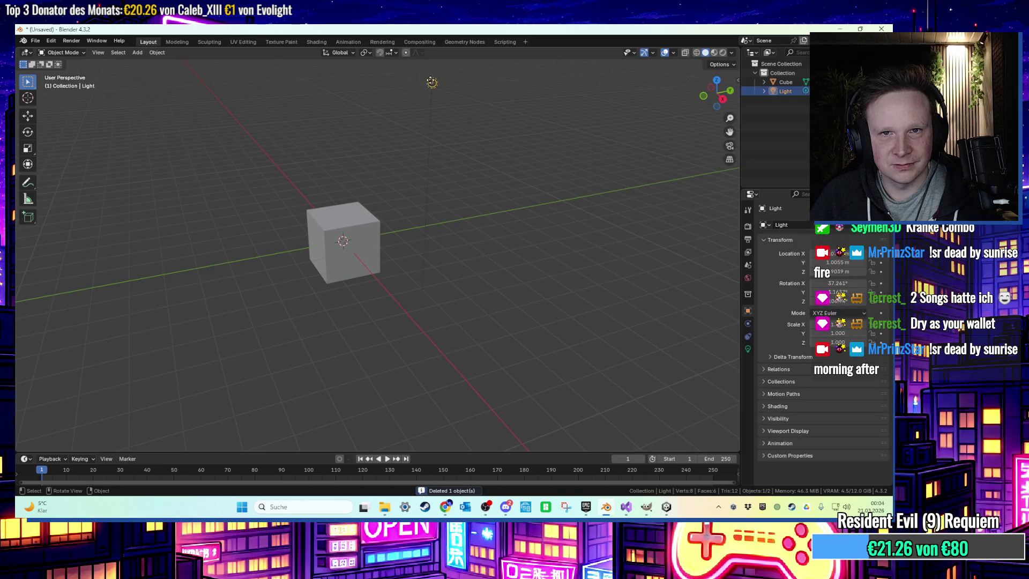
left_click(417, 84)
left_click(302, 259)
key("Tab")
mouse_move(303, 258)
middle_mouse_down()
mouse_move(375, 225)
mouse_move(677, 273)
middle_mouse_up()
scroll(386, 220, "up", 2)
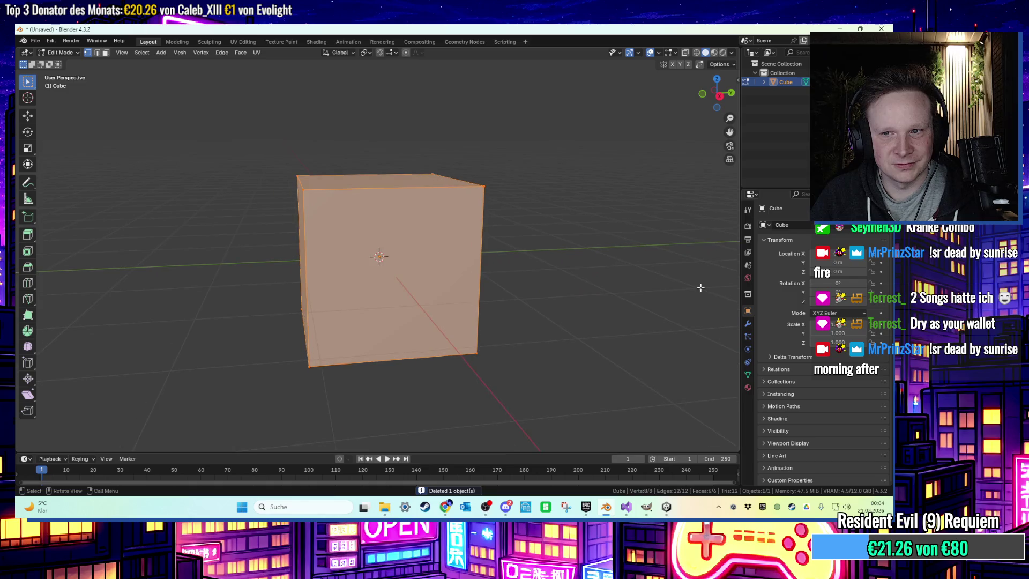
Add a Subdivision Surface modifier to the cube, then remove it again
left_click(748, 324)
left_click(807, 225)
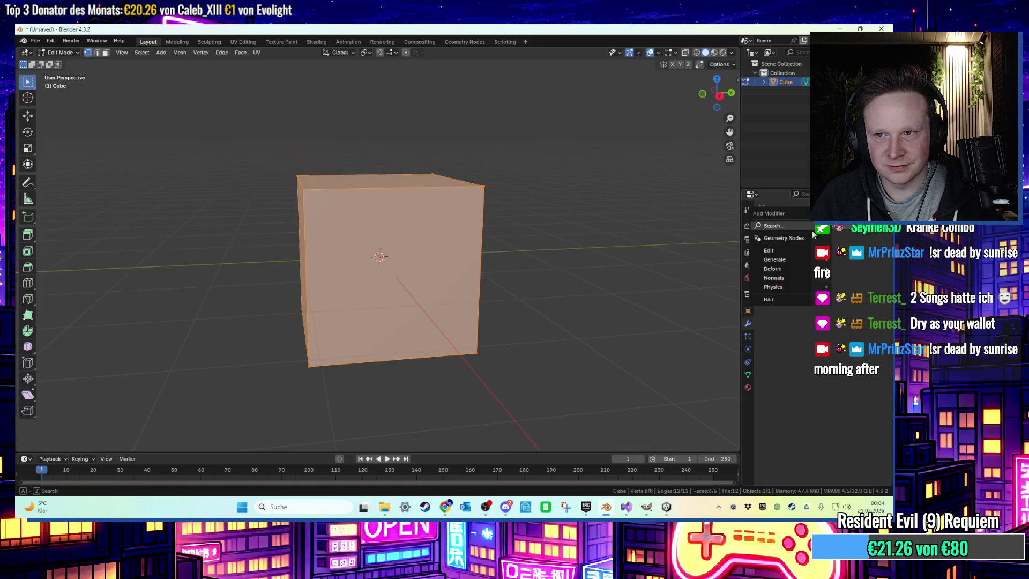
type("s")
left_click(741, 237)
mouse_move(581, 242)
middle_mouse_down()
mouse_move(616, 247)
mouse_move(582, 256)
middle_mouse_up()
left_click(482, 244)
mouse_move(481, 244)
middle_mouse_down()
mouse_move(469, 257)
mouse_move(728, 249)
middle_mouse_up()
left_click(861, 240)
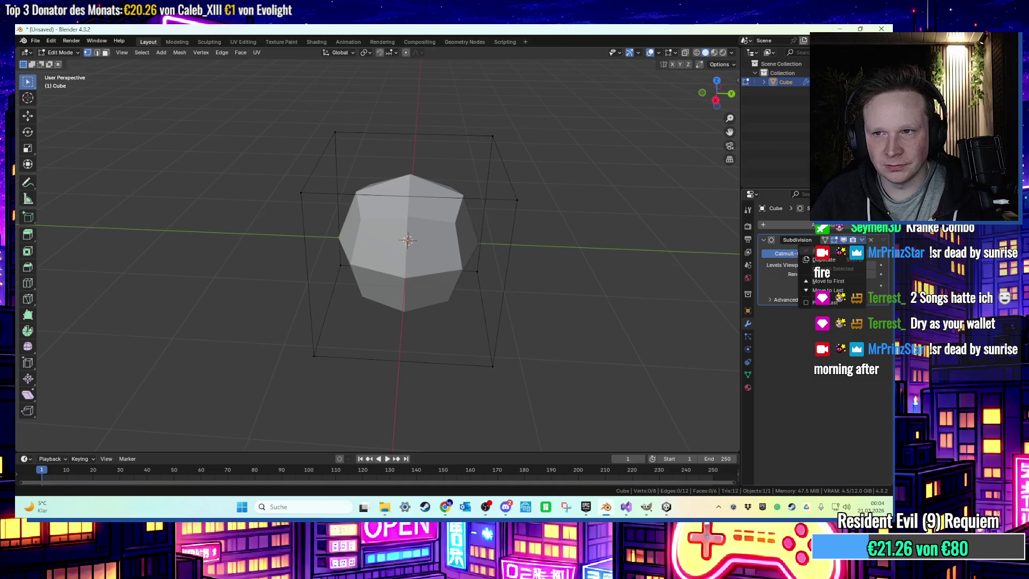
key("Tab")
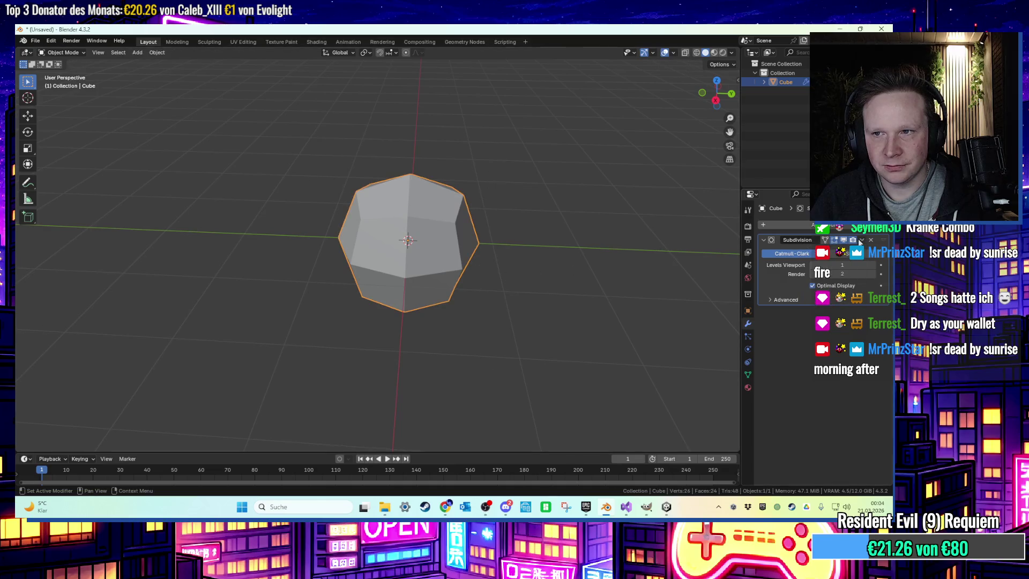
left_click(871, 240)
Extrude a vertical face loop sideways to lengthen the cube into a longer block
key("Tab")
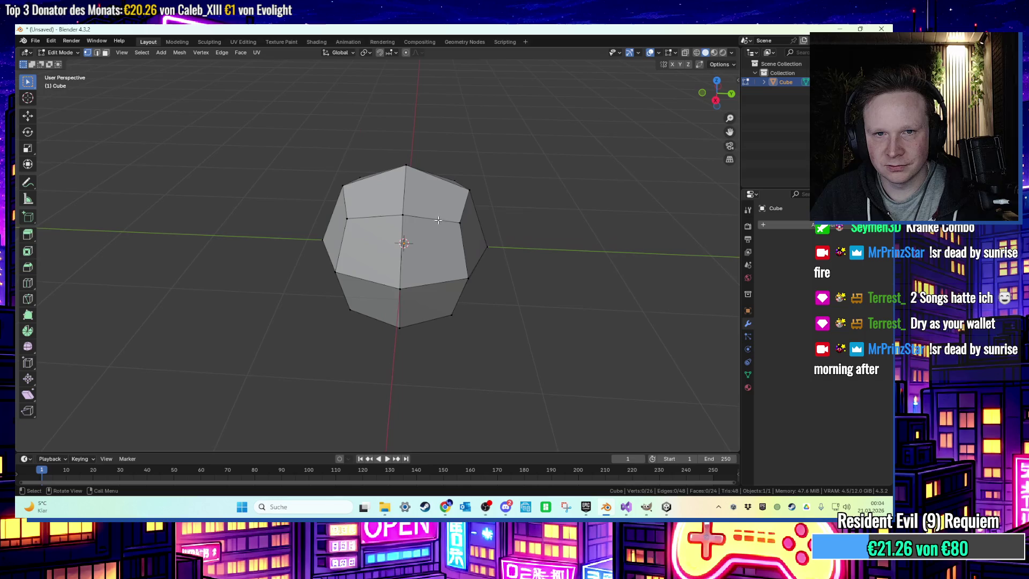
left_click(441, 227, "alt")
middle_click_drag(441, 227, 480, 238)
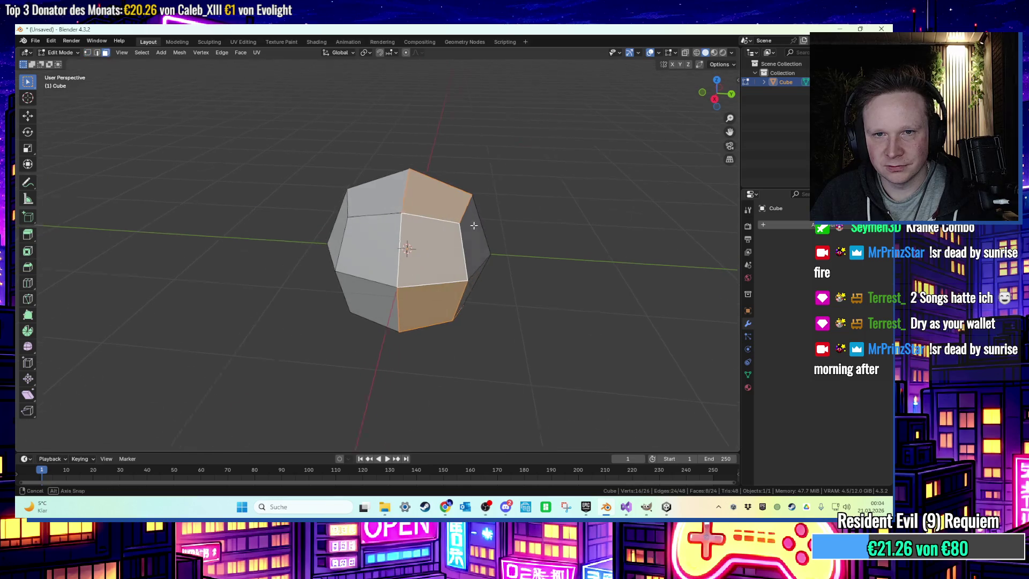
key("e")
left_click(623, 281)
mouse_move(623, 280)
middle_mouse_down()
mouse_move(312, 232)
mouse_move(415, 249)
mouse_move(370, 252)
middle_mouse_up()
left_click(26, 283)
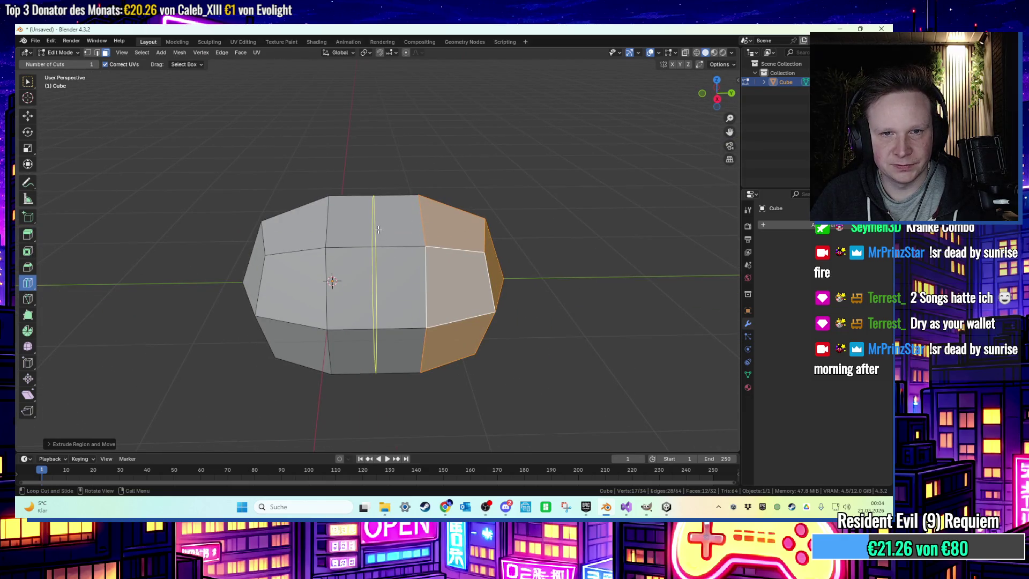
Add a vertical edge loop, then select three vertical loops of side faces
left_click(378, 230)
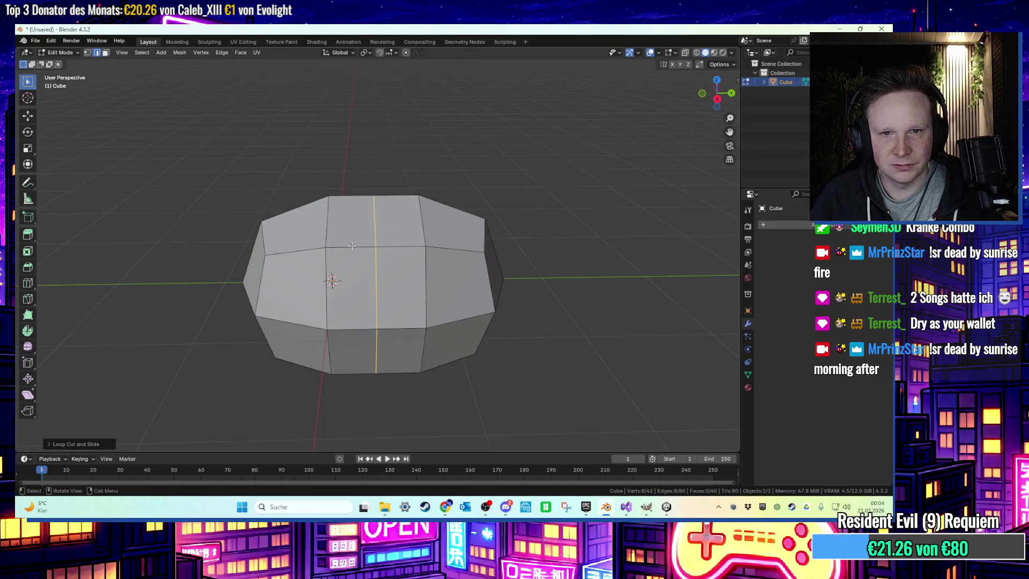
mouse_move(245, 277)
middle_mouse_down()
mouse_move(257, 270)
mouse_move(241, 280)
mouse_move(256, 272)
mouse_move(227, 257)
middle_mouse_up()
left_click_drag(257, 296, 257, 296)
mouse_move(257, 296)
middle_mouse_down()
mouse_move(236, 276)
mouse_move(351, 271)
middle_mouse_up()
key("3")
left_click(312, 238, "alt")
mouse_move(312, 238)
middle_mouse_down()
mouse_move(311, 298)
mouse_move(264, 293)
mouse_move(499, 320)
mouse_move(489, 333)
mouse_move(474, 326)
mouse_move(552, 303)
mouse_move(643, 308)
mouse_move(633, 323)
mouse_move(429, 316)
mouse_move(23, 273)
middle_mouse_up()
left_click(485, 329, "alt+shift")
left_click(643, 308, "alt+shift")
Extrude the selected side faces outward along their normals, then scale them down
left_click_drag(29, 238, 56, 270)
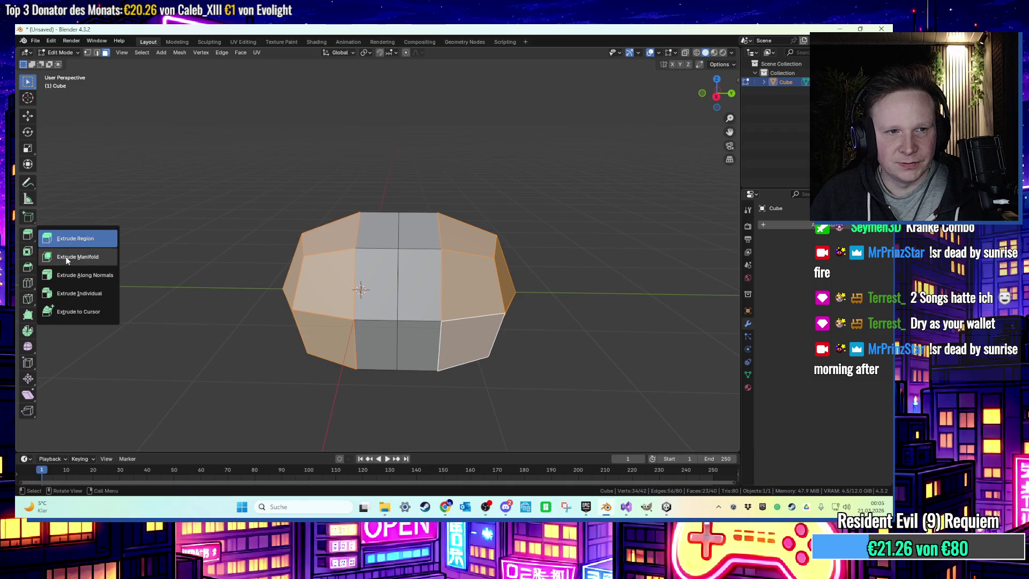
left_click(67, 277)
mouse_move(443, 284)
left_mouse_down()
mouse_move(471, 266)
mouse_move(451, 296)
left_mouse_up()
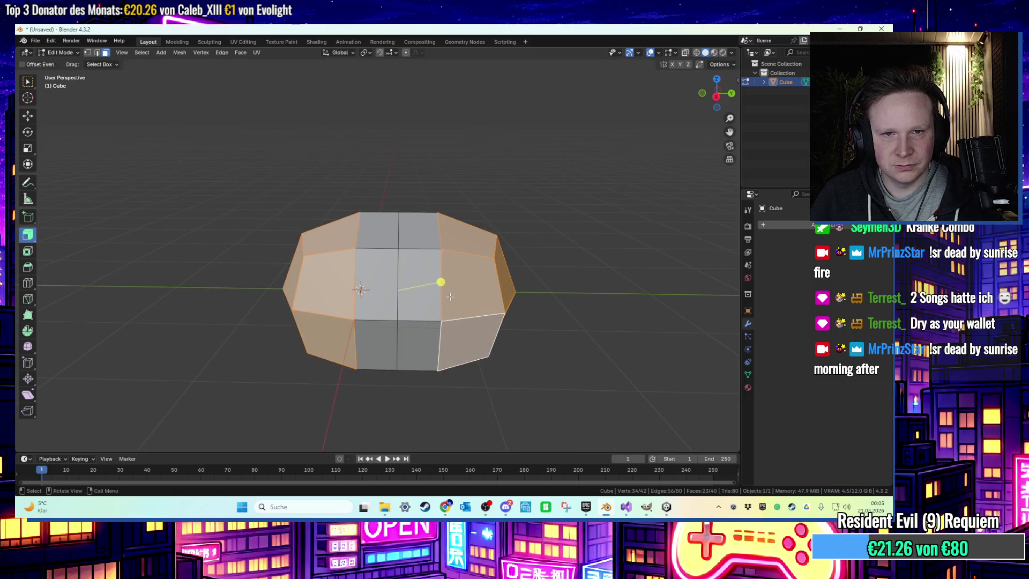
middle_click_drag(429, 293, 414, 291)
key("s")
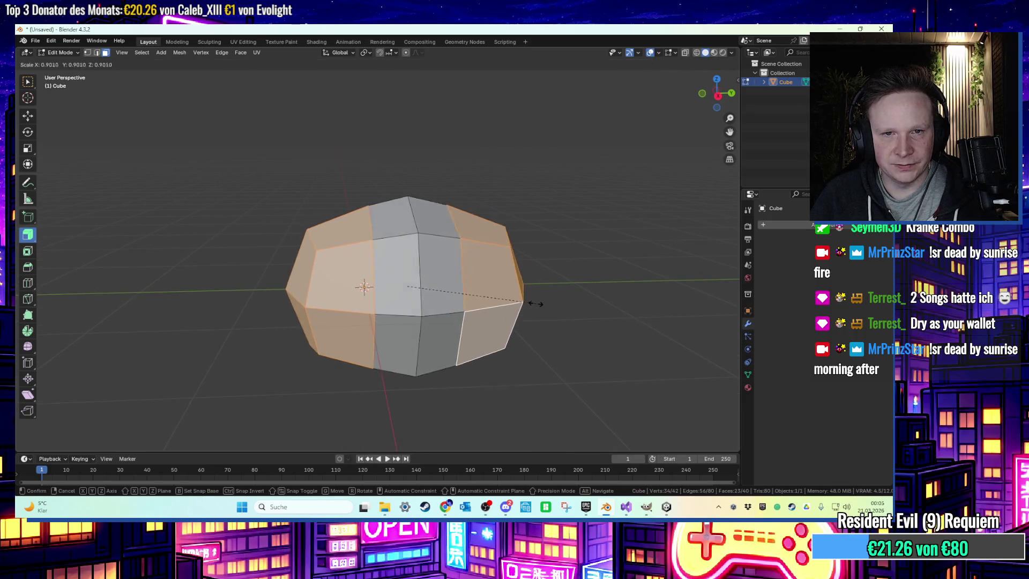
left_click(521, 307)
Abandon further scaling attempts and undo the peaked top and bottom
key("s")
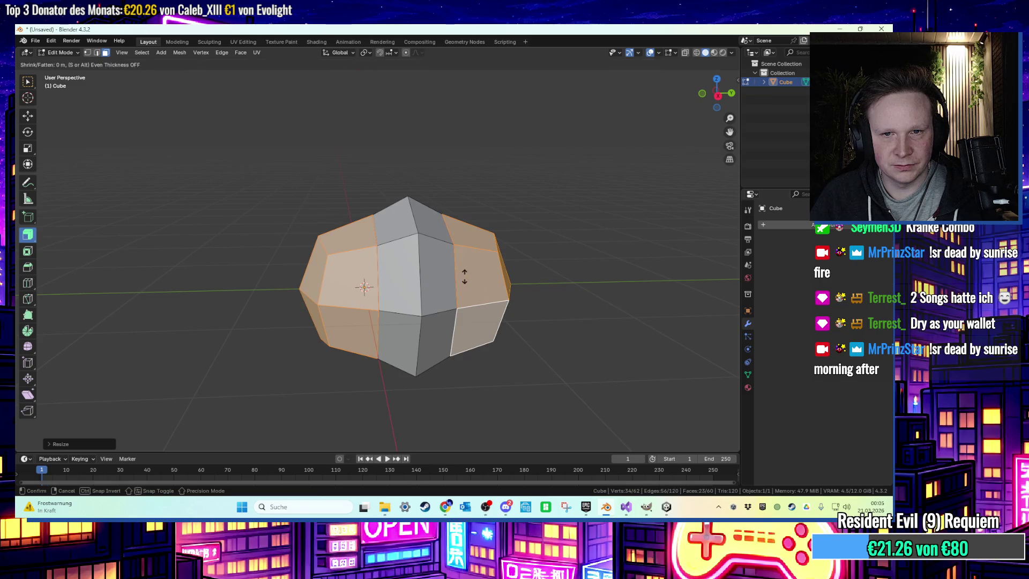
key("Escape")
mouse_move(224, 286)
middle_mouse_down()
mouse_move(171, 288)
mouse_move(439, 299)
mouse_move(477, 283)
middle_mouse_up()
mouse_move(266, 350)
middle_mouse_down("shift")
mouse_move(407, 332)
mouse_move(482, 300)
mouse_move(520, 265)
middle_mouse_up("shift")
key("s")
key("Escape")
middle_click_drag(471, 290, 444, 313)
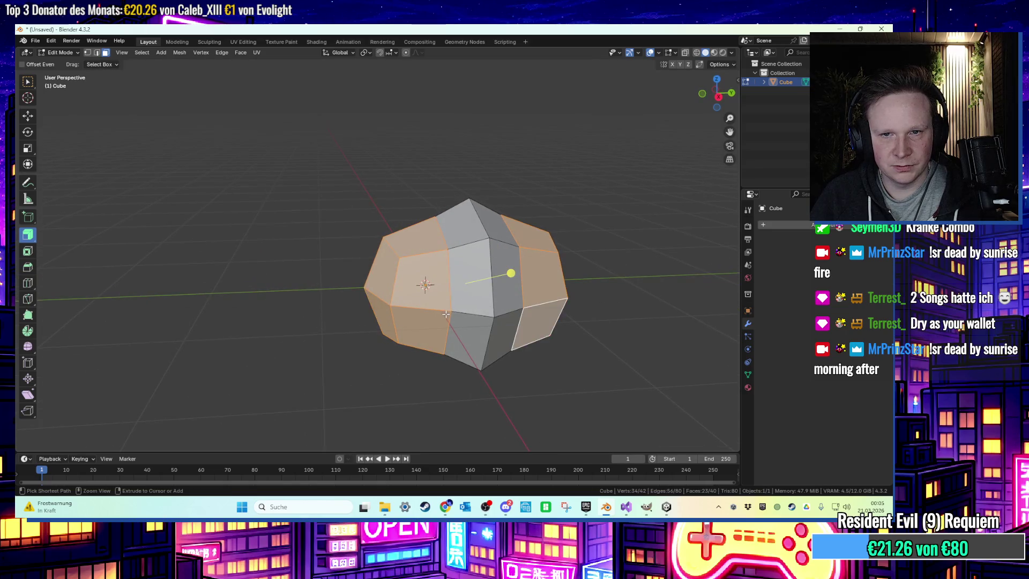
key("ctrl+z")
Reselect individual side faces; a trial outward extrusion gets cancelled
left_click(611, 346)
mouse_move(611, 347)
middle_mouse_down()
mouse_move(436, 314)
mouse_move(475, 289)
middle_mouse_up()
left_click(475, 288)
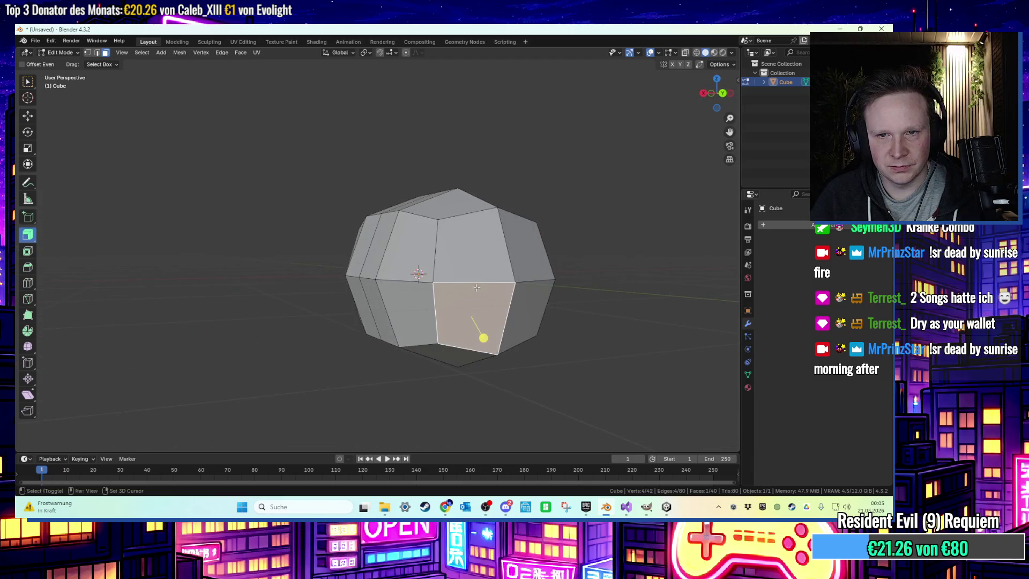
left_click(534, 273, "shift")
middle_click_drag(534, 272, 342, 275)
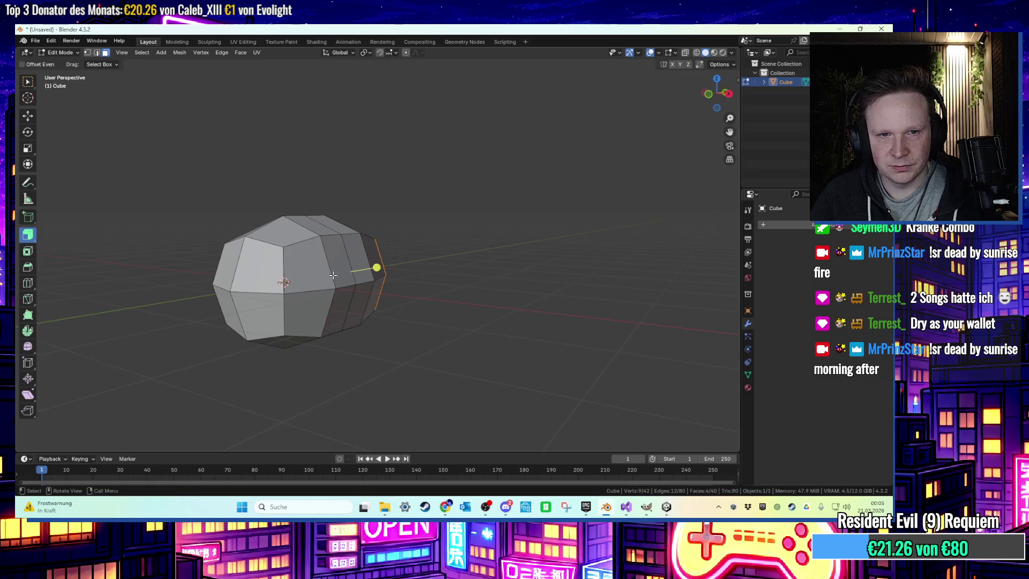
left_click(248, 300, "shift")
mouse_move(248, 300)
middle_mouse_down()
mouse_move(184, 294)
mouse_move(295, 292)
middle_mouse_up()
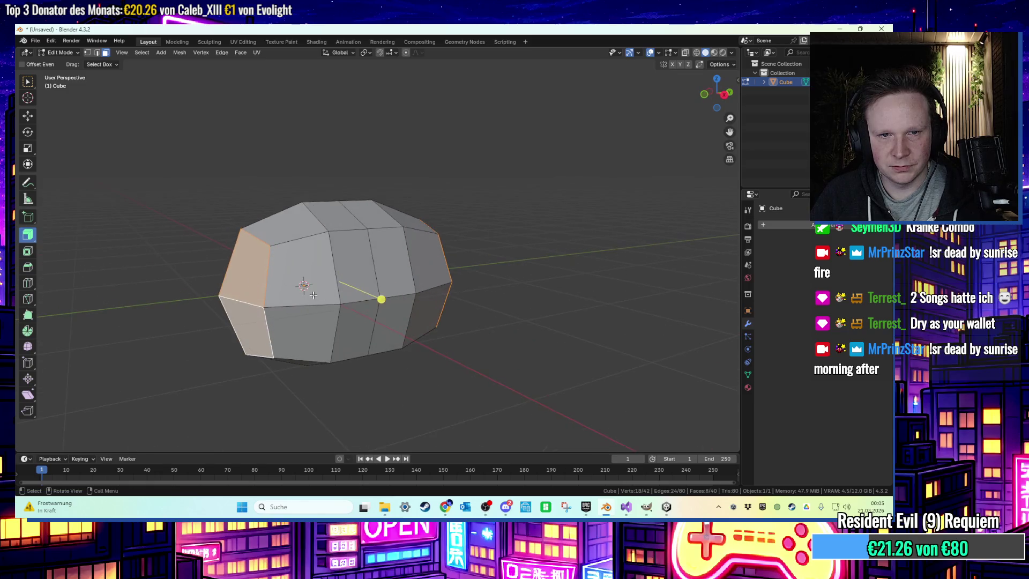
mouse_move(380, 299)
left_mouse_down()
mouse_move(393, 305)
mouse_move(372, 290)
left_mouse_up()
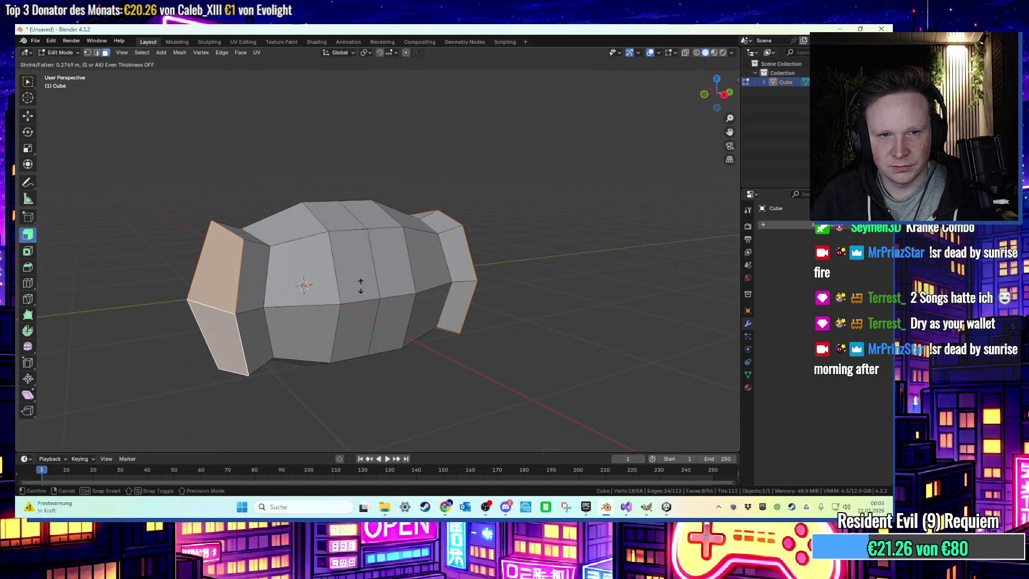
right_click(360, 286)
Add two more side faces to the selection and shrink them with S
middle_click_drag(360, 286, 326, 288)
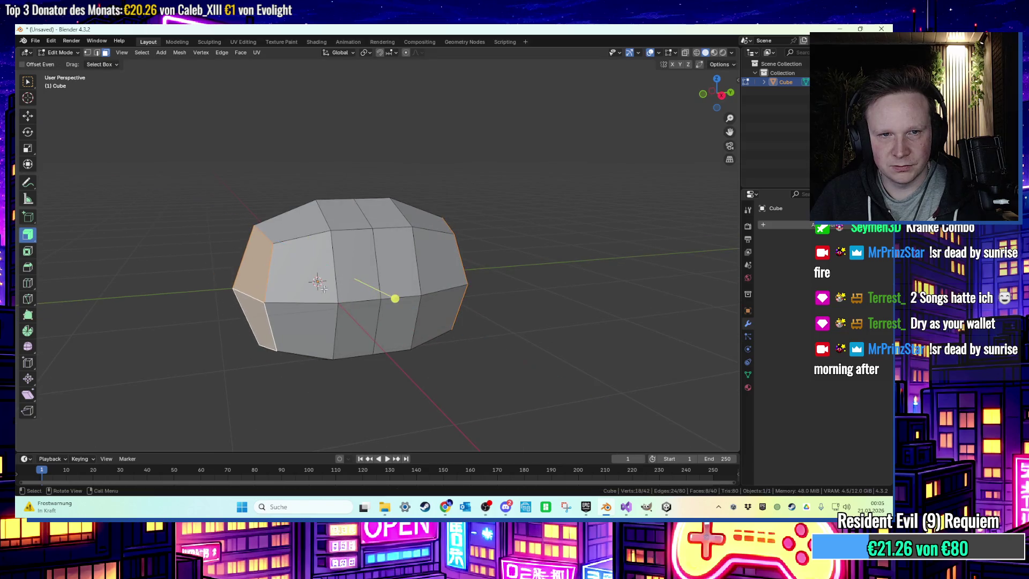
mouse_move(248, 303)
middle_mouse_down()
mouse_move(225, 292)
mouse_move(332, 292)
middle_mouse_up()
left_click(246, 319, "shift")
left_click(218, 285, "shift")
key("s")
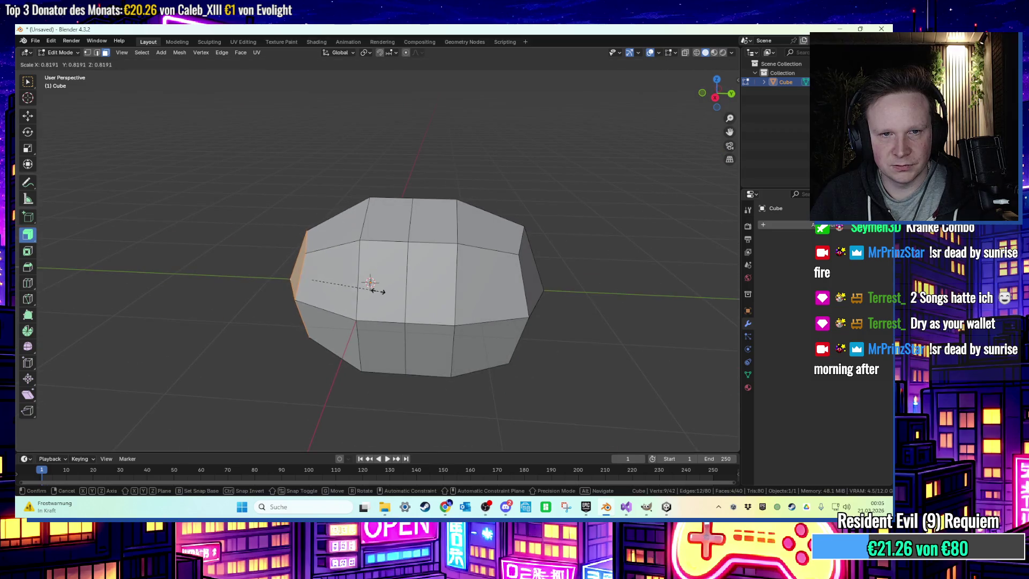
left_click(378, 291)
Add the right-side faces to the selection
middle_click_drag(264, 287, 337, 257)
left_click(523, 299, "shift")
middle_click_drag(523, 299, 432, 242)
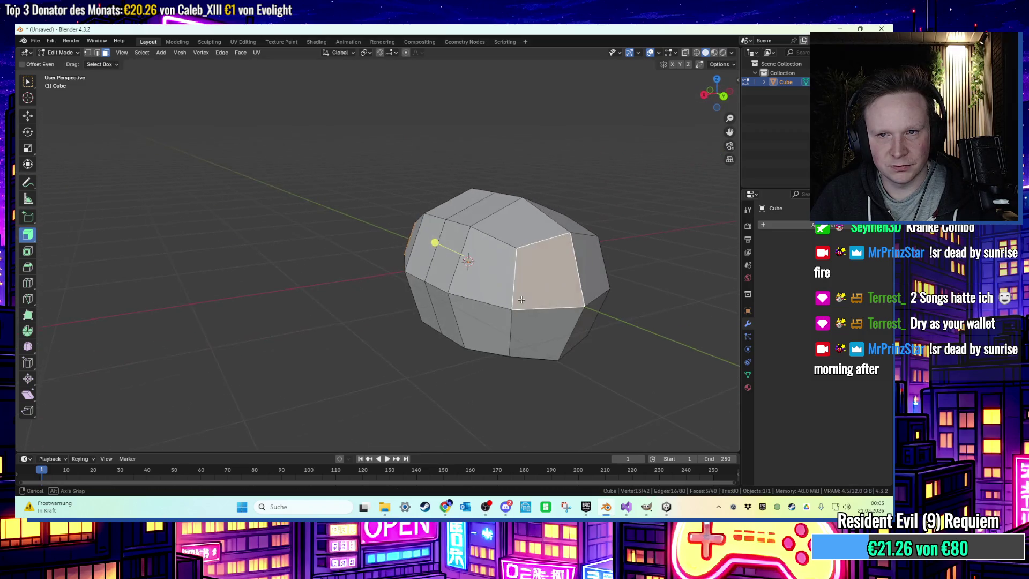
left_click(544, 332, "shift")
left_click(592, 270, "shift")
left_click(595, 327, "shift")
mouse_move(595, 326)
middle_mouse_down()
mouse_move(626, 284)
mouse_move(578, 282)
middle_mouse_up()
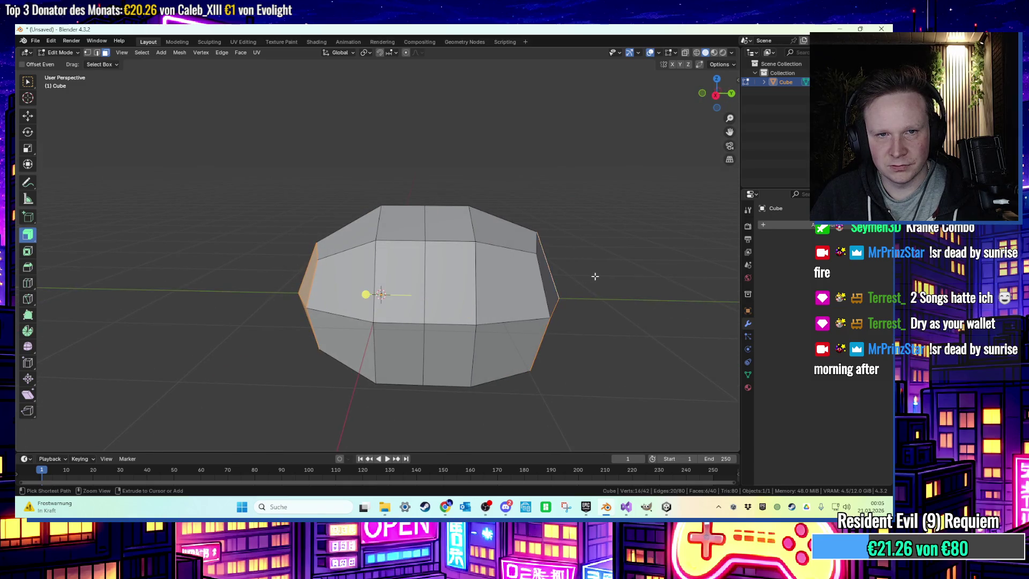
middle_click_drag(595, 276, 651, 310)
Scale the end faces inward to narrow the ends, and push side faces out along normals
key("ctrl+shift+z")
key("s")
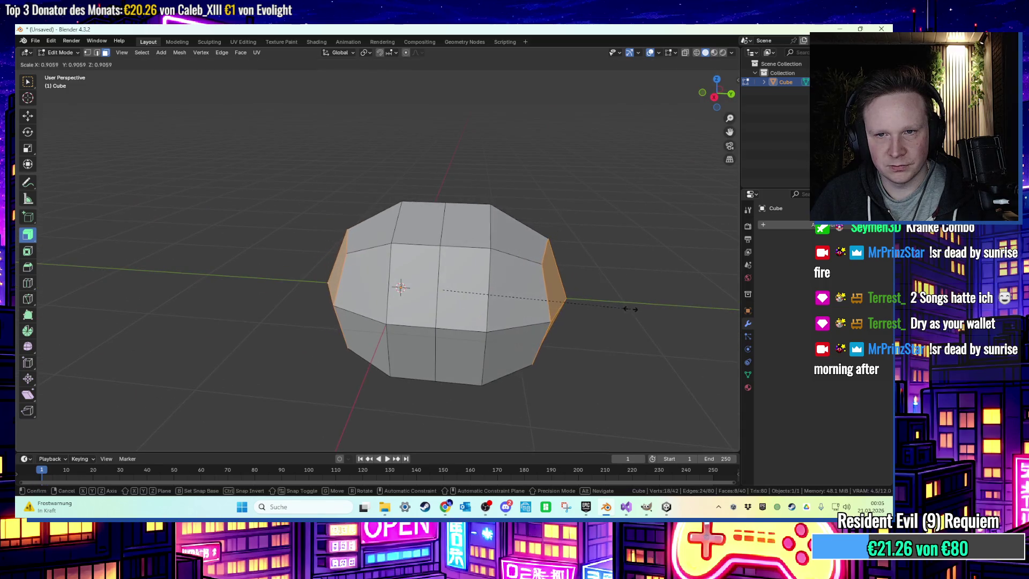
left_click(596, 302)
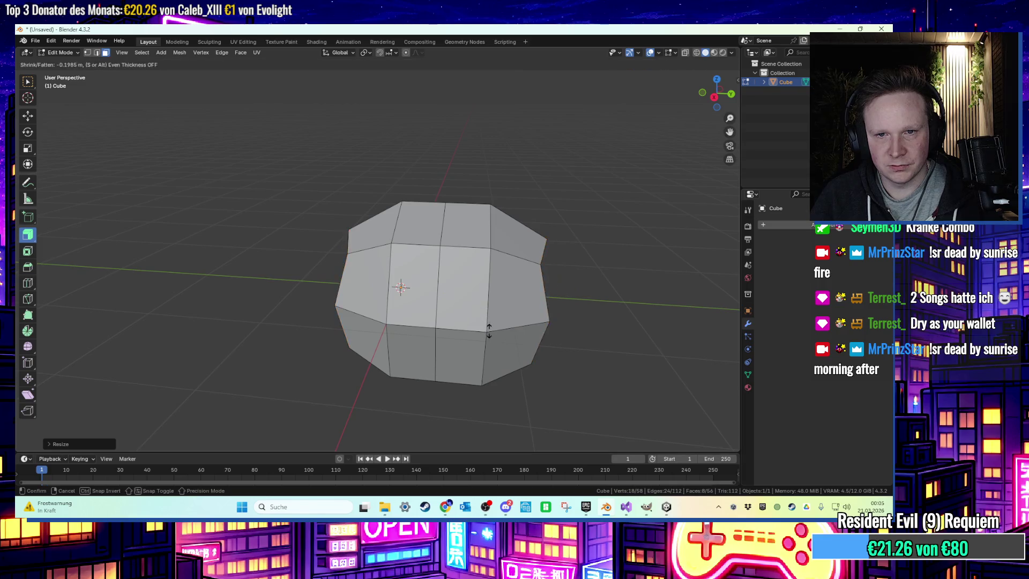
left_click(488, 296)
middle_click_drag(597, 320, 594, 306)
Move the right end faces outward along Y instead of extruding them
left_click_drag(535, 225, 597, 299)
key("e")
key("Escape")
key("ctrl+z")
key("g")
key("y")
left_click(648, 338)
In edge mode, pick bottom edges and snap to a straight side view
mouse_move(648, 338)
middle_mouse_down()
mouse_move(682, 300)
mouse_move(507, 271)
mouse_move(354, 322)
mouse_move(425, 299)
mouse_move(369, 300)
mouse_move(340, 386)
mouse_move(320, 371)
middle_mouse_up()
mouse_move(498, 369)
middle_mouse_down()
mouse_move(420, 246)
mouse_move(452, 282)
middle_mouse_up()
key("2")
left_click(403, 394)
middle_click_drag(403, 394, 483, 407)
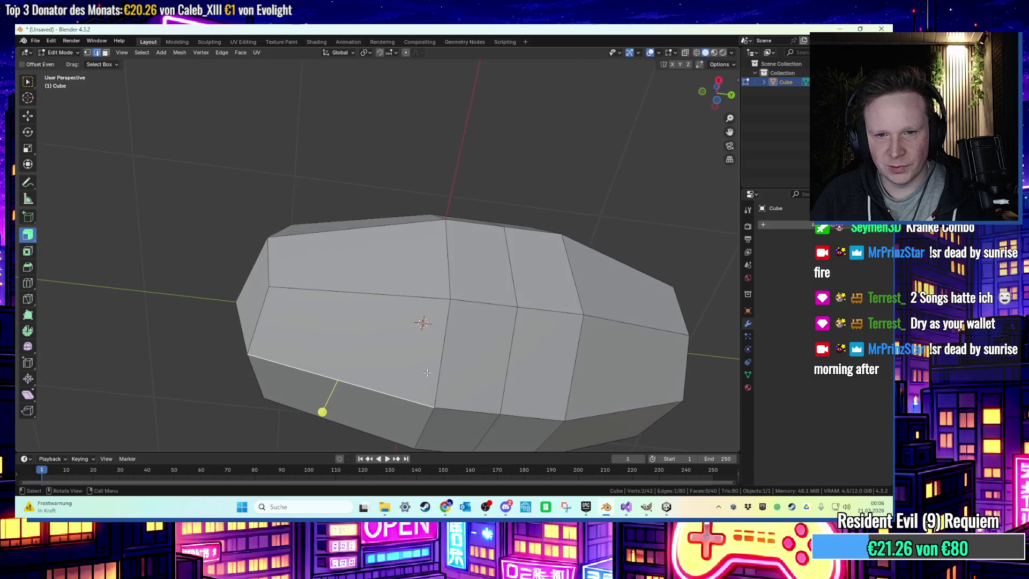
left_click(510, 411, "shift")
left_click(533, 416)
left_click_drag(716, 92, 715, 101)
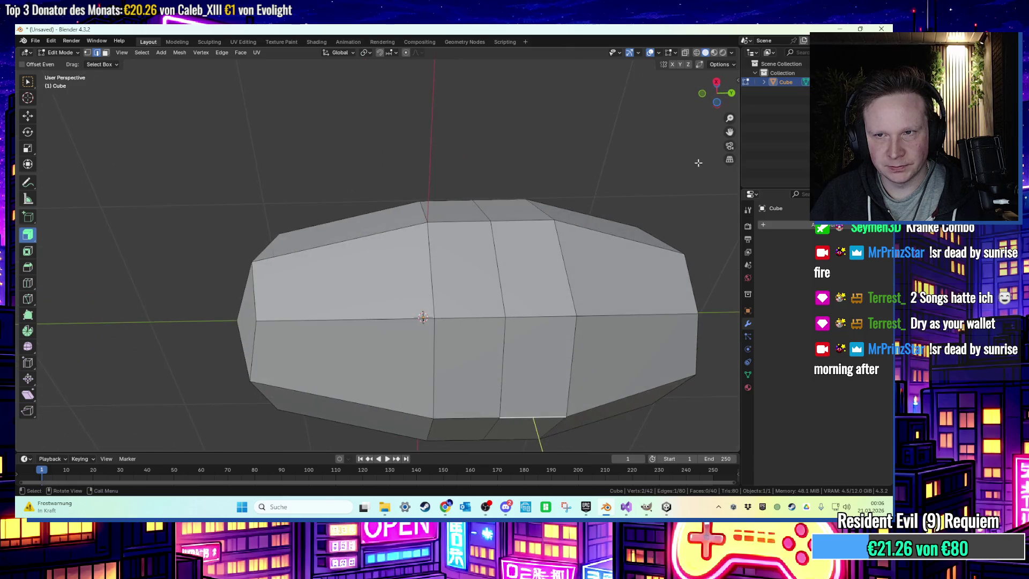
left_click(719, 86)
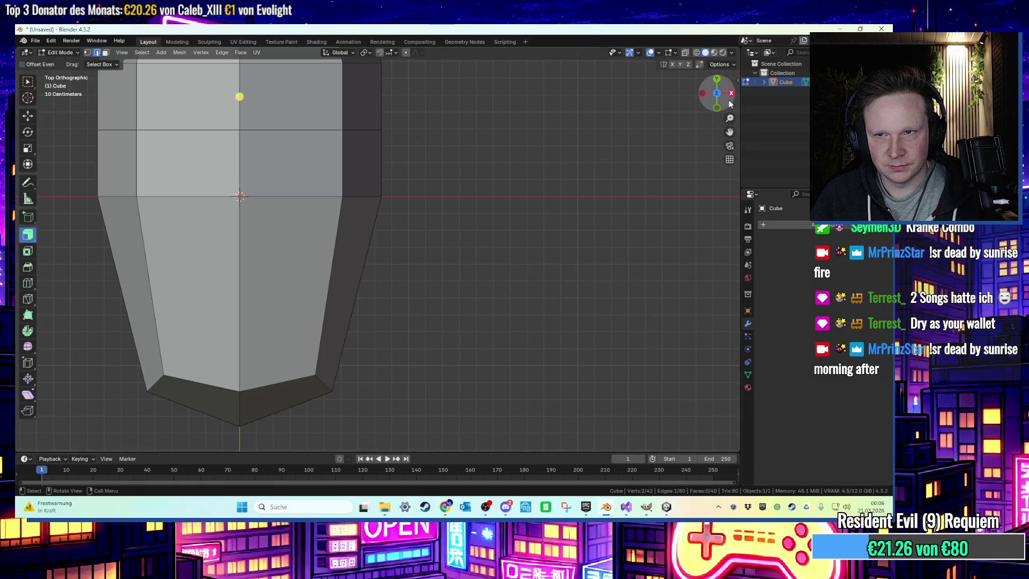
left_click(715, 101)
left_click(702, 93)
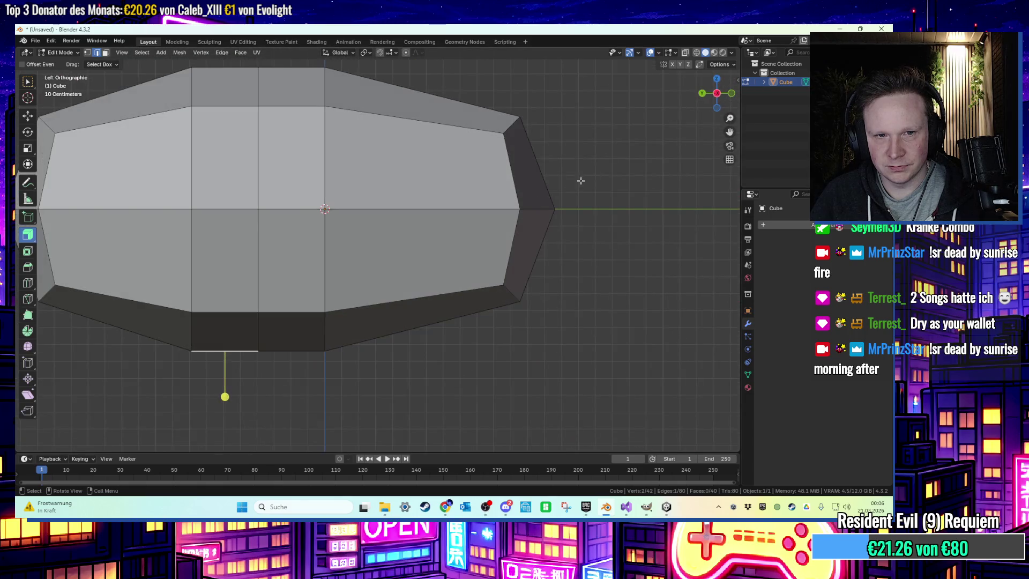
Select two bottom edges and lower them along Z by about 0.11 m
middle_click_drag(272, 360, 275, 355)
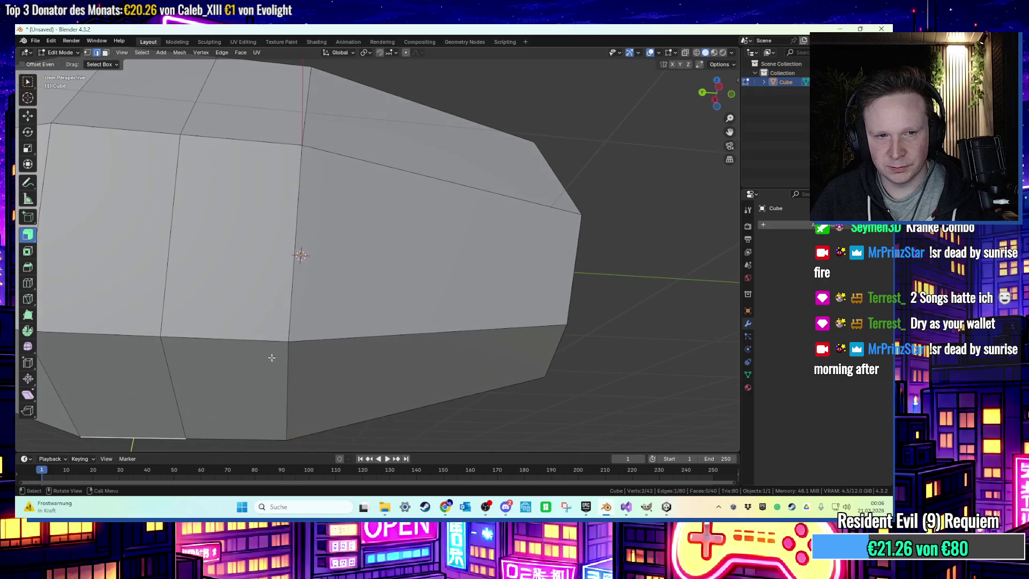
scroll(241, 363, "up", 3)
middle_click_drag(394, 238, 391, 308)
key("2")
left_click(258, 394)
mouse_move(258, 394)
middle_mouse_down()
mouse_move(302, 416)
mouse_move(397, 195)
middle_mouse_up()
left_click(300, 414, "shift")
scroll(397, 195, "down", 5)
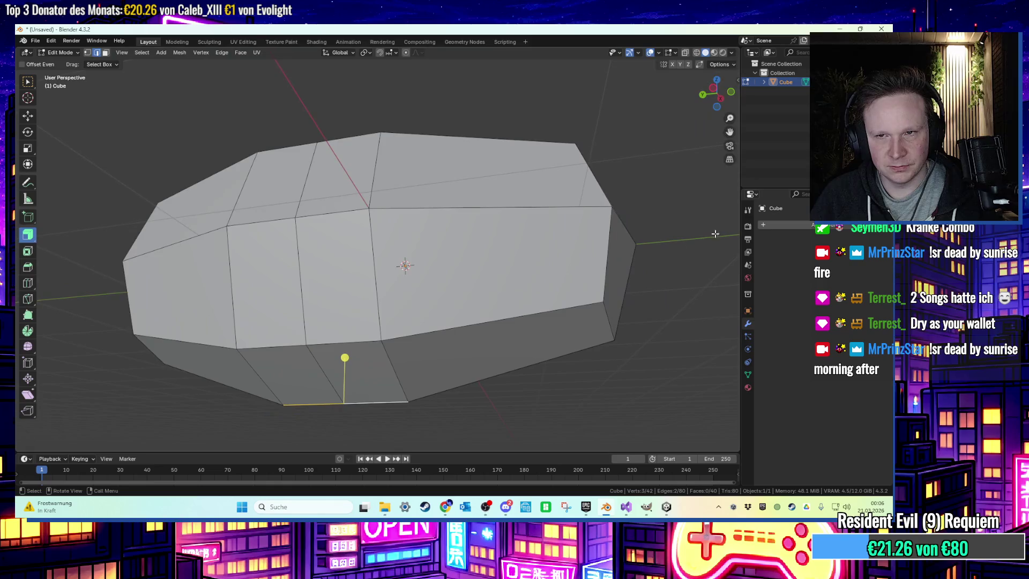
left_click_drag(716, 109, 718, 105)
left_click(716, 93)
key("g")
key("z")
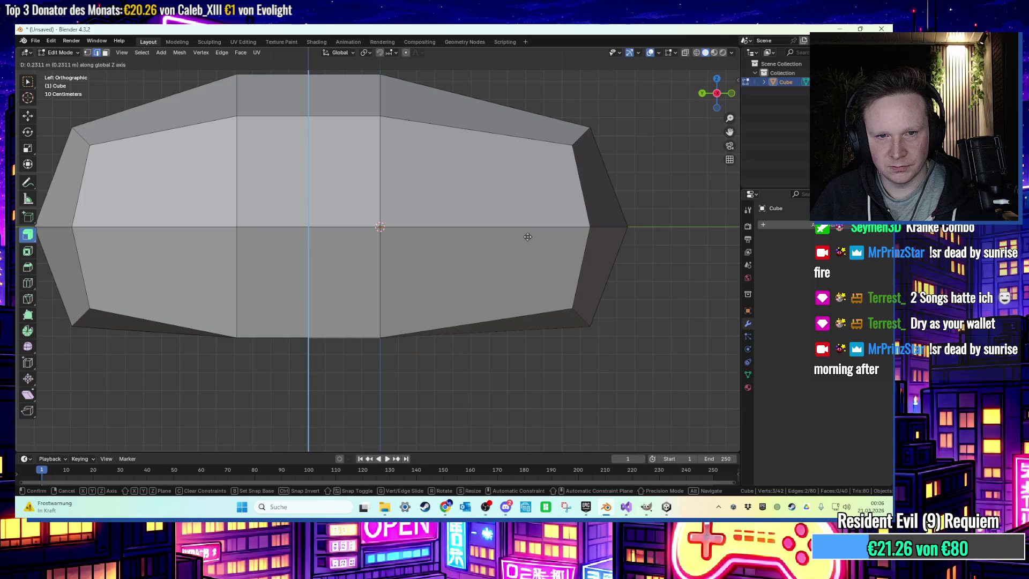
left_click(525, 239)
Select two bottom corner vertices and lower them along Z in side view
mouse_move(525, 238)
middle_mouse_down()
mouse_move(516, 199)
mouse_move(507, 237)
mouse_move(530, 356)
mouse_move(509, 374)
mouse_move(445, 378)
middle_mouse_up()
left_click(682, 329)
mouse_move(681, 328)
middle_mouse_down()
mouse_move(637, 345)
mouse_move(674, 336)
mouse_move(469, 302)
mouse_move(535, 273)
mouse_move(614, 265)
mouse_move(632, 298)
middle_mouse_up()
left_click(615, 265, "shift")
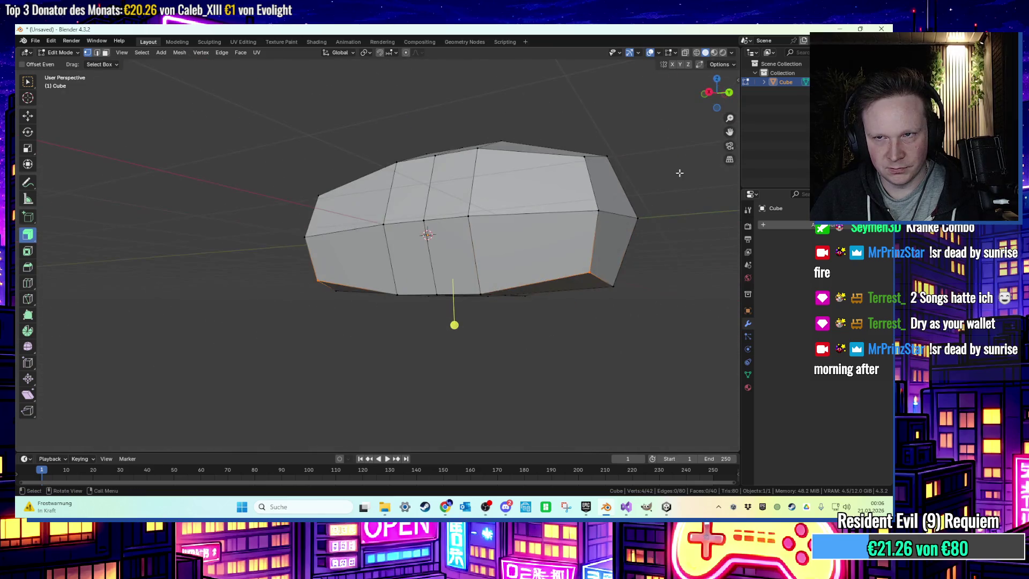
left_click(716, 92)
key("g")
key("z")
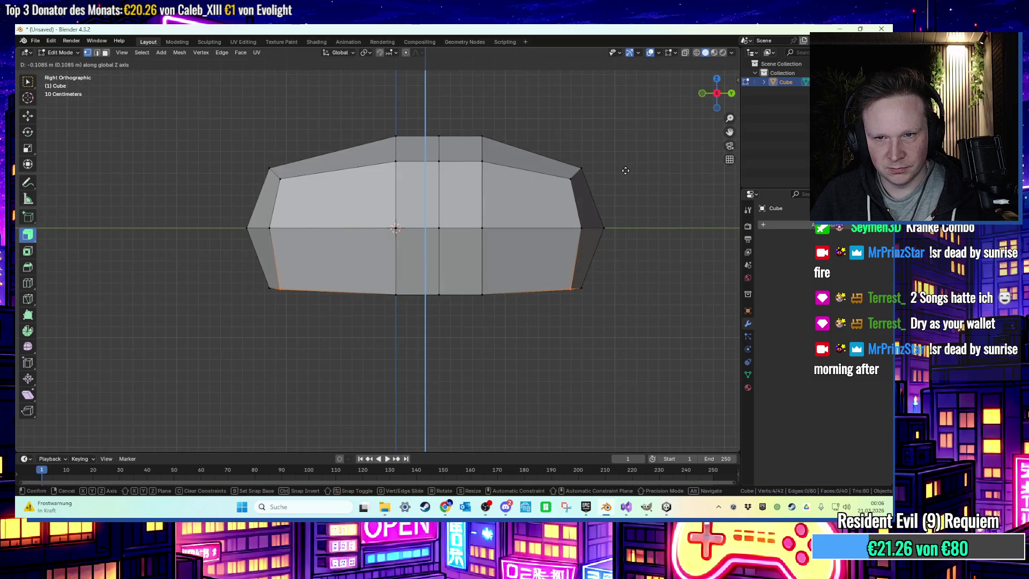
left_click(625, 170)
mouse_move(602, 202)
middle_mouse_down()
mouse_move(581, 209)
mouse_move(616, 255)
mouse_move(558, 297)
mouse_move(529, 300)
mouse_move(519, 289)
middle_mouse_up()
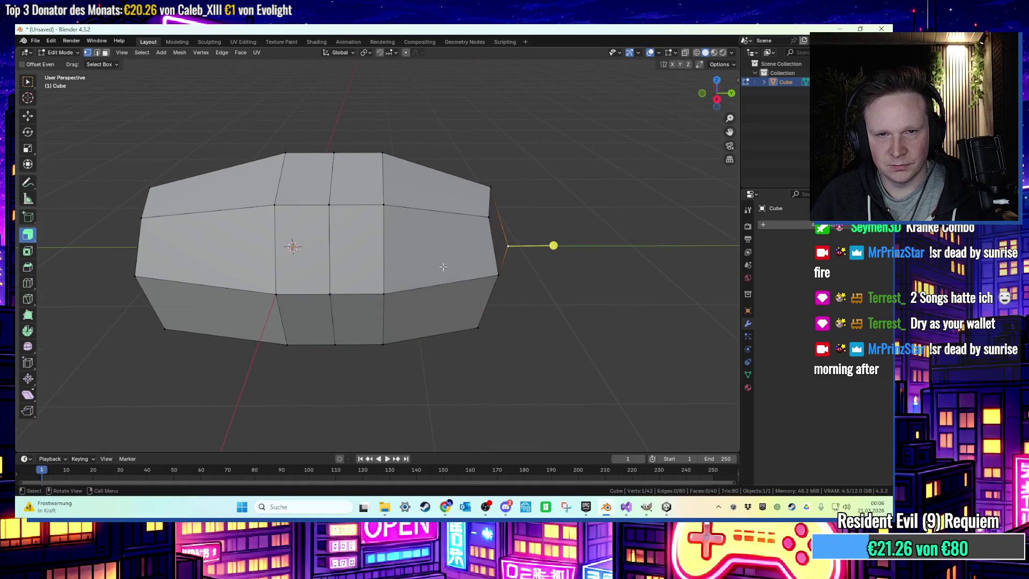
left_click(28, 283)
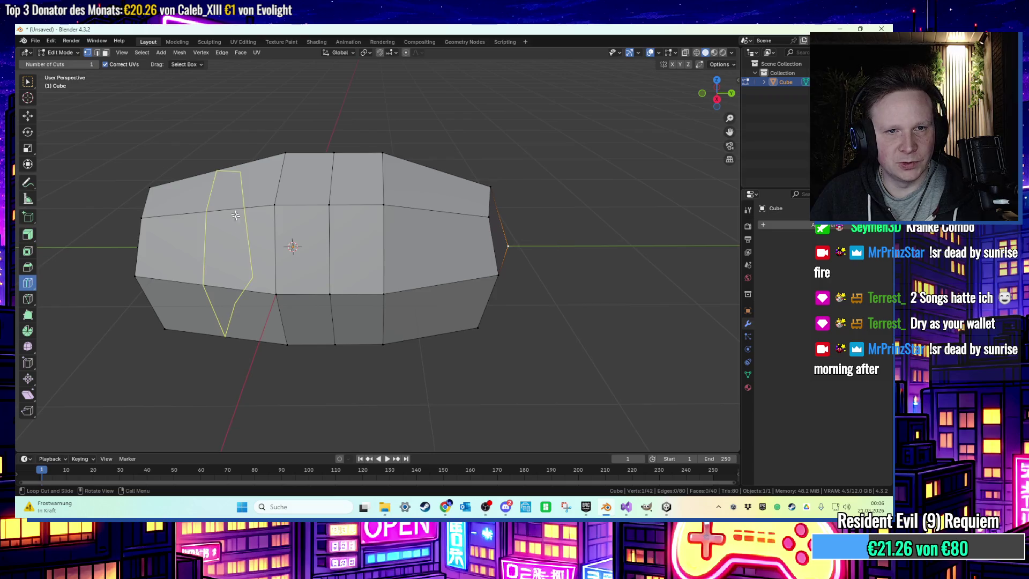
Add two loop cuts across the bread body
left_click(214, 190)
left_click(410, 207)
key("w")
mouse_move(490, 245)
middle_mouse_down()
mouse_move(532, 241)
mouse_move(468, 245)
middle_mouse_up()
Select both end-cap faces and scale them down so the ends taper
key("3")
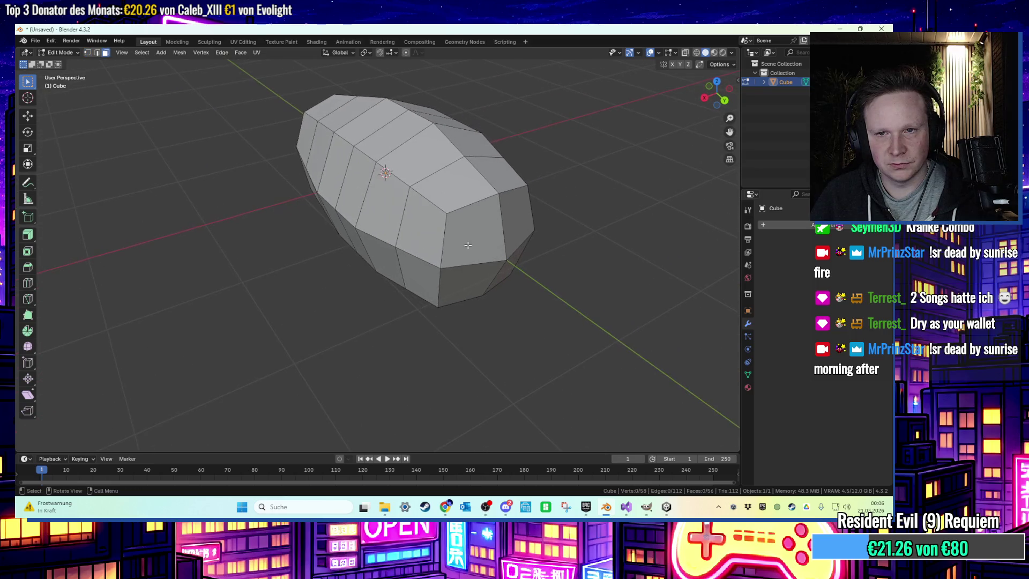
left_click_drag(467, 239, 517, 278)
mouse_move(517, 278)
middle_mouse_down()
mouse_move(557, 268)
mouse_move(241, 241)
mouse_move(537, 243)
middle_mouse_up()
key("g")
left_click(585, 276)
key("ctrl+z")
left_click(241, 241, "shift")
key("s")
key("z")
key("Escape")
key("s")
left_click(613, 193)
Rotate the selected end faces about the vertical axis
mouse_move(613, 193)
middle_mouse_down()
mouse_move(620, 178)
mouse_move(577, 174)
mouse_move(525, 222)
middle_mouse_up()
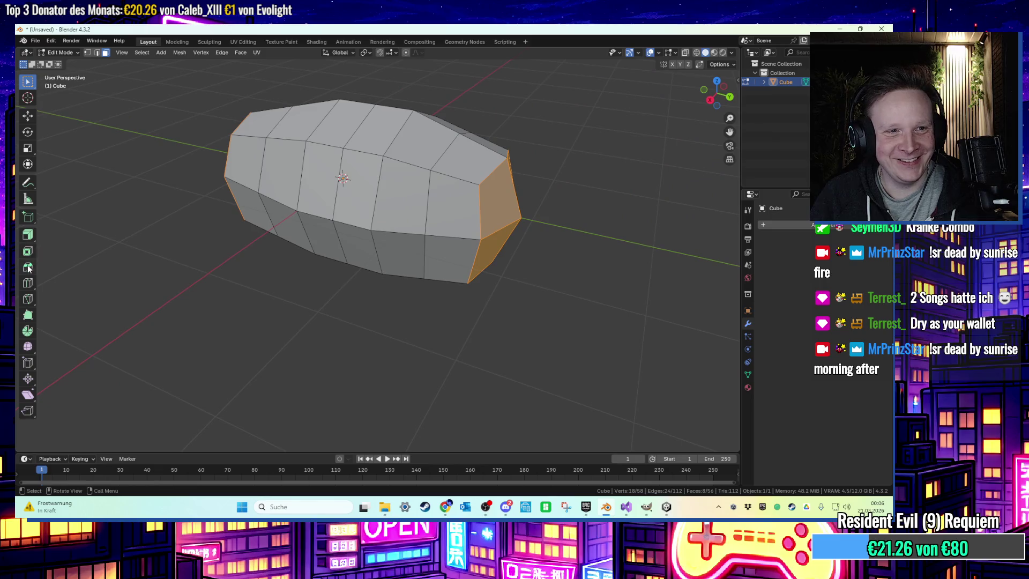
left_click(28, 133)
mouse_move(359, 194)
left_mouse_down()
mouse_move(407, 225)
mouse_move(565, 212)
mouse_move(418, 300)
mouse_move(358, 279)
mouse_move(375, 281)
mouse_move(367, 94)
mouse_move(268, 204)
mouse_move(588, 275)
left_mouse_up()
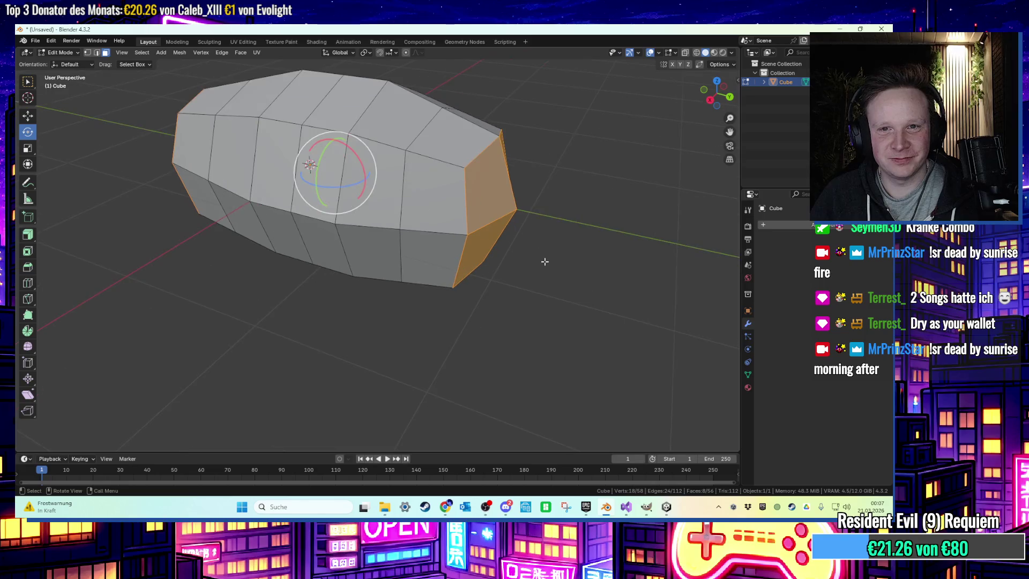
Pull the far end cap outward, bend it downward and shrink it
middle_click_drag(587, 274, 536, 251)
left_click(493, 236)
left_click_drag(535, 243, 552, 220)
key("ctrl+KP_Add")
middle_click_drag(621, 235, 619, 247)
key("g")
left_click(650, 262)
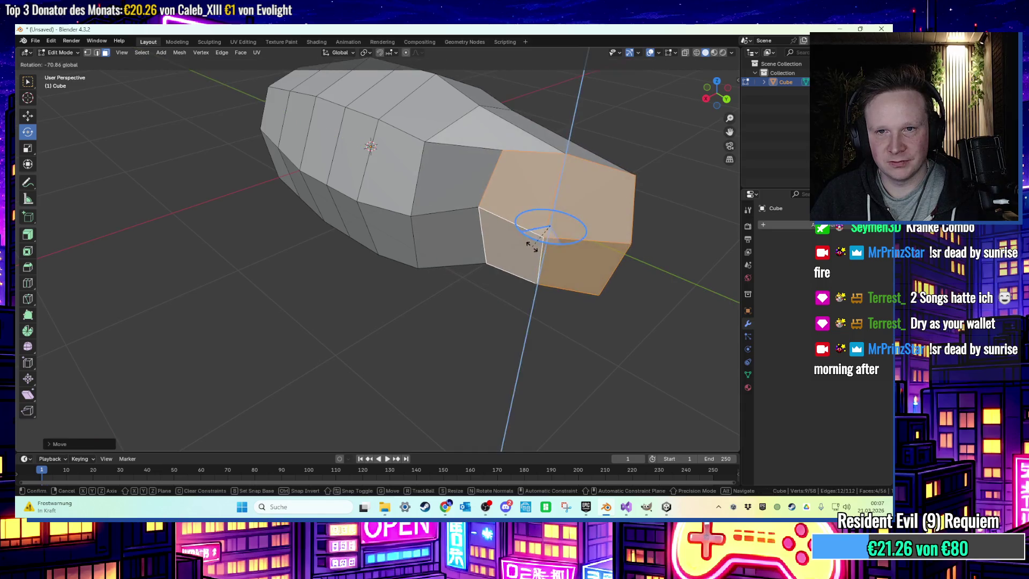
left_click_drag(564, 246, 550, 284)
key("s")
left_click(557, 275)
Pull the near end cap outward to lengthen the bread body
middle_click_drag(557, 276, 664, 303)
scroll(384, 271, "down", 3)
middle_click_drag(385, 271, 413, 281)
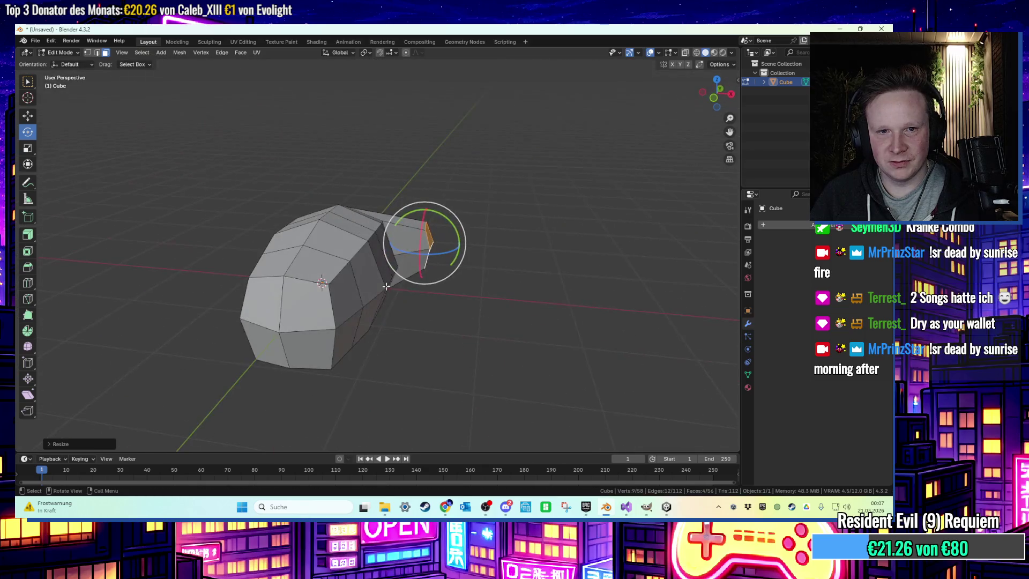
left_click(270, 319)
middle_click_drag(471, 305, 436, 294)
key("g")
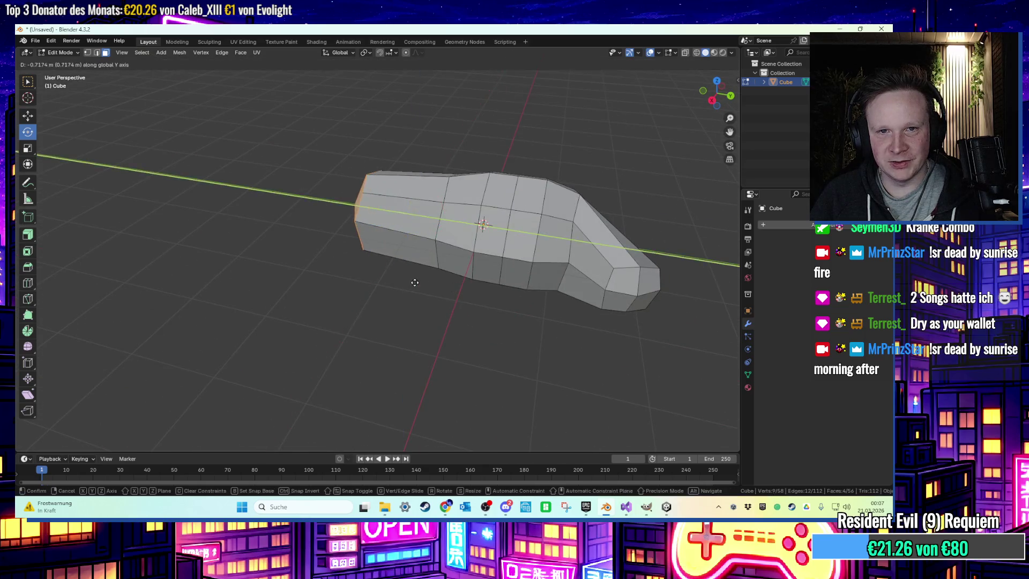
left_click(422, 280)
Taper the near end cap twice and slide it along the X axis
key("r")
key("Escape")
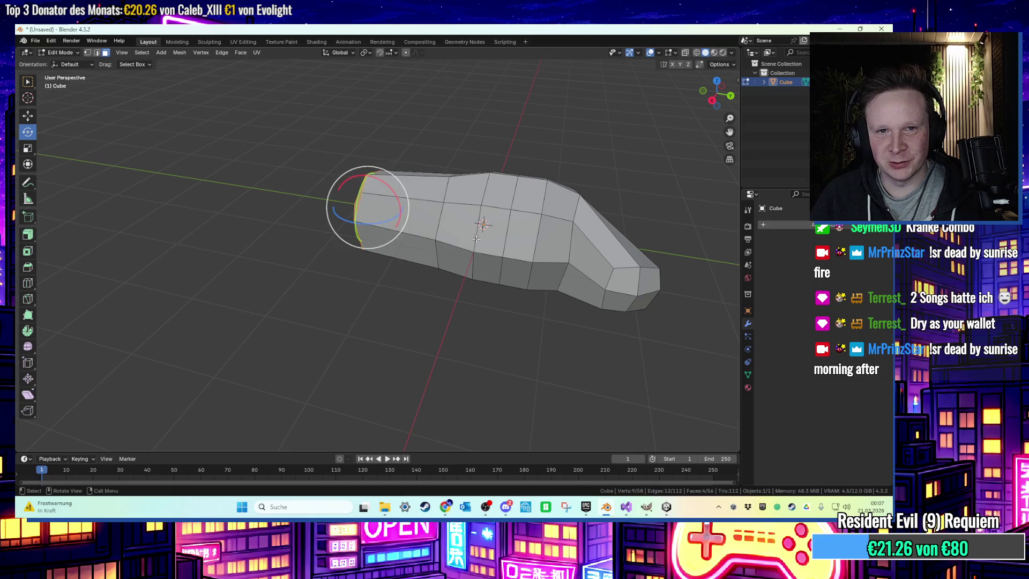
key("s")
left_click(385, 231)
key("s")
left_click(426, 232)
key("g")
key("z")
key("x")
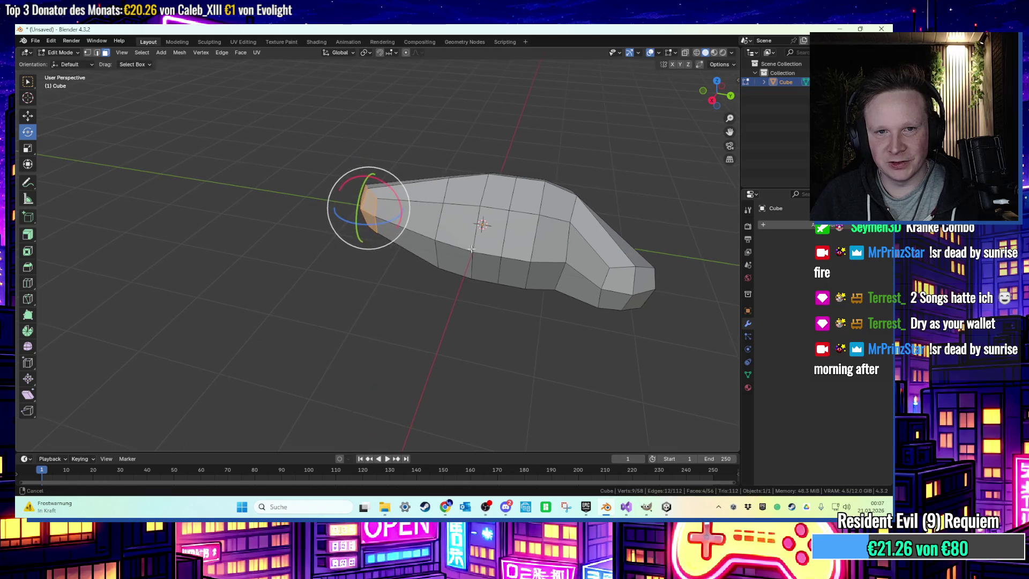
mouse_move(368, 206)
middle_mouse_down("alt")
mouse_move(332, 257)
mouse_move(508, 267)
mouse_move(494, 245)
mouse_move(515, 284)
mouse_move(557, 296)
middle_mouse_up("alt")
left_click(540, 274)
Try selecting the top middle faces, then clear the selection
left_click_drag(557, 296, 567, 300)
mouse_move(562, 297)
middle_mouse_down()
mouse_move(482, 268)
mouse_move(472, 252)
middle_mouse_up()
left_click(451, 185)
left_click_drag(291, 139, 435, 203)
key("alt+a")
middle_click_drag(435, 203, 388, 129)
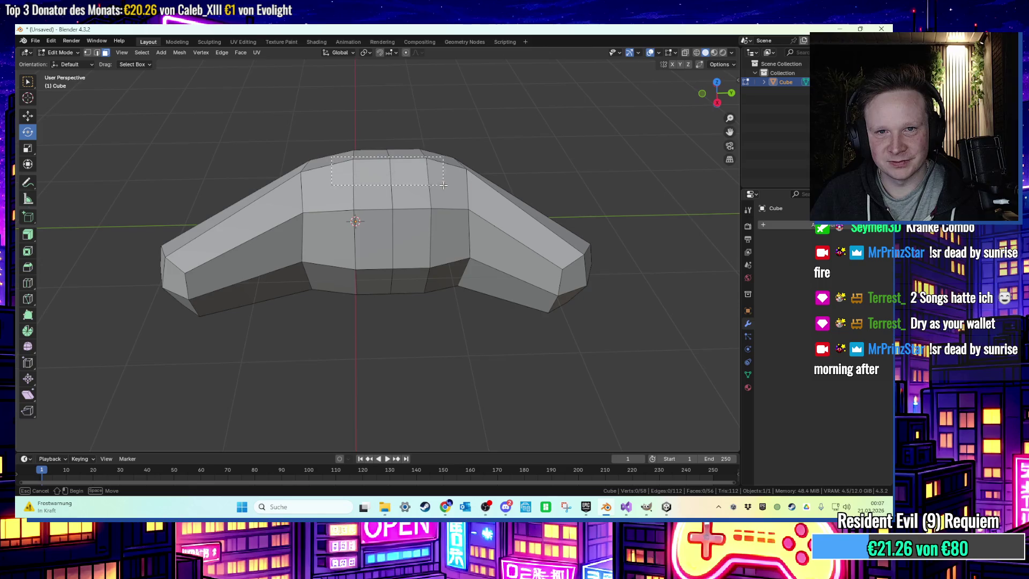
left_click_drag(443, 185, 443, 185)
middle_click_drag(442, 184, 437, 131)
key("alt+a")
Shrink one end face to sharpen that tip
mouse_move(548, 146)
middle_mouse_down()
mouse_move(567, 146)
mouse_move(482, 203)
mouse_move(365, 259)
middle_mouse_up()
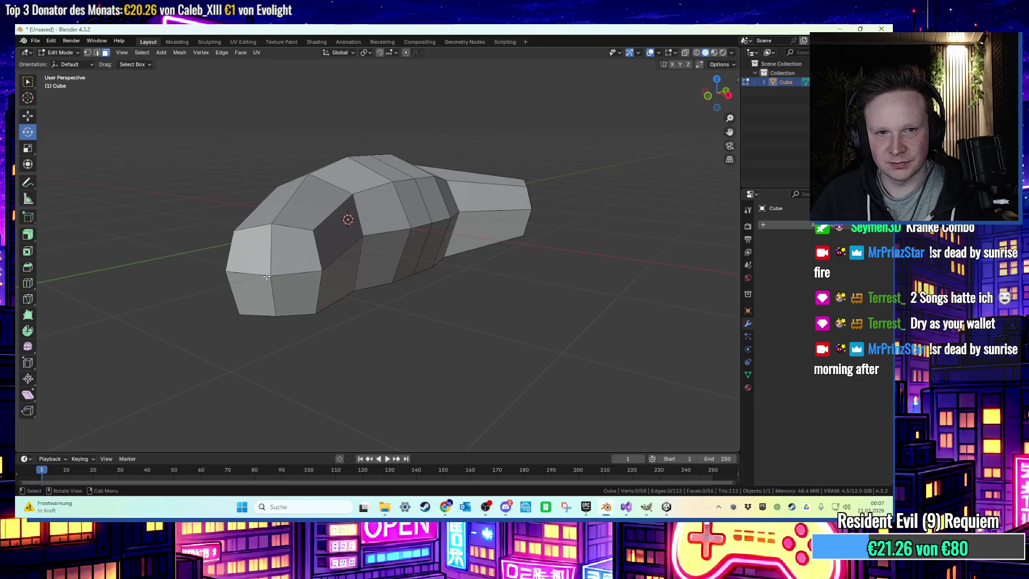
left_click_drag(282, 281, 282, 281)
middle_click_drag(281, 281, 402, 280)
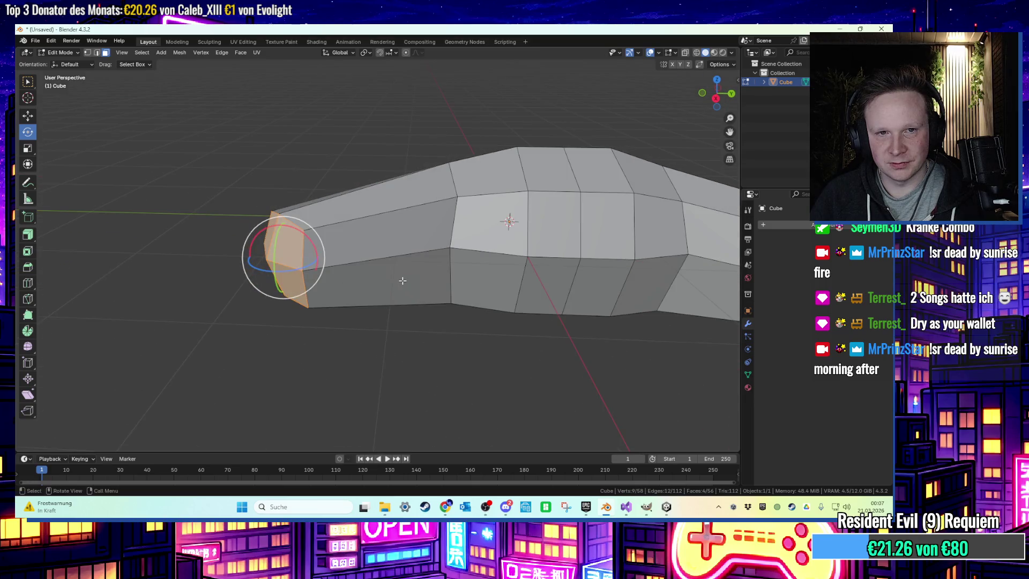
key("s")
left_click(322, 278)
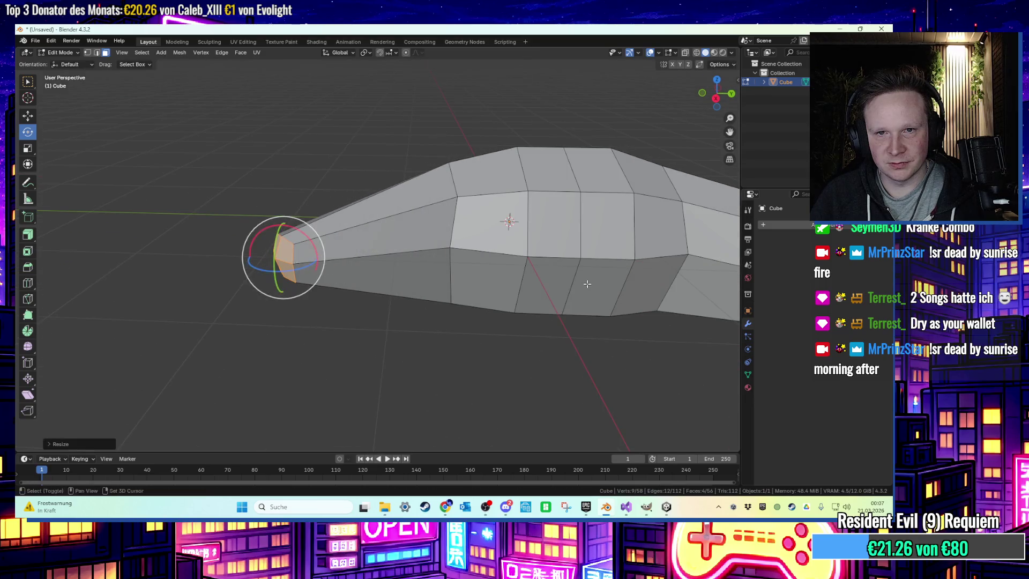
Shrink the opposite end face to sharpen the other tip
middle_click_drag(584, 282, 354, 248)
left_click(526, 239)
mouse_move(546, 238)
middle_mouse_down()
mouse_move(604, 223)
mouse_move(509, 225)
middle_mouse_up()
key("s")
left_click_drag(574, 234, 557, 241)
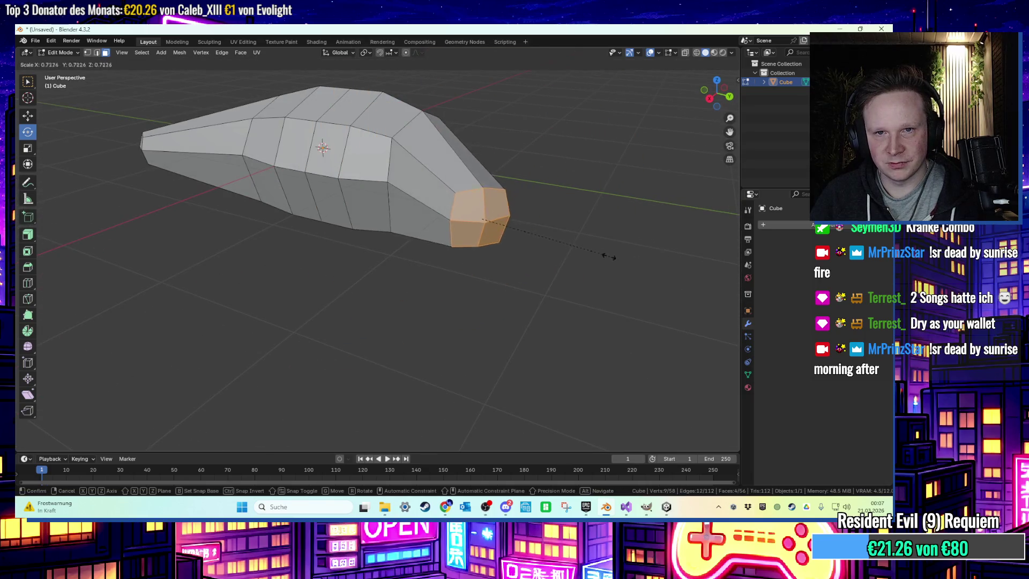
left_click(553, 246)
Select a chain of middle edges and shift them along the X axis
scroll(571, 225, "up", 4)
mouse_move(570, 225)
middle_mouse_down()
mouse_move(375, 283)
mouse_move(336, 284)
middle_mouse_up()
key("2")
left_click(336, 284)
left_click(391, 275, "shift")
left_click(437, 267, "shift")
middle_click_drag(437, 268, 422, 289)
left_click(421, 276, "shift")
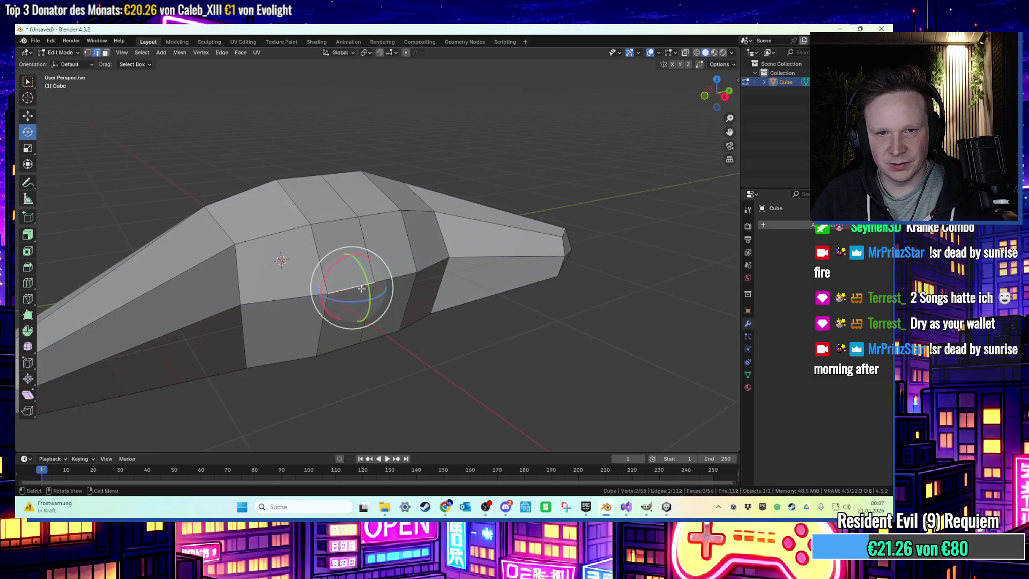
key("g")
key("x")
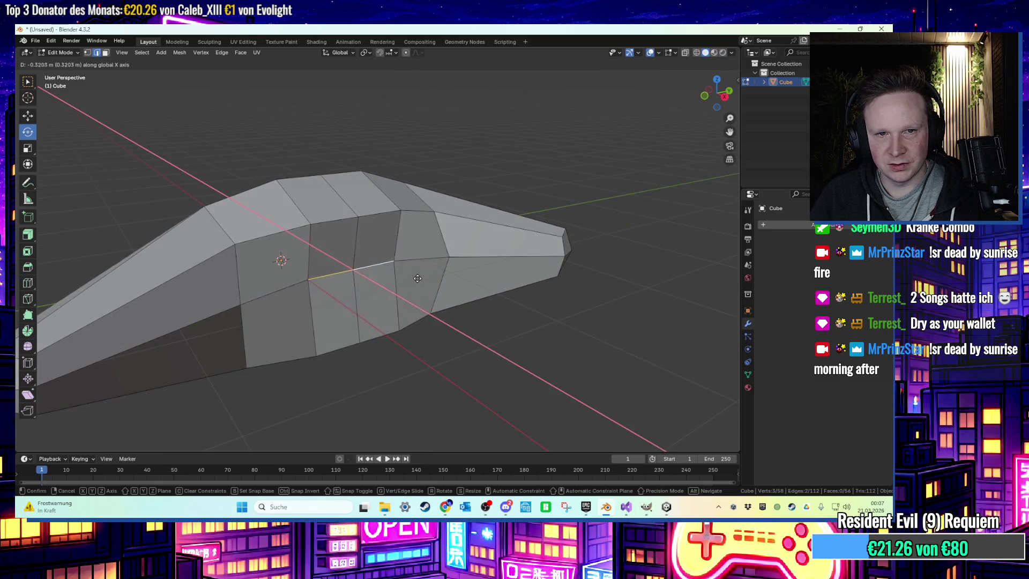
left_click(438, 283)
mouse_move(438, 283)
middle_mouse_down()
mouse_move(469, 324)
mouse_move(443, 324)
mouse_move(471, 340)
mouse_move(423, 321)
middle_mouse_up()
Apply Shade Auto Smooth to the croissant object
key("Tab")
right_click(417, 285)
left_click(395, 266)
mouse_move(388, 274)
middle_mouse_down()
mouse_move(301, 332)
mouse_move(409, 319)
mouse_move(402, 344)
mouse_move(356, 351)
mouse_move(329, 341)
mouse_move(302, 302)
middle_mouse_up()
Back in Edit Mode, move the selected middle edges to refine the curve
key("Tab")
key("shift+space")
key("r")
scroll(351, 285, "up", 3)
left_click(340, 273, "shift")
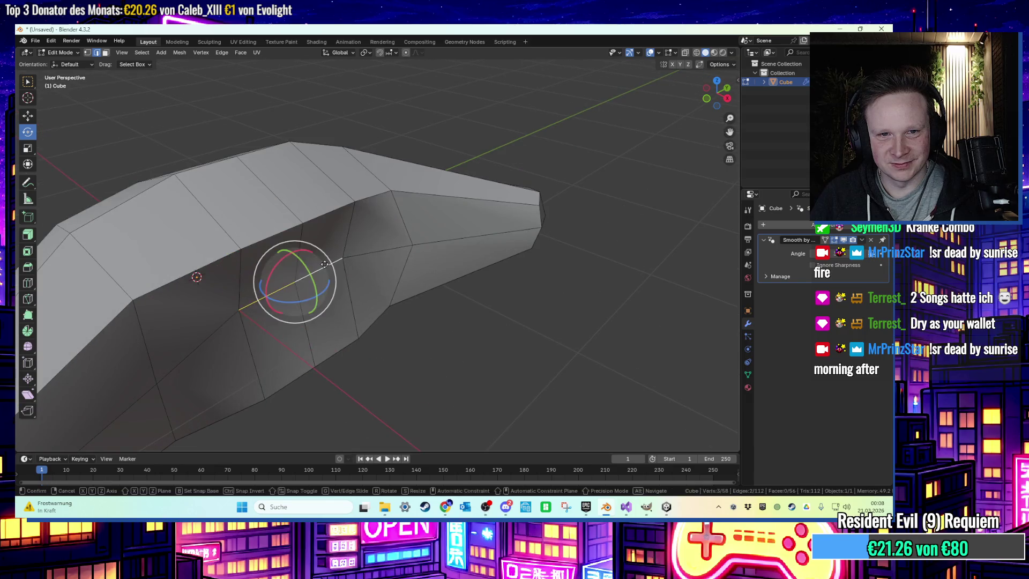
key("g")
left_click(336, 272)
mouse_move(337, 272)
middle_mouse_down()
mouse_move(409, 253)
mouse_move(387, 304)
mouse_move(358, 319)
mouse_move(390, 359)
mouse_move(424, 346)
mouse_move(366, 298)
middle_mouse_up()
scroll(393, 324, "down", 3)
Reapply Shade Auto Smooth and open its settings, showing 180°
key("Tab")
scroll(390, 359, "down", 5)
scroll(410, 336, "up", 2)
right_click(366, 298)
left_click(322, 293)
left_click(104, 443)
left_click_drag(132, 441, 225, 441)
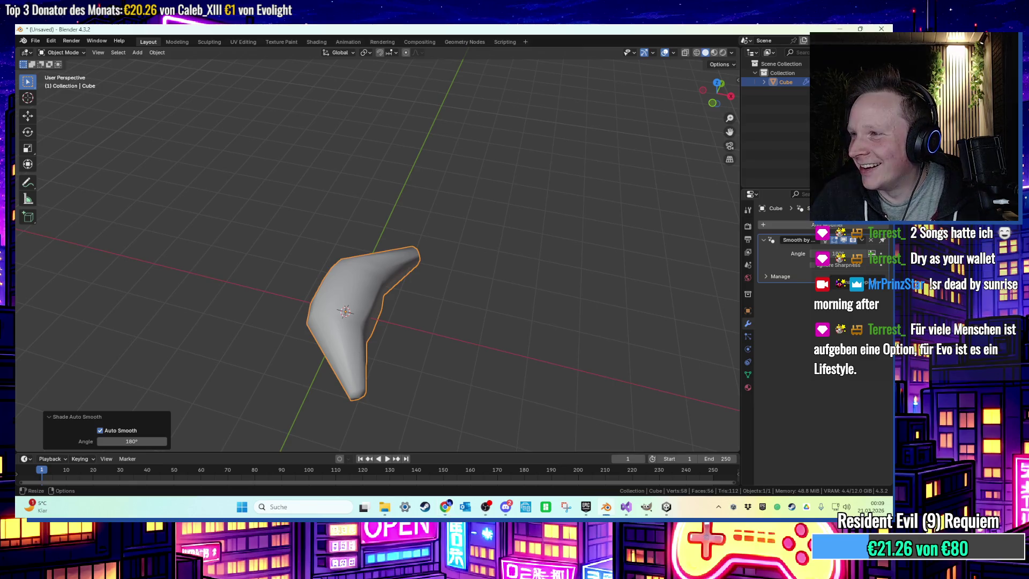
mouse_move(437, 274)
middle_mouse_down()
mouse_move(339, 227)
mouse_move(361, 271)
middle_mouse_up()
key("Tab")
key("Tab")
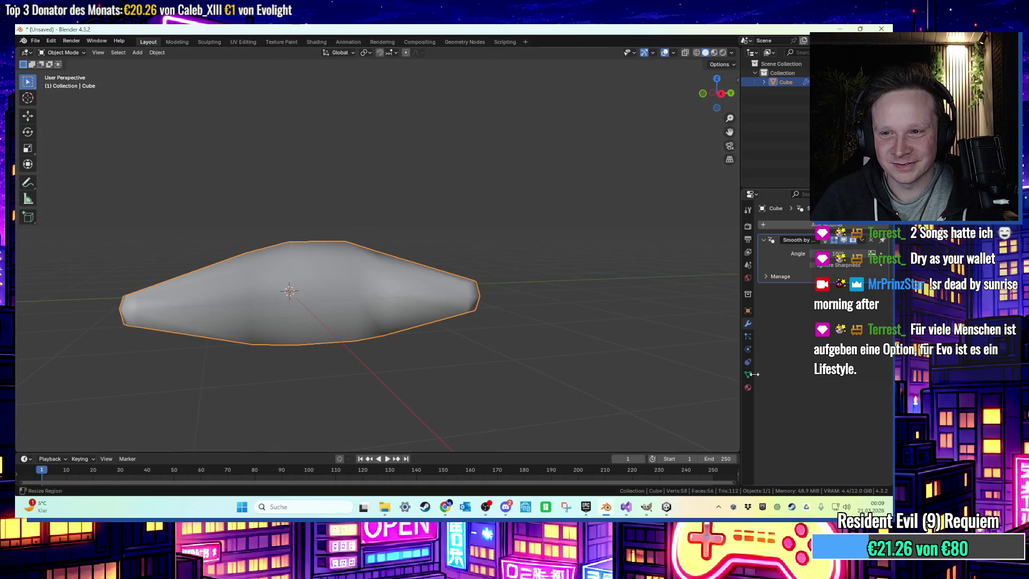
Load the croissant photo as an Image Texture for Base Color and preview it
left_click(747, 387)
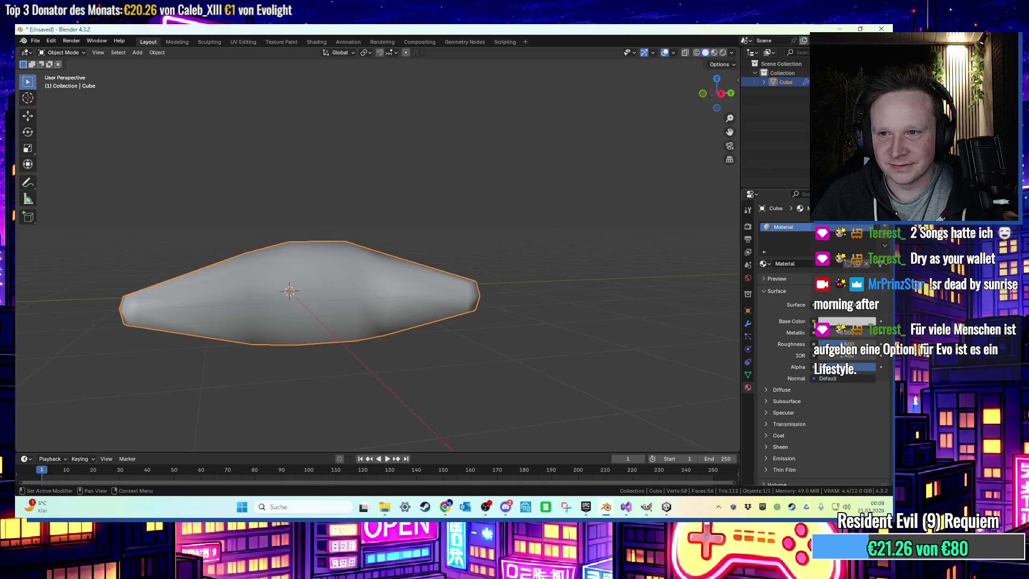
left_click(814, 321)
left_click(621, 381)
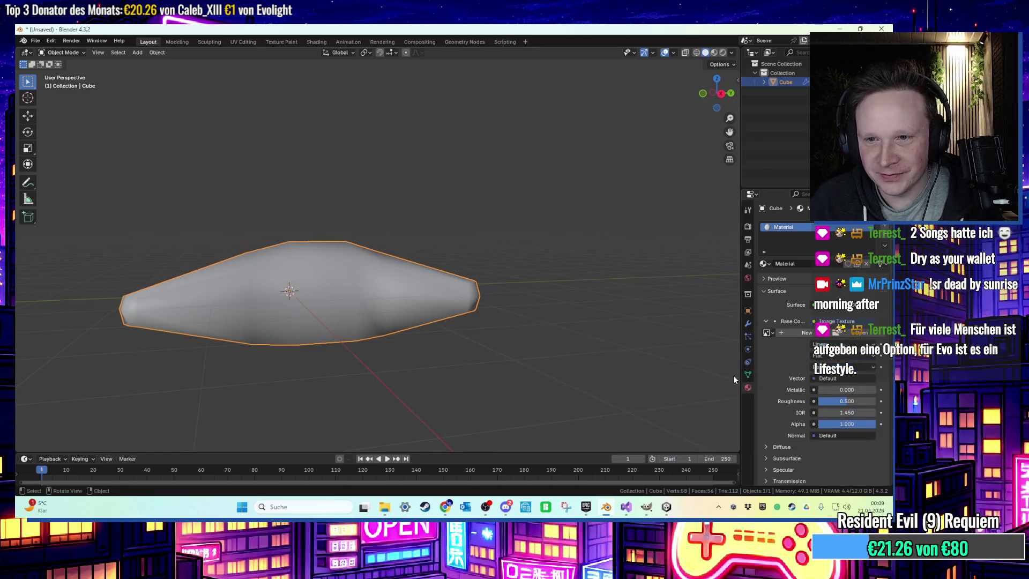
left_click(857, 333)
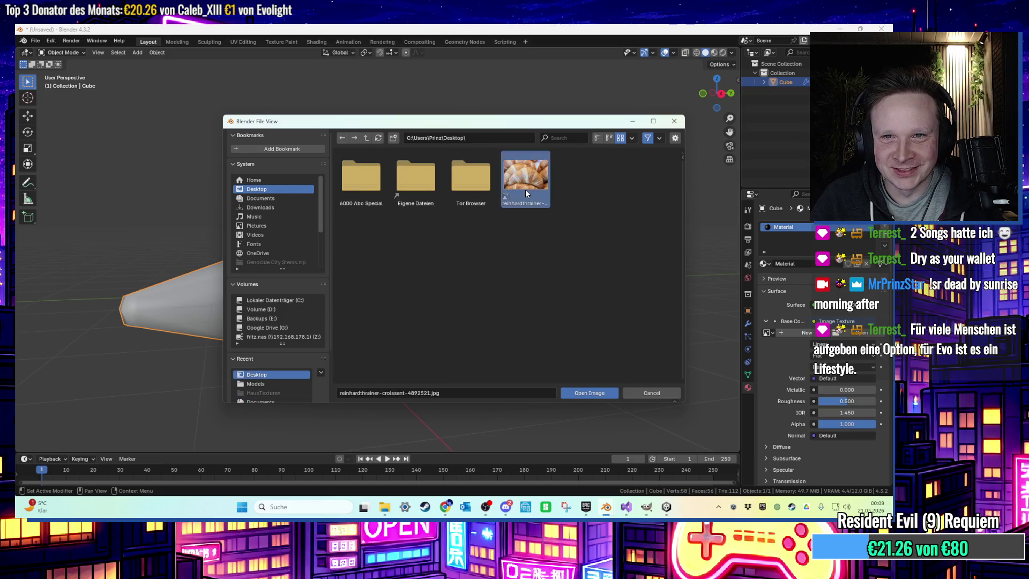
double_click(525, 193)
mouse_move(456, 220)
middle_mouse_down()
mouse_move(436, 251)
mouse_move(467, 236)
middle_mouse_up()
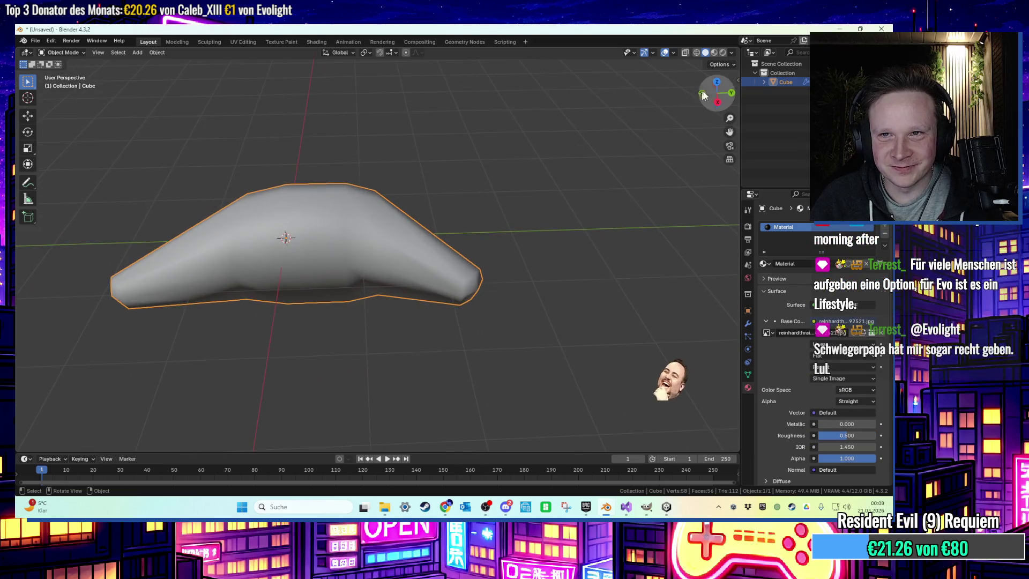
left_click(713, 52)
mouse_move(482, 177)
middle_mouse_down()
mouse_move(381, 204)
mouse_move(433, 155)
mouse_move(524, 197)
mouse_move(510, 213)
mouse_move(517, 225)
middle_mouse_up()
Select the whole mesh in Edit Mode and switch to the UV Editing workspace
key("Tab")
key("a")
left_click(243, 42)
scroll(714, 55, "down", 5)
Unwrap all the UVs with Cube Projection
mouse_move(654, 117)
middle_mouse_down()
mouse_move(620, 131)
mouse_move(641, 151)
mouse_move(562, 172)
middle_mouse_up()
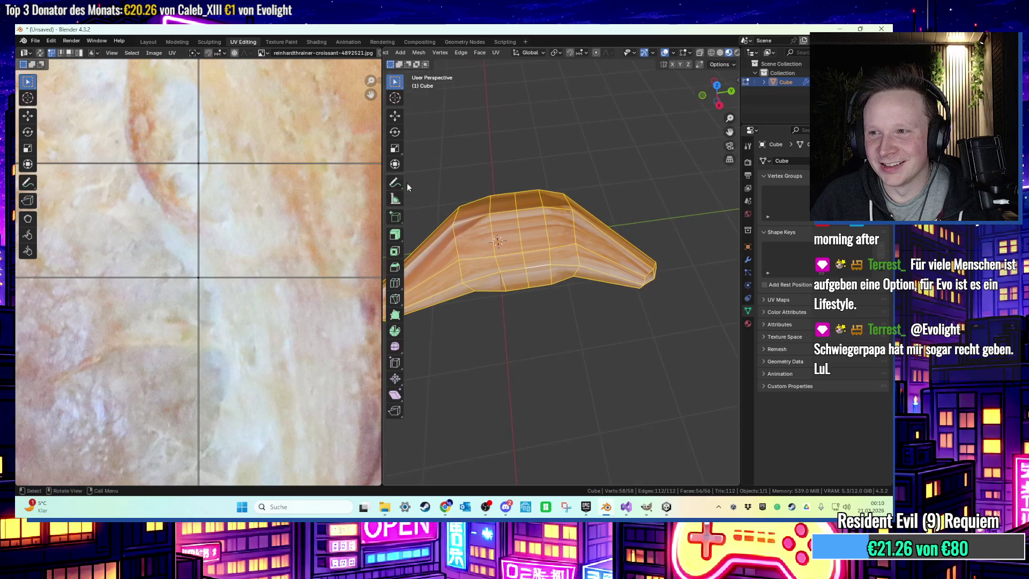
scroll(310, 192, "down", 4)
scroll(295, 199, "down", 2)
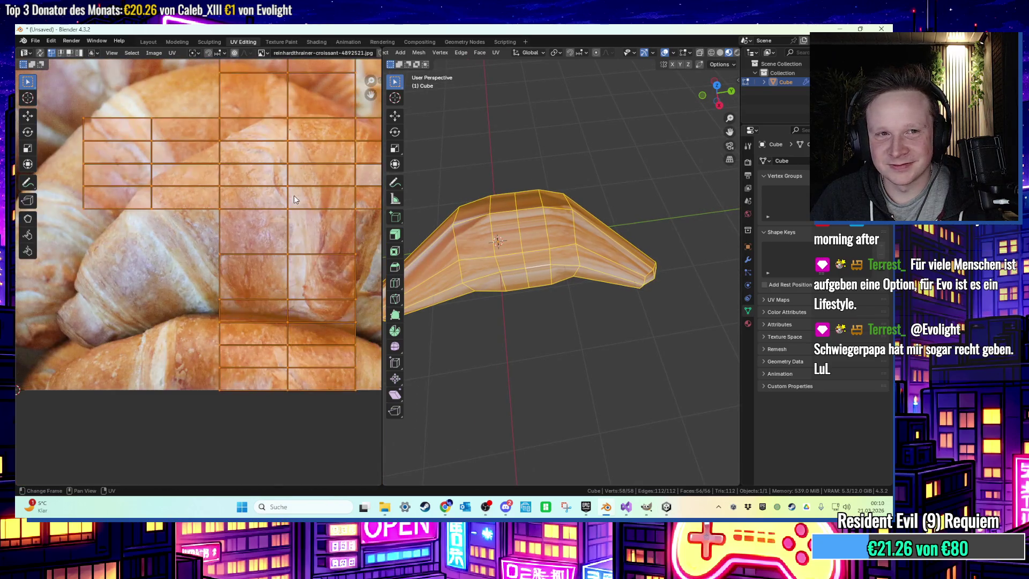
key("a")
key("u")
left_click(281, 197)
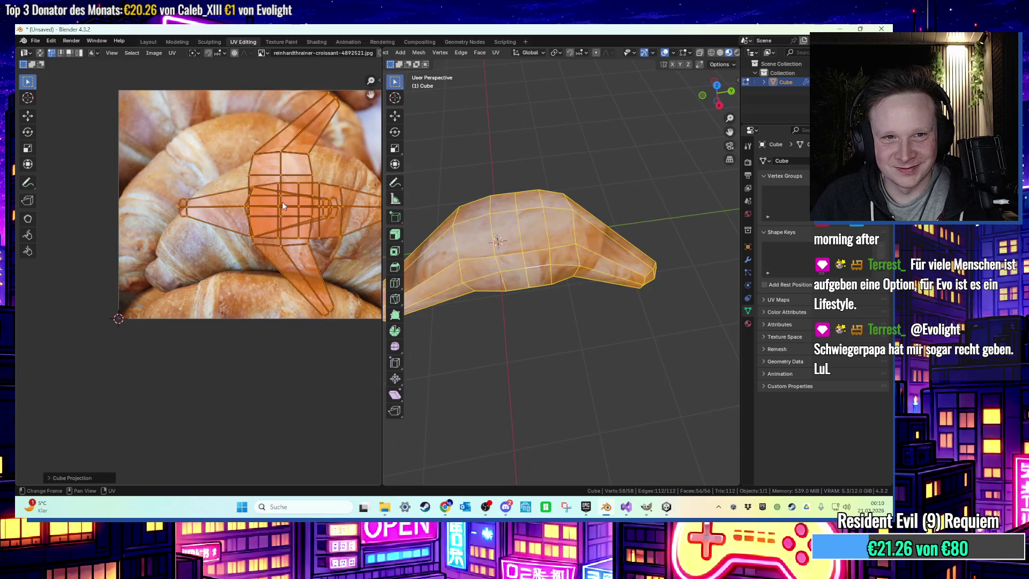
Rotate, enlarge and move the cube-projected UV islands down over the photo
key("r")
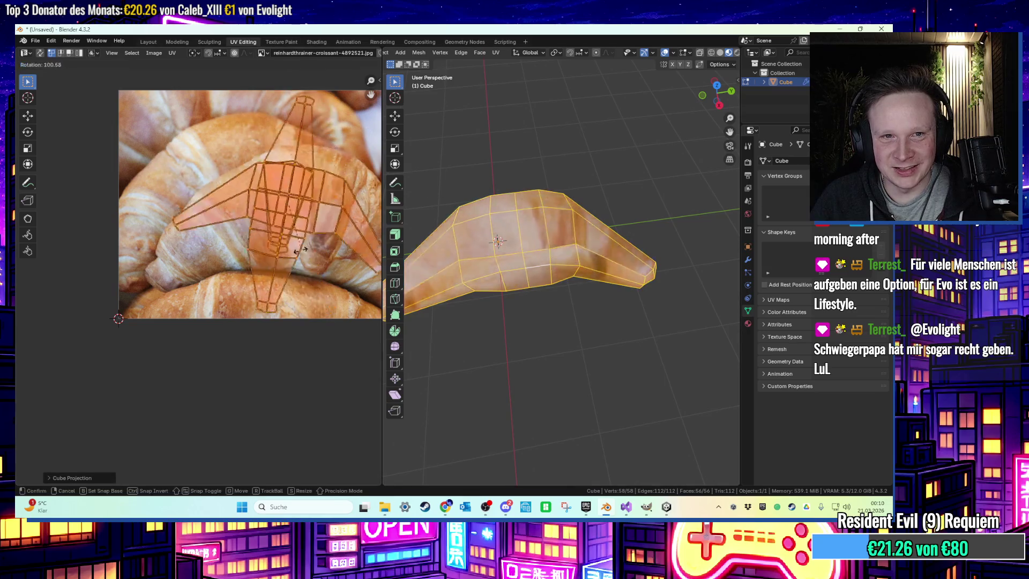
left_click(316, 243)
key("s")
left_click(345, 274)
key("g")
key("x")
key("y")
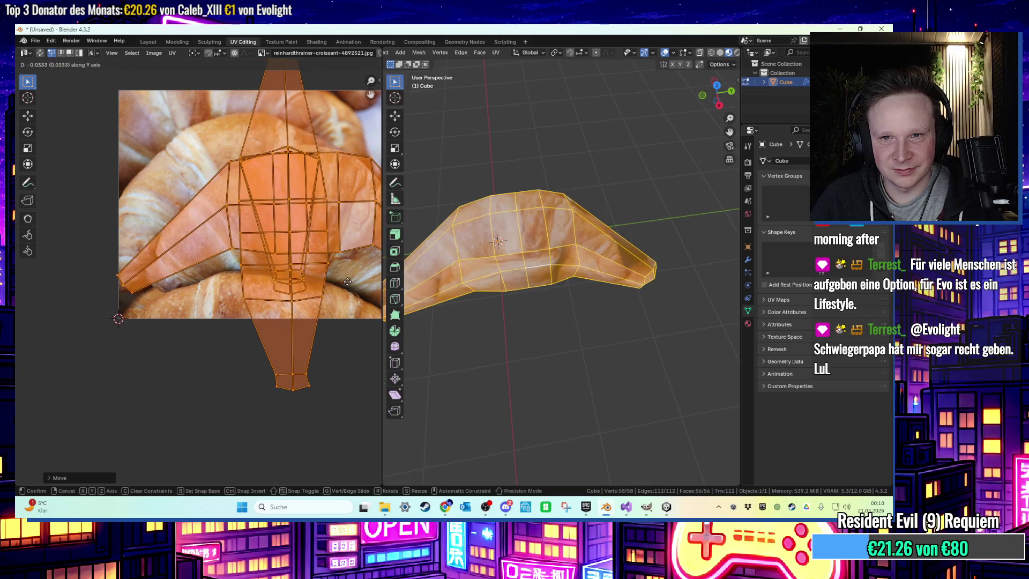
left_click(345, 295)
key("r")
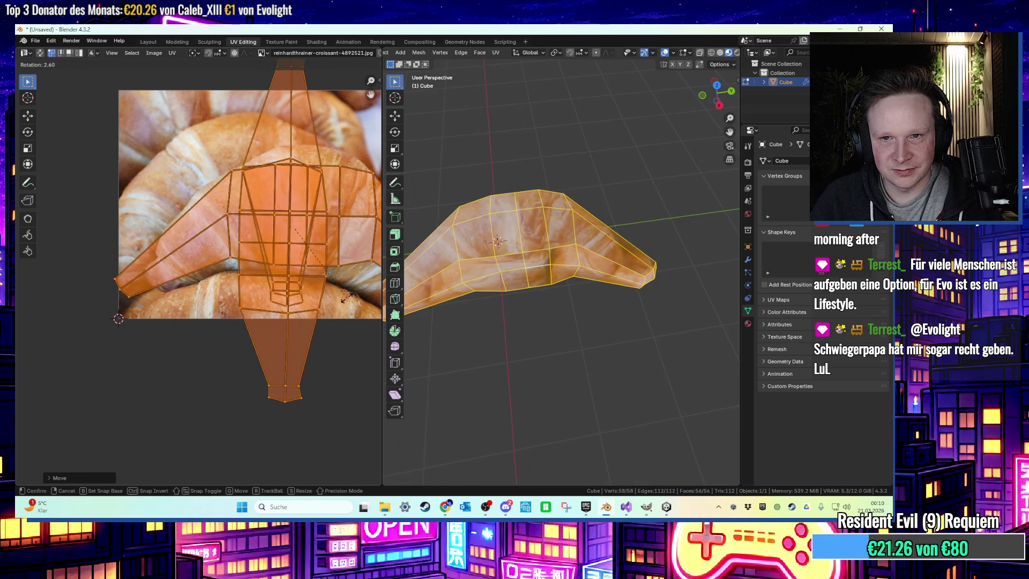
left_click(345, 295)
Re-unwrap the whole mesh with Follow Active Quads
left_click(567, 313)
mouse_move(567, 313)
middle_mouse_down()
mouse_move(599, 282)
mouse_move(465, 281)
middle_mouse_up()
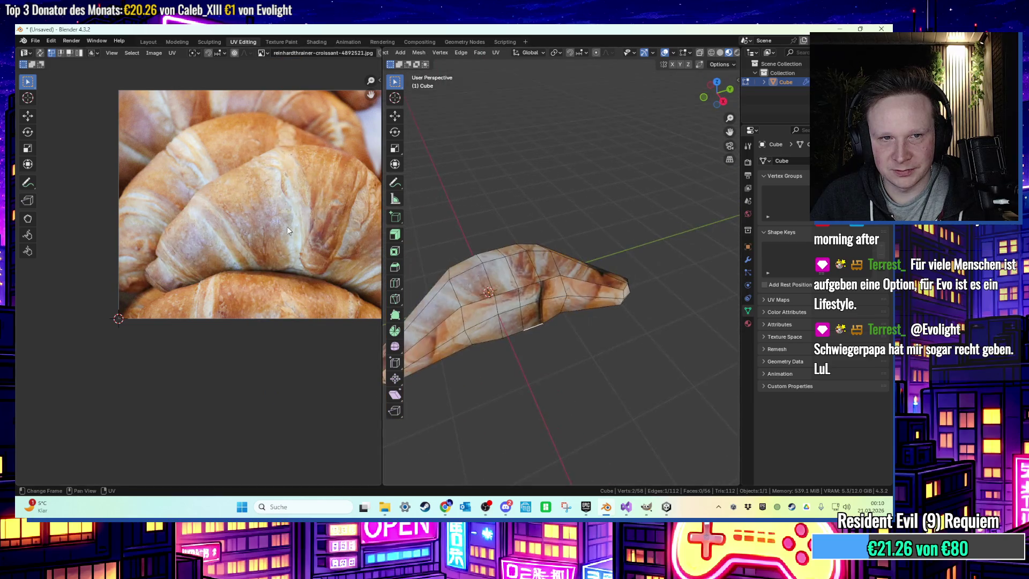
key("a")
key("u")
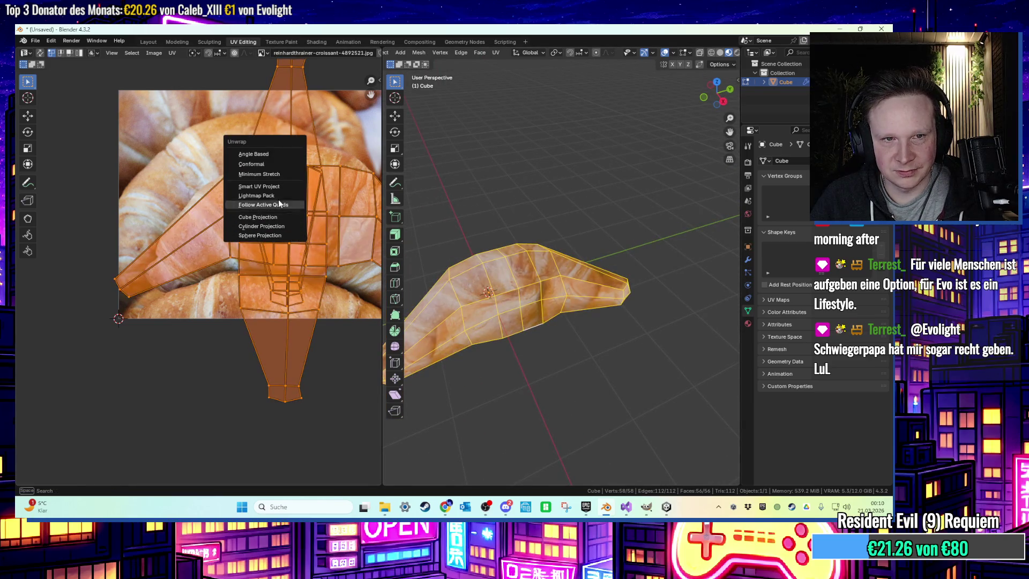
left_click(276, 176)
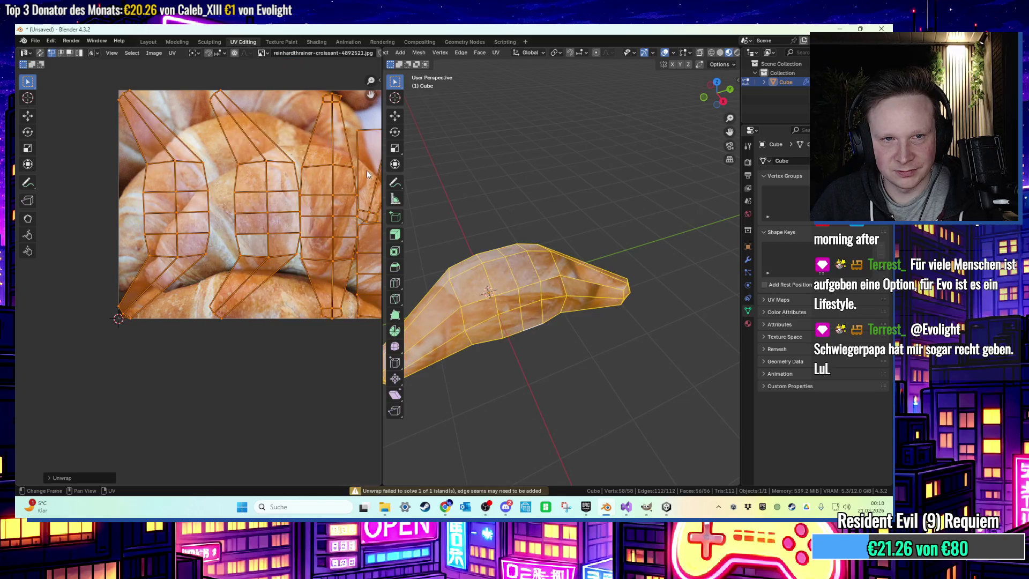
Rotate, enlarge and move the new UV islands up onto the croissant in the photo
key("r")
left_click(270, 96)
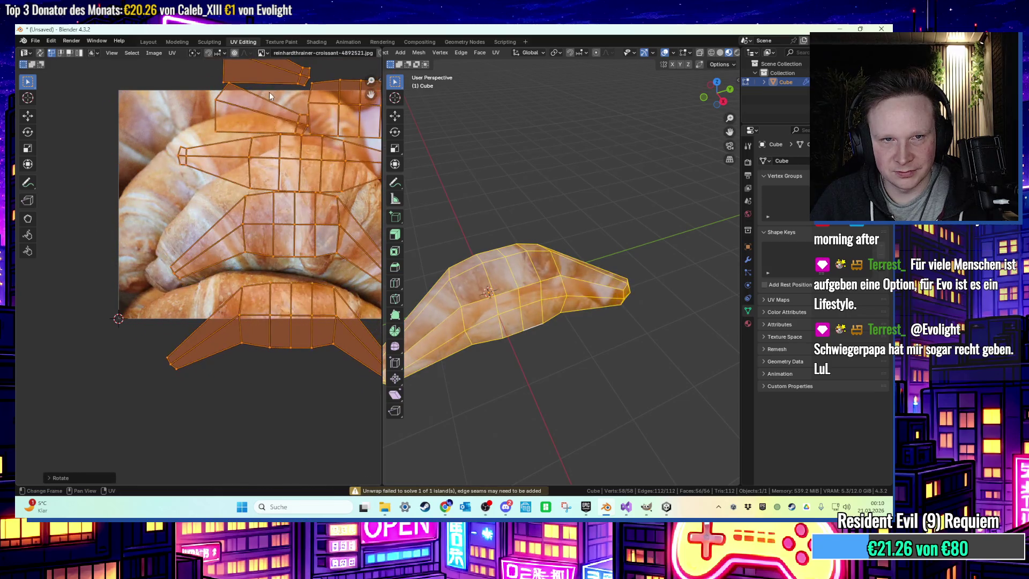
key("s")
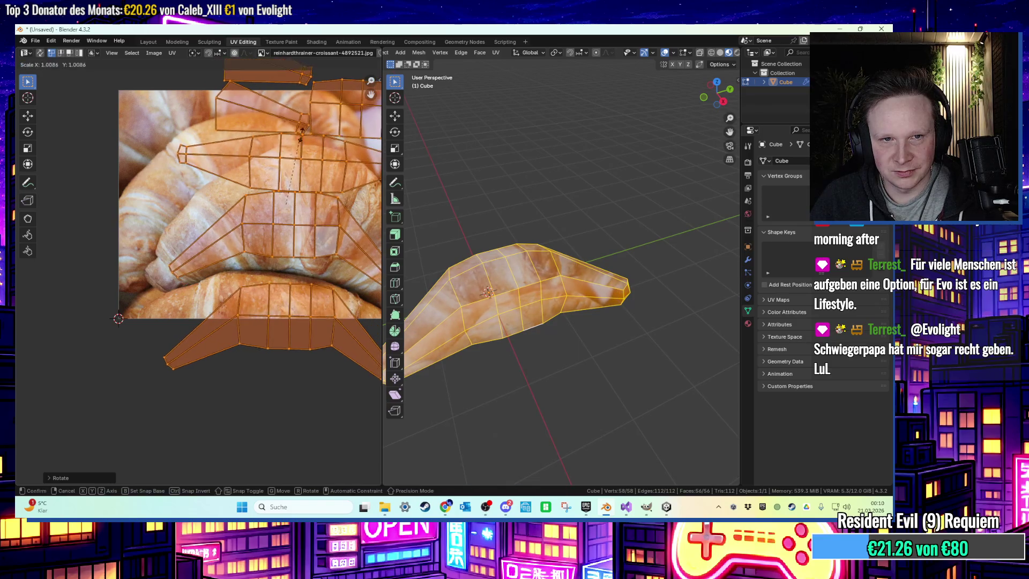
left_click(378, 149)
key("g")
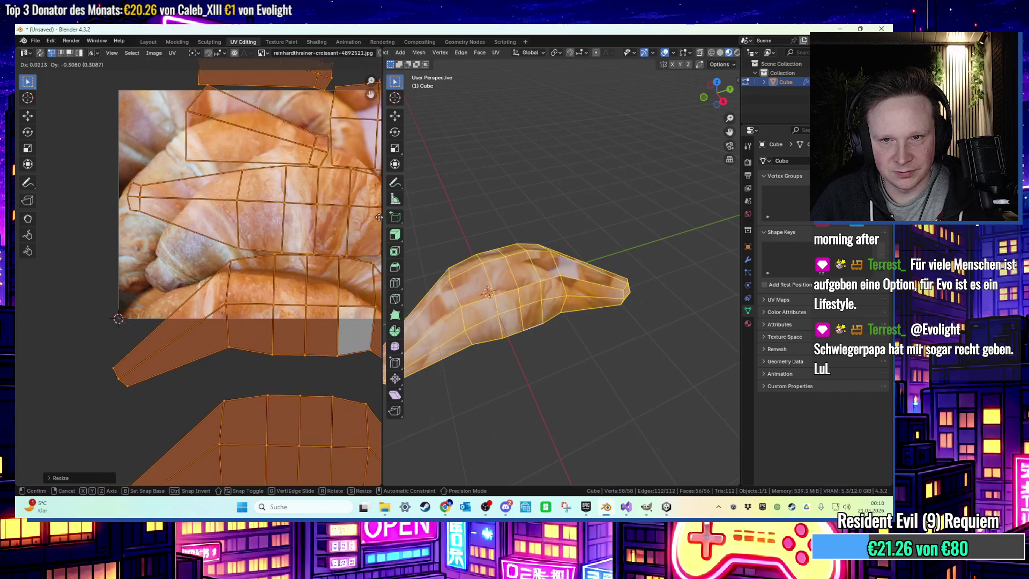
key("Return")
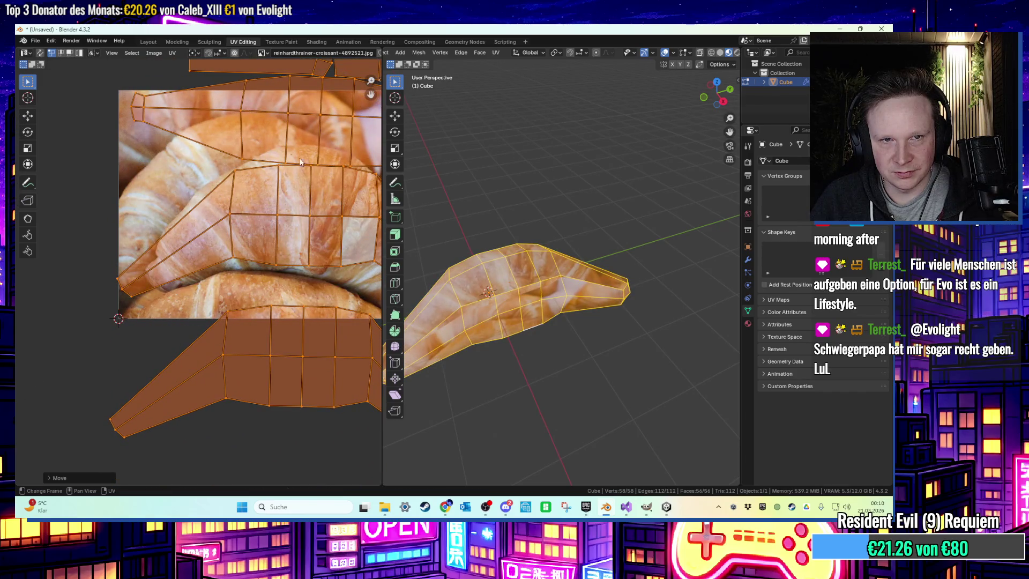
left_click(554, 185)
mouse_move(554, 185)
middle_mouse_down()
mouse_move(632, 193)
mouse_move(477, 229)
mouse_move(568, 201)
mouse_move(546, 311)
middle_mouse_up()
scroll(340, 249, "up", 2)
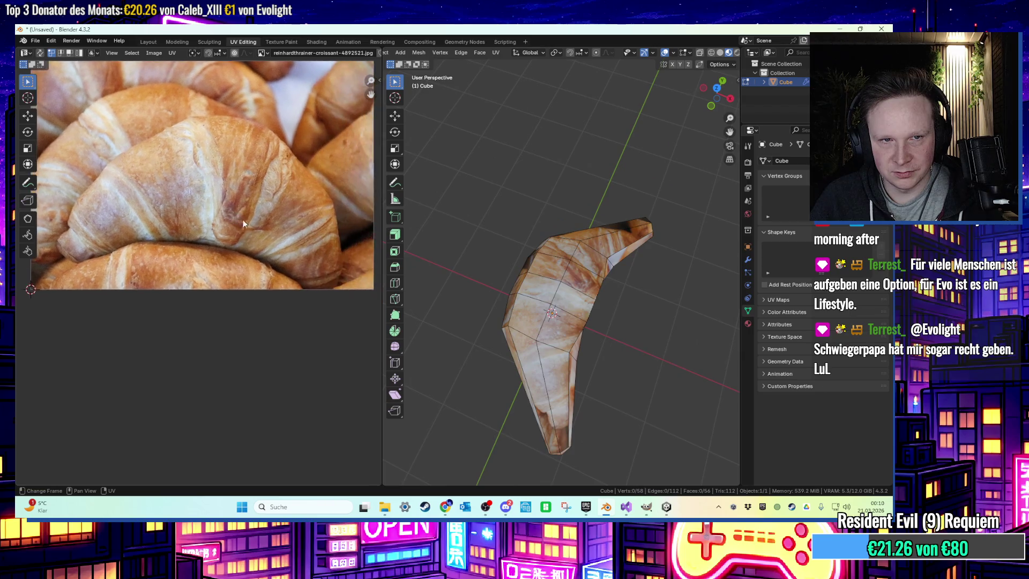
Select the croissant's tip cap, grow the selection, and scale the tip down twice
mouse_move(619, 326)
middle_mouse_down()
mouse_move(634, 334)
mouse_move(613, 340)
mouse_move(613, 318)
middle_mouse_up()
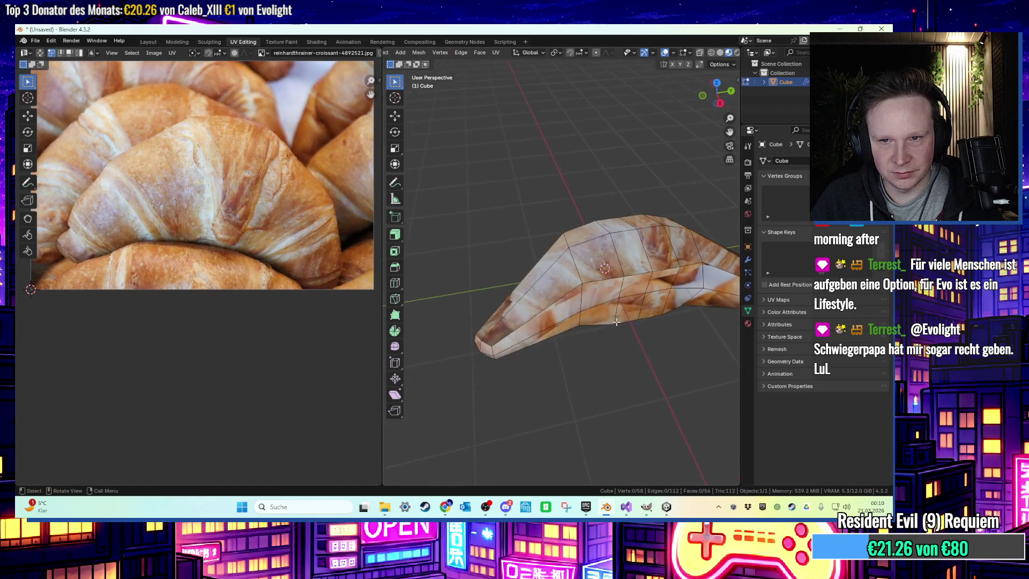
key("l")
mouse_move(494, 348)
middle_mouse_down()
mouse_move(648, 310)
mouse_move(620, 319)
mouse_move(597, 313)
mouse_move(606, 307)
mouse_move(615, 324)
mouse_move(577, 345)
mouse_move(642, 340)
mouse_move(616, 328)
mouse_move(649, 318)
middle_mouse_up()
key("ctrl+KP_Add")
key("s")
left_click(611, 341)
key("s")
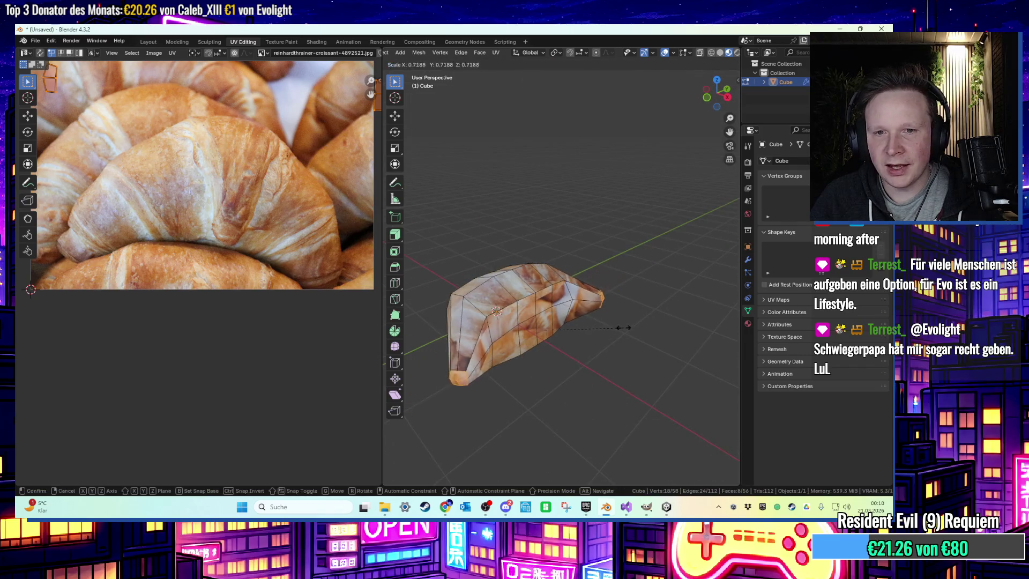
left_click(616, 327)
scroll(536, 327, "up", 4)
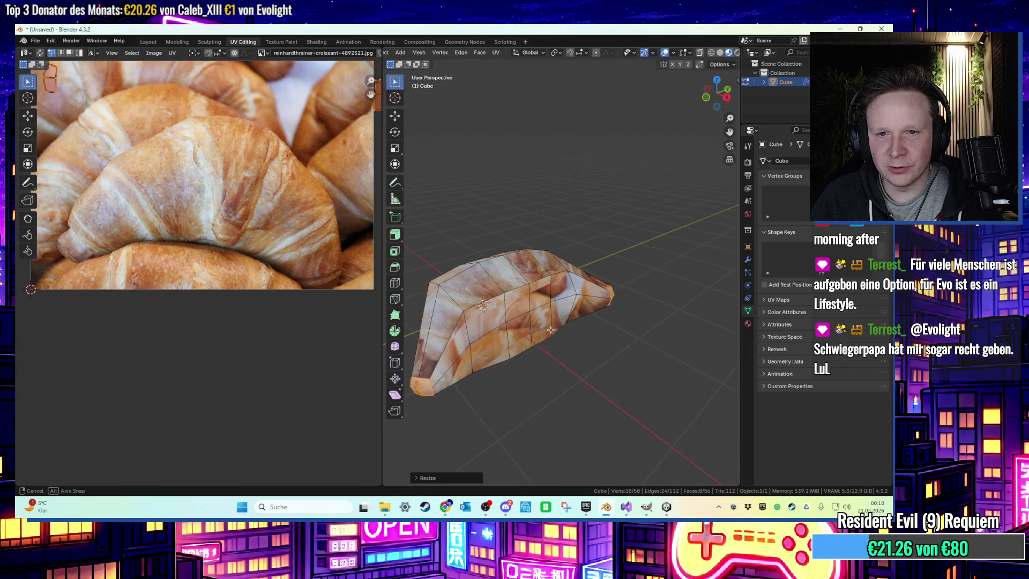
Select a group of croissant vertices and shift them along the X axis
mouse_move(535, 309)
middle_mouse_down()
mouse_move(522, 316)
mouse_move(565, 314)
mouse_move(528, 321)
mouse_move(609, 340)
mouse_move(526, 363)
mouse_move(582, 318)
mouse_move(562, 316)
mouse_move(624, 294)
mouse_move(668, 256)
mouse_move(625, 294)
mouse_move(643, 270)
mouse_move(663, 271)
mouse_move(604, 293)
mouse_move(589, 272)
mouse_move(552, 270)
mouse_move(568, 248)
mouse_move(559, 250)
middle_mouse_up()
left_click(526, 309)
left_click(574, 309, "shift")
left_click(528, 321, "shift")
left_click(523, 322, "shift")
left_click(530, 343, "shift")
key("g")
key("x")
left_click(588, 333)
In Object Mode, raise the whole croissant along the Z axis
scroll(579, 316, "down", 3)
key("Tab")
key("g")
key("z")
left_click(628, 268)
Back in Edit Mode, select four edges of the croissant in edge mode
key("Tab")
key("2")
left_click(587, 274)
left_click(586, 272, "shift")
left_click(571, 245, "shift")
scroll(568, 248, "down", 2)
Lower the selected bottom edges along the Z axis
key("g")
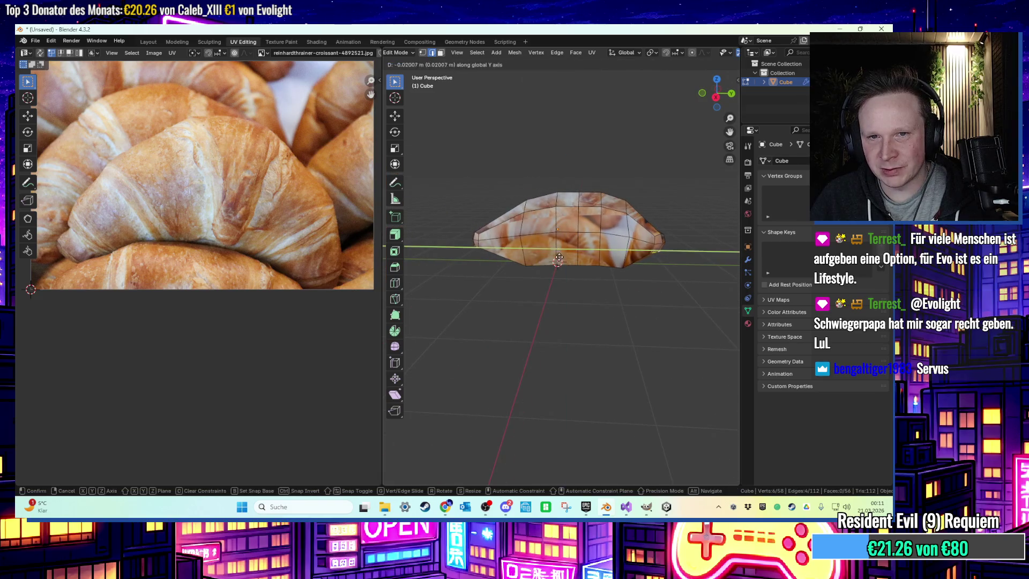
key("x")
key("z")
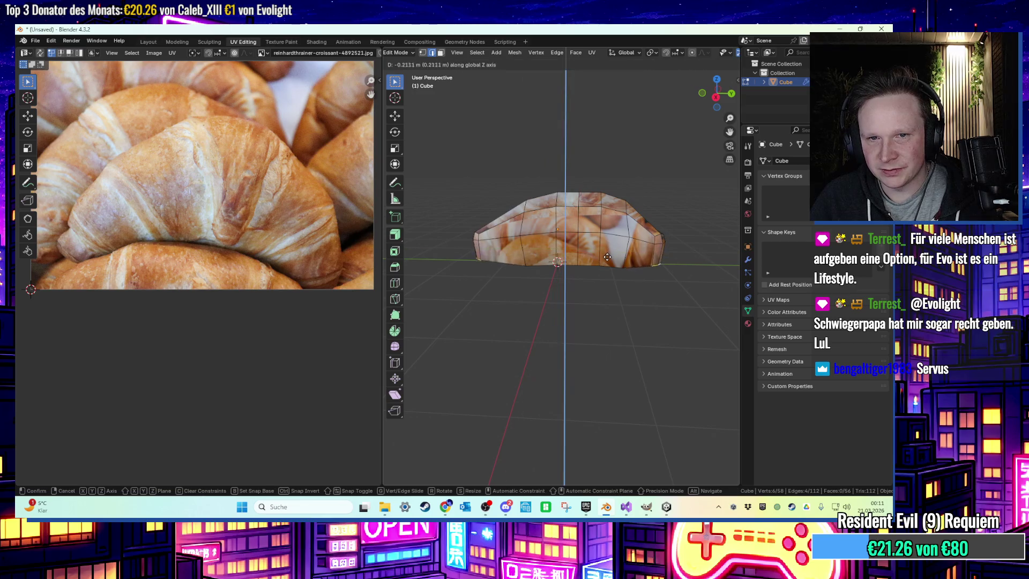
left_click(607, 262)
middle_click_drag(607, 262, 522, 258)
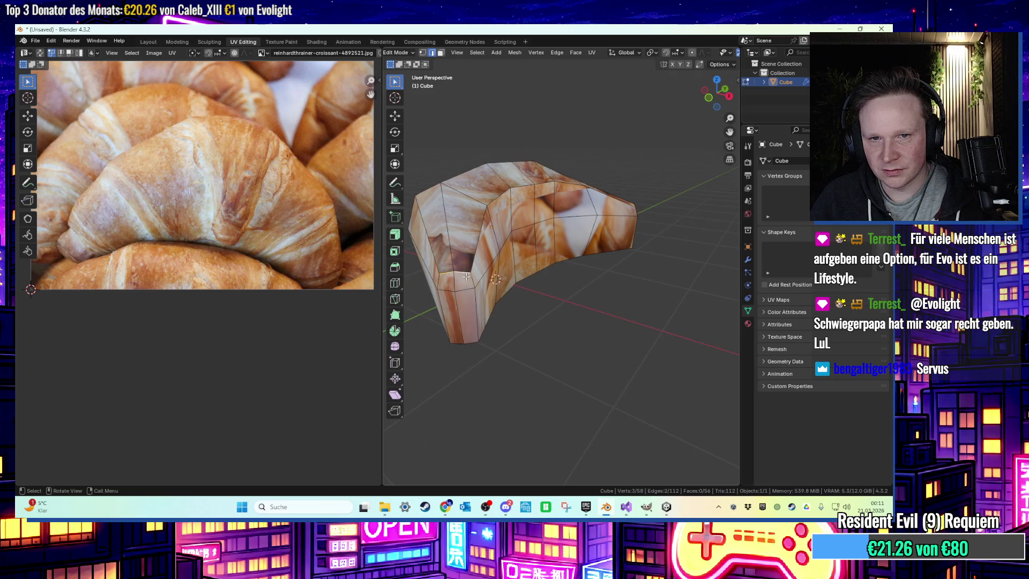
mouse_move(558, 277)
middle_mouse_down()
mouse_move(689, 289)
mouse_move(583, 236)
middle_mouse_up()
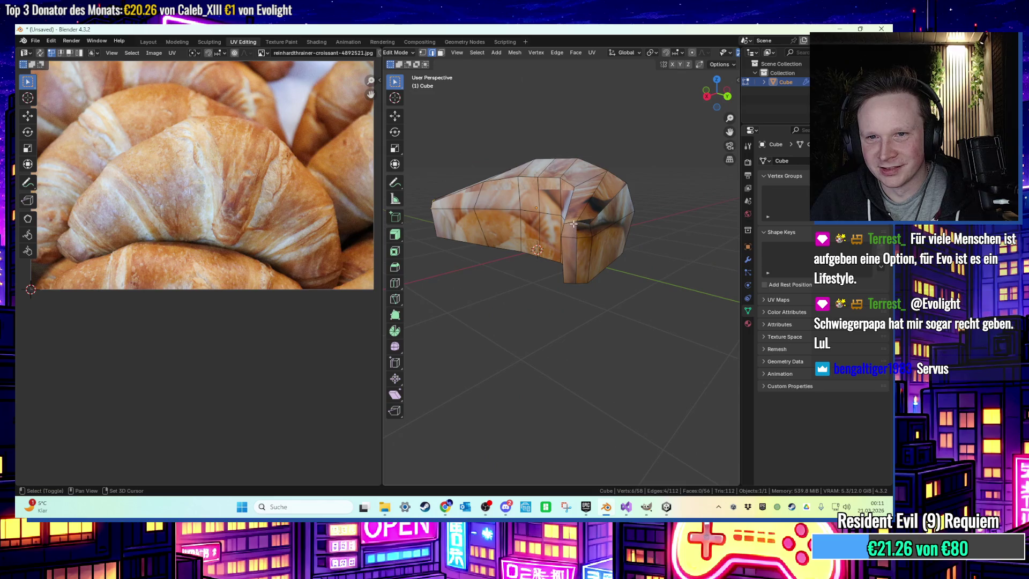
Add one more vertex to the selection and lower the vertices along Z
left_click(570, 239, "shift")
mouse_move(570, 239)
middle_mouse_down()
mouse_move(608, 225)
mouse_move(603, 254)
mouse_move(543, 238)
mouse_move(577, 221)
middle_mouse_up()
key("g")
key("z")
left_click(606, 256)
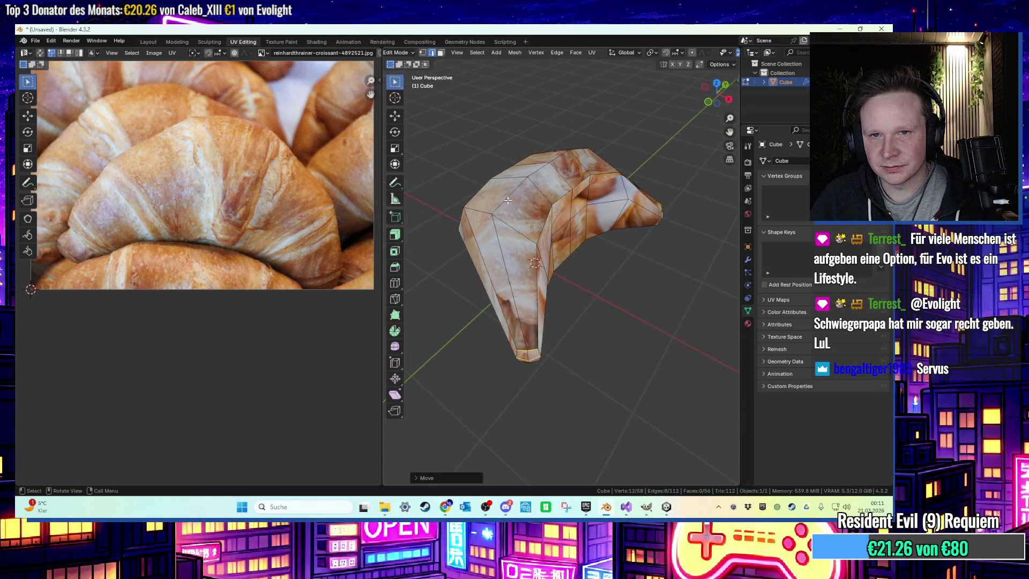
Select eight faces on the croissant's top, then return to the Layout workspace
mouse_move(573, 150)
middle_mouse_down()
mouse_move(489, 156)
mouse_move(501, 152)
middle_mouse_up()
key("3")
left_click(490, 176, "shift")
left_click(515, 209, "shift")
left_click(536, 182, "shift")
left_click(541, 158, "shift")
left_click(552, 138, "shift")
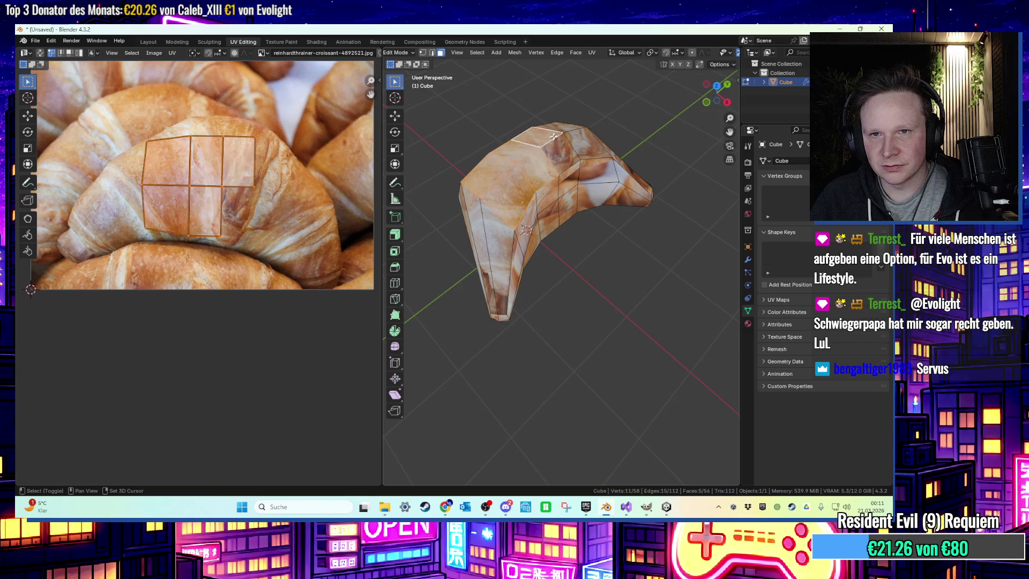
left_click(586, 141, "shift")
left_click(576, 160, "shift")
left_click(558, 131, "shift")
mouse_move(557, 132)
middle_mouse_down()
mouse_move(538, 119)
mouse_move(522, 133)
middle_mouse_up()
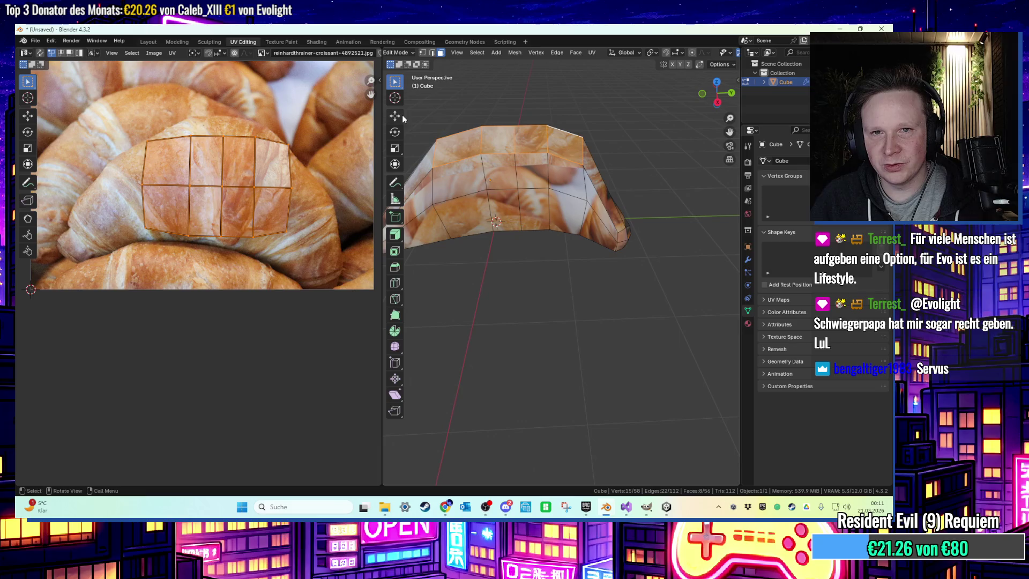
left_click(148, 41)
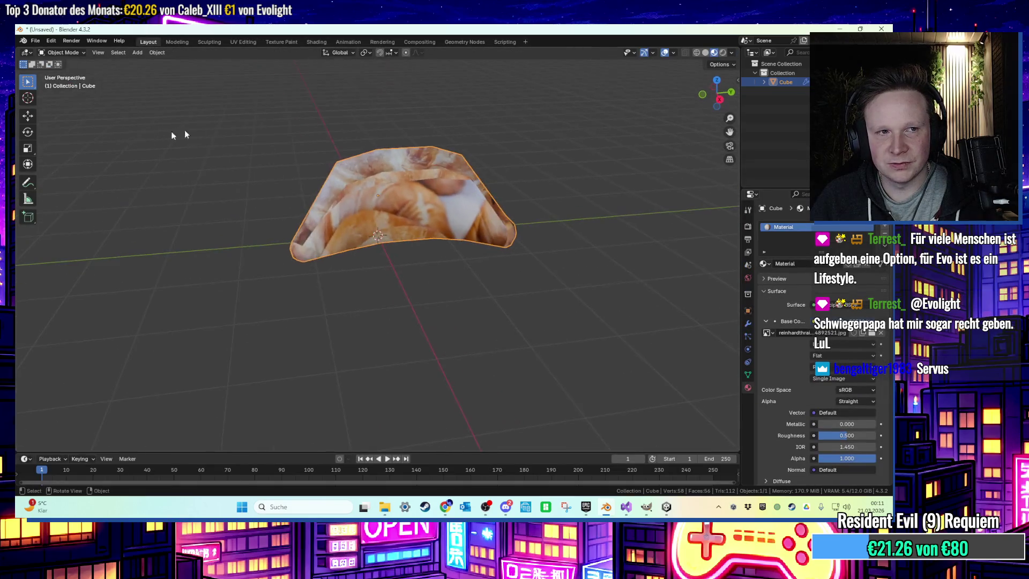
Flatten the croissant by scaling it vertically, then lower it along Z
left_click(28, 149)
middle_click_drag(252, 160, 269, 131)
left_click_drag(378, 156, 433, 160)
key("g")
key("z")
left_click(431, 185)
mouse_move(431, 185)
middle_mouse_down()
mouse_move(426, 238)
mouse_move(357, 179)
middle_mouse_up()
Set the croissant's origin to its geometry and go back to UV Editing
left_click(157, 52)
mouse_move(166, 74)
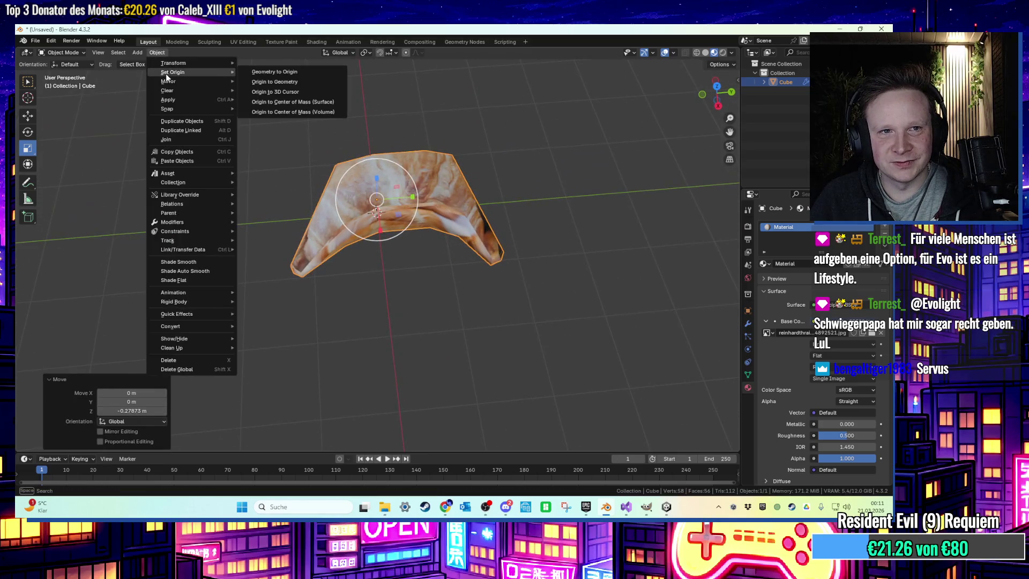
left_click(266, 82)
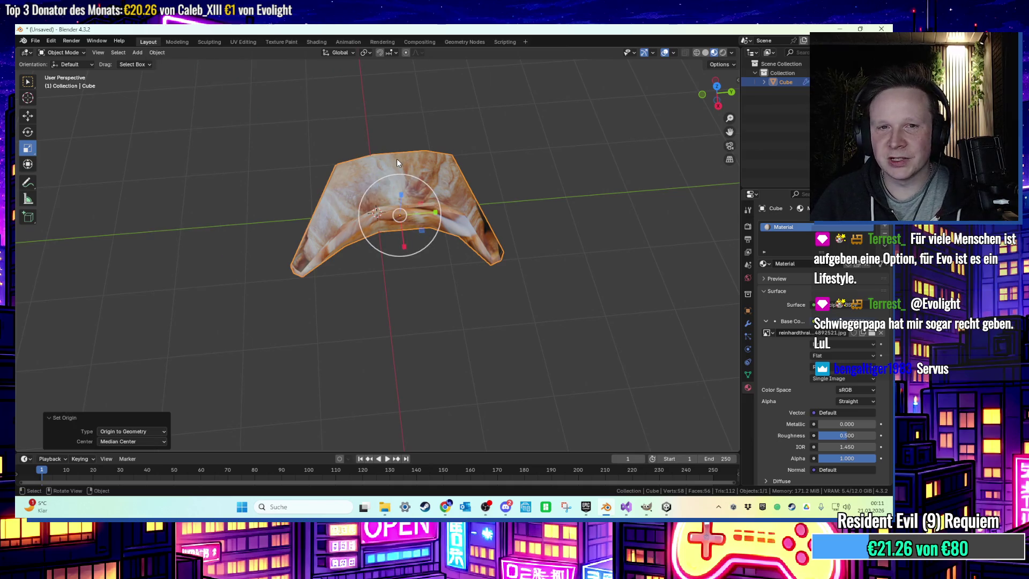
mouse_move(396, 159)
middle_mouse_down()
mouse_move(388, 185)
mouse_move(386, 173)
mouse_move(426, 160)
mouse_move(504, 169)
mouse_move(407, 141)
mouse_move(375, 98)
mouse_move(371, 119)
mouse_move(310, 94)
middle_mouse_up()
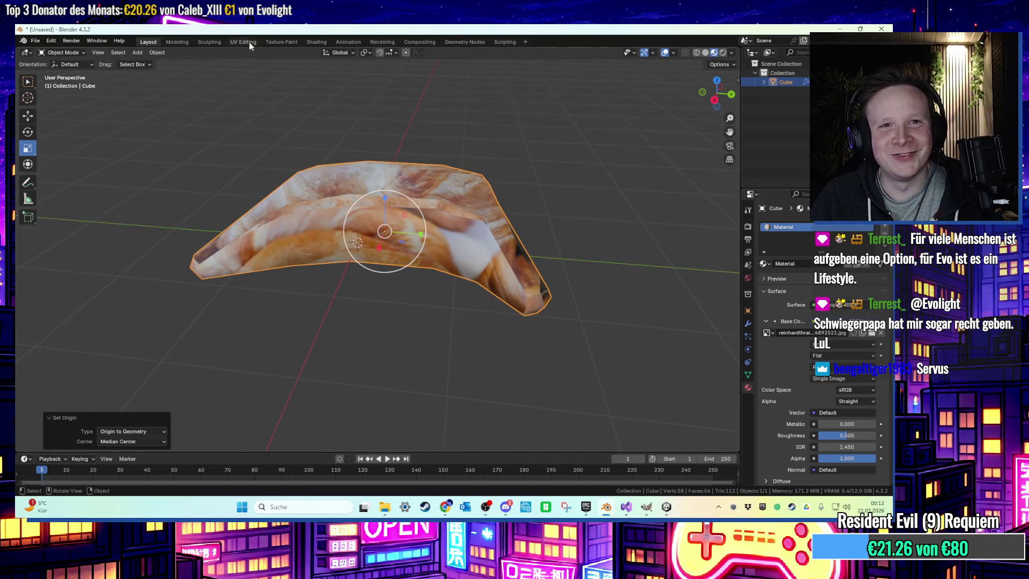
left_click(251, 45)
Select the whole mesh and try Lightmap Pack, then a rotated Follow Active Quads unwrap
key("a")
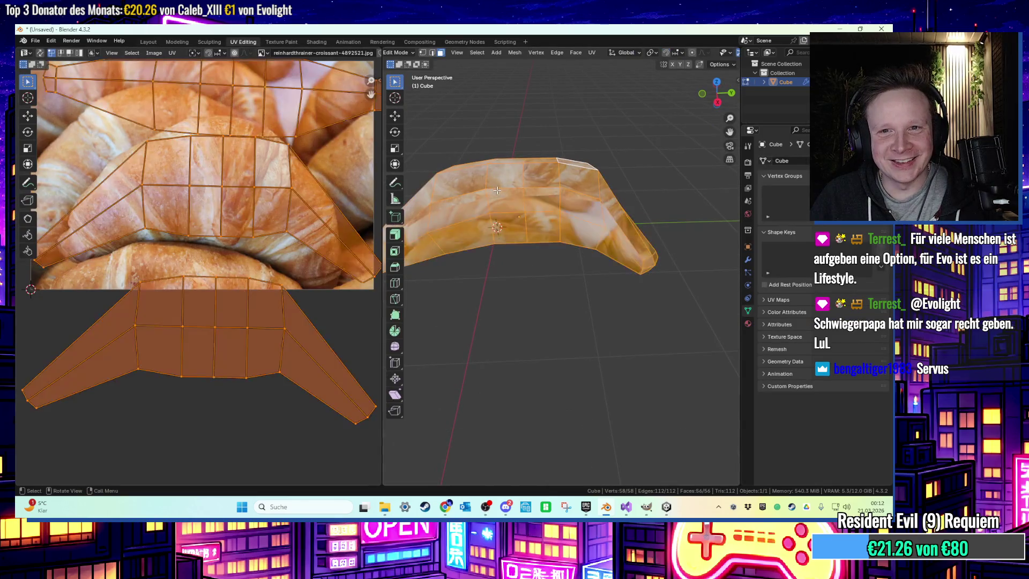
key("u")
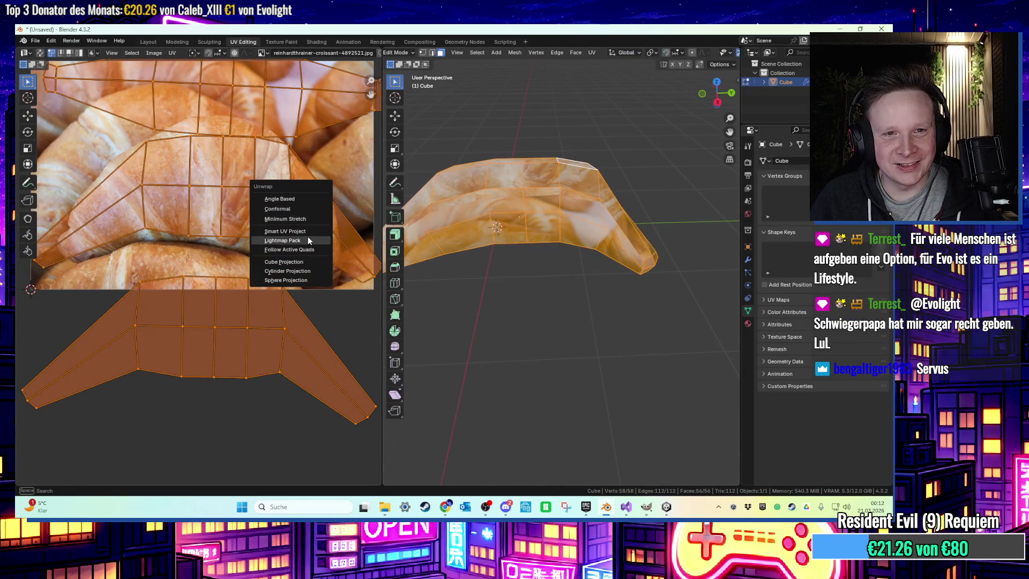
left_click(307, 240)
key("u")
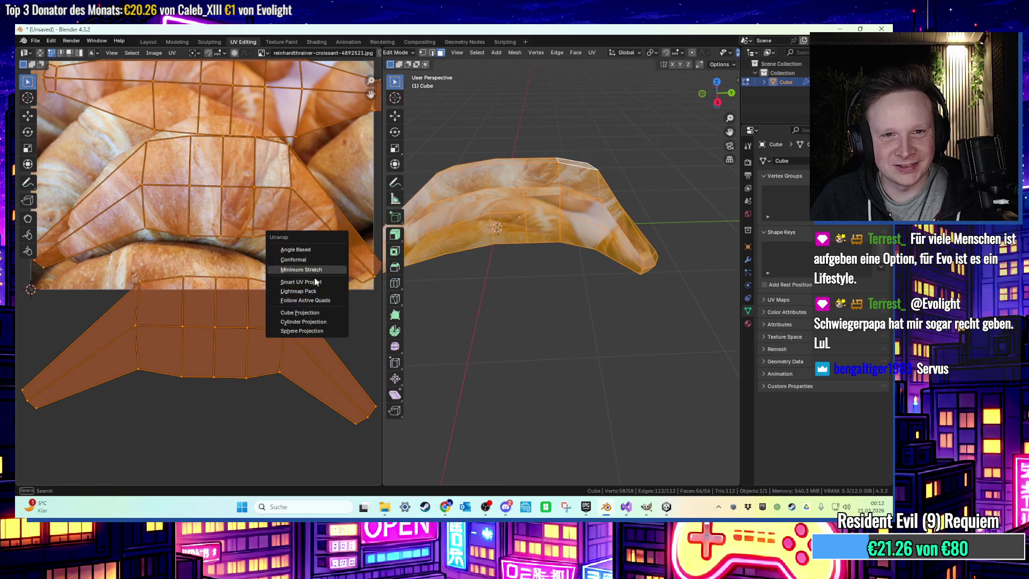
left_click(313, 300)
left_click(309, 302)
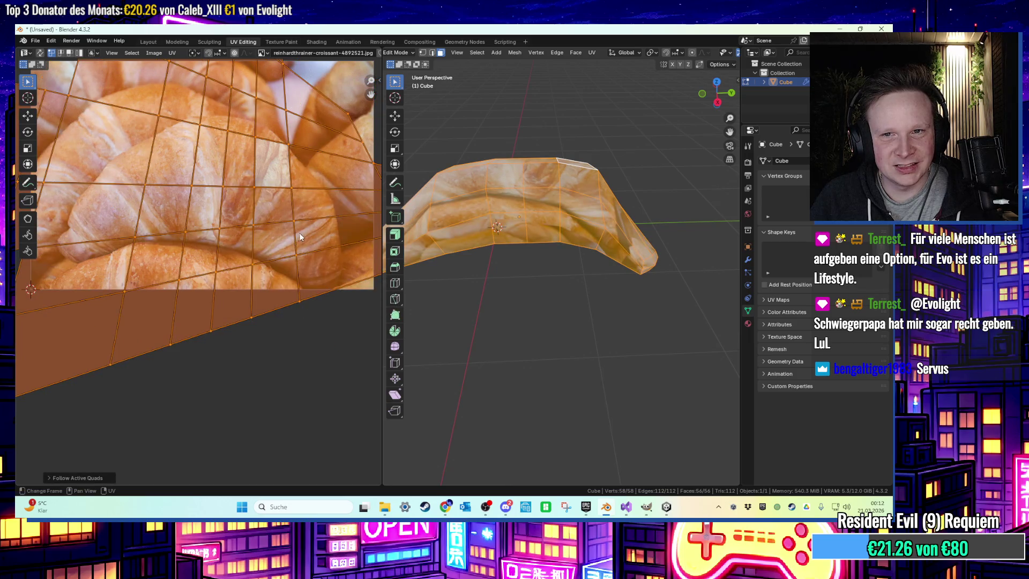
scroll(304, 219, "down", 3)
scroll(342, 189, "down", 1)
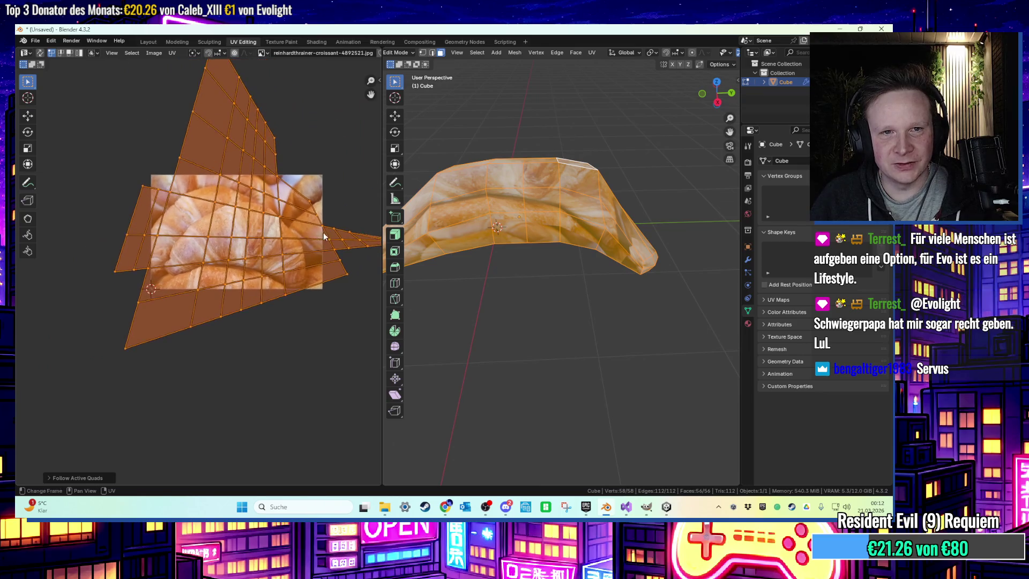
key("r")
left_click(307, 239)
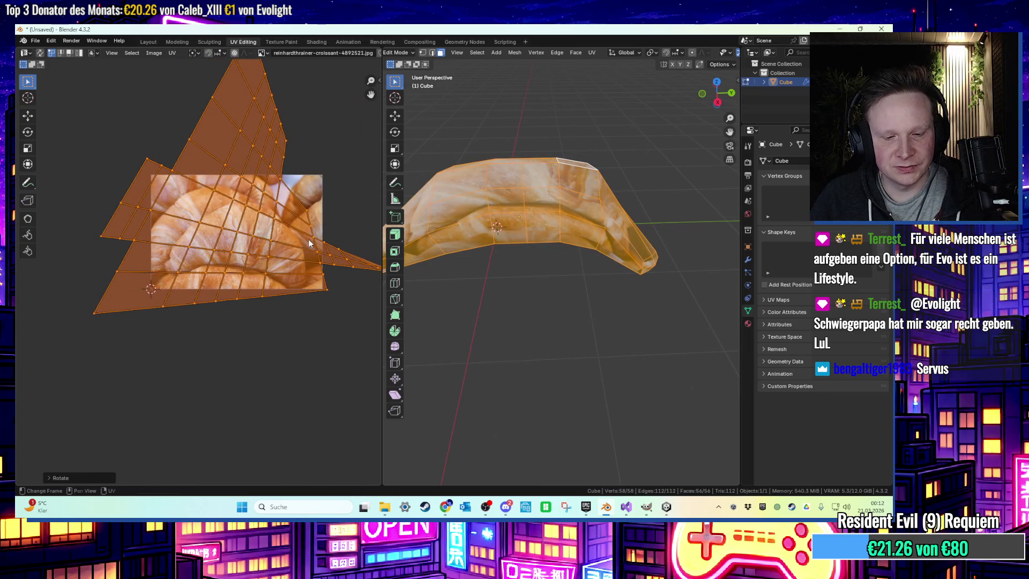
Apply Cube Projection, then quarter-turn, enlarge and slightly rotate the UV islands
key("u")
left_click(303, 254)
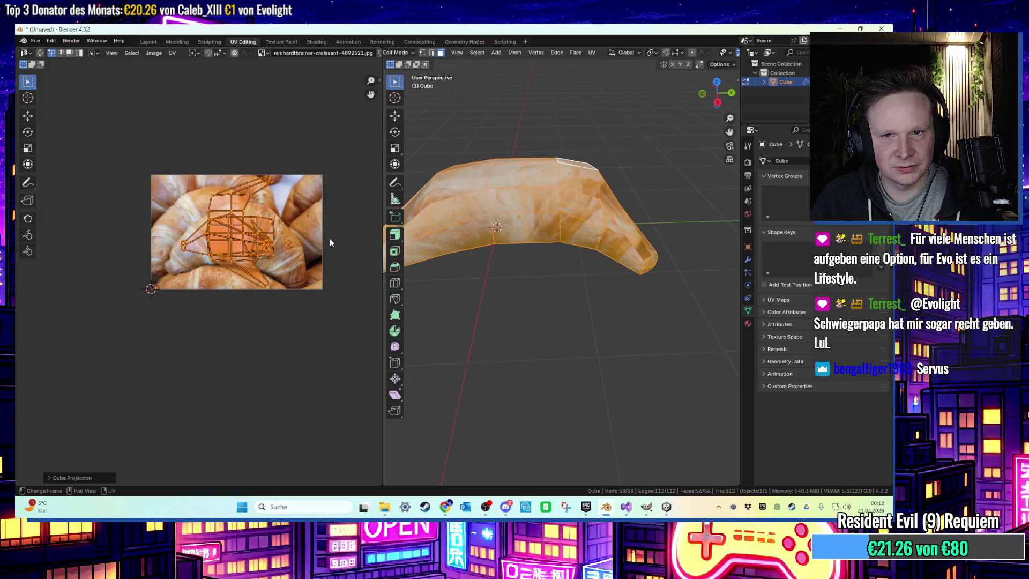
key("r")
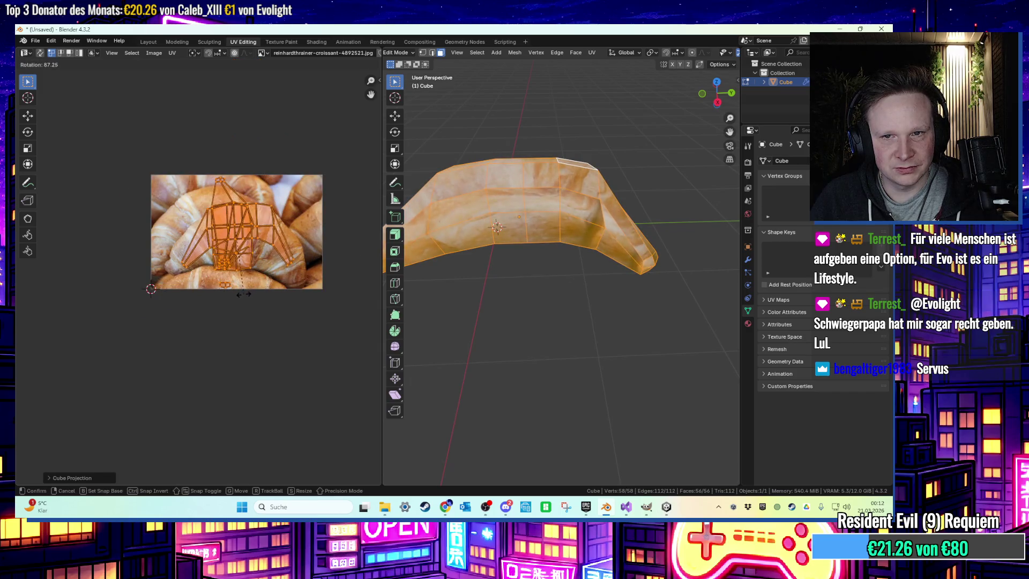
left_click(423, 205)
middle_click_drag(423, 205, 423, 230)
key("s")
left_click(322, 228)
key("r")
left_click(319, 250)
Try Cylinder Projection with the islands moved and stood upright, then undo a Sphere Projection
key("u")
left_click(313, 252)
key("g")
left_click(300, 241)
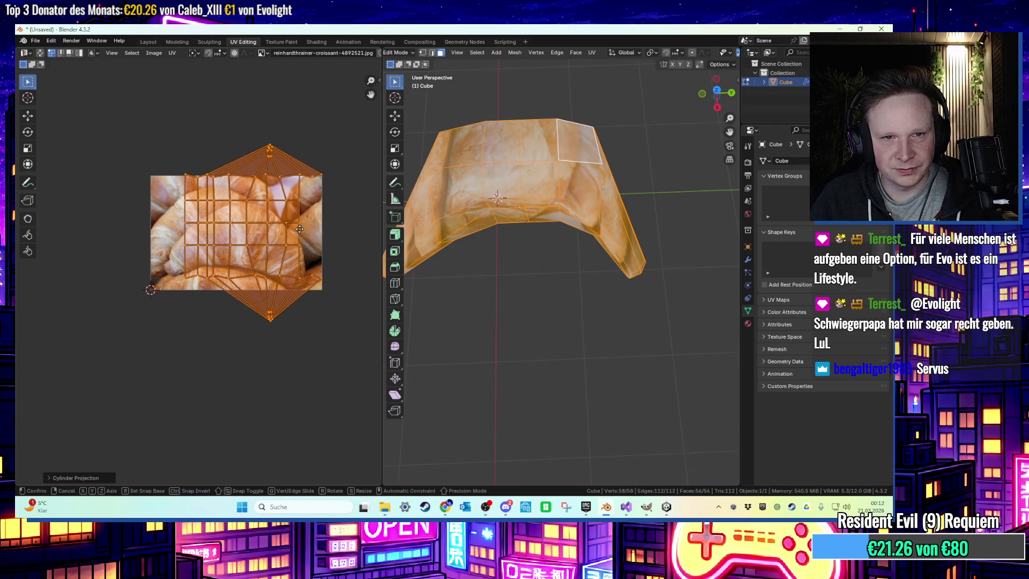
key("r")
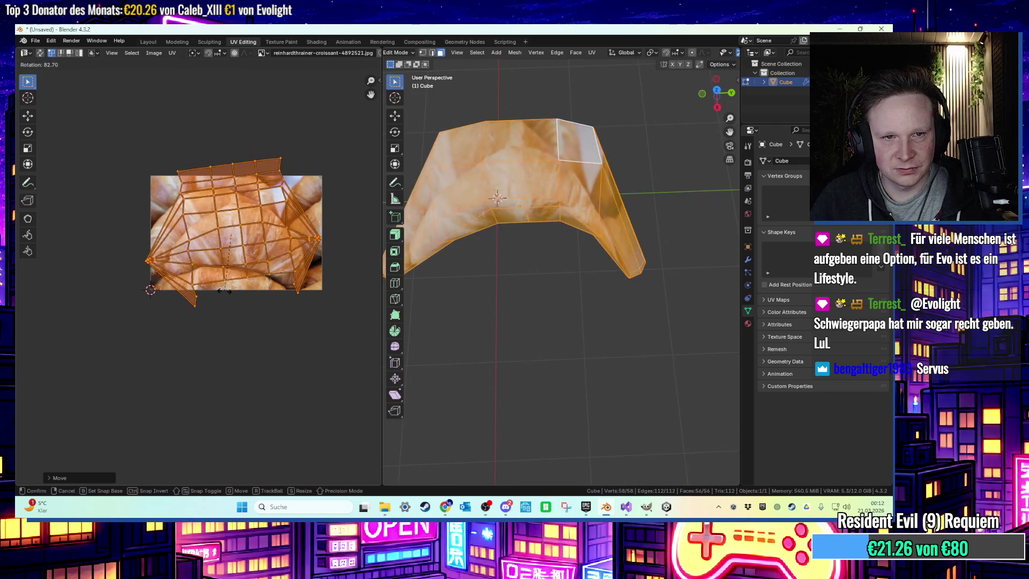
left_click(216, 297)
key("u")
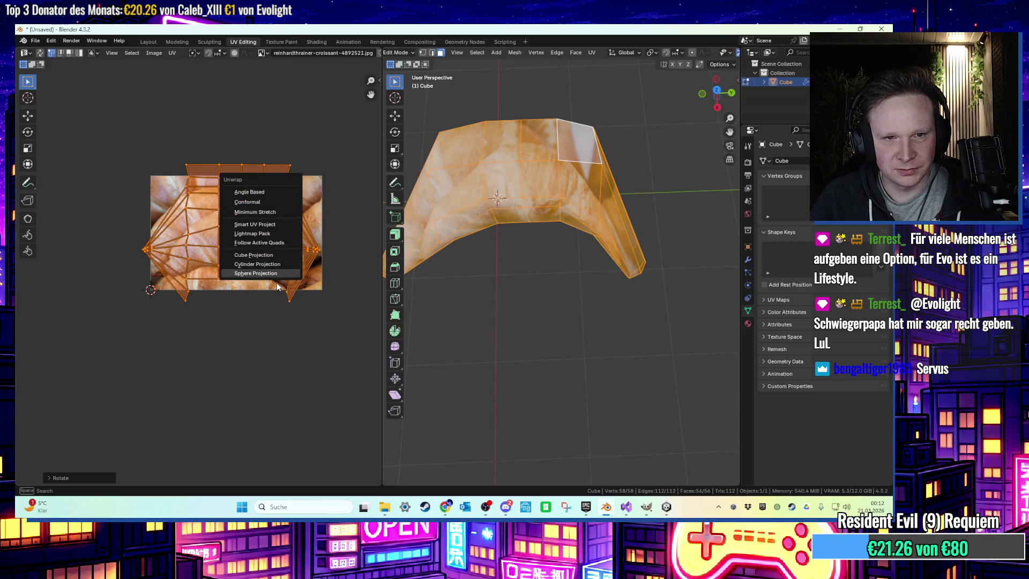
left_click(277, 278)
key("ctrl+z")
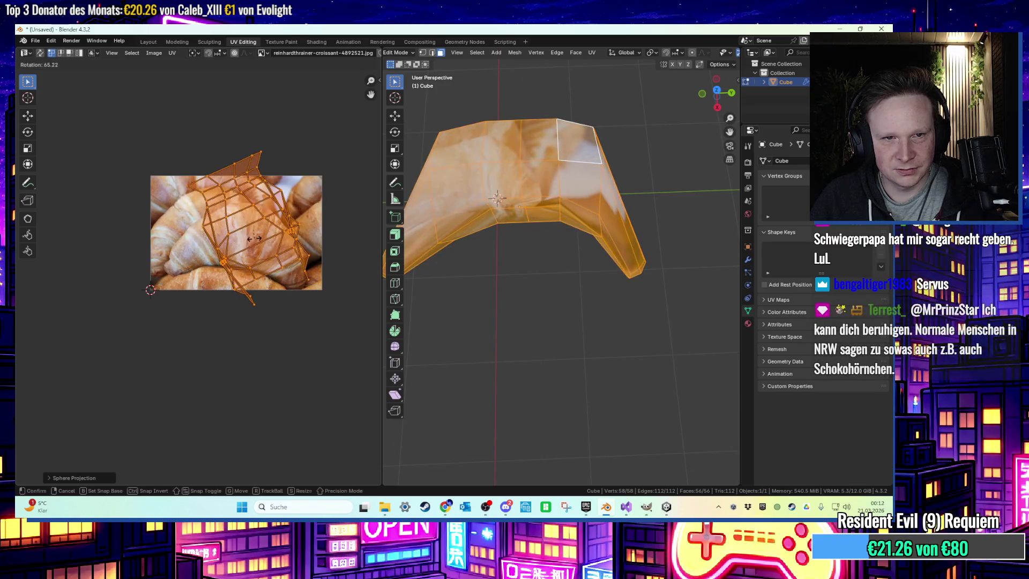
Try Smart UV Project, then the standard unwrap with Minimum Stretch and Angle Based methods
key("u")
left_click(247, 189)
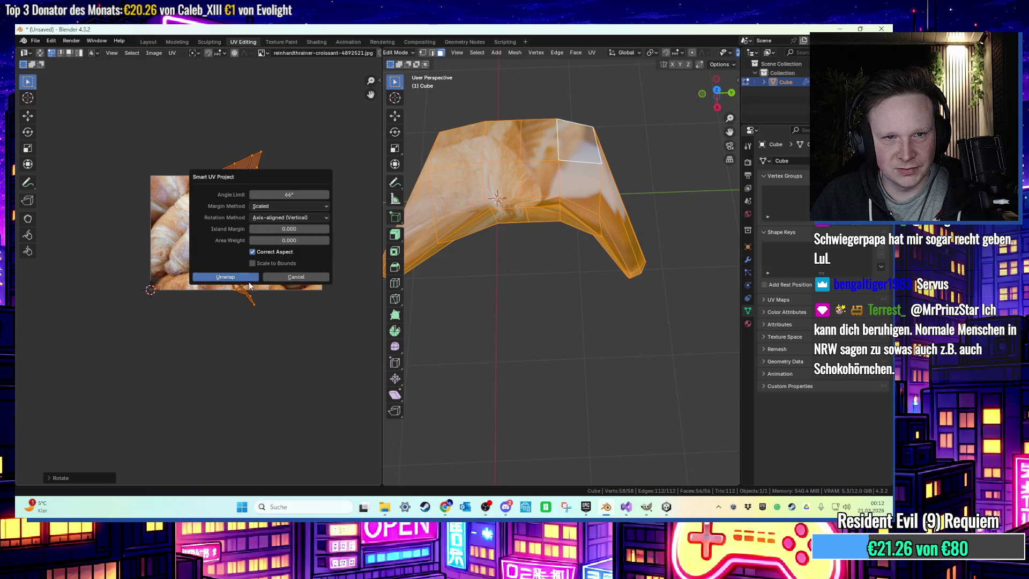
left_click(236, 280)
key("u")
left_click(276, 234)
left_click(277, 236)
key("u")
left_click(271, 217)
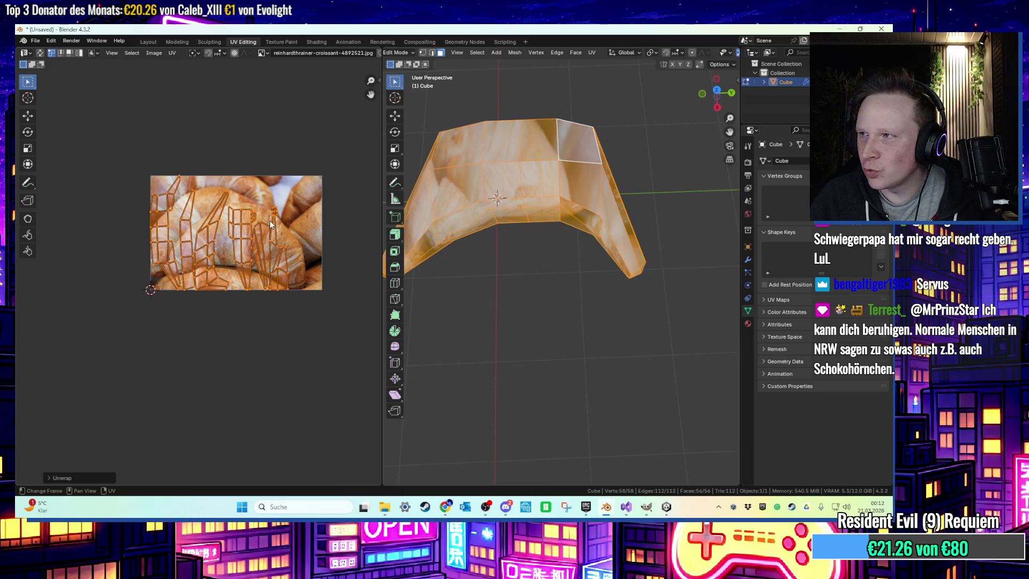
Re-try Follow Active Quads, then Smart UV Project unwrapping
key("u")
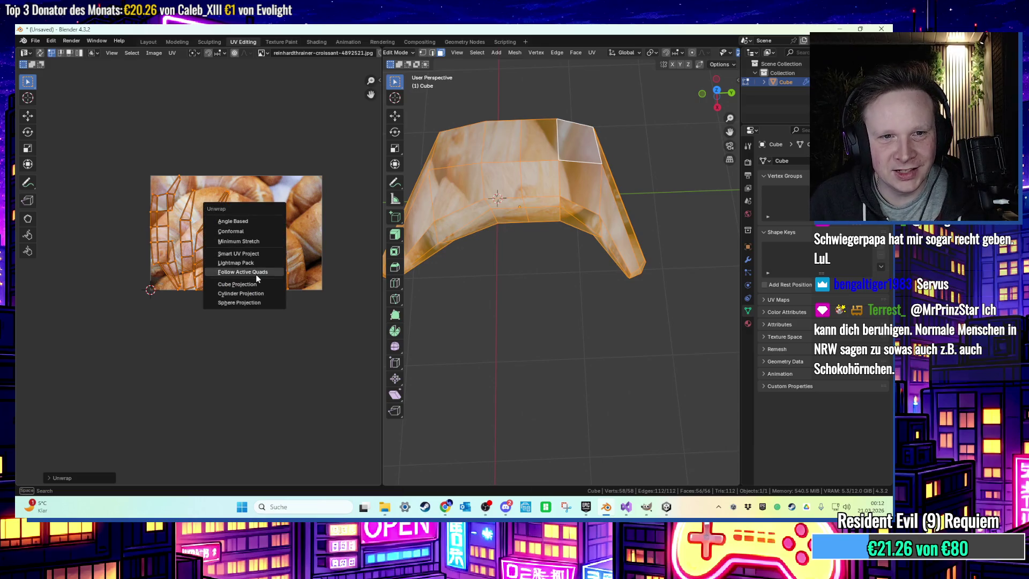
left_click(256, 275)
left_click(254, 294)
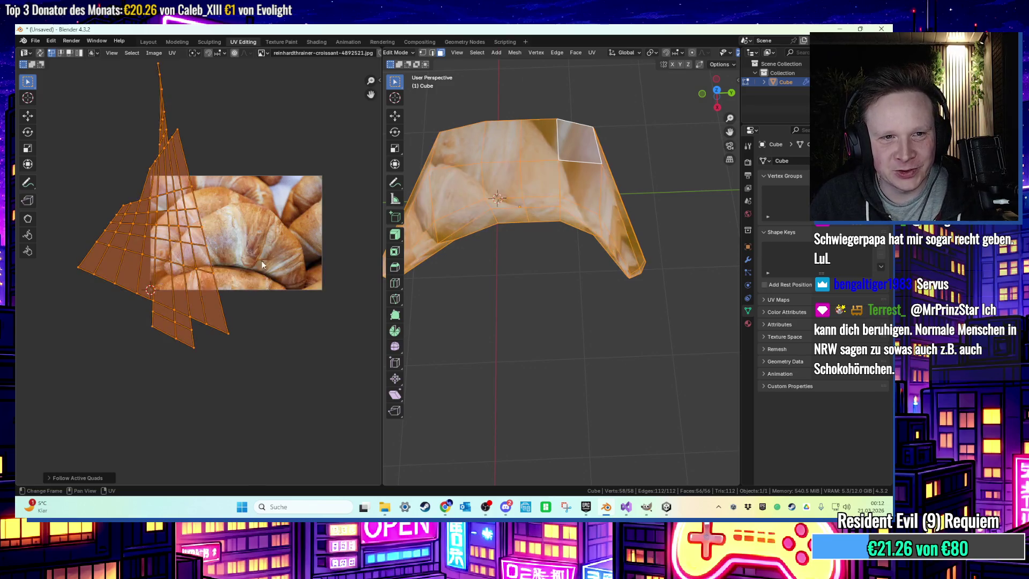
key("u")
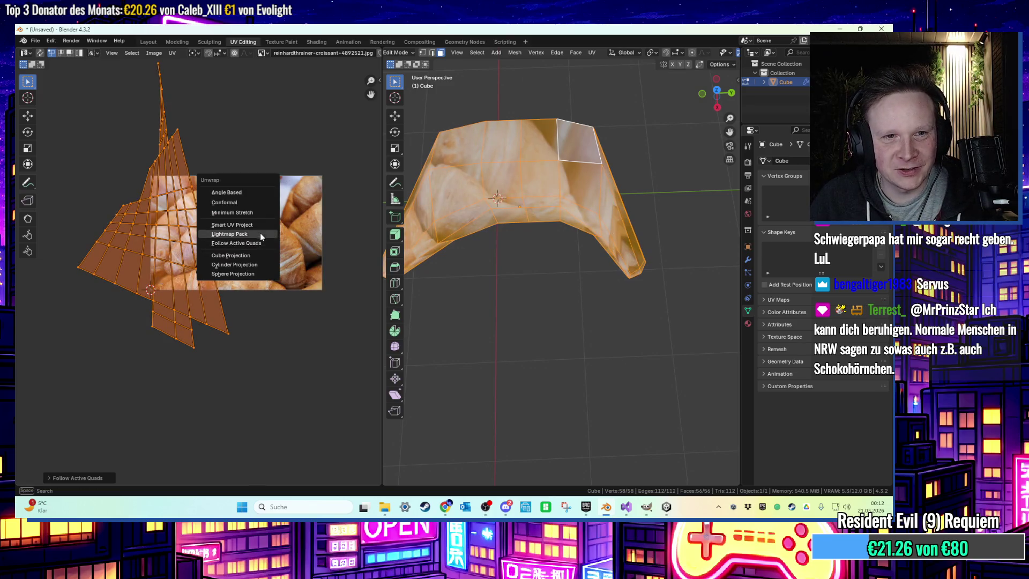
left_click(257, 225)
left_click(261, 312)
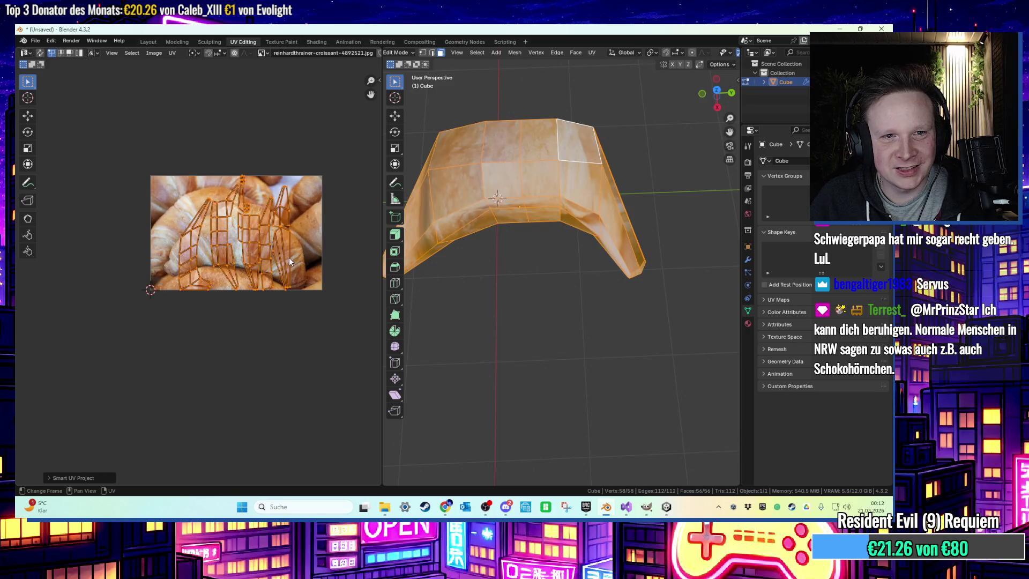
Resize the UV islands, rotate them about 90° and move them down below the photo
scroll(289, 261, "up", 1)
key("s")
left_click(303, 268)
key("r")
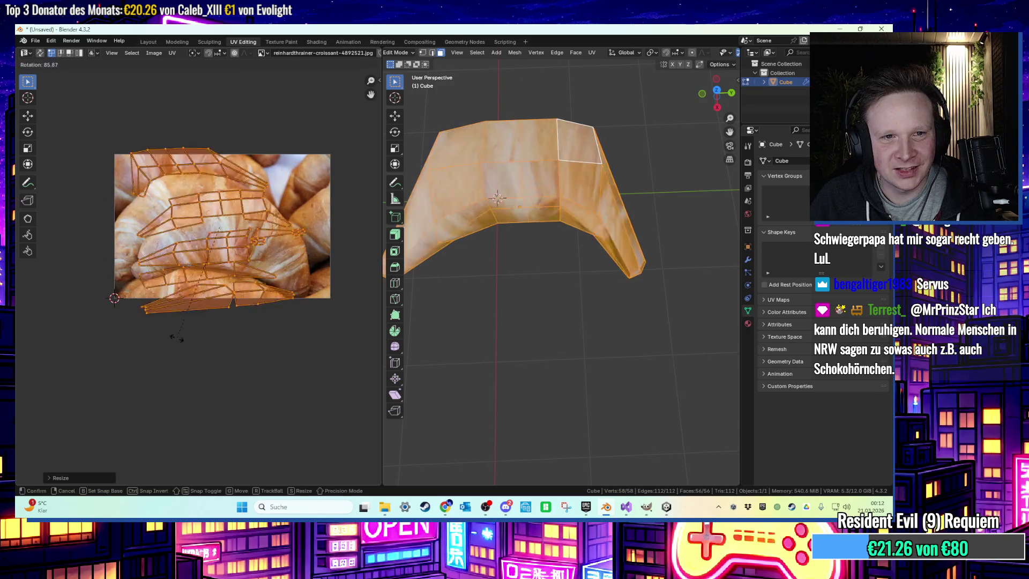
left_click(167, 340)
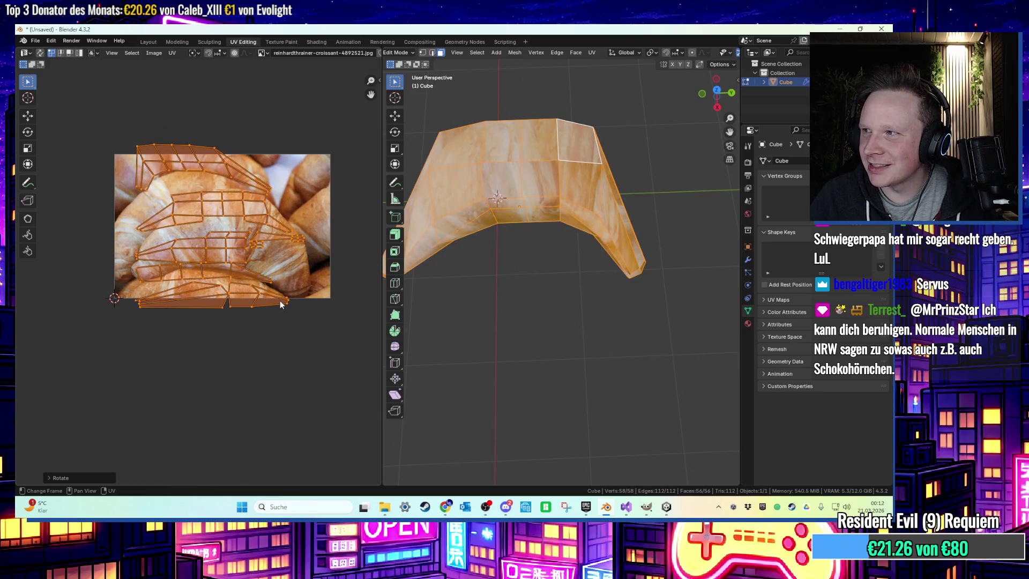
left_click_drag(281, 304, 300, 356)
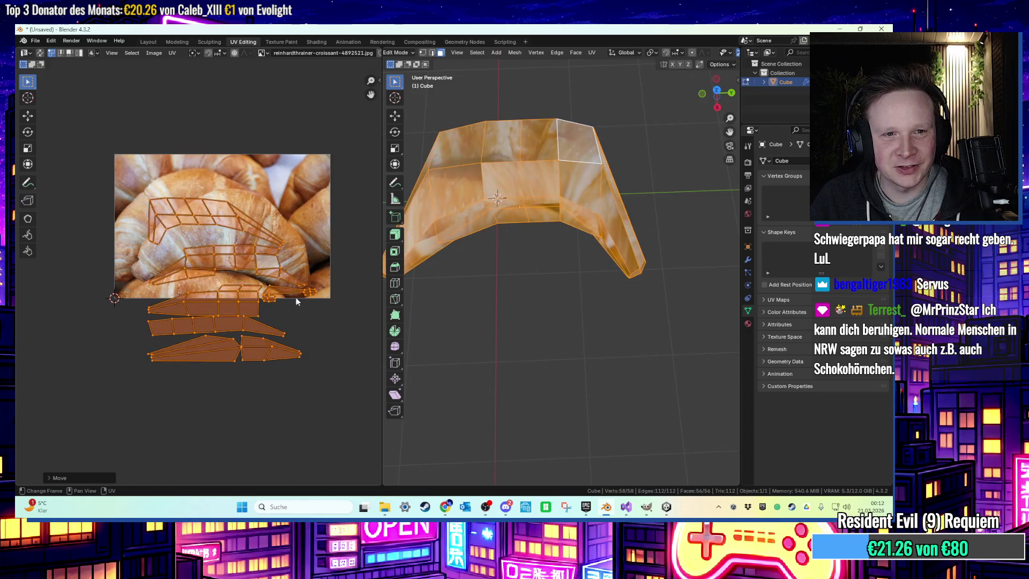
key("g")
left_click(289, 276)
Finish with a Cube Projection unwrap rotated 90° over the central croissant
key("u")
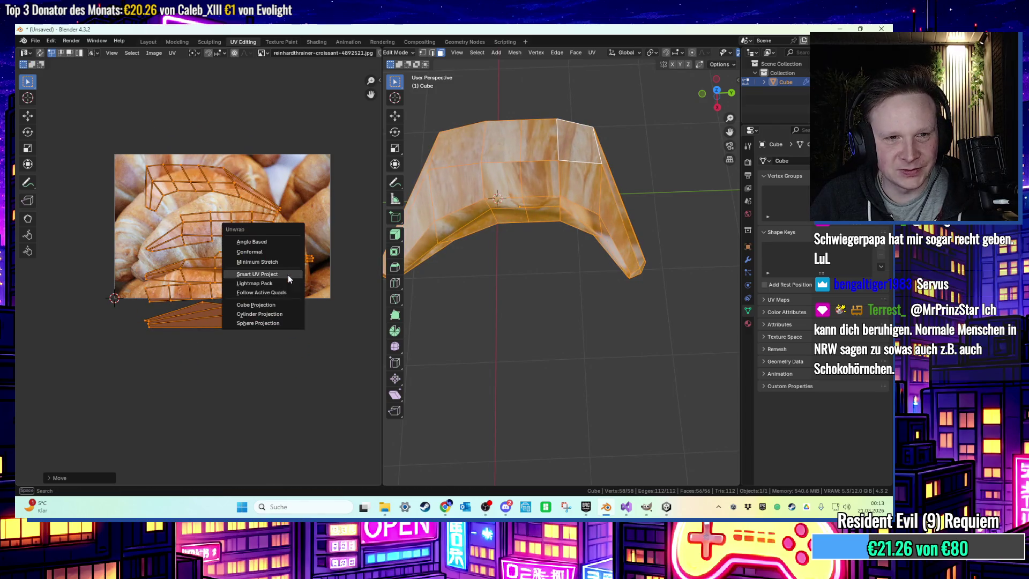
left_click(277, 303)
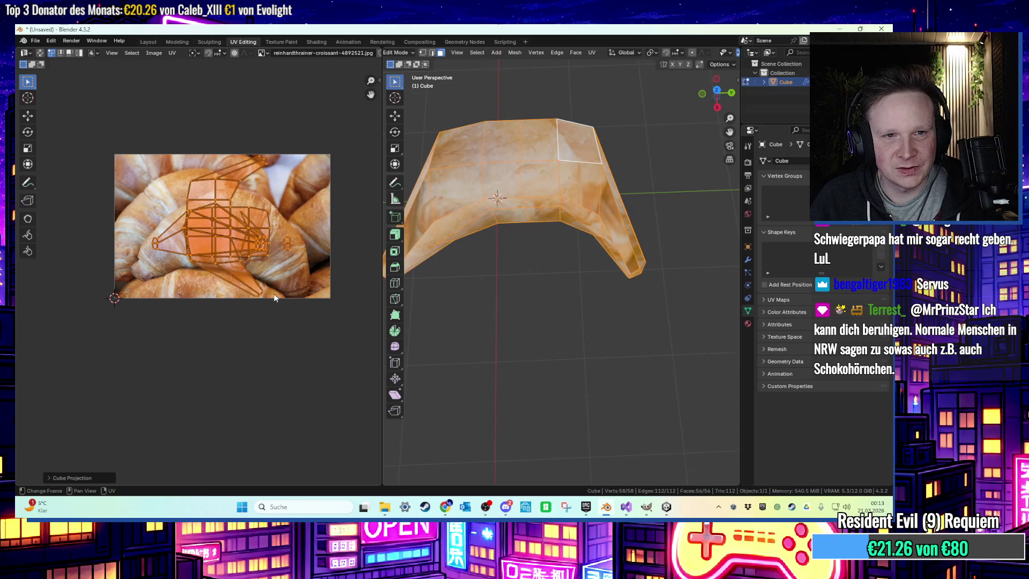
key("r")
left_click(175, 358)
scroll(246, 285, "up", 2)
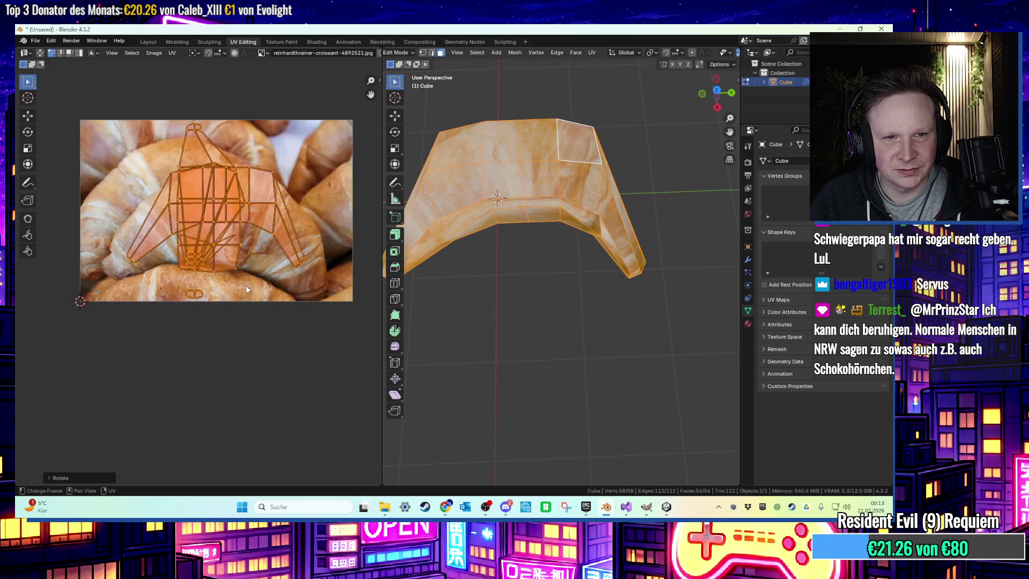
Rotate one UV island square to the axes and reposition it lower-left over the croissant photo
key("alt+a")
left_click(254, 204)
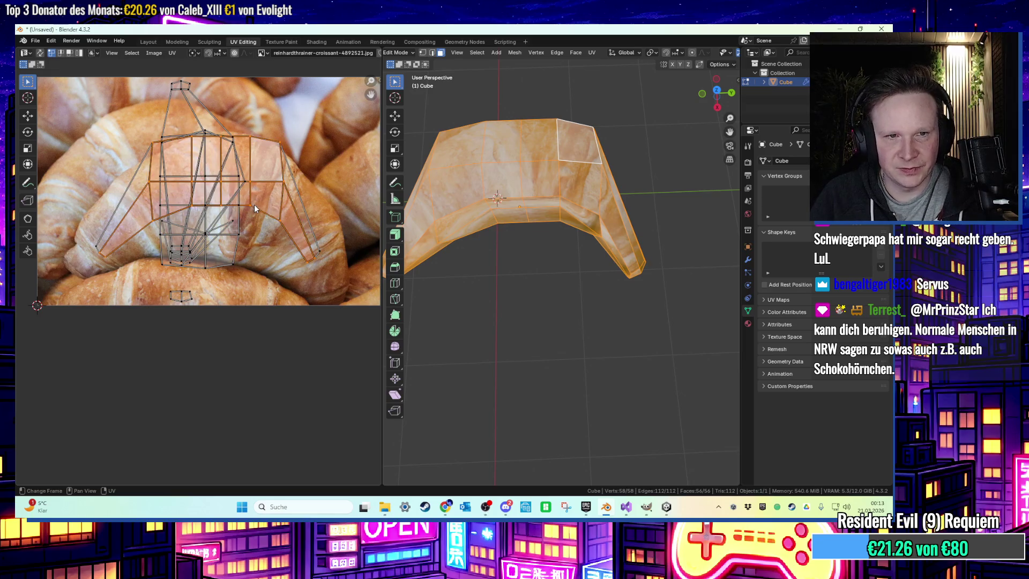
key("r")
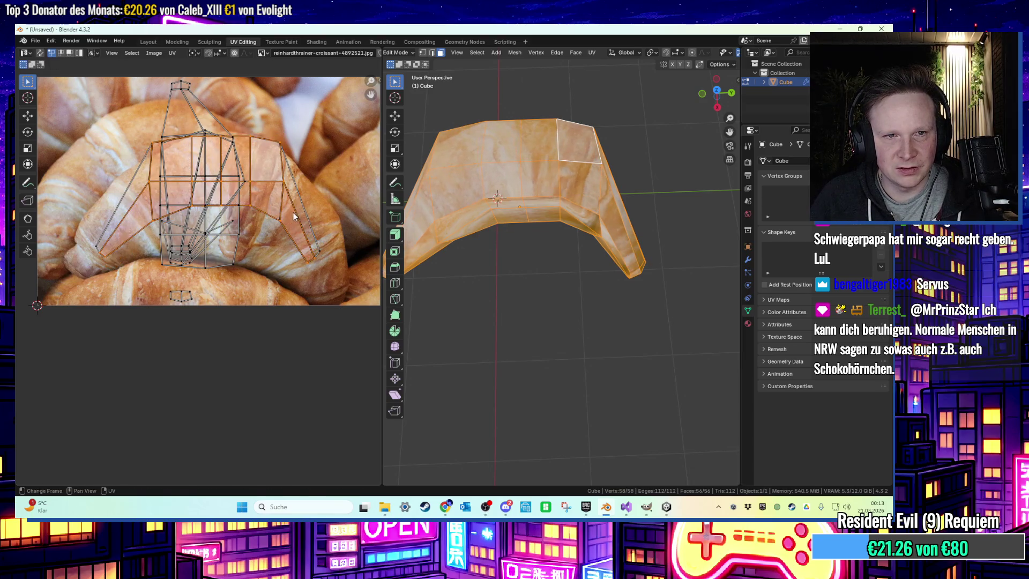
left_click(302, 219)
key("g")
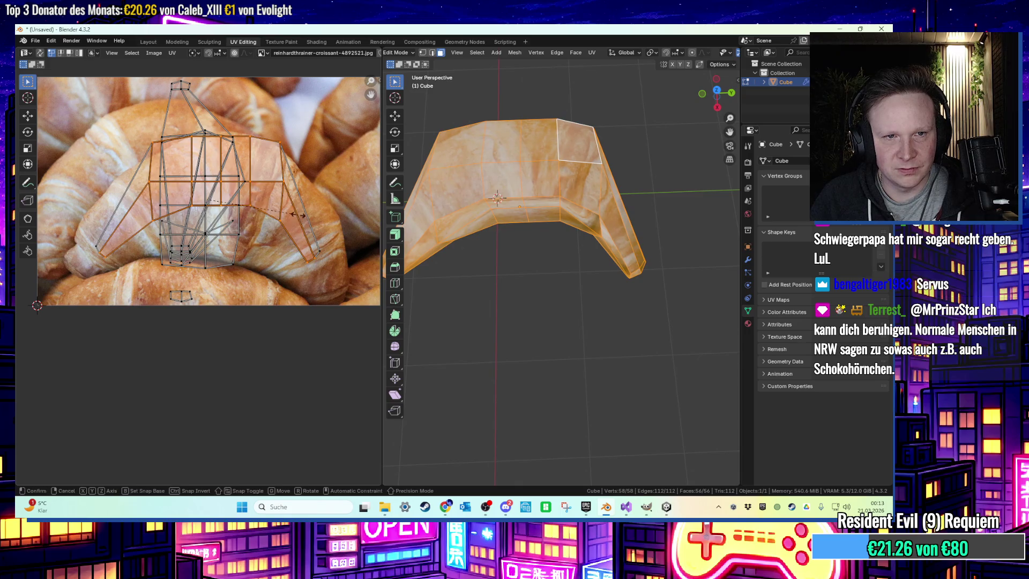
left_click(317, 249)
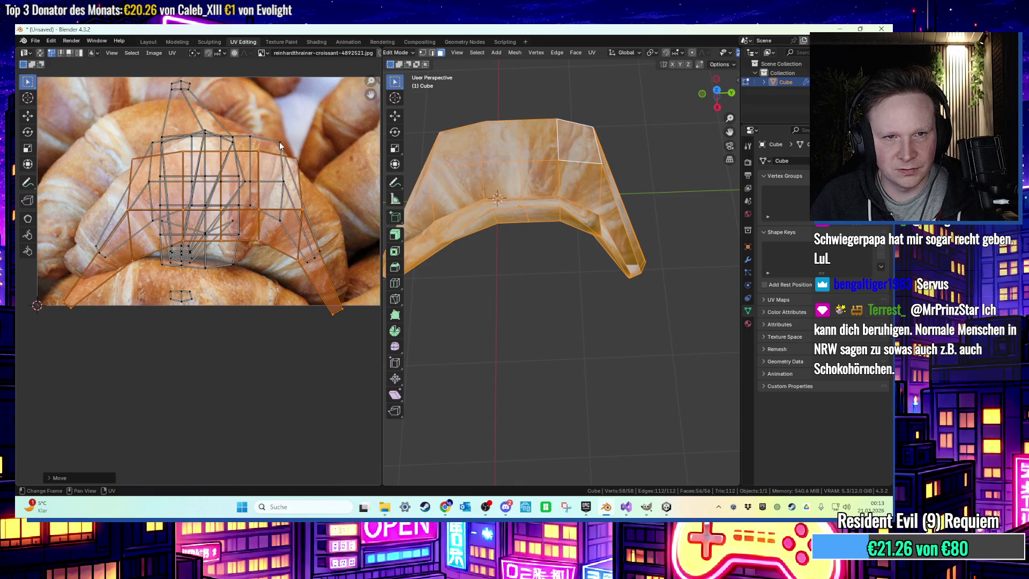
key("ctrl+z")
key("g")
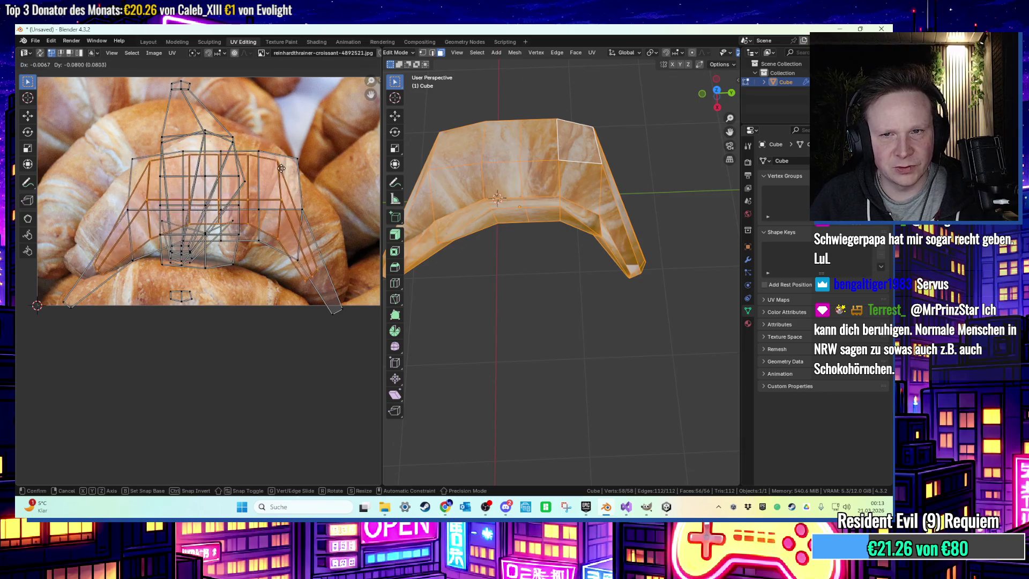
left_click(281, 168)
key("g")
left_click(278, 179)
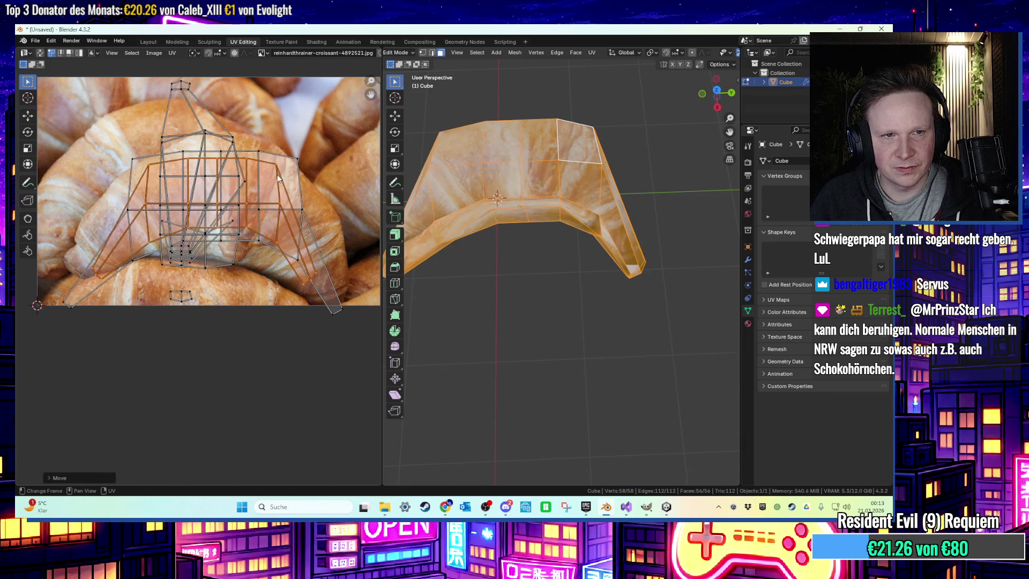
Enlarge the whole croissant UV layout and place it over the photo
key("alt+a")
key("l")
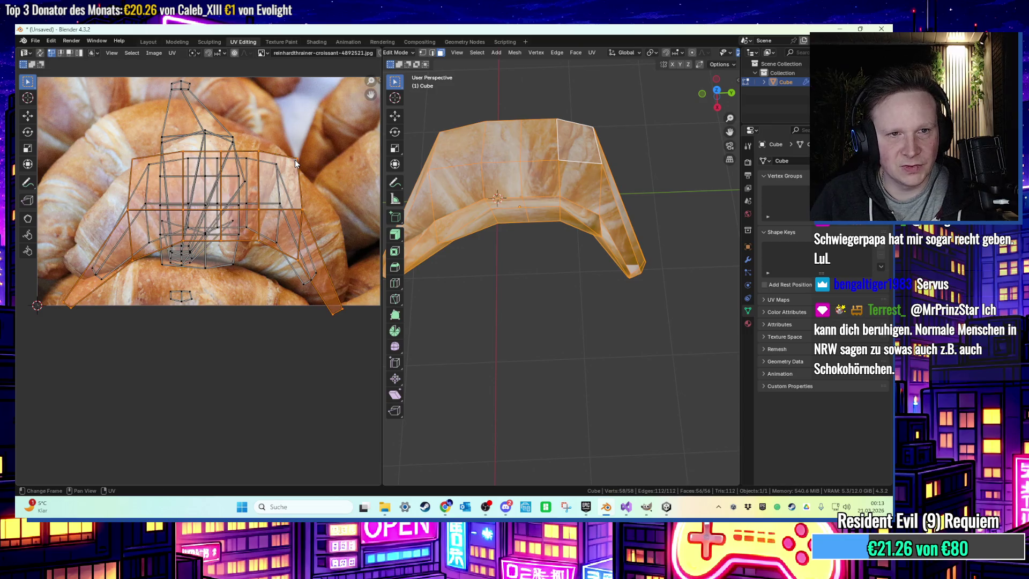
key("s")
left_click(323, 163)
key("g")
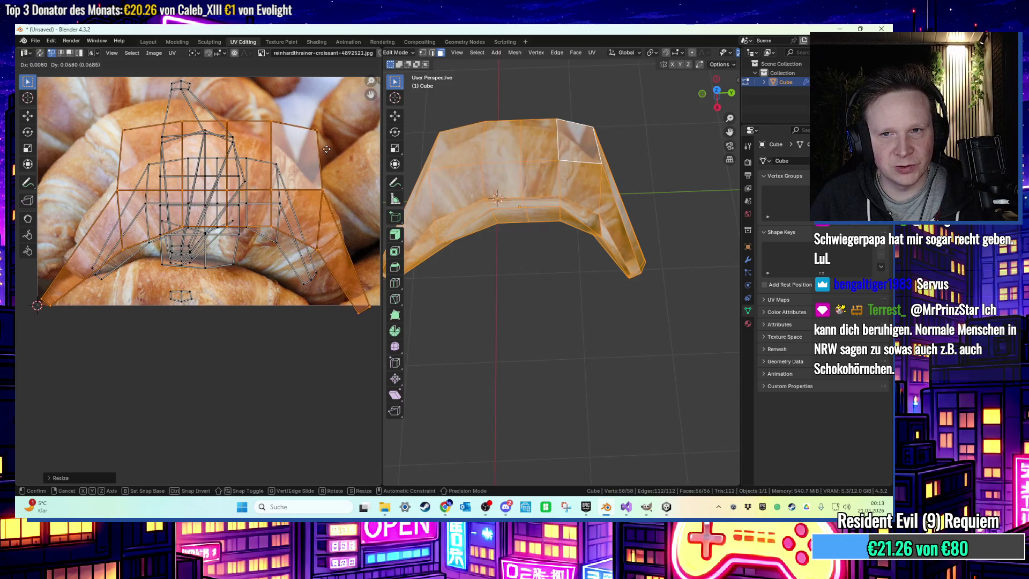
left_click(252, 143)
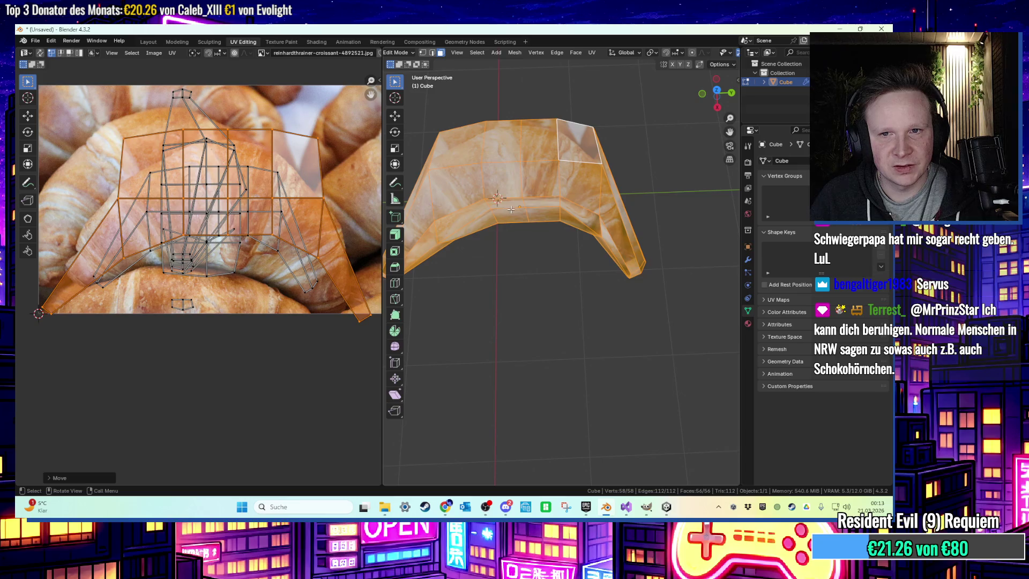
Turn the inner central UV island about 90° and shift it vertically along Y
key("alt+a")
key("l")
key("r")
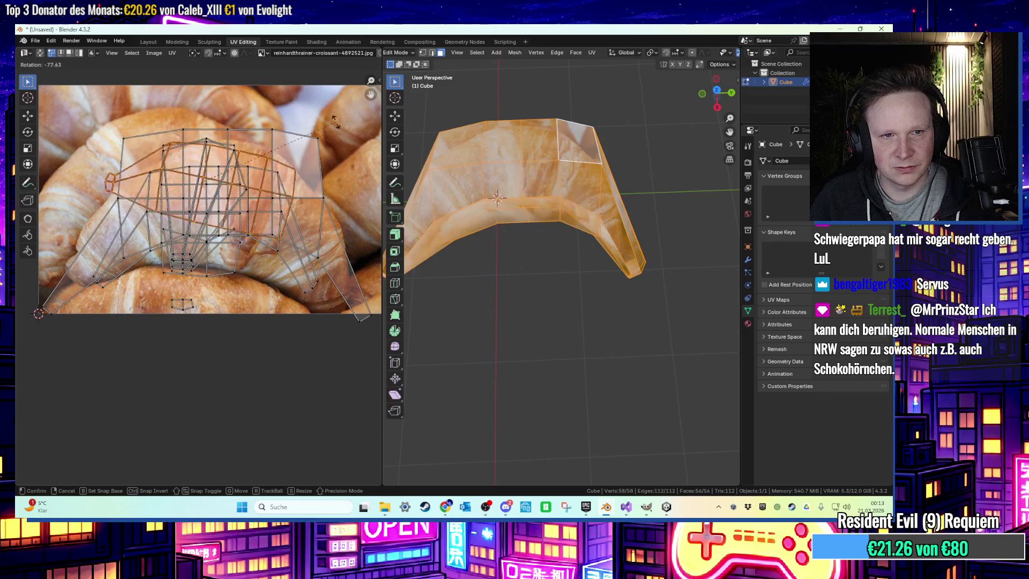
left_click(325, 123)
key("g")
key("y")
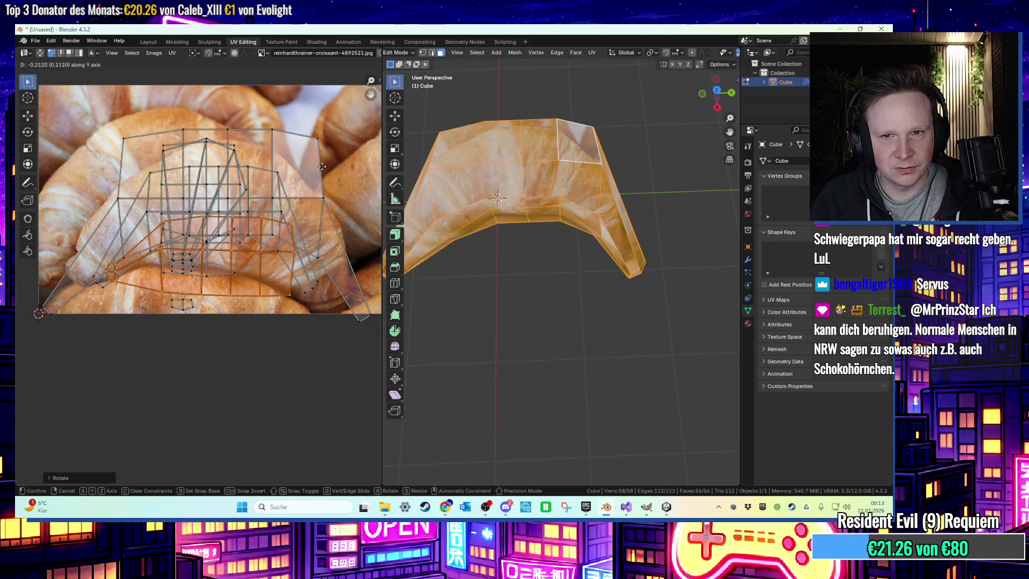
left_click(341, 139)
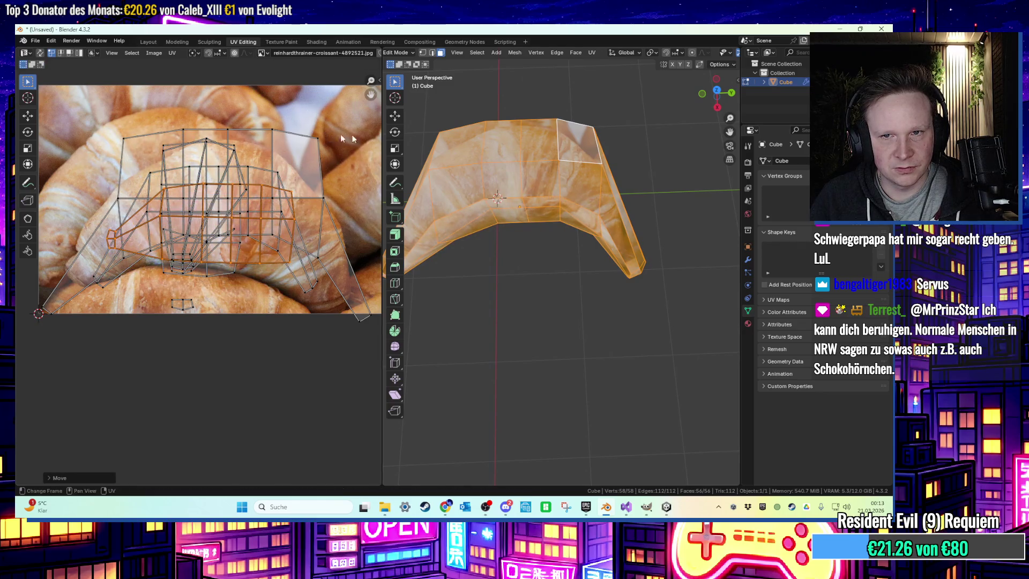
left_click(537, 264)
mouse_move(537, 266)
middle_mouse_down()
mouse_move(535, 284)
mouse_move(511, 182)
mouse_move(598, 185)
mouse_move(582, 181)
mouse_move(464, 238)
mouse_move(475, 220)
mouse_move(600, 221)
mouse_move(498, 218)
middle_mouse_up()
scroll(530, 257, "up", 2)
Nudge the selected tip vertex to reshape the croissant's end
key("g")
left_click(512, 185)
key("g")
left_click(512, 221)
Collapse the croissant end face's UV quad into a triangle and adjust its corners
left_click(551, 217)
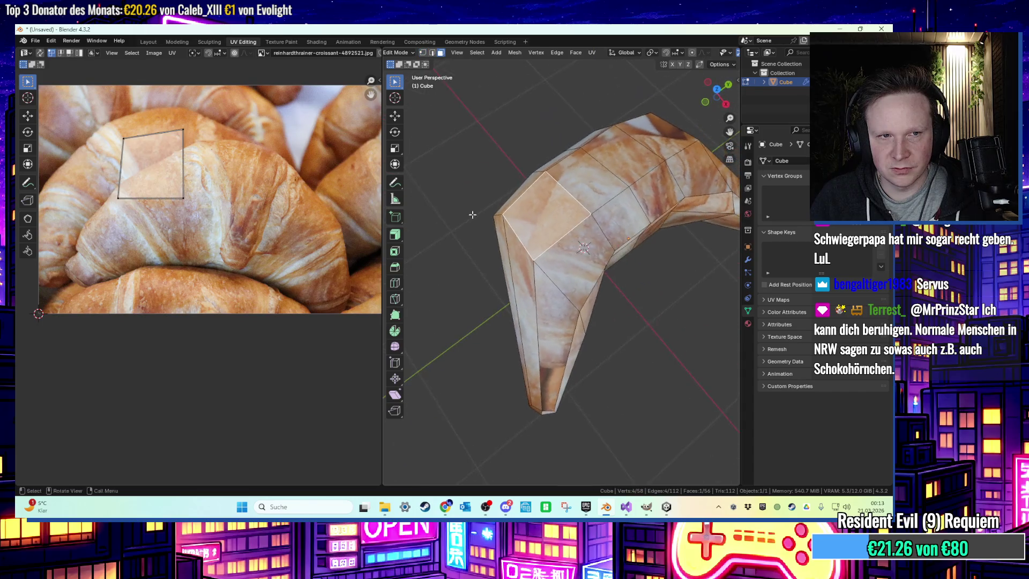
left_click_drag(123, 138, 139, 167)
left_click_drag(182, 129, 187, 148)
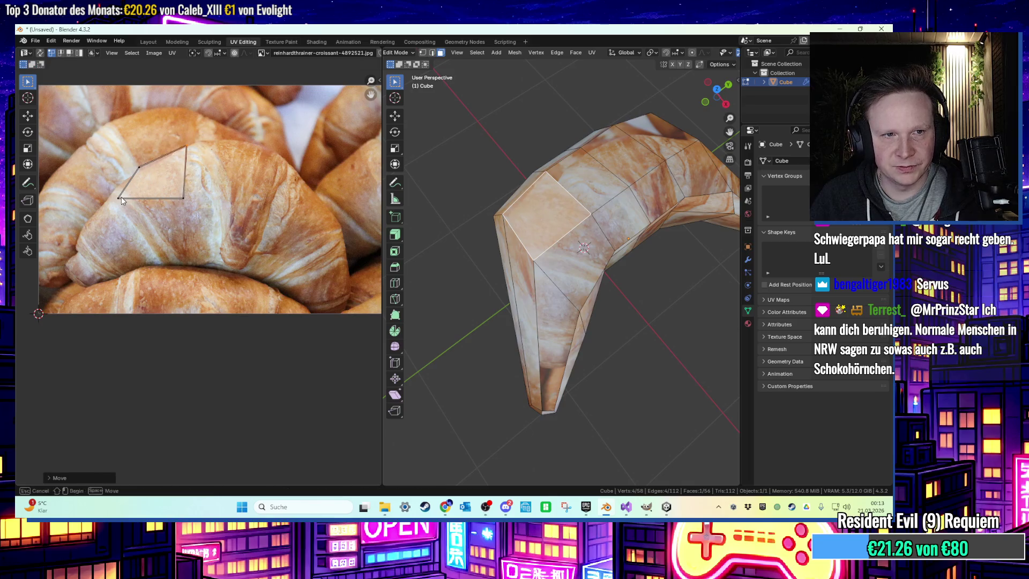
left_click_drag(118, 198, 107, 202)
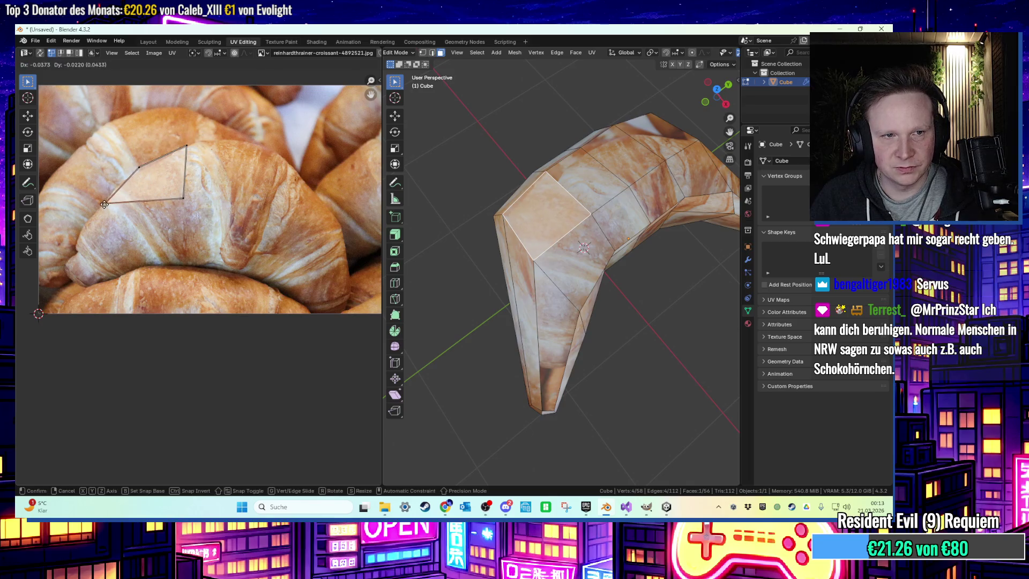
Lower the top edge of the neighbouring top face's UV quad on the photo
left_click(577, 176)
middle_click_drag(577, 176, 558, 185)
left_click_drag(183, 129, 184, 143)
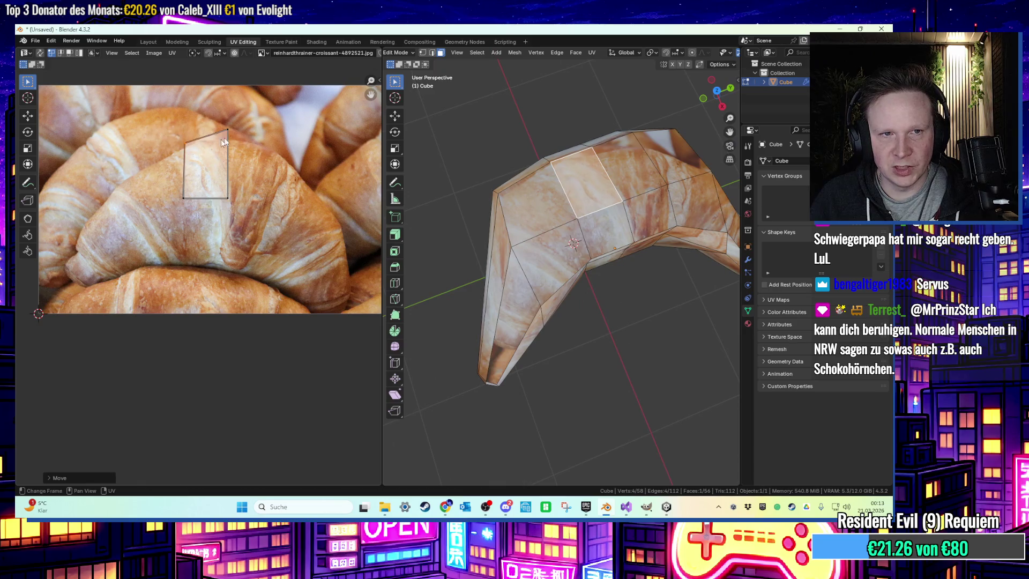
key("ctrl+z")
middle_click_drag(461, 225, 478, 201)
key("ctrl+z")
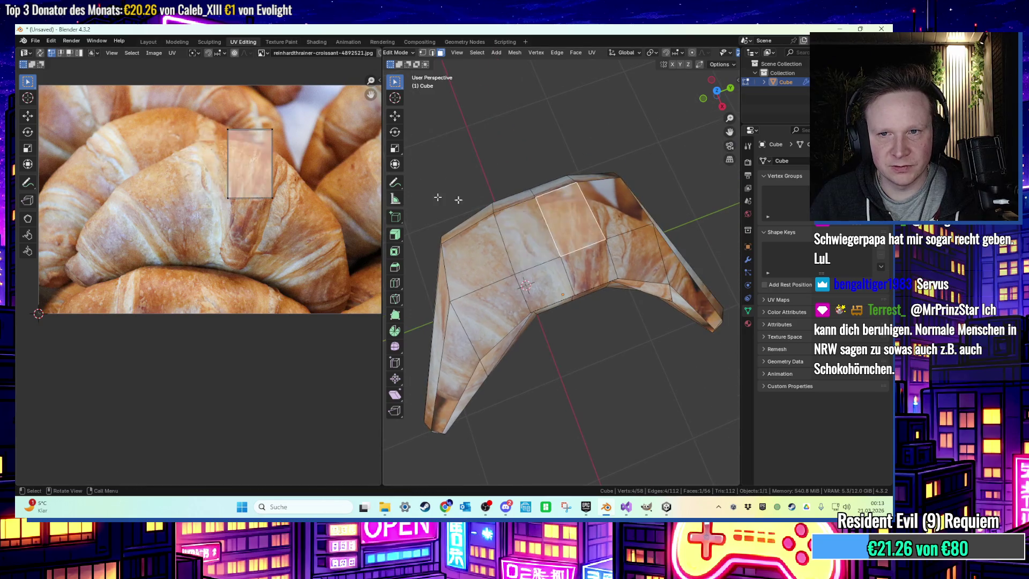
left_click(272, 130, "shift")
key("g")
left_click(271, 151)
Fold the next top face's UVs into a triangle and select the middle-row faces
left_click(597, 184)
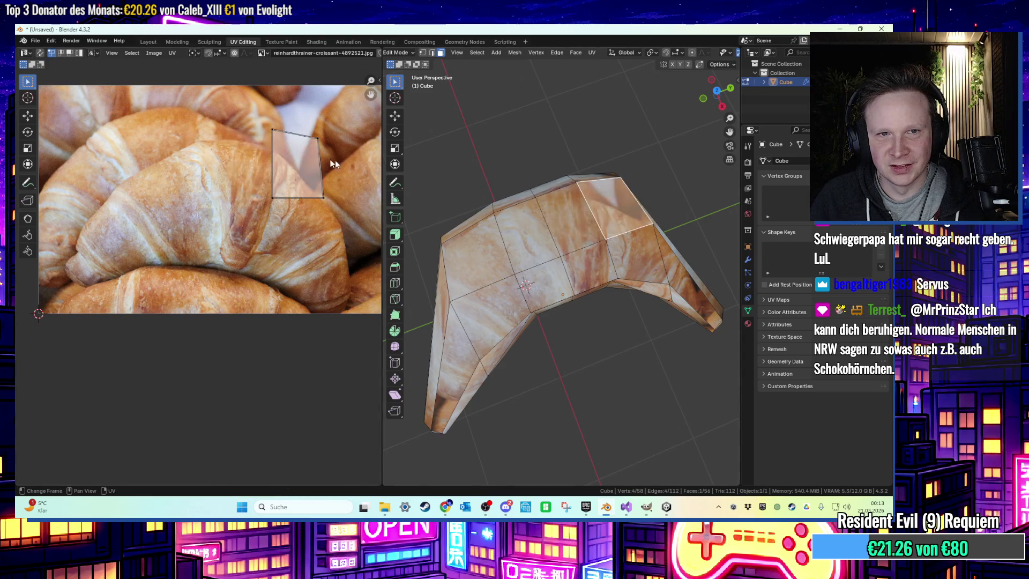
mouse_move(274, 130)
left_mouse_down()
mouse_move(270, 150)
mouse_move(319, 169)
mouse_move(319, 194)
left_mouse_up()
left_click(632, 253)
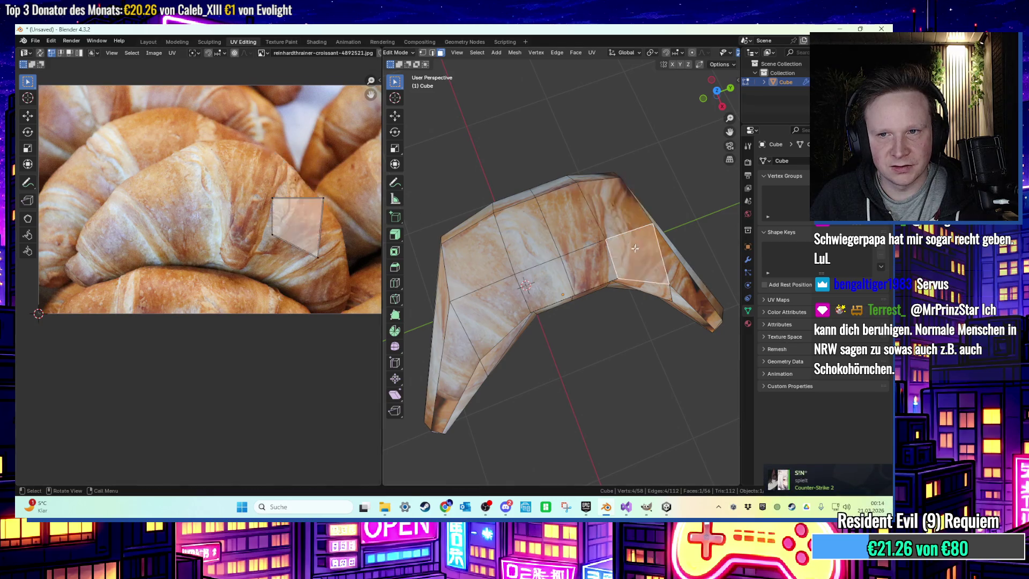
middle_click_drag(632, 253, 591, 253)
left_click_drag(500, 272, 586, 270, "shift")
mouse_move(586, 271)
middle_mouse_down()
mouse_move(535, 283)
mouse_move(562, 263)
mouse_move(456, 342)
middle_mouse_up()
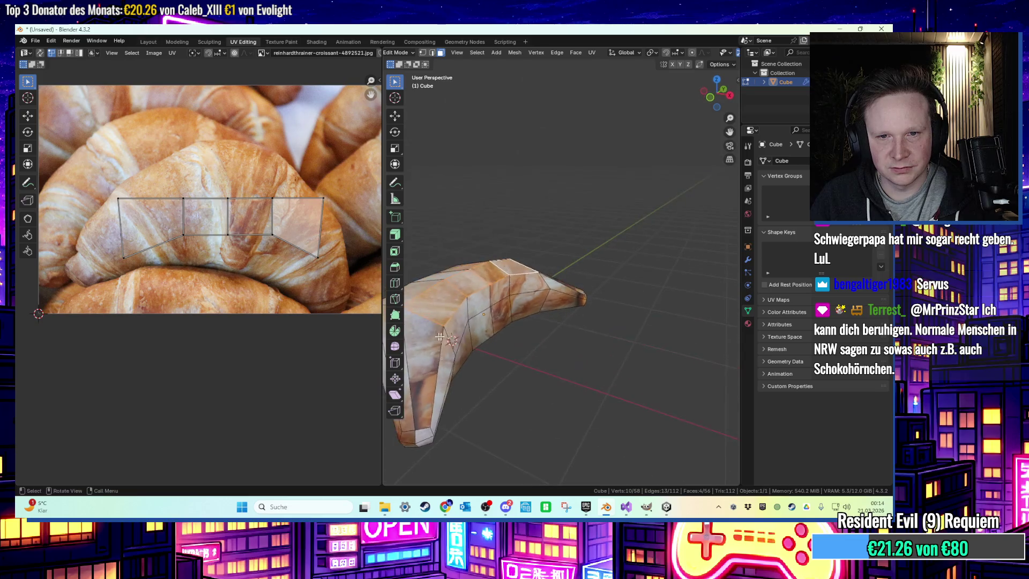
Reposition the UV vertices of both triangular end faces onto golden pastry areas
left_click(456, 342)
left_click_drag(59, 319, 59, 319)
key("g")
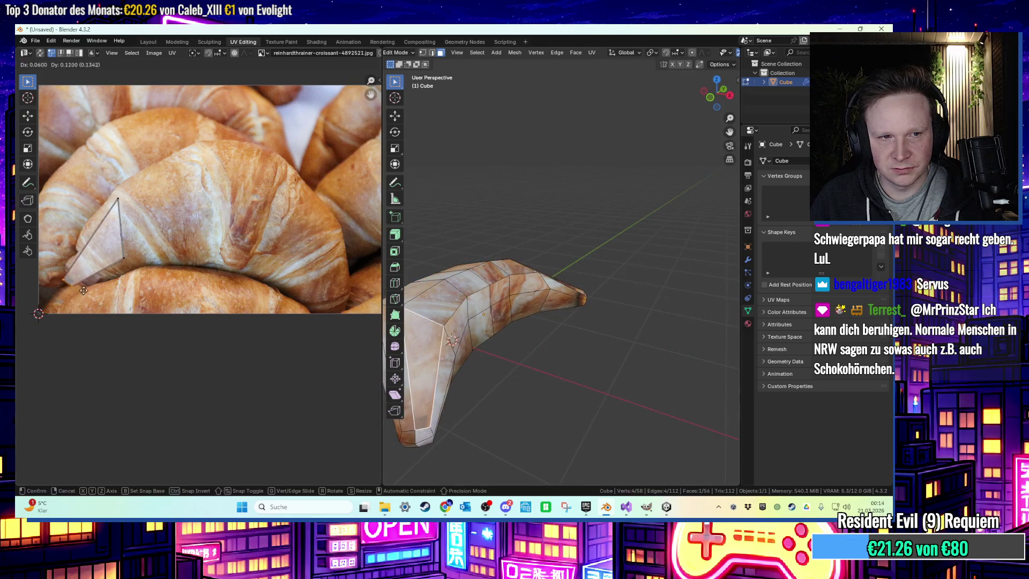
left_click(87, 288)
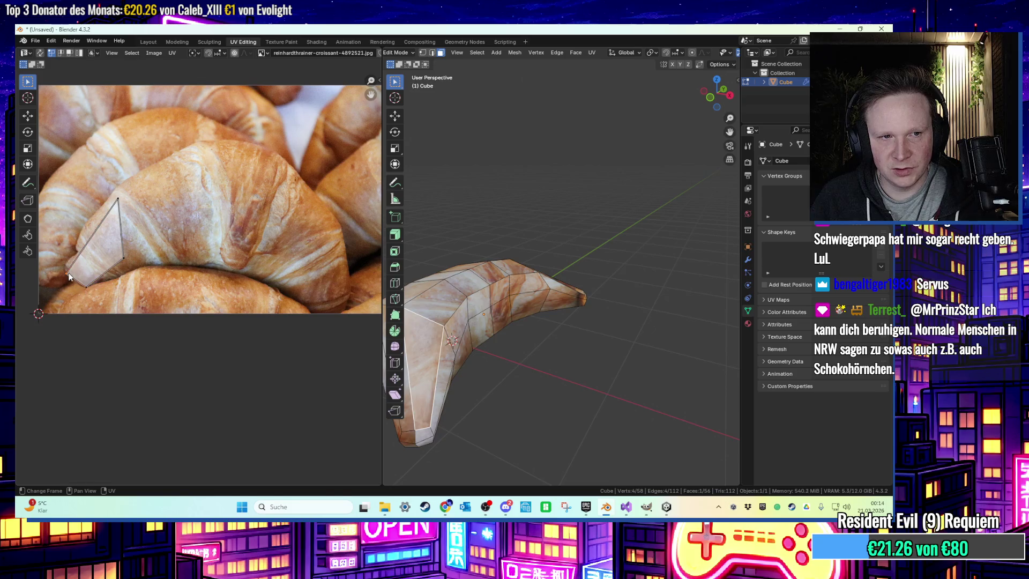
mouse_move(536, 278)
middle_mouse_down()
mouse_move(595, 262)
mouse_move(418, 247)
middle_mouse_up()
left_click(595, 263, "shift")
mouse_move(363, 323)
left_mouse_down()
mouse_move(322, 316)
mouse_move(350, 310)
left_mouse_up()
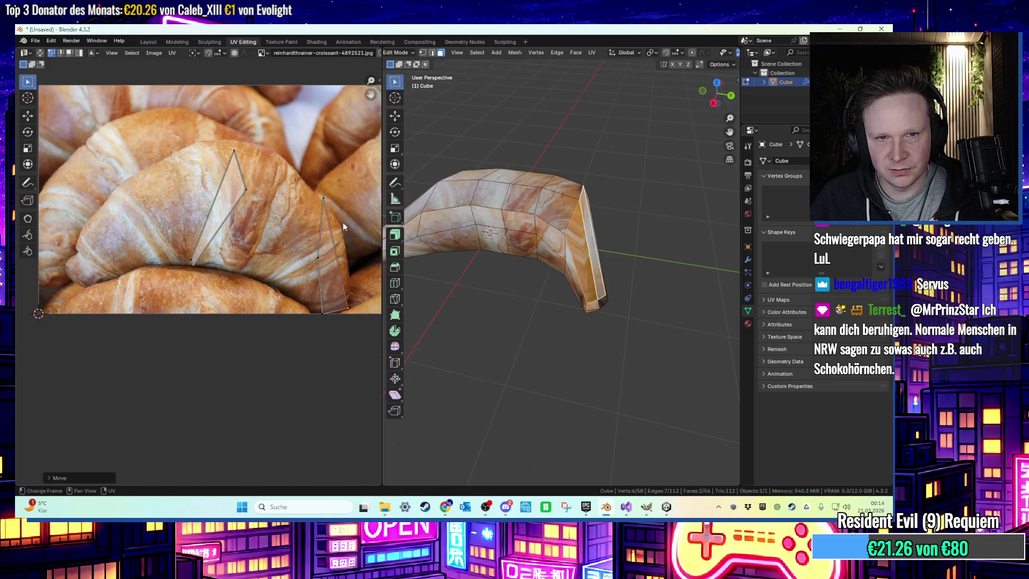
left_click_drag(324, 199, 340, 220)
left_click_drag(317, 258, 297, 279)
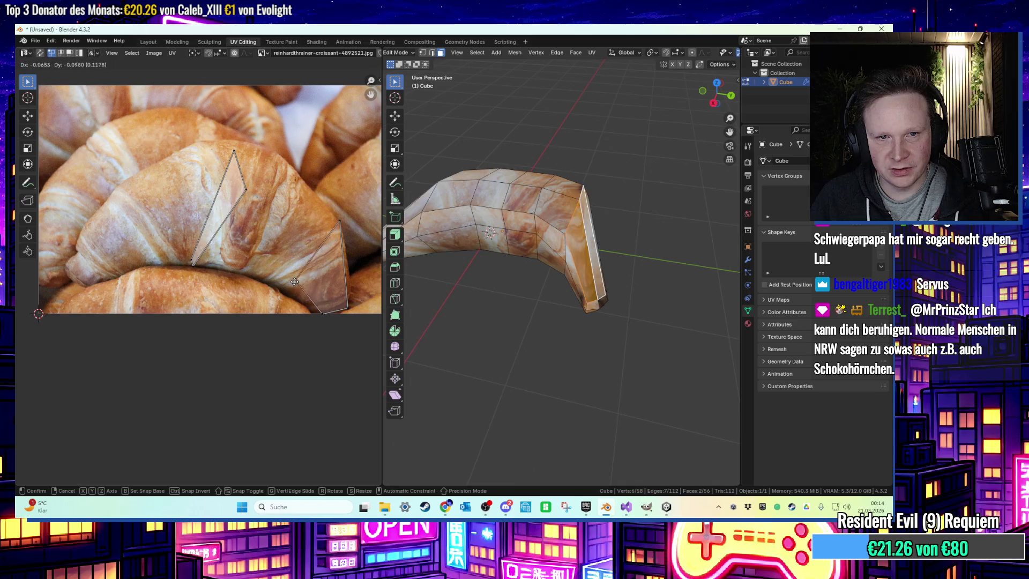
left_click(515, 263)
mouse_move(514, 263)
middle_mouse_down()
mouse_move(498, 278)
mouse_move(436, 292)
mouse_move(553, 290)
middle_mouse_up()
Inspect the textured croissant from several angles in Object Mode
scroll(553, 290, "down", 2)
key("Tab")
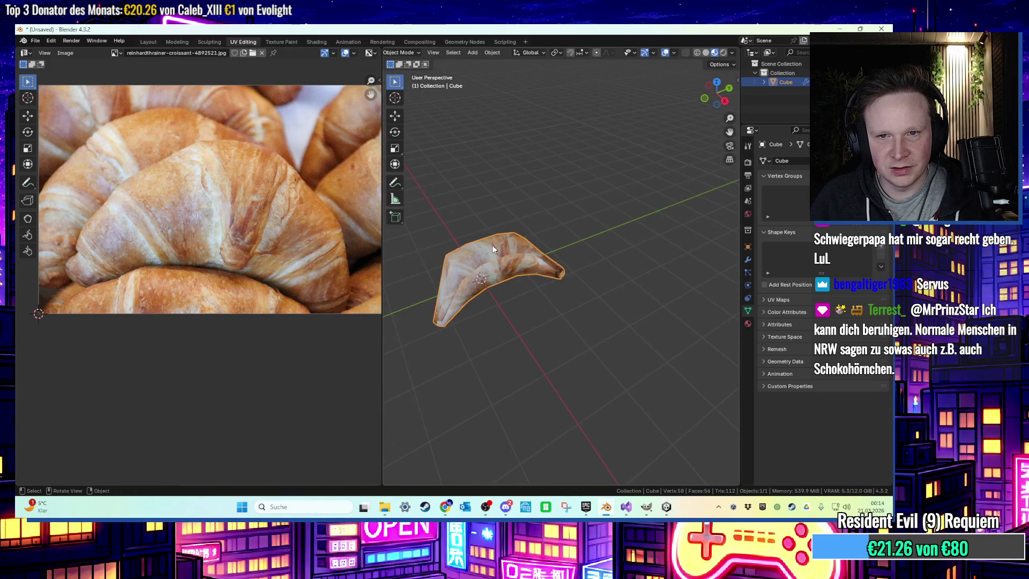
scroll(492, 245, "up", 3)
mouse_move(482, 240)
middle_mouse_down()
mouse_move(579, 224)
mouse_move(607, 258)
mouse_move(589, 230)
middle_mouse_up()
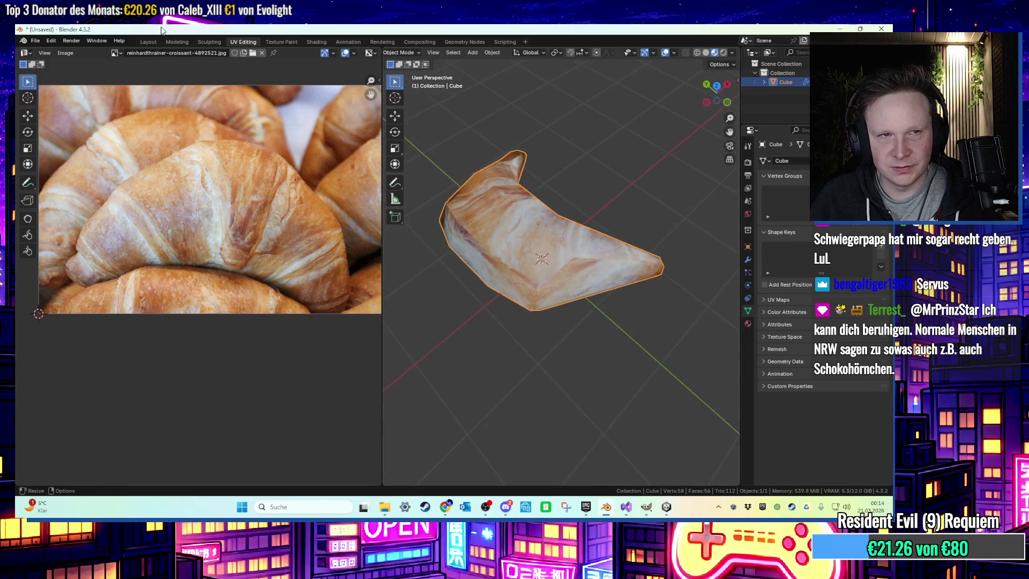
mouse_move(474, 170)
middle_mouse_down()
mouse_move(489, 176)
mouse_move(496, 205)
mouse_move(463, 255)
mouse_move(555, 262)
mouse_move(505, 246)
middle_mouse_up()
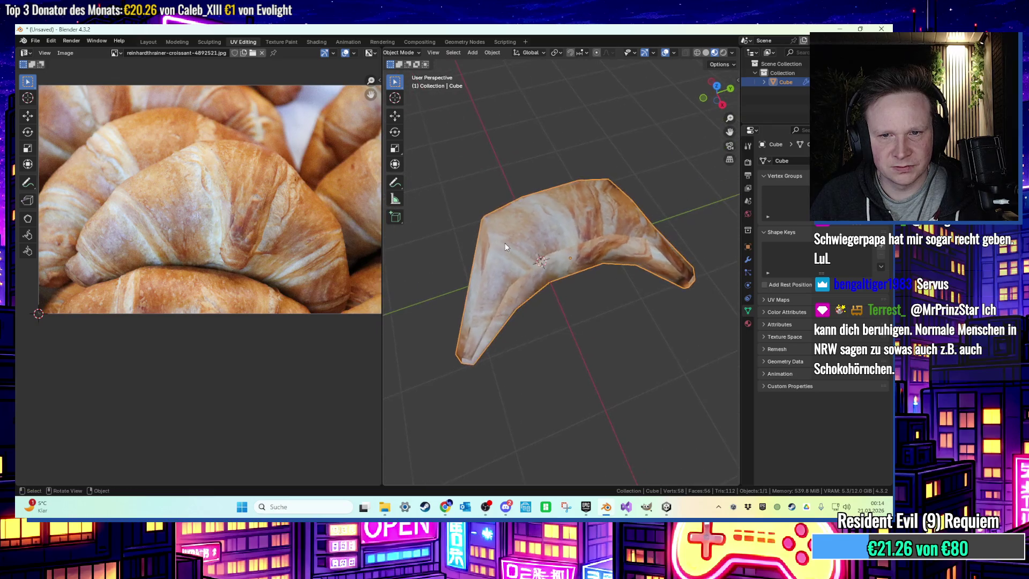
In Edit Mode, move the croissant's tip faces down-left to refine the curve
key("Tab")
mouse_move(499, 309)
middle_mouse_down()
mouse_move(449, 368)
mouse_move(552, 350)
middle_mouse_up()
left_click(449, 369)
key("g")
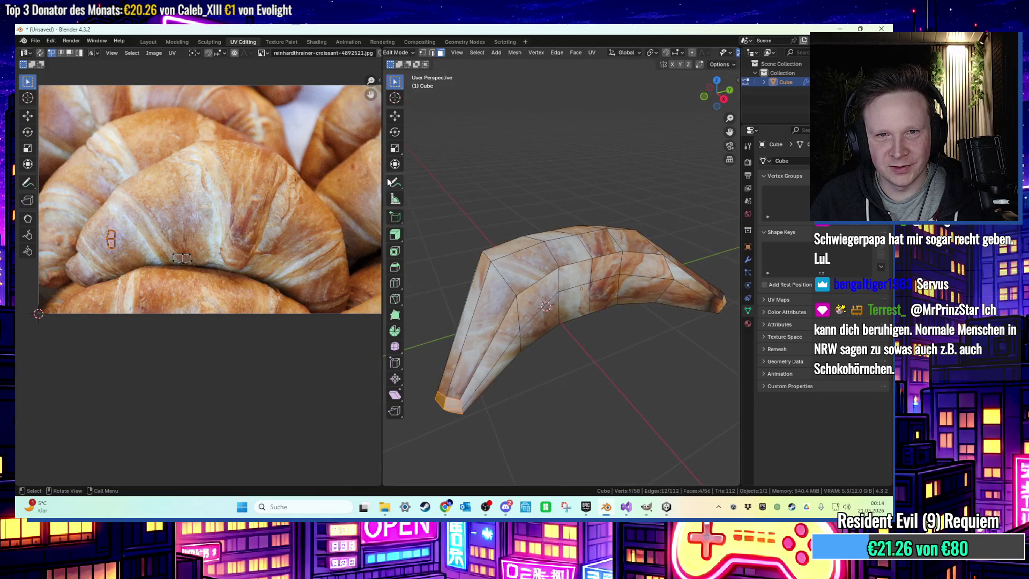
left_click(395, 132)
mouse_move(471, 385)
middle_mouse_down()
mouse_move(487, 380)
mouse_move(477, 348)
mouse_move(462, 382)
mouse_move(461, 370)
mouse_move(471, 375)
middle_mouse_up()
middle_click_drag(541, 346, 579, 391)
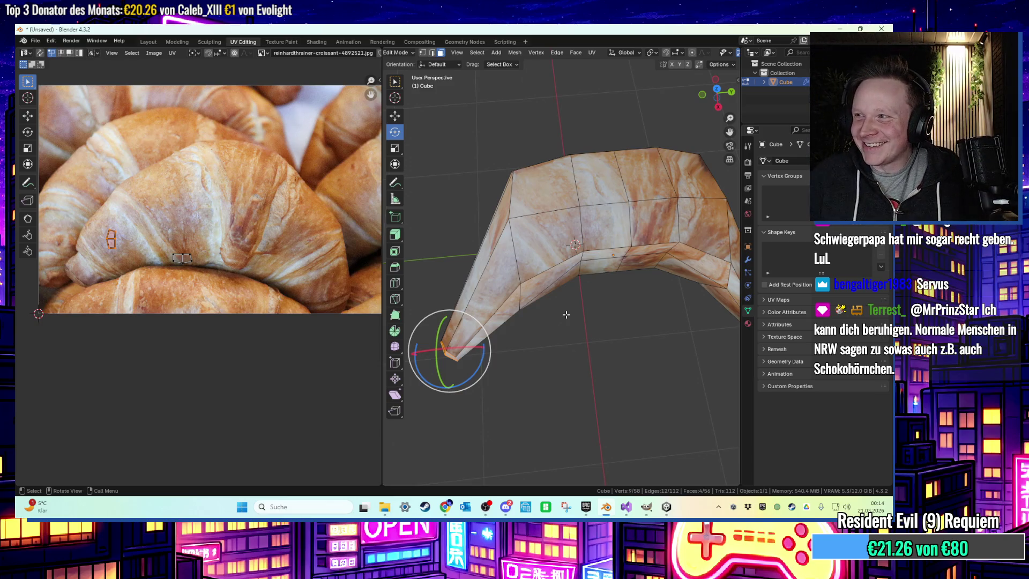
scroll(589, 224, "up", 3)
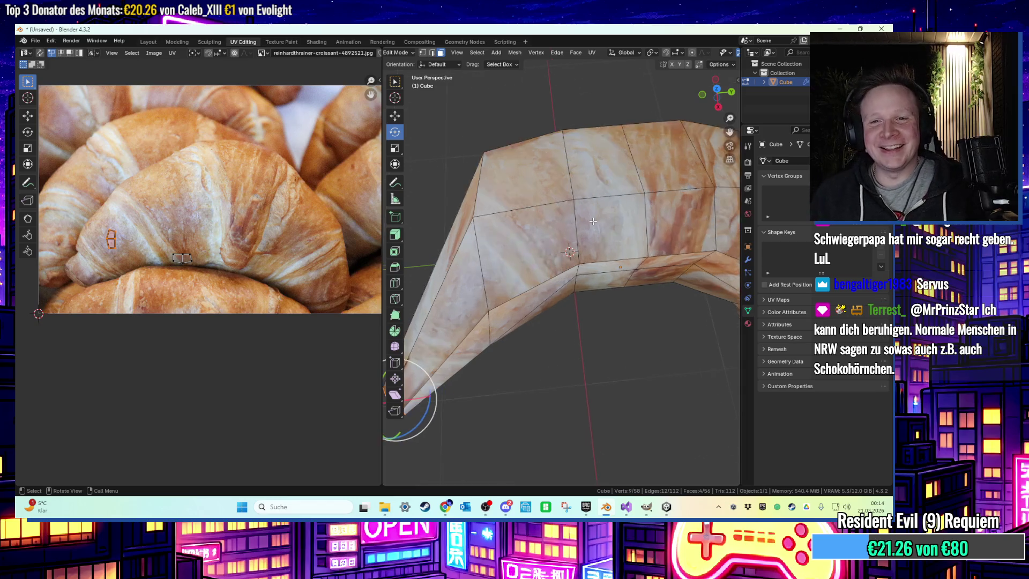
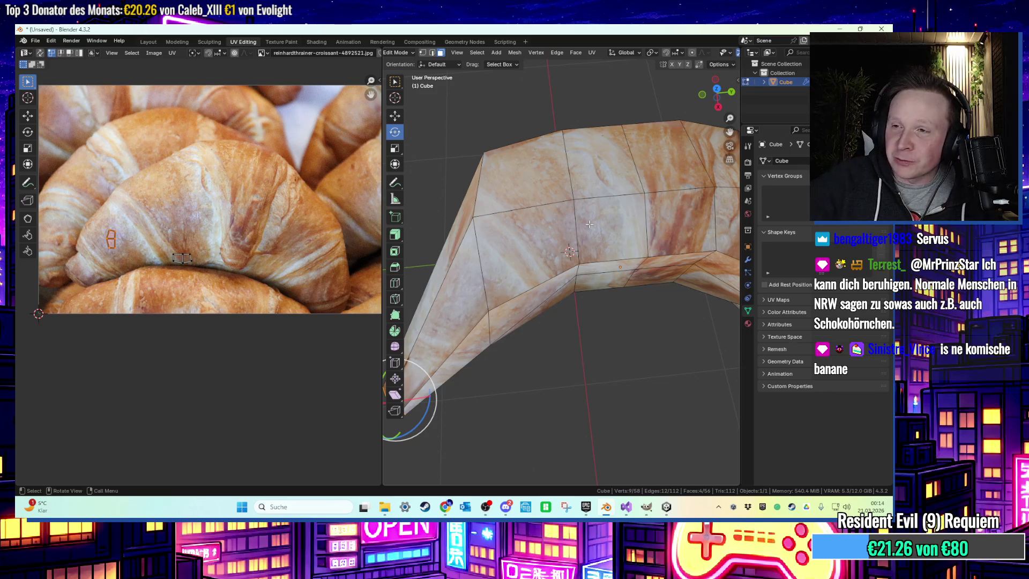
Lower the selected vertices along Z, then add an upper-left vertex and lower all three
mouse_move(587, 224)
middle_mouse_down()
mouse_move(691, 248)
mouse_move(708, 226)
mouse_move(645, 244)
mouse_move(583, 220)
mouse_move(611, 223)
mouse_move(626, 240)
middle_mouse_up()
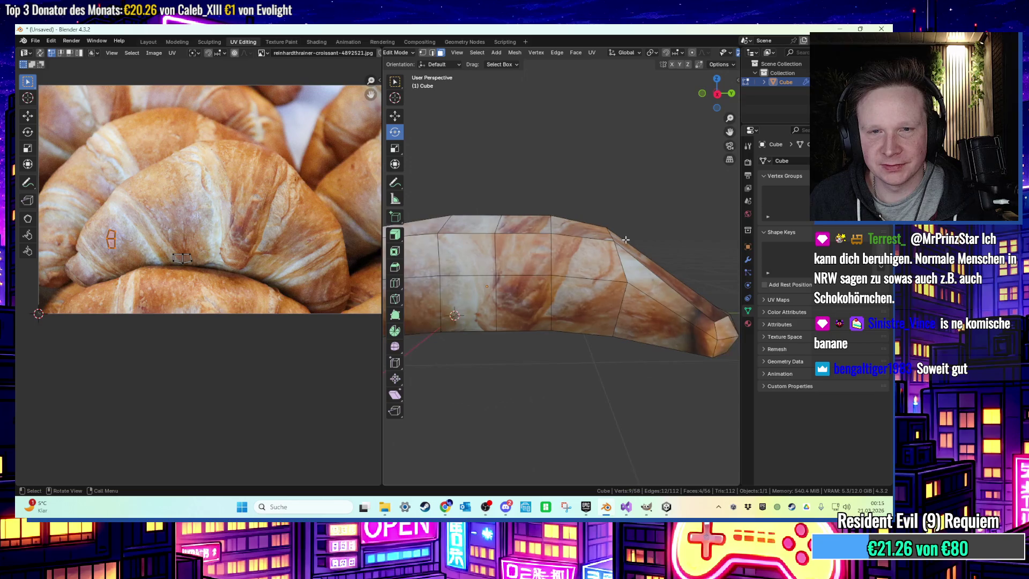
key("a")
key("alt+a")
mouse_move(597, 358)
middle_mouse_down()
mouse_move(602, 394)
mouse_move(625, 384)
mouse_move(567, 345)
mouse_move(554, 355)
mouse_move(608, 376)
mouse_move(642, 244)
mouse_move(674, 336)
mouse_move(664, 322)
middle_mouse_up()
key("g")
key("z")
left_click(644, 252)
left_click(474, 256, "shift")
key("g")
key("z")
left_click(532, 215)
Box-select the croissant tip vertices from above and move them
left_click(636, 182)
mouse_move(636, 182)
middle_mouse_down()
mouse_move(484, 368)
mouse_move(456, 370)
middle_mouse_up()
key("c")
left_click_drag(461, 369, 471, 367)
key("Escape")
middle_click_drag(471, 367, 506, 420)
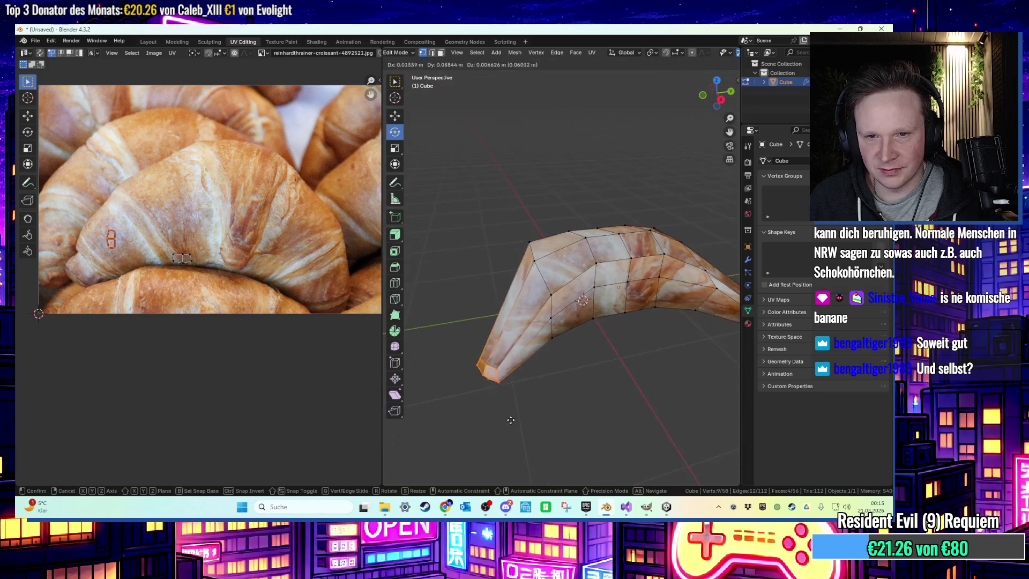
key("g")
left_click(530, 419)
Rotate the croissant tip twice so it hangs straight down and shift it into place
key("r")
left_click(566, 410)
key("r")
left_click(593, 372)
left_click_drag(528, 393, 542, 375)
key("g")
left_click(619, 363)
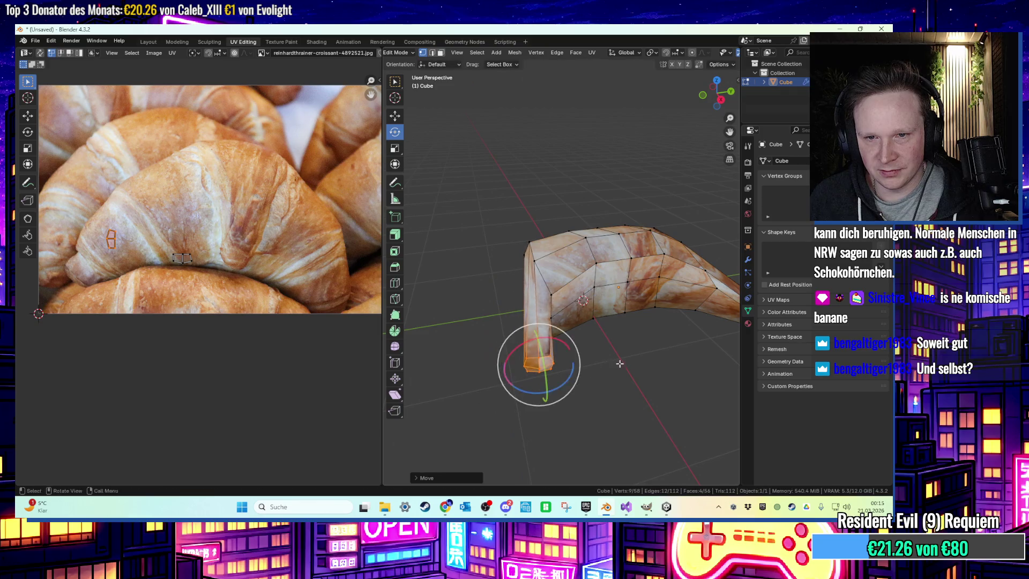
left_click(592, 356)
Add two loop cuts: one across the croissant and one near the tip
mouse_move(592, 356)
middle_mouse_down()
mouse_move(652, 352)
mouse_move(526, 374)
mouse_move(570, 351)
middle_mouse_up()
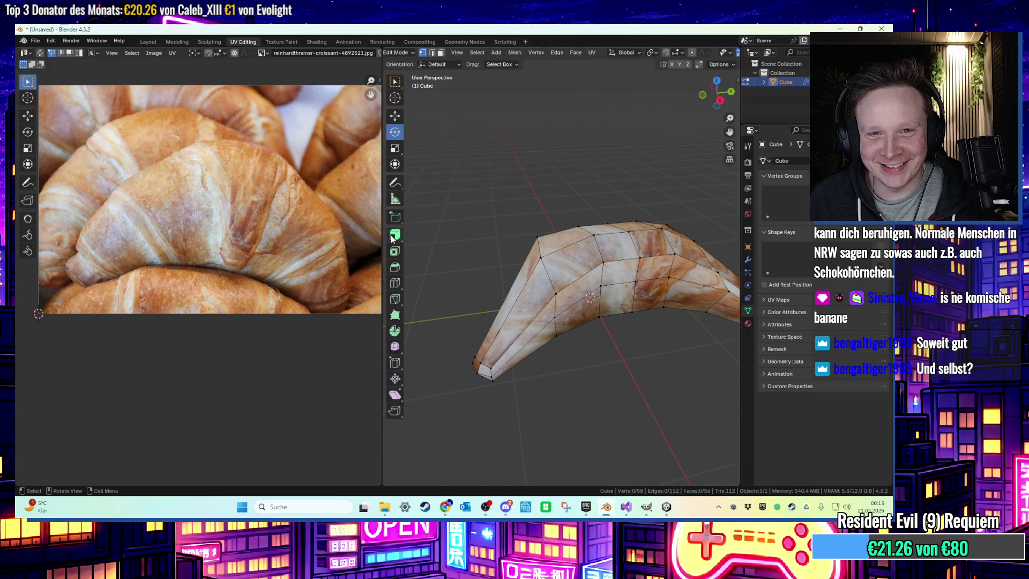
left_click(394, 282)
left_click(515, 321)
mouse_move(624, 326)
middle_mouse_down()
mouse_move(643, 317)
mouse_move(552, 315)
middle_mouse_up()
left_click(598, 289)
middle_click_drag(599, 290, 533, 320)
Box-select the croissant tip again, nudge it slightly and rotate it
key("w")
left_click_drag(621, 298, 672, 343)
key("g")
left_click(657, 331)
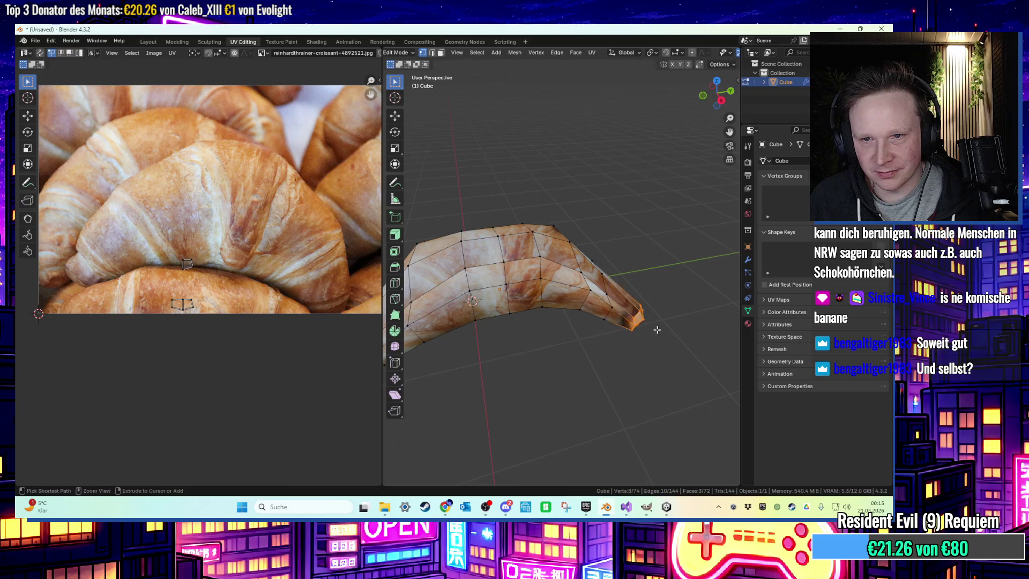
middle_click_drag(663, 306, 654, 287)
left_click_drag(654, 288, 666, 328)
key("r")
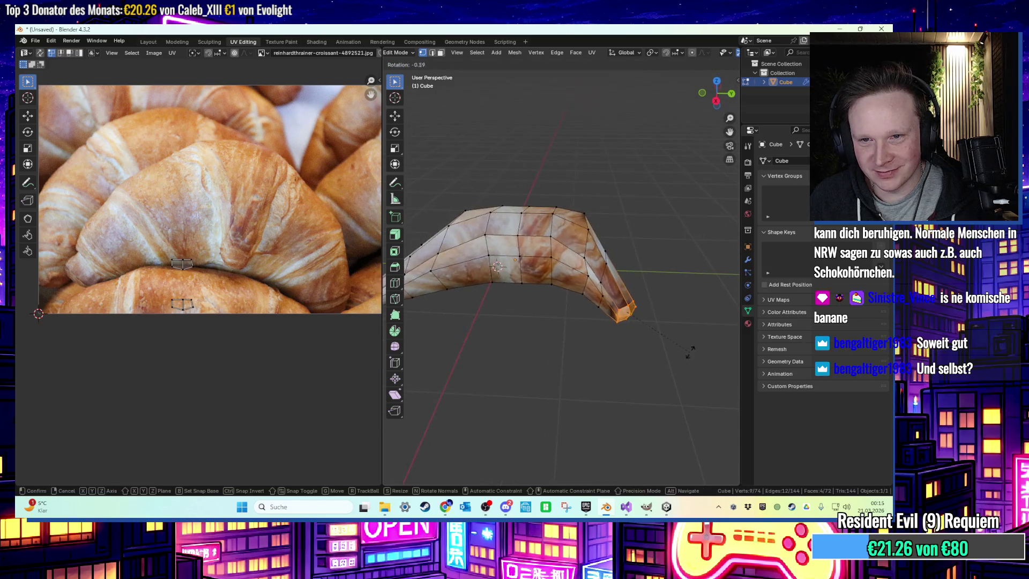
left_click(605, 349)
mouse_move(645, 273)
middle_mouse_down()
mouse_move(605, 308)
mouse_move(564, 298)
mouse_move(540, 349)
middle_mouse_up()
mouse_move(484, 313)
middle_mouse_down()
mouse_move(498, 289)
mouse_move(620, 349)
mouse_move(691, 316)
mouse_move(477, 279)
middle_mouse_up()
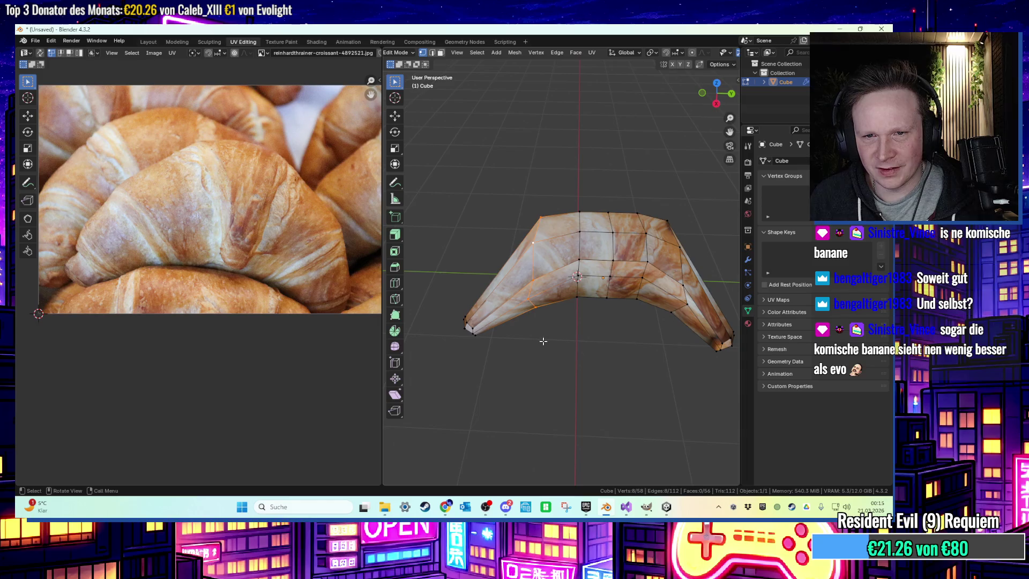
Select two right-arm edge loops, then rotate and scale them down to narrow the arm
middle_click_drag(530, 298, 528, 284)
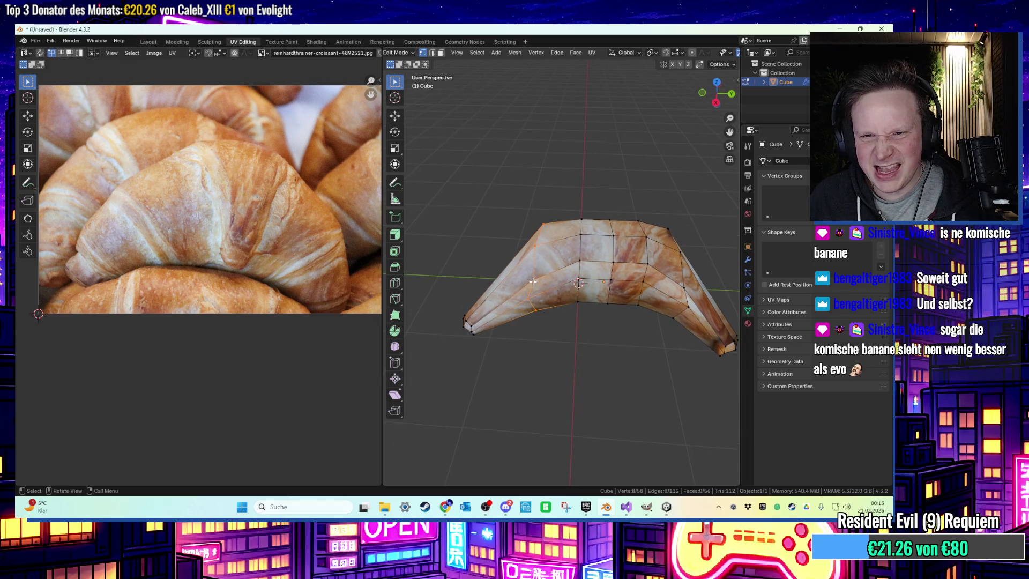
middle_click_drag(703, 308, 645, 287)
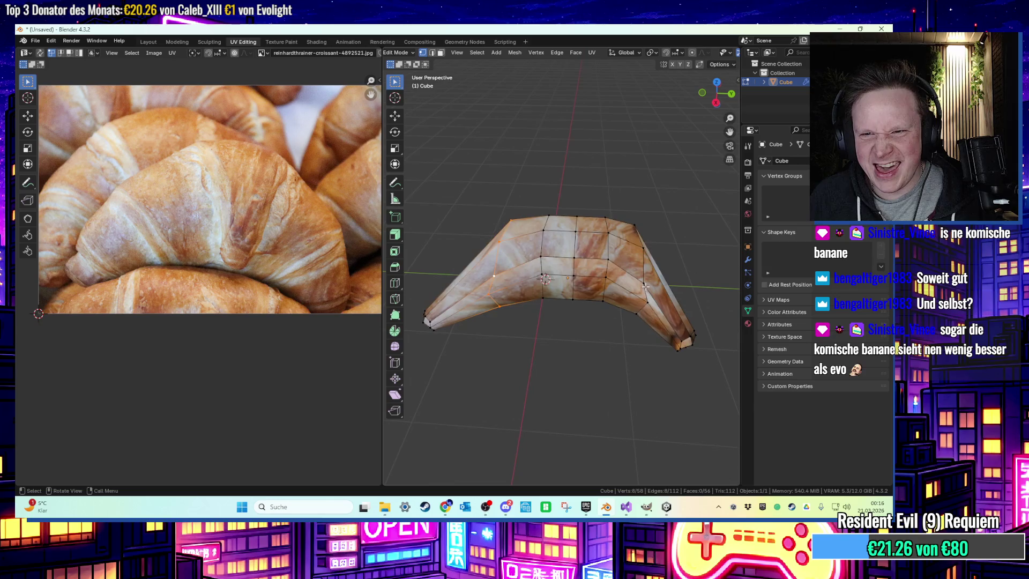
left_click(643, 284, "alt+shift")
key("r")
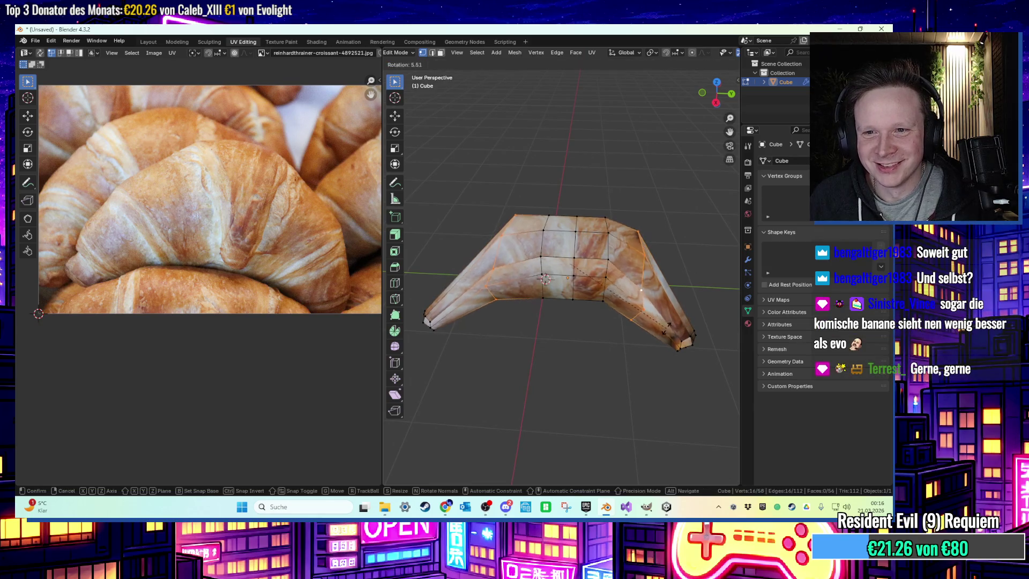
left_click(713, 318)
key("s")
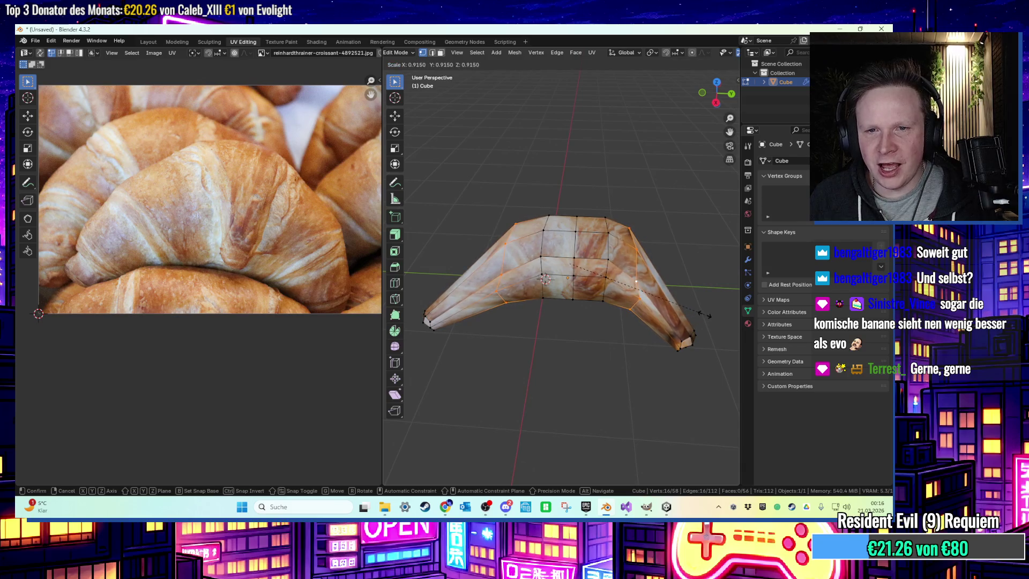
left_click(706, 317)
Select the right tip edge loop and move it into position
middle_click_drag(706, 317, 697, 285)
left_click(697, 322, "alt")
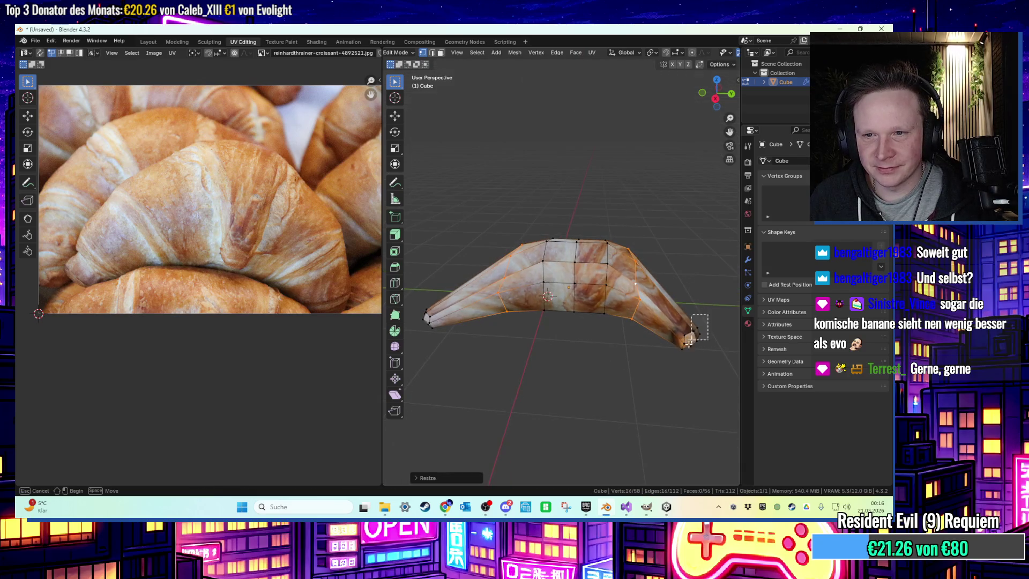
key("g")
left_click(693, 354)
mouse_move(693, 353)
middle_mouse_down()
mouse_move(679, 347)
mouse_move(696, 358)
middle_mouse_up()
key("g")
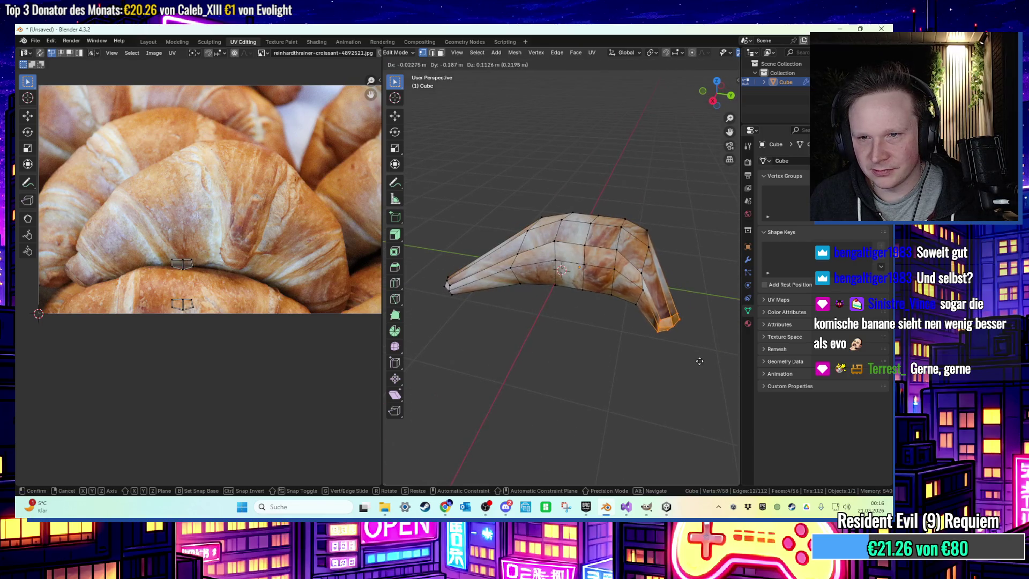
left_click(693, 356)
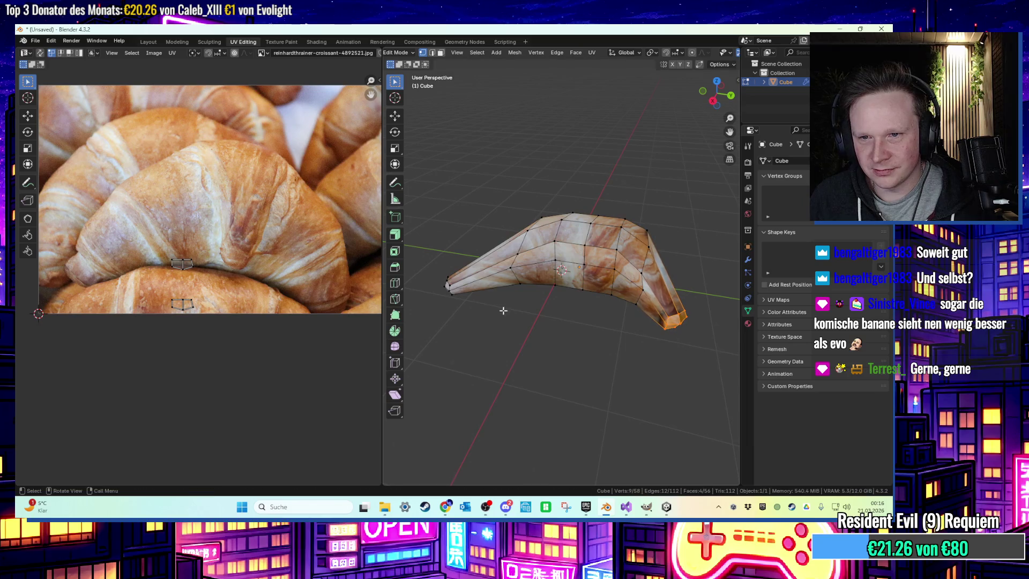
Select the left tip edge loop and move it into place
middle_click_drag(514, 310, 527, 310)
left_click_drag(441, 304, 442, 305)
mouse_move(442, 304)
middle_mouse_down()
mouse_move(537, 347)
mouse_move(527, 352)
mouse_move(480, 295)
mouse_move(490, 283)
middle_mouse_up()
key("g")
left_click(530, 355)
left_click(490, 283)
Lower the tip edge loop further along Z in two moves
middle_click_drag(489, 408, 493, 374)
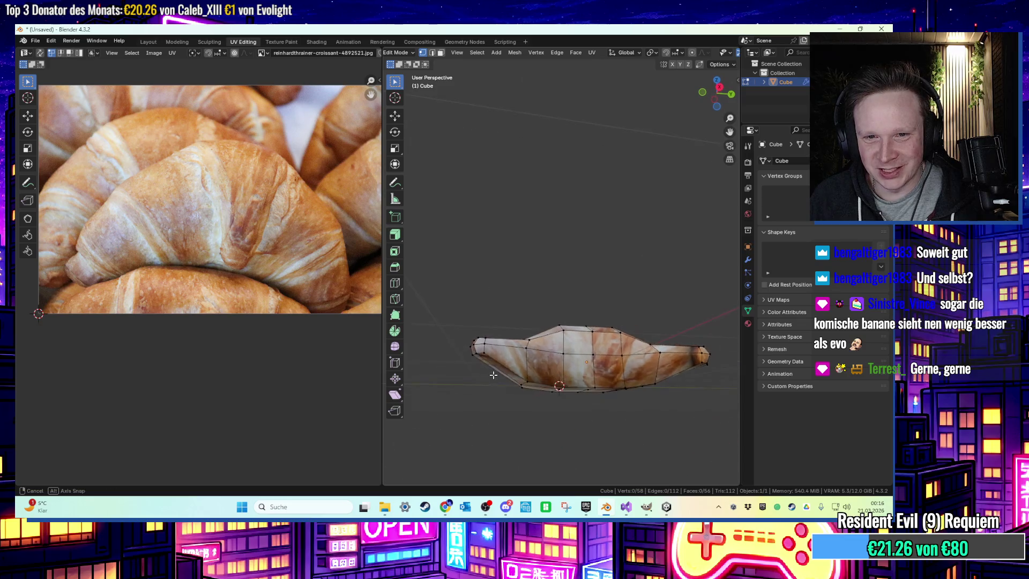
left_click_drag(484, 360, 484, 360)
key("g")
key("z")
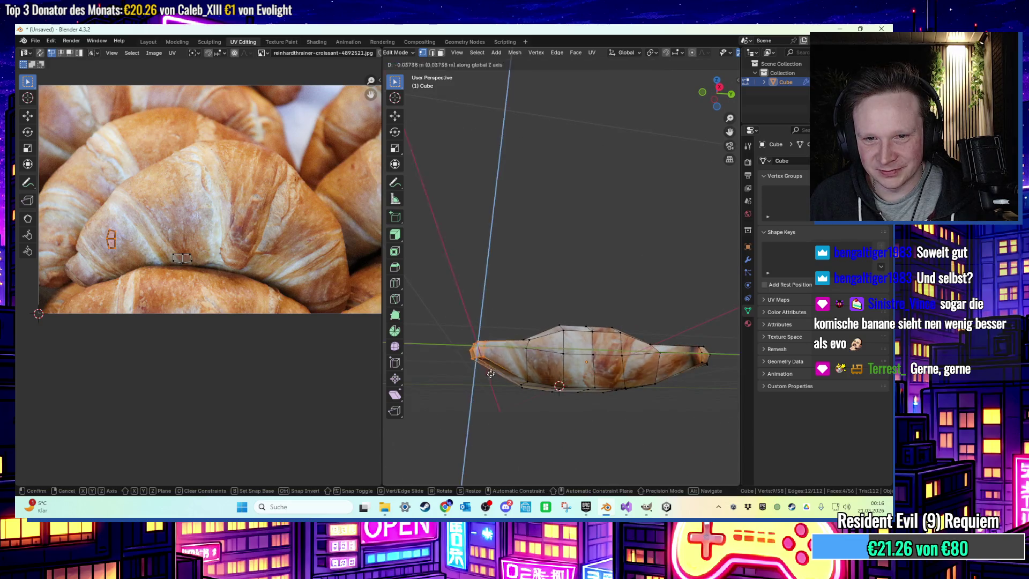
left_click(484, 378)
middle_click_drag(485, 377, 428, 390)
mouse_move(620, 316)
middle_mouse_down()
mouse_move(611, 340)
mouse_move(620, 384)
mouse_move(574, 395)
mouse_move(543, 386)
mouse_move(613, 402)
mouse_move(615, 429)
mouse_move(652, 359)
mouse_move(697, 332)
mouse_move(637, 348)
mouse_move(655, 344)
mouse_move(575, 326)
mouse_move(568, 342)
mouse_move(584, 426)
middle_mouse_up()
key("g")
key("z")
left_click(611, 355)
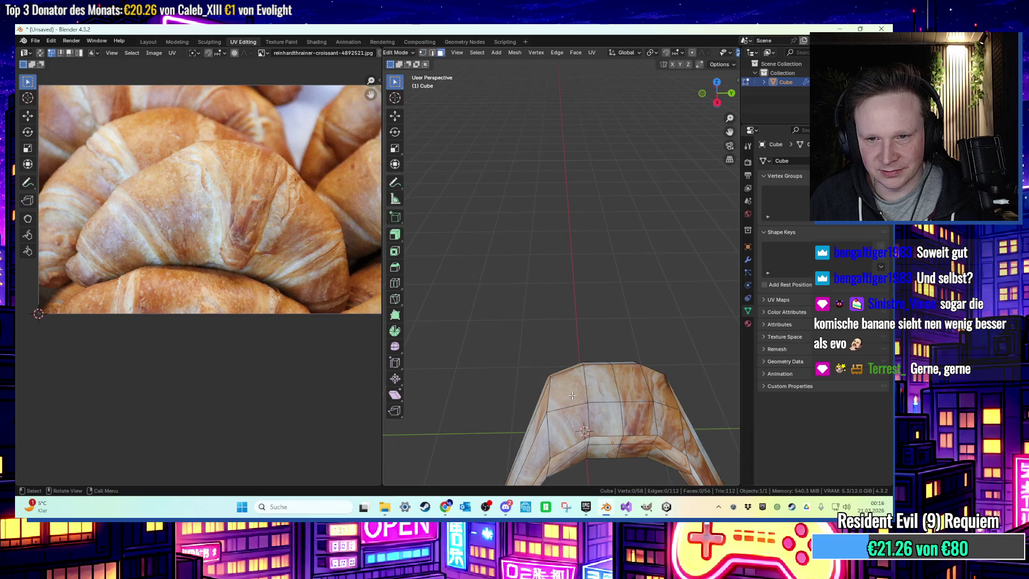
Select the croissant faces and move the left and bottom-left UV vertices outward
left_click_drag(661, 421, 661, 422)
middle_click_drag(661, 422, 608, 368, "shift")
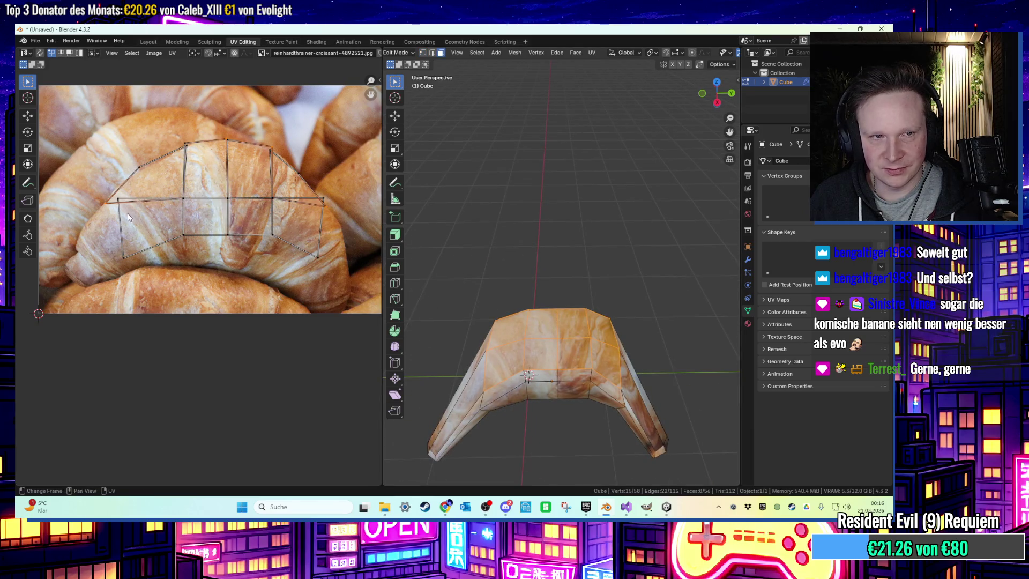
left_click(118, 199)
key("g")
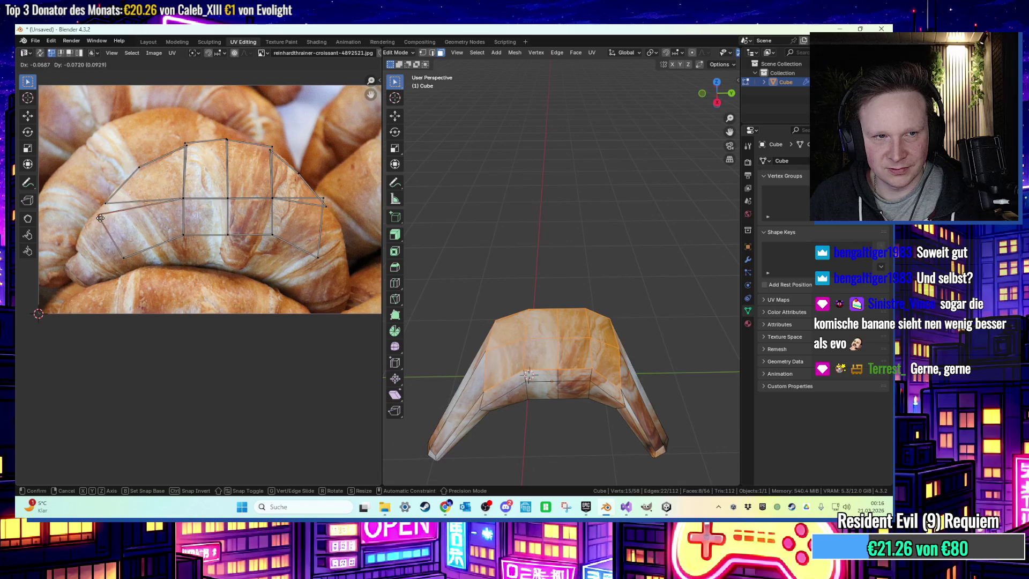
left_click(105, 217)
left_click(124, 255)
key("g")
left_click(118, 252)
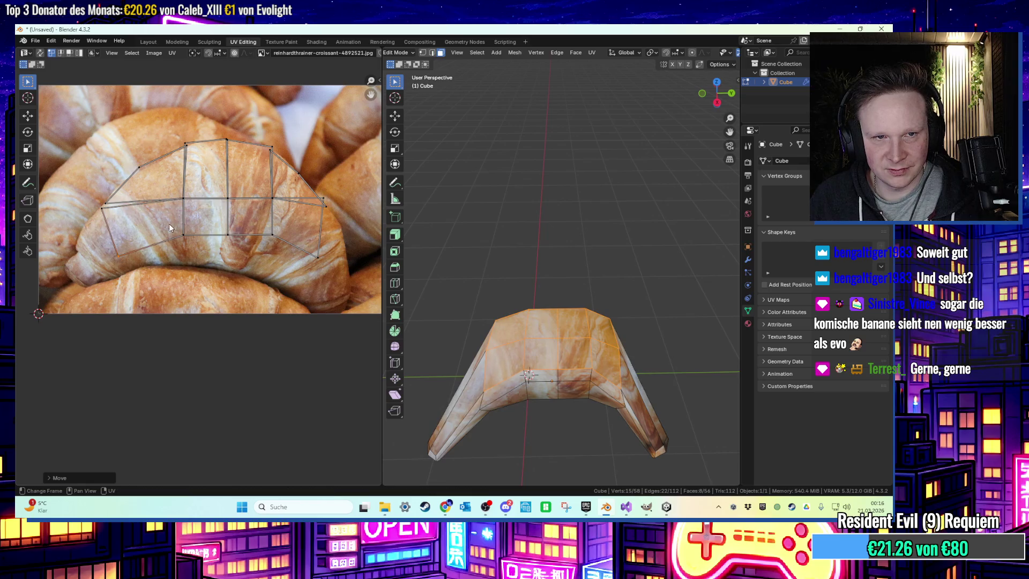
Drag the middle-row UV vertices down over the croissant's bottom edge in the photo
left_click_drag(313, 256, 313, 256)
key("g")
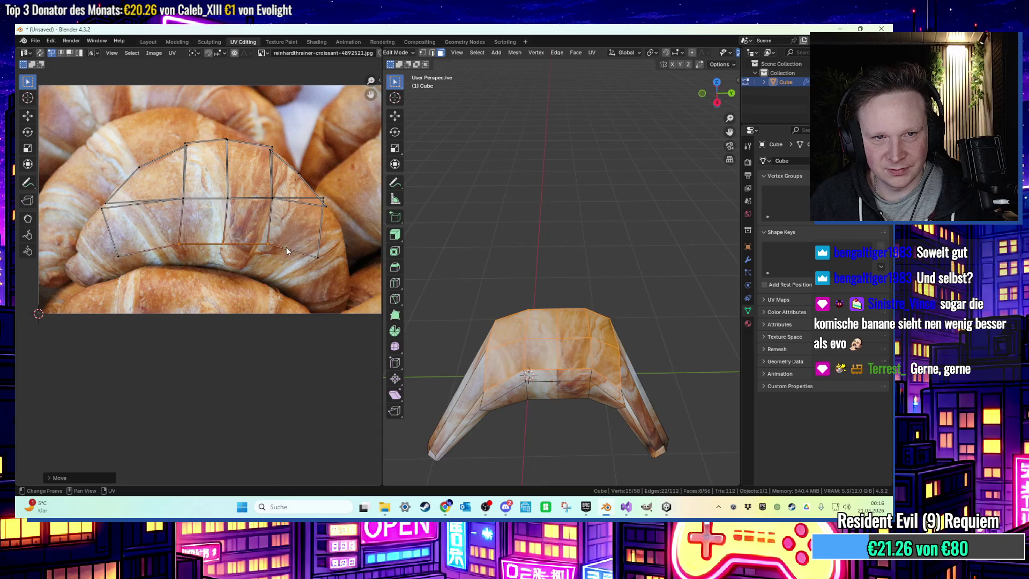
left_click(270, 262)
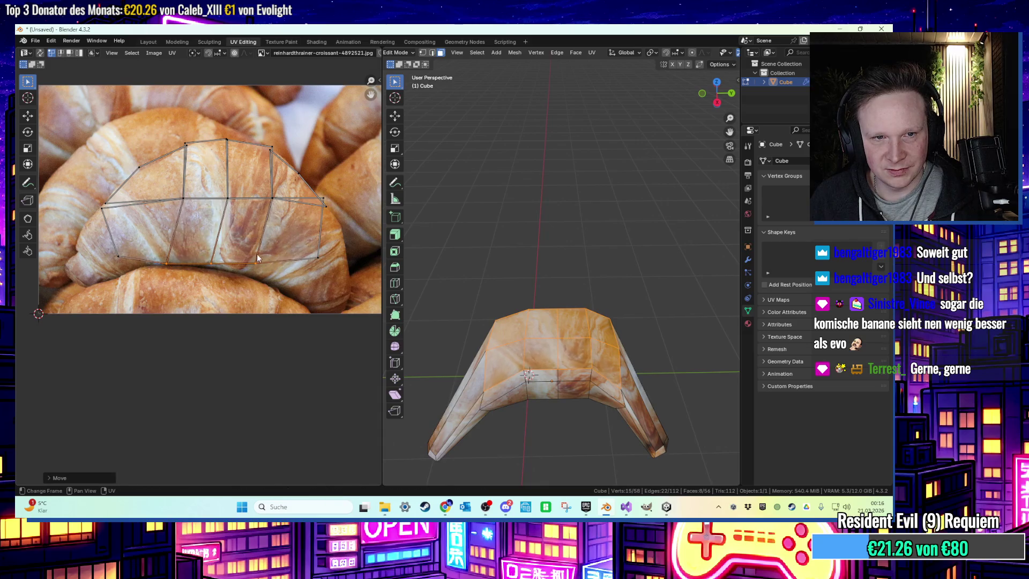
key("g")
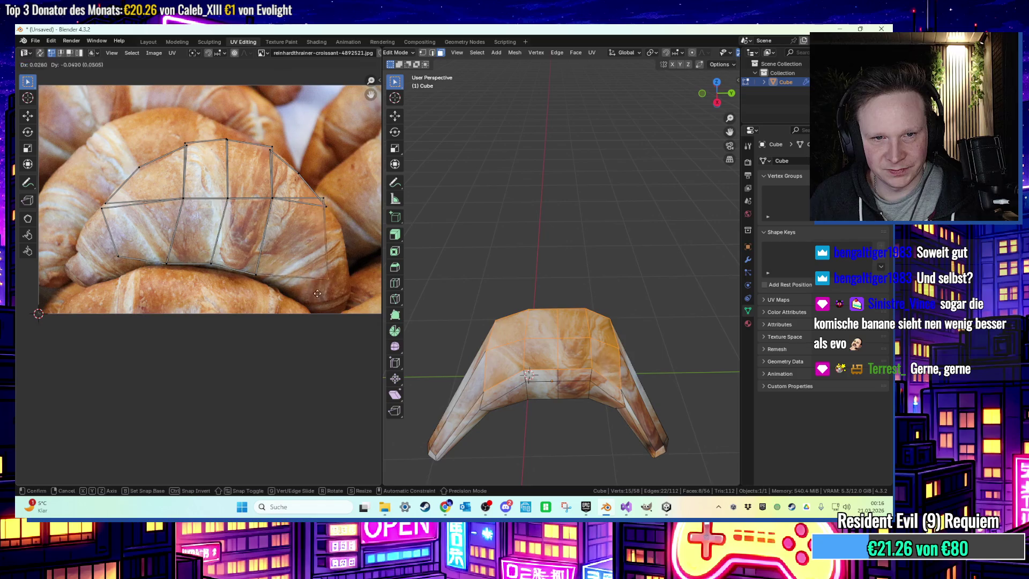
left_click(310, 316)
key("g")
left_click(78, 284)
left_click(578, 278)
mouse_move(579, 278)
middle_mouse_down()
mouse_move(627, 241)
mouse_move(615, 263)
middle_mouse_up()
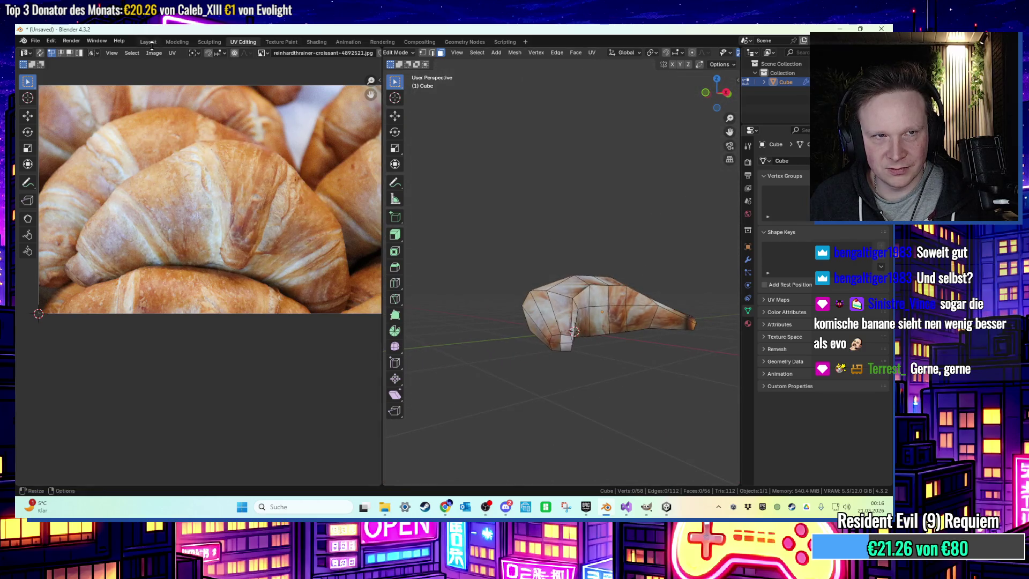
In Layout, add a Subdivision Surface modifier via 'sub', set its level to 0, then remove it
left_click(152, 46)
mouse_move(404, 131)
middle_mouse_down()
mouse_move(487, 204)
mouse_move(488, 235)
mouse_move(446, 294)
middle_mouse_up()
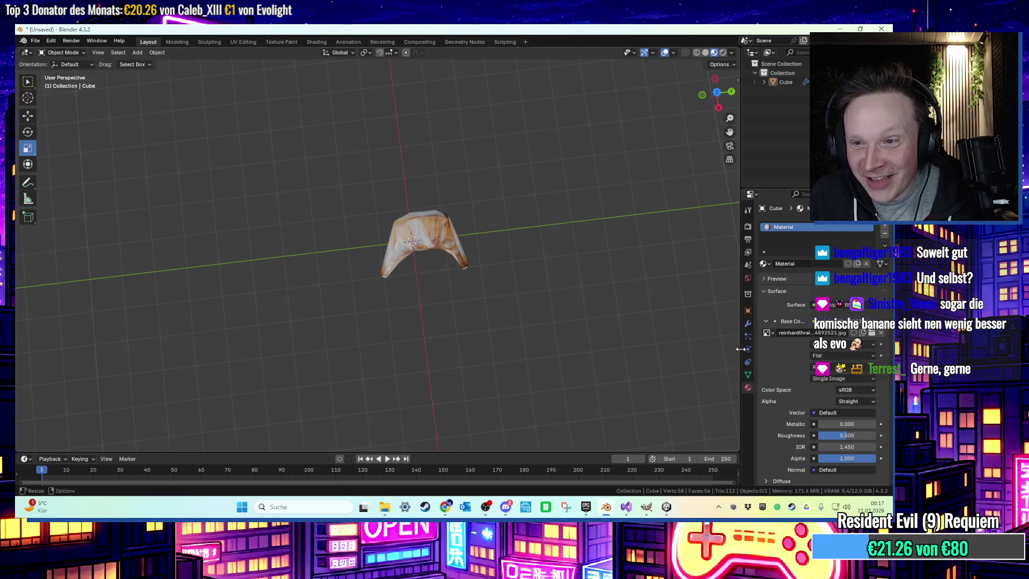
left_click(748, 324)
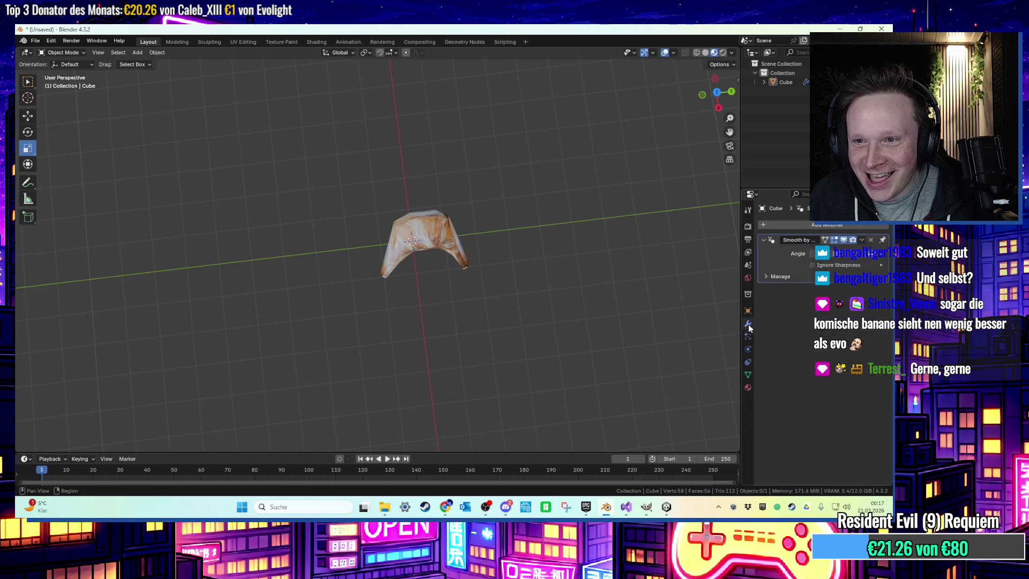
left_click(825, 225)
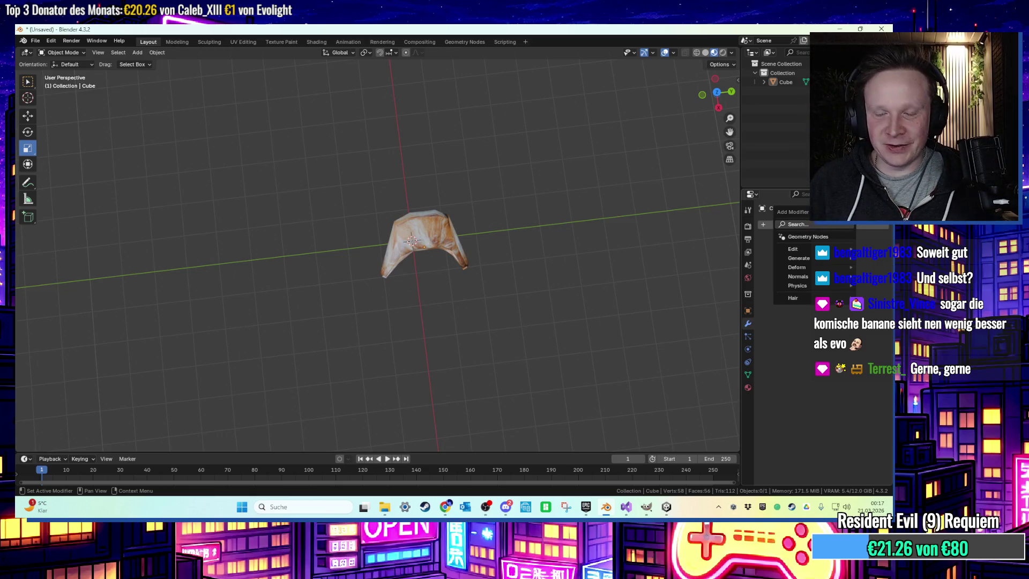
type("sub")
key("Return")
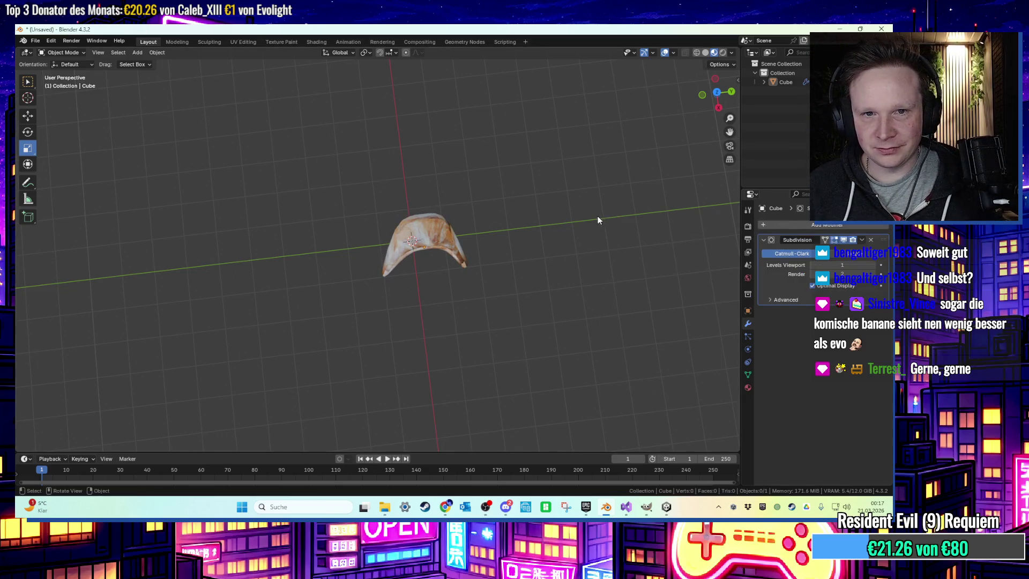
middle_click_drag(599, 214, 627, 219)
key("ctrl+0")
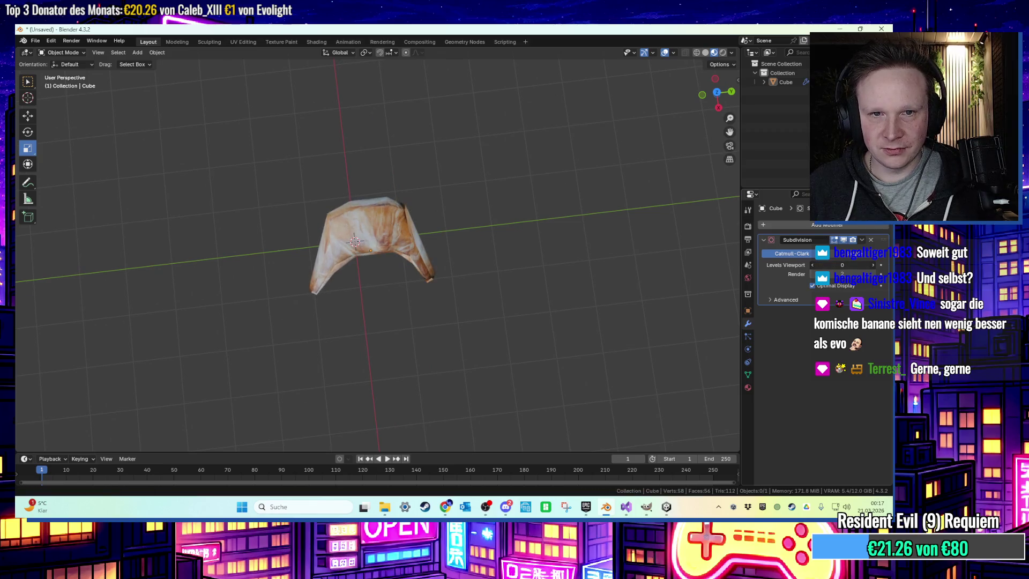
left_click(871, 241)
middle_click_drag(512, 227, 447, 202)
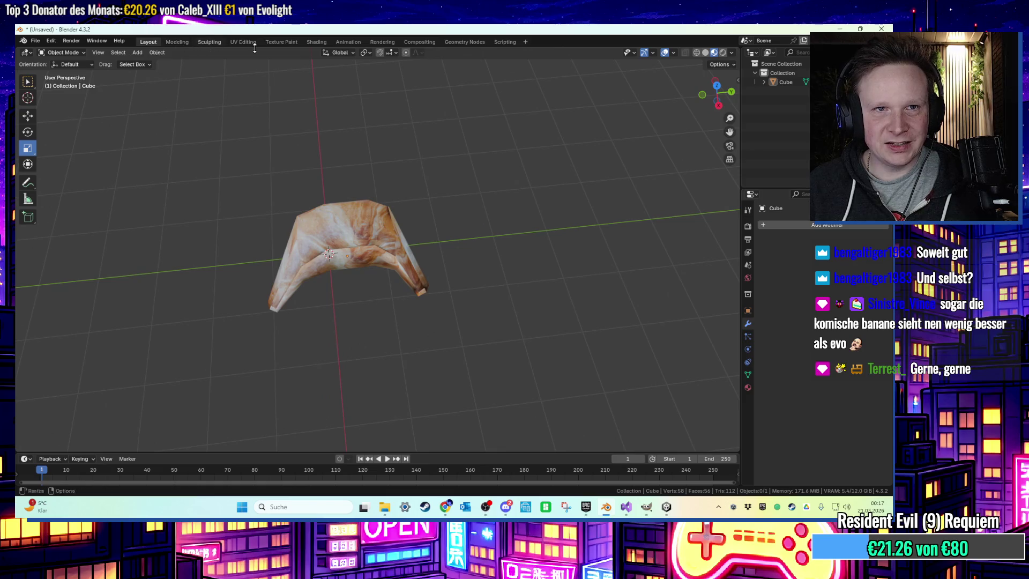
Browse the Sculpting, Modeling, Texture Paint and UV Editing workspaces, then return to Layout in Edit Mode
left_click(209, 42)
left_click(178, 43)
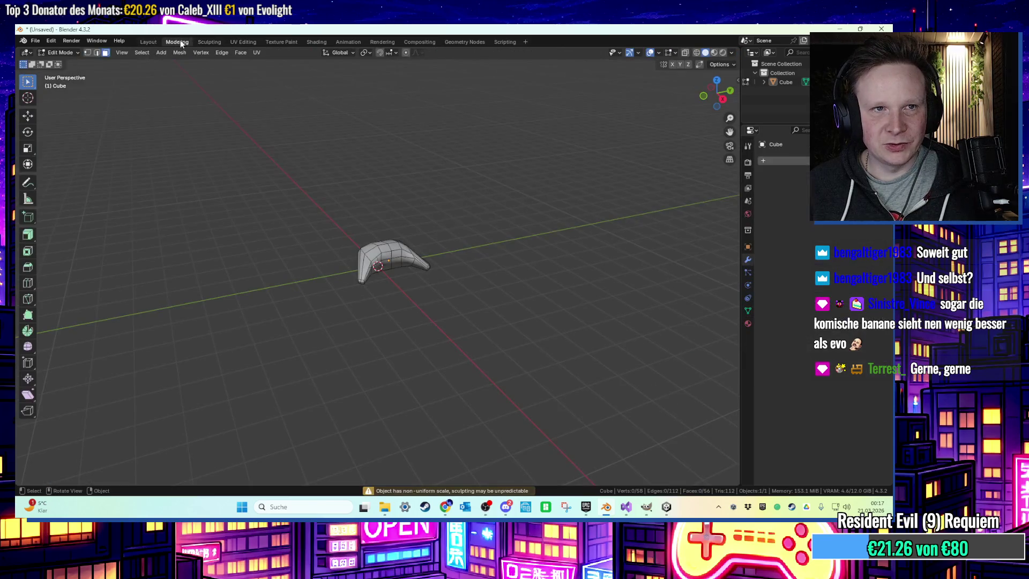
left_click(270, 43)
left_click(235, 42)
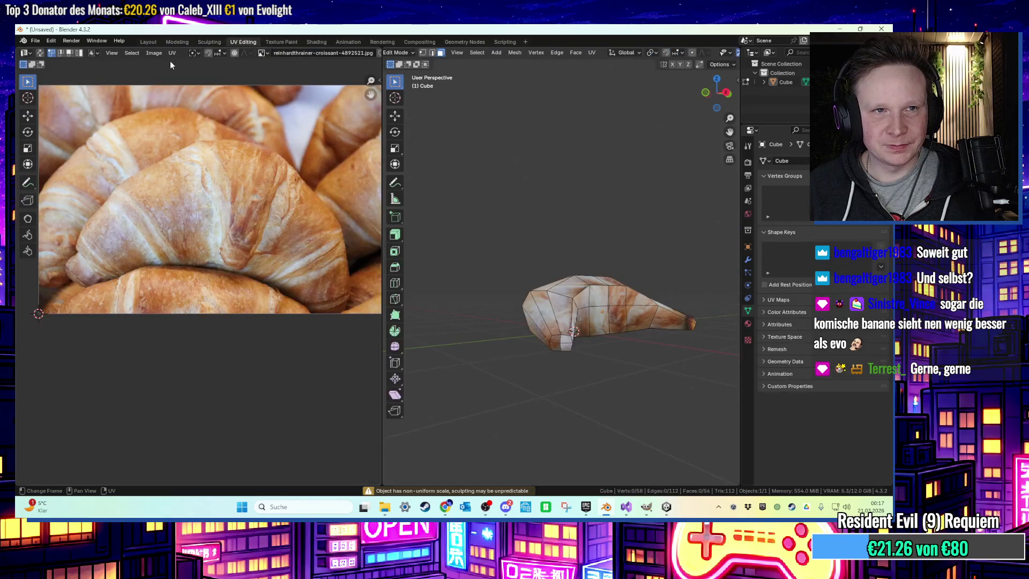
left_click(151, 42)
key("Tab")
mouse_move(300, 177)
middle_mouse_down()
mouse_move(317, 168)
mouse_move(271, 172)
mouse_move(295, 187)
middle_mouse_up()
Switch to edge select and box-select the croissant halves and right-tip faces
scroll(305, 204, "down", 2)
key("2")
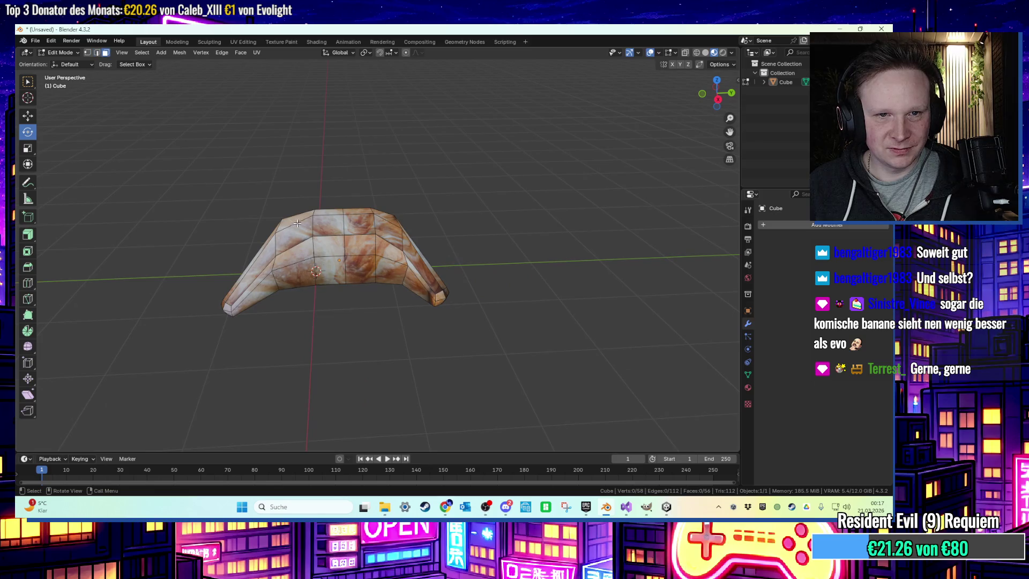
mouse_move(309, 182)
left_mouse_down()
mouse_move(193, 320)
mouse_move(207, 325)
left_mouse_up()
middle_click_drag(374, 183, 390, 191)
left_click_drag(390, 191, 502, 319, "shift")
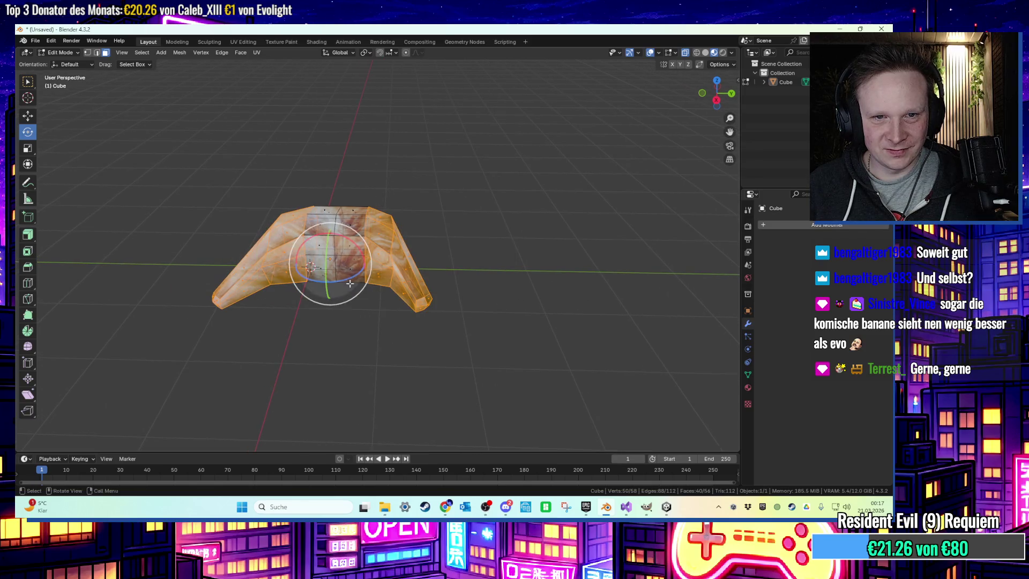
left_click_drag(445, 322, 423, 261)
mouse_move(482, 195)
left_mouse_down()
mouse_move(384, 305)
mouse_move(407, 286)
mouse_move(393, 287)
left_mouse_up()
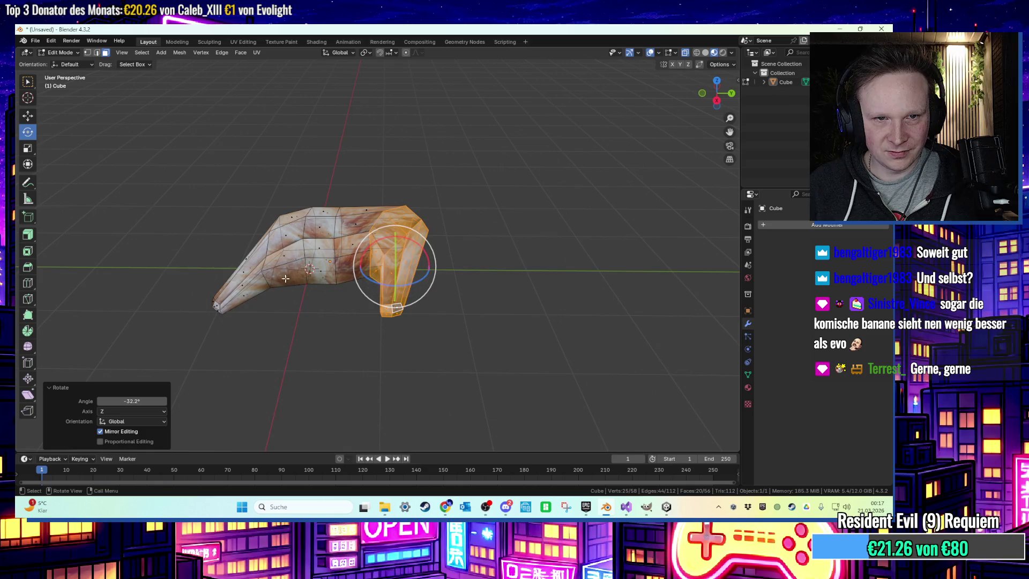
Select the left tip, rotate it about 30° around Z and move it 0.4488 m along X
mouse_move(202, 195)
left_mouse_down()
mouse_move(306, 322)
mouse_move(293, 322)
left_mouse_up()
middle_click_drag(300, 306, 322, 300)
left_click_drag(228, 196, 296, 313)
middle_click_drag(282, 285, 289, 292)
left_click_drag(289, 292, 334, 310)
key("g")
key("x")
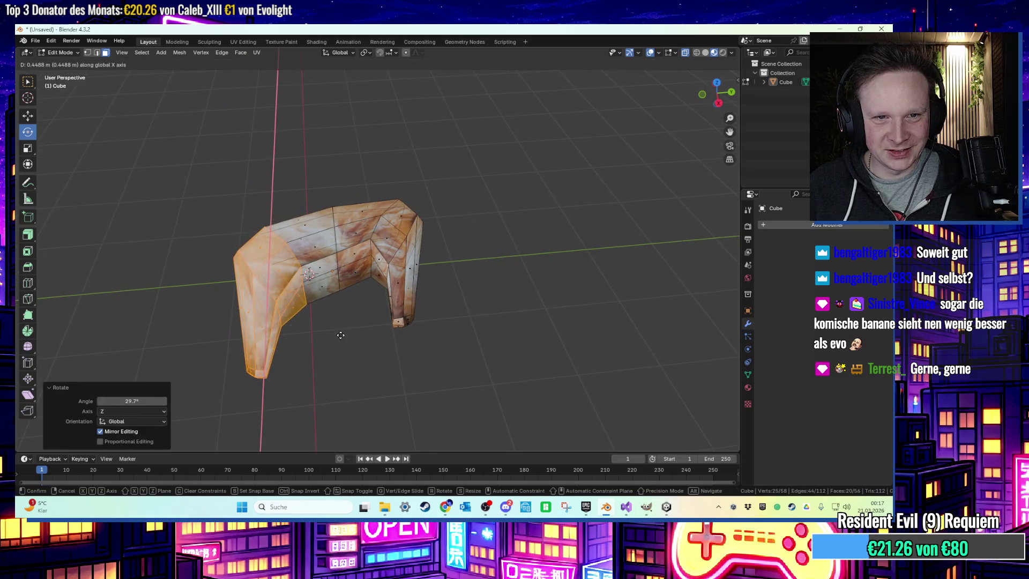
left_click(339, 337)
Select the right tip's vertices and move them along X
left_click_drag(499, 180, 391, 308)
mouse_move(391, 309)
middle_mouse_down()
mouse_move(454, 289)
mouse_move(471, 179)
mouse_move(457, 181)
middle_mouse_up()
left_click_drag(456, 181, 387, 293)
mouse_move(452, 294)
middle_mouse_down()
mouse_move(445, 322)
mouse_move(483, 299)
mouse_move(460, 294)
mouse_move(448, 314)
mouse_move(513, 249)
mouse_move(487, 248)
mouse_move(568, 248)
middle_mouse_up()
key("g")
key("x")
left_click(498, 249)
Select both tips and try scaling them down, then undo the scale
left_click(505, 300)
middle_click_drag(505, 300, 495, 281)
left_click_drag(271, 321, 225, 289, "shift")
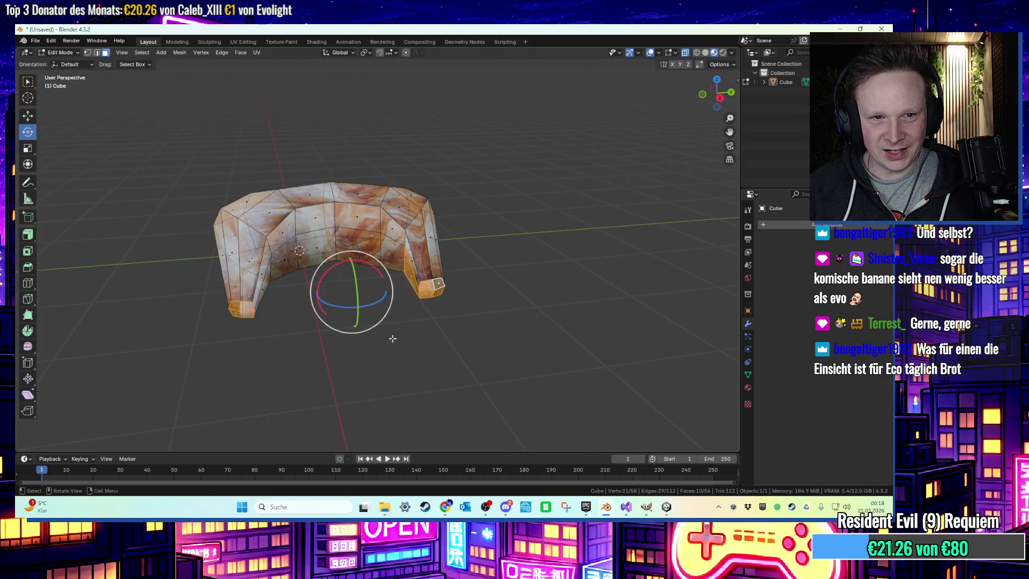
key("s")
left_click(453, 335)
key("ctrl+z")
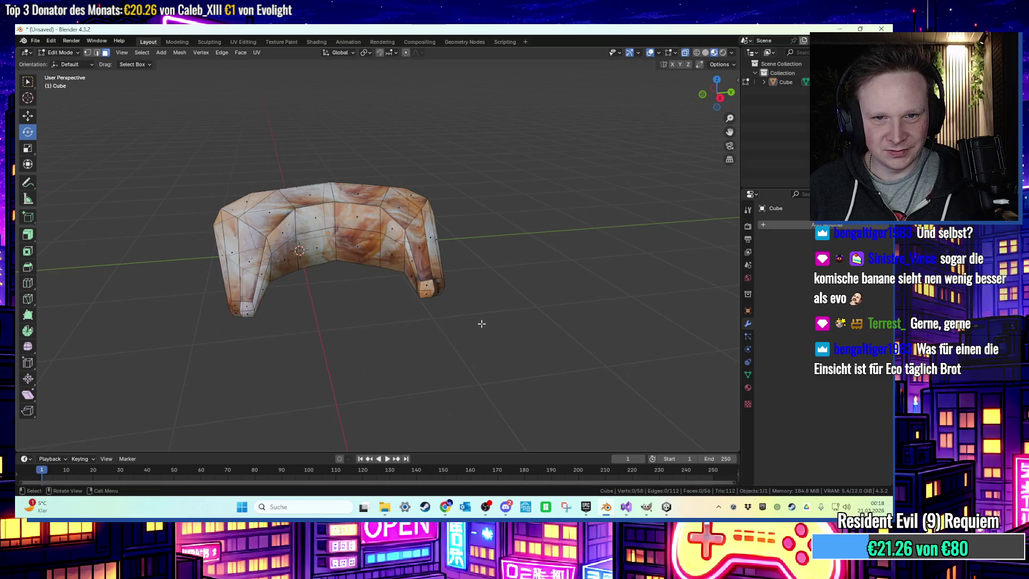
Select four tip faces and rotate them about −62° around Z, then clear the selection
scroll(440, 288, "up", 2)
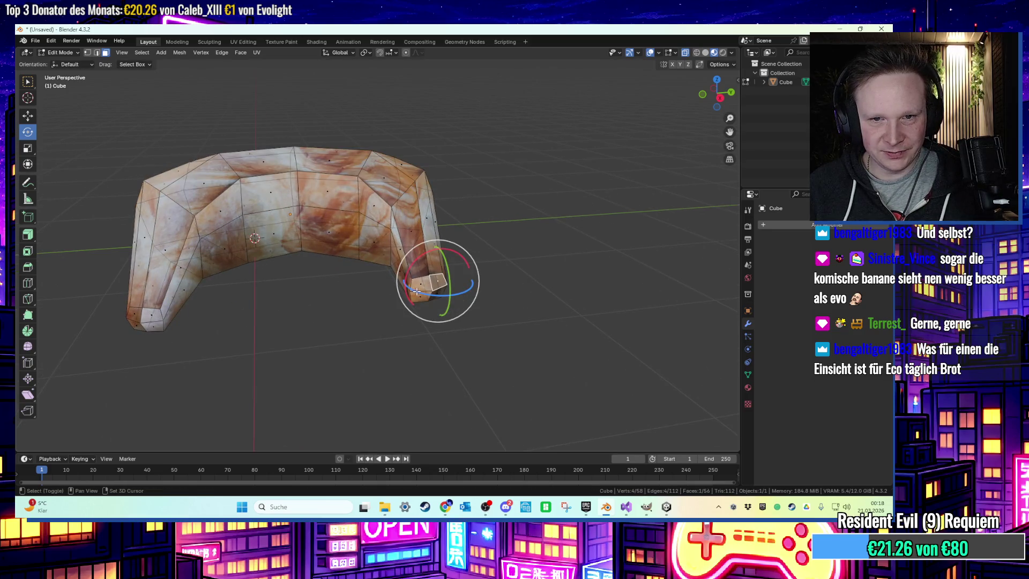
middle_click_drag(416, 291, 455, 300)
left_click(519, 343)
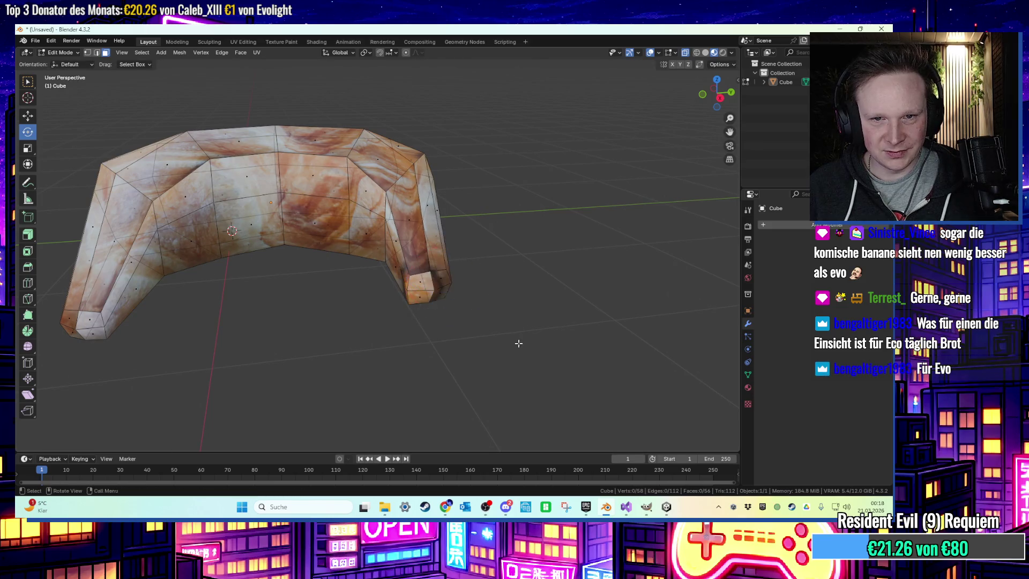
scroll(427, 287, "up", 1)
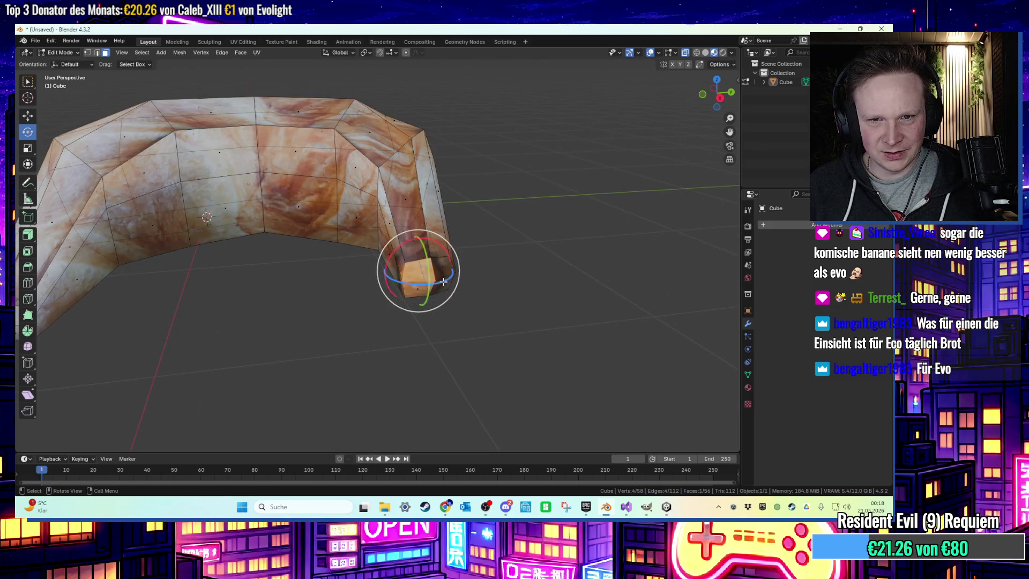
scroll(442, 276, "up", 1)
left_click(438, 262, "shift")
left_click(429, 278, "shift")
scroll(391, 284, "down", 5)
left_click(401, 280, "shift")
mouse_move(431, 294)
left_mouse_down()
mouse_move(416, 306)
mouse_move(394, 302)
left_mouse_up()
mouse_move(393, 303)
middle_mouse_down()
mouse_move(489, 288)
mouse_move(452, 306)
mouse_move(303, 213)
middle_mouse_up()
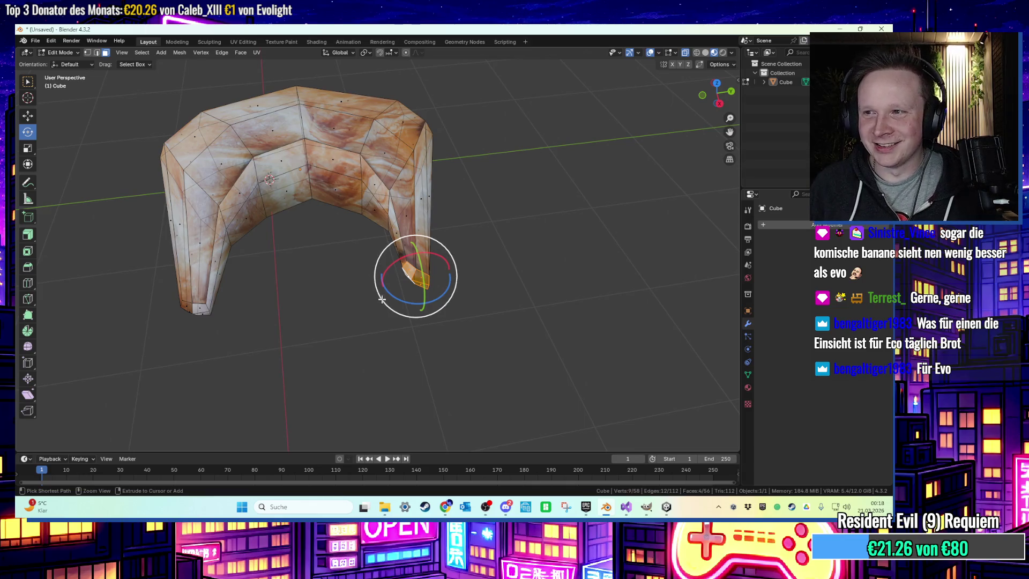
left_click_drag(382, 299, 364, 309)
left_click(364, 314)
mouse_move(365, 314)
middle_mouse_down()
mouse_move(268, 275)
mouse_move(298, 258)
mouse_move(283, 281)
mouse_move(255, 278)
mouse_move(351, 287)
mouse_move(347, 313)
mouse_move(357, 281)
mouse_move(370, 313)
mouse_move(345, 280)
mouse_move(290, 253)
mouse_move(268, 309)
mouse_move(265, 294)
mouse_move(538, 255)
middle_mouse_up()
Select the end faces on both arms of the croissant
key("Tab")
key("Tab")
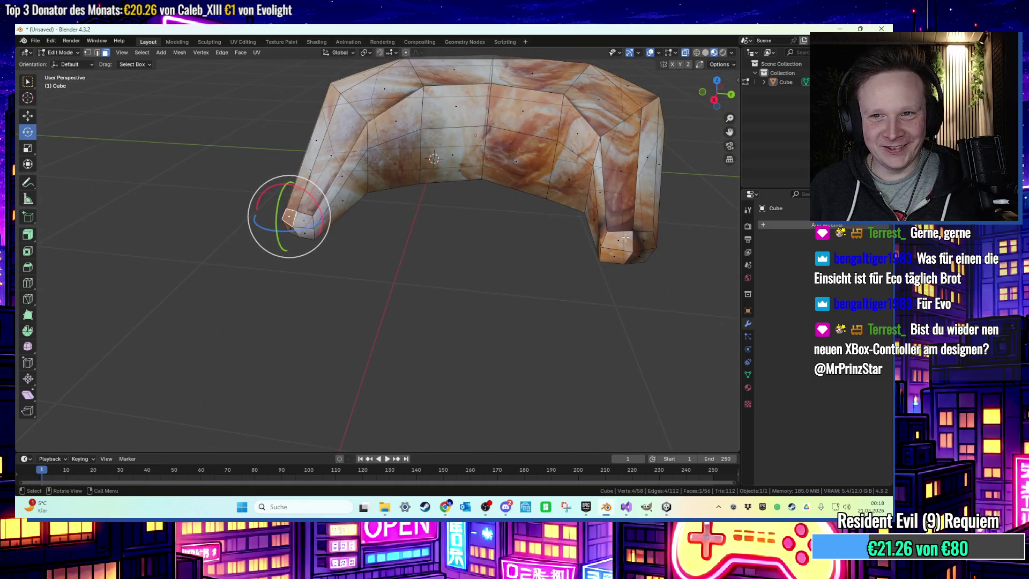
left_click(642, 258)
middle_click_drag(628, 249, 605, 259)
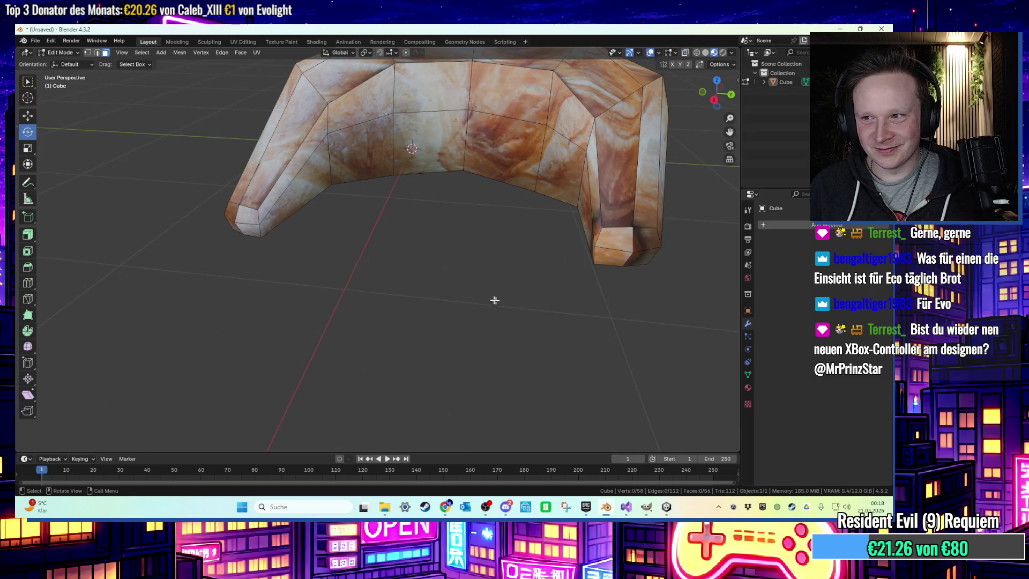
middle_click_drag(490, 299, 591, 303)
left_click(615, 230)
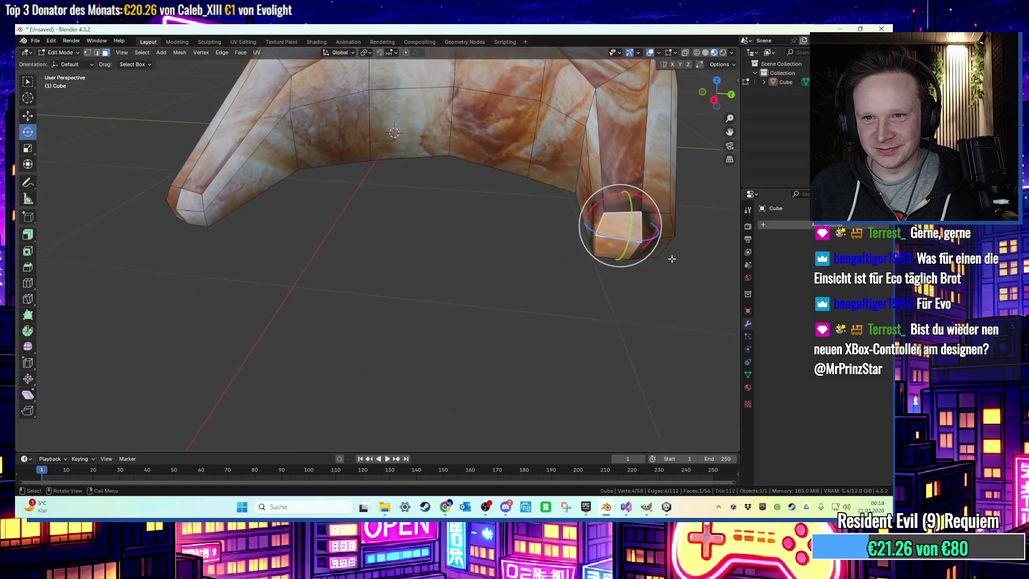
scroll(643, 241, "up", 2)
left_click(654, 252, "shift")
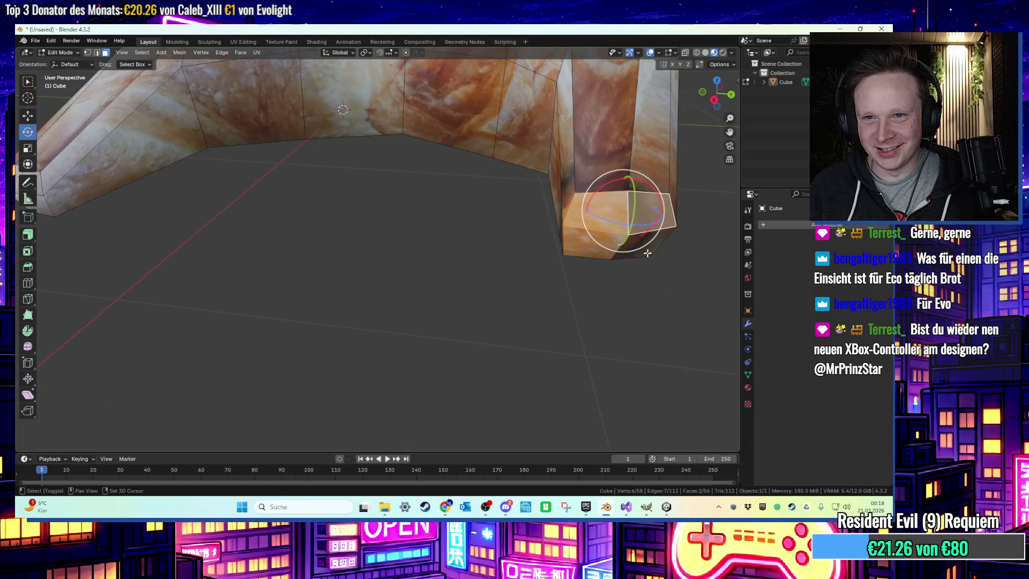
left_click(646, 253, "shift")
left_click(581, 253, "shift")
middle_click_drag(552, 252, 284, 253)
left_click(141, 236, "shift")
left_click(115, 245, "shift")
left_click(113, 255, "shift")
left_click(134, 253, "shift")
mouse_move(133, 253)
middle_mouse_down()
mouse_move(268, 232)
mouse_move(296, 319)
mouse_move(321, 333)
mouse_move(321, 321)
middle_mouse_up()
Move the arm-end faces about −0.4 m along X and rotate them inward
key("g")
key("x")
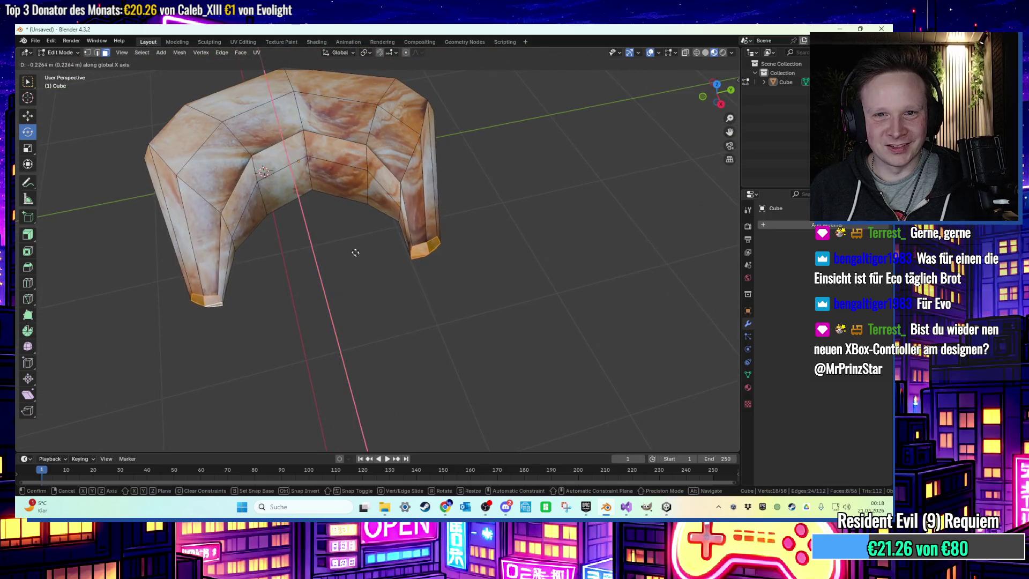
left_click(348, 238)
key("r")
key("Escape")
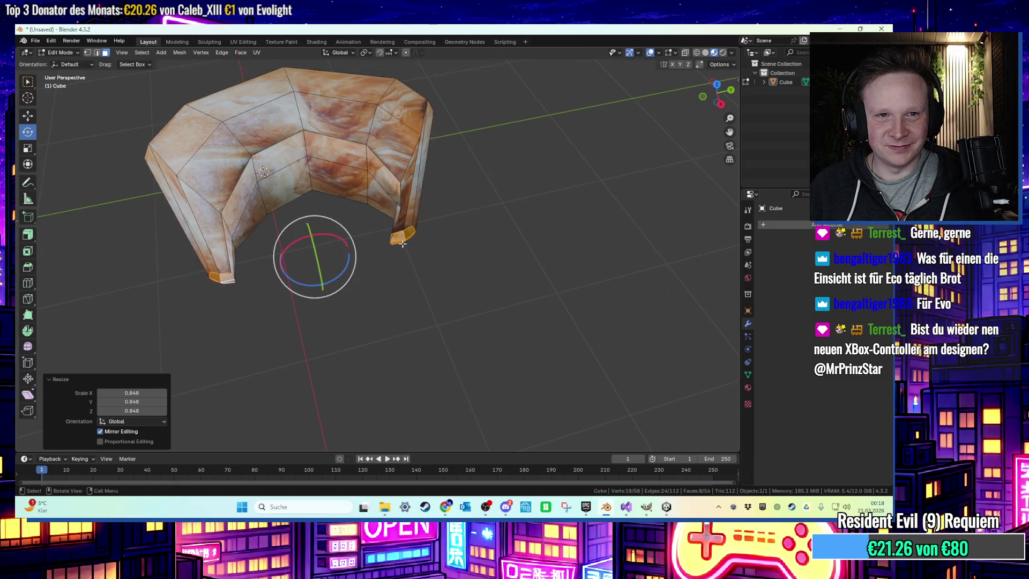
key("r")
left_click(387, 243)
Swing the arm end −57° about the X axis and clear the selection
middle_click_drag(365, 246, 408, 264)
key("r")
key("y")
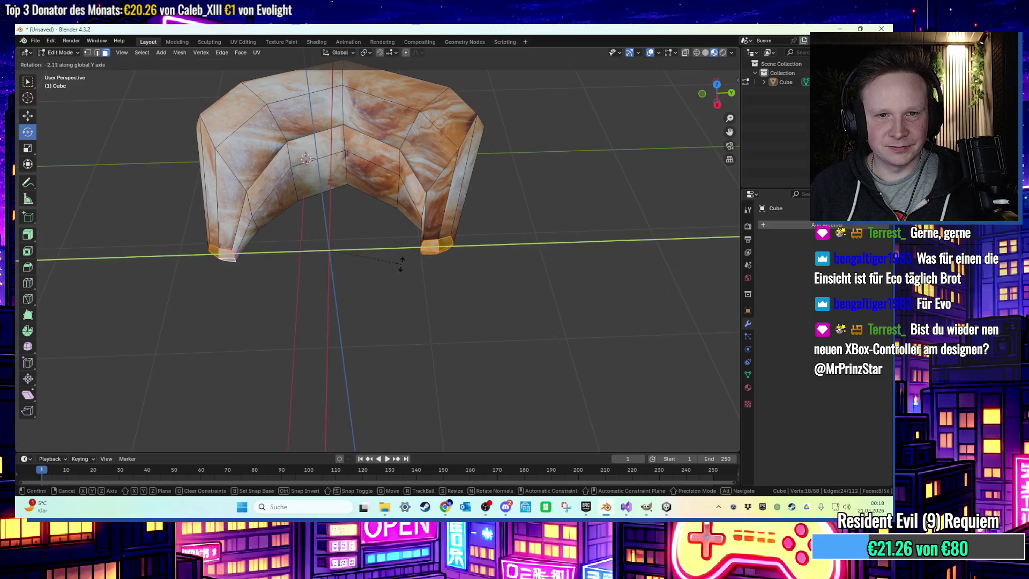
key("z")
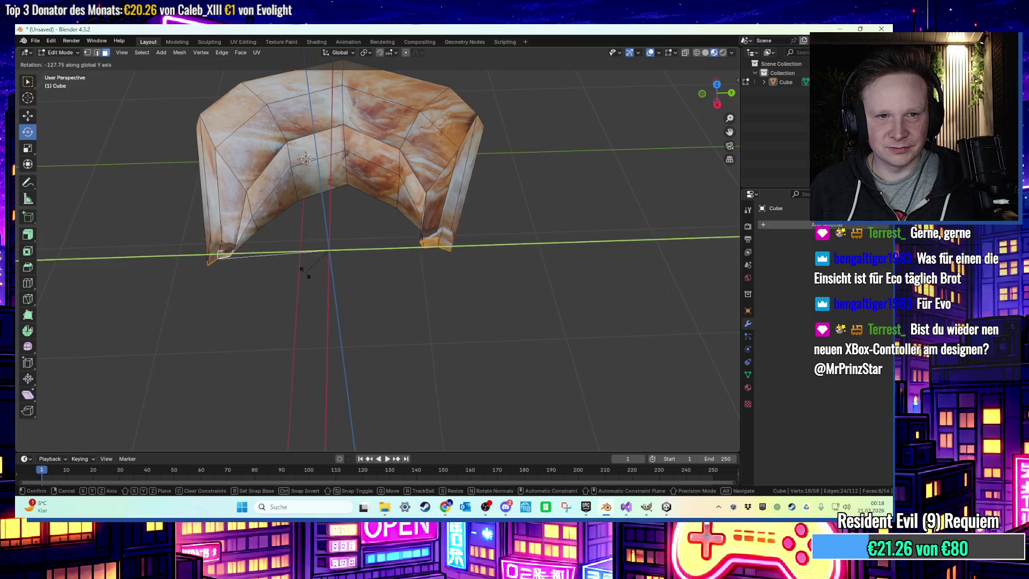
key("x")
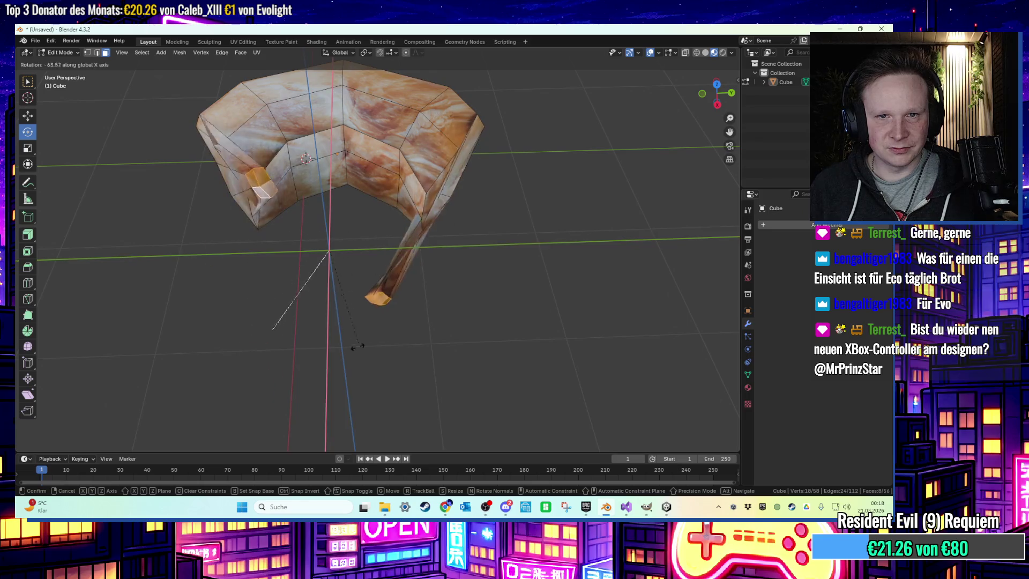
left_click(405, 339)
left_click(404, 339)
Rotate the arm end about −63° around Z and pull it slightly along Y
middle_click_drag(429, 336, 439, 281)
left_click_drag(464, 296, 446, 301)
key("g")
left_click(428, 304)
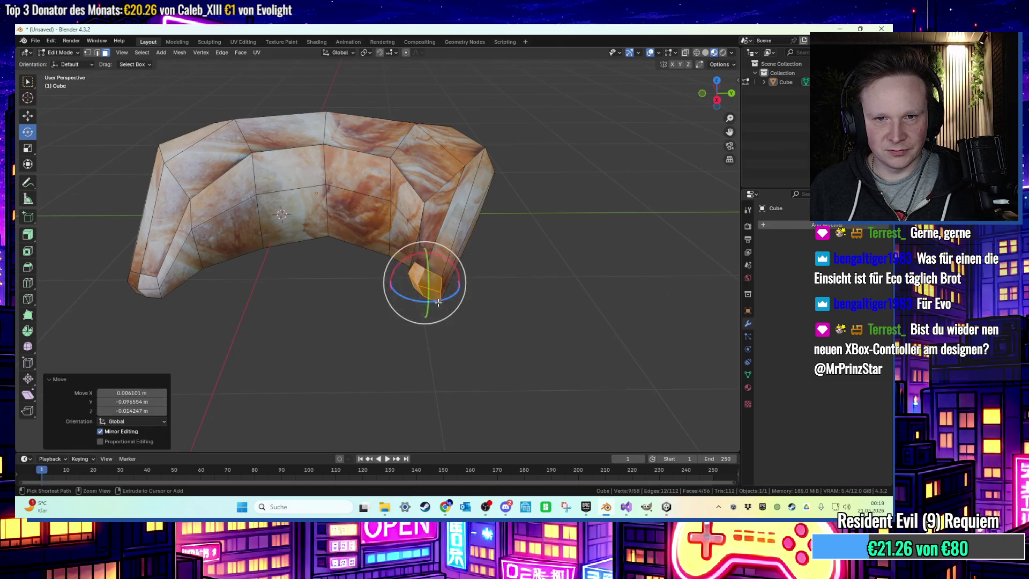
key("g")
key("y")
left_click(440, 301)
mouse_move(440, 301)
middle_mouse_down()
mouse_move(514, 290)
mouse_move(491, 304)
mouse_move(453, 275)
mouse_move(438, 283)
middle_mouse_up()
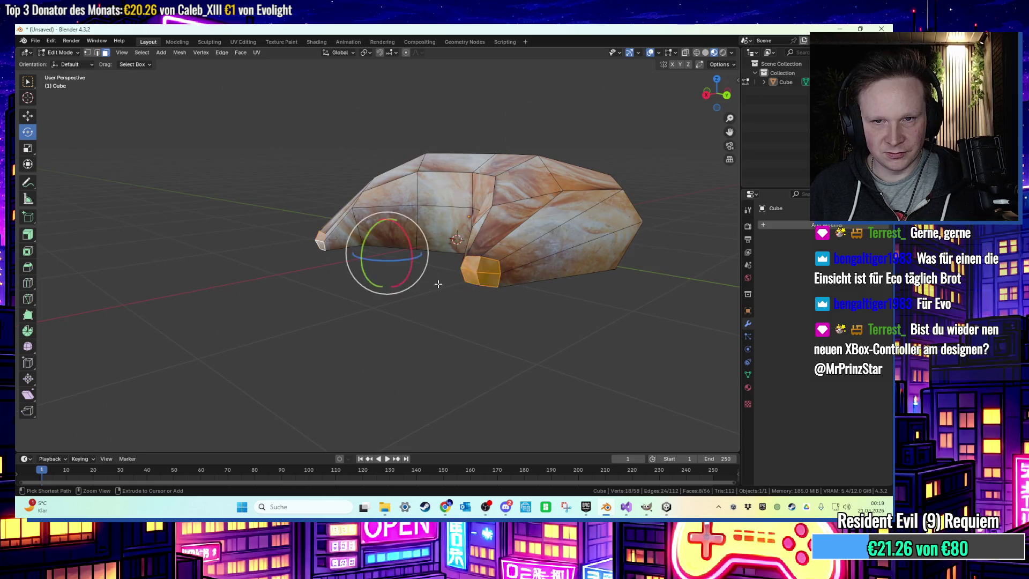
key("ctrl+z")
mouse_move(458, 341)
middle_mouse_down()
mouse_move(476, 341)
mouse_move(420, 299)
mouse_move(321, 321)
mouse_move(312, 304)
mouse_move(353, 288)
middle_mouse_up()
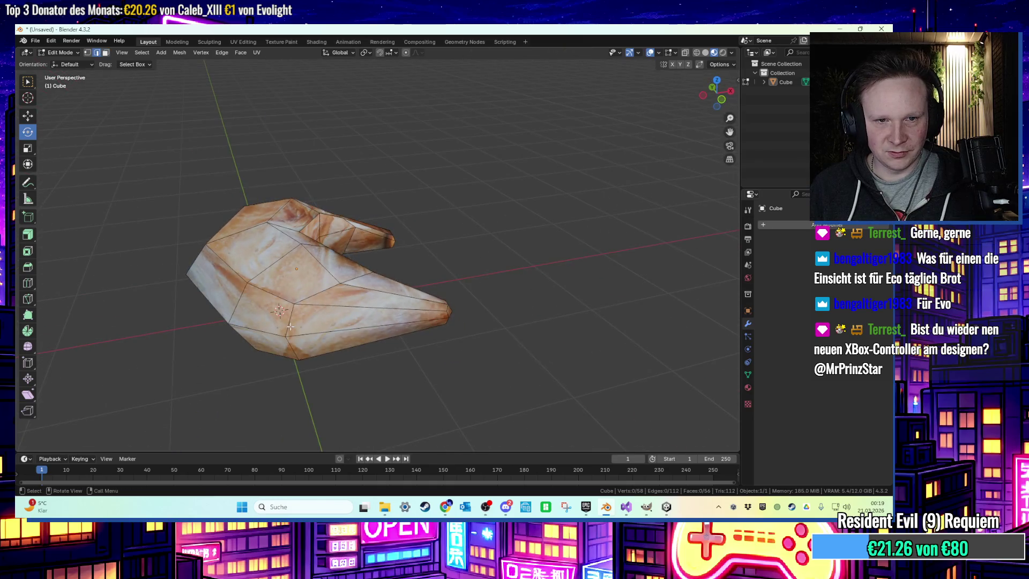
Select a few extra edges on the croissant and scale them
left_click(289, 344, "shift")
mouse_move(469, 330)
middle_mouse_down()
mouse_move(552, 381)
mouse_move(504, 348)
mouse_move(654, 413)
mouse_move(605, 350)
mouse_move(600, 319)
mouse_move(588, 324)
mouse_move(602, 308)
mouse_move(620, 340)
mouse_move(604, 335)
mouse_move(649, 338)
middle_mouse_up()
left_click(599, 320, "shift")
left_click(597, 310, "shift")
key("s")
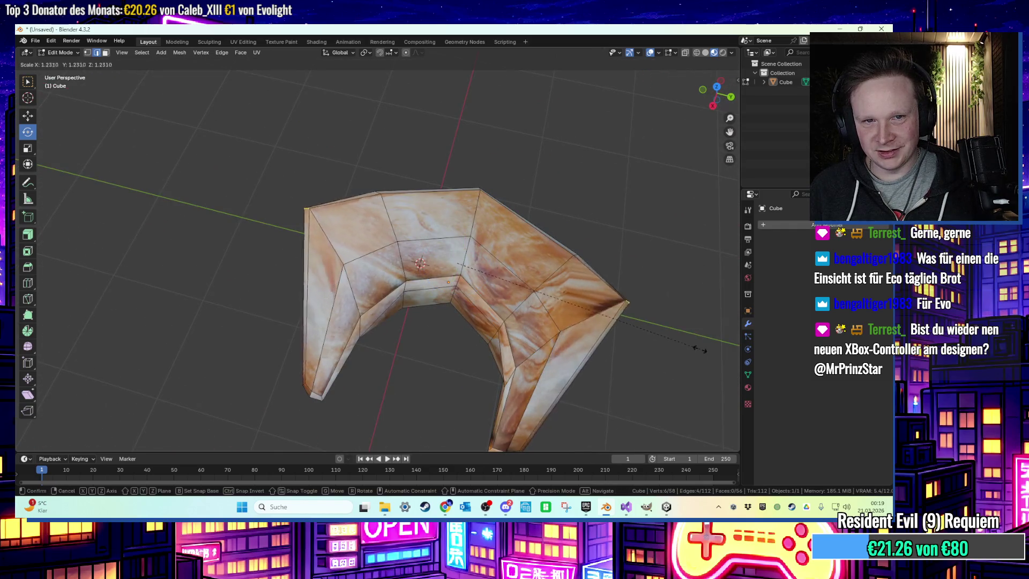
left_click(413, 422)
mouse_move(489, 391)
middle_mouse_down()
mouse_move(466, 436)
mouse_move(345, 218)
mouse_move(365, 286)
mouse_move(355, 252)
mouse_move(332, 287)
mouse_move(456, 277)
mouse_move(450, 317)
mouse_move(446, 287)
mouse_move(409, 285)
mouse_move(358, 324)
middle_mouse_up()
key("alt+a")
Shift the left-end vertices along Y and −0.711 m along X
left_click_drag(356, 341, 355, 342)
key("g")
key("y")
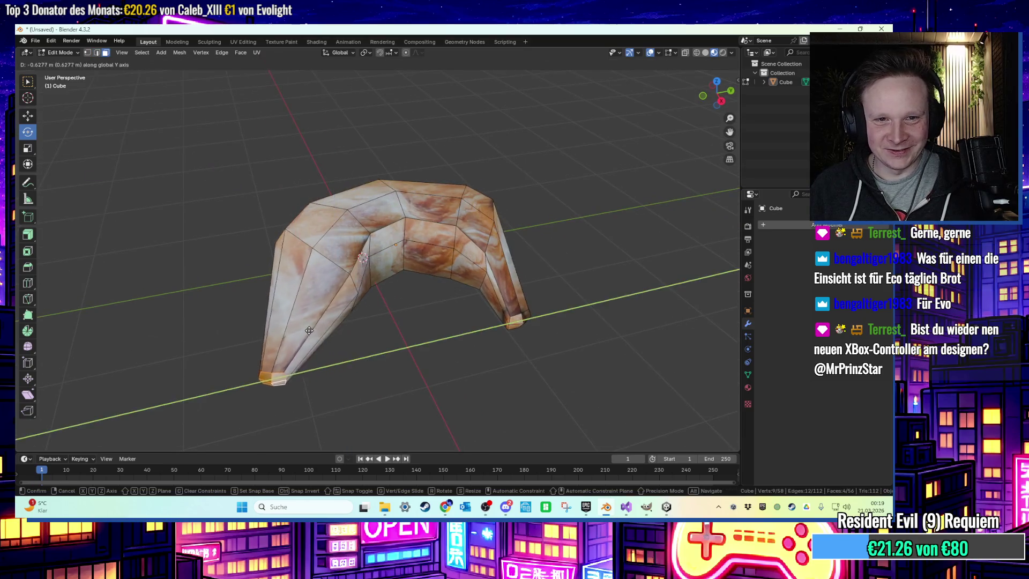
left_click(321, 300)
key("g")
key("x")
left_click(319, 277)
middle_click_drag(319, 277, 278, 256)
key("g")
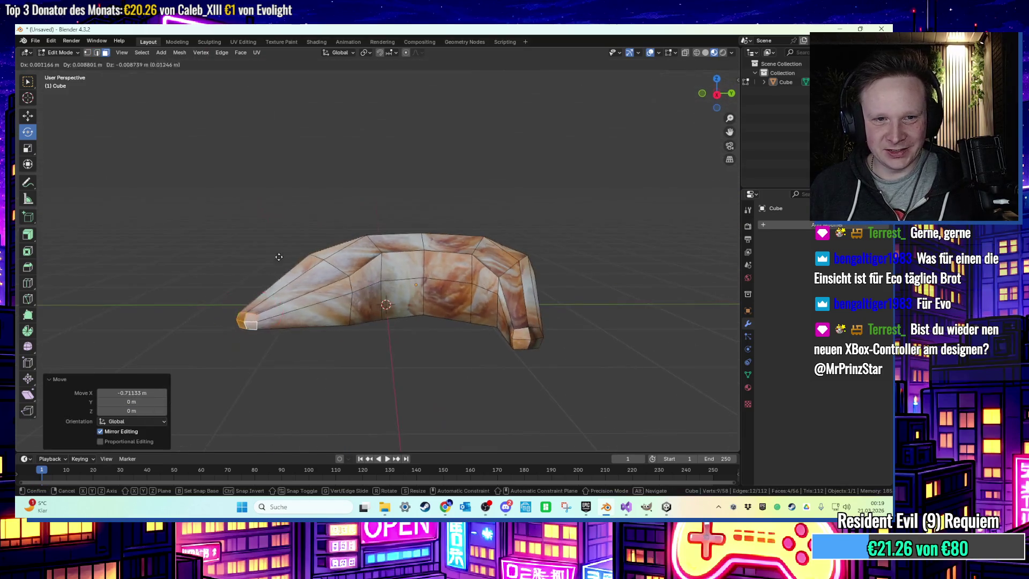
key("Escape")
middle_click_drag(300, 321, 342, 316)
Reposition the right end's vertices and lower them along Z
left_click(517, 346)
mouse_move(517, 346)
middle_mouse_down()
mouse_move(533, 361)
mouse_move(483, 384)
middle_mouse_up()
key("g")
left_click(555, 383)
key("g")
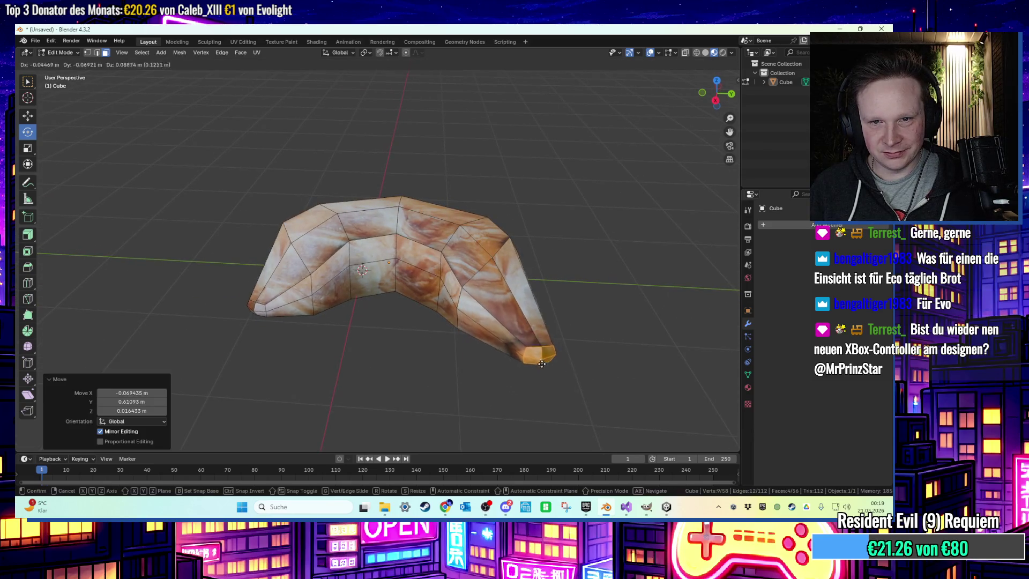
left_click(511, 328)
key("g")
mouse_move(501, 321)
middle_mouse_down()
mouse_move(501, 300)
mouse_move(539, 399)
middle_mouse_up()
key("z")
left_click(499, 322)
key("g")
key("z")
left_click(501, 321)
Nudge the right-end vertices again and lower them further along Z
key("g")
left_click(527, 348)
mouse_move(527, 349)
middle_mouse_down()
mouse_move(506, 321)
mouse_move(560, 294)
mouse_move(570, 264)
mouse_move(524, 353)
mouse_move(514, 315)
mouse_move(438, 286)
mouse_move(524, 277)
middle_mouse_up()
key("g")
key("z")
left_click(506, 308)
Clear the vertex selection and return to Object Mode
left_click(570, 264)
scroll(536, 281, "up", 2)
scroll(616, 290, "down", 3)
left_click(632, 280)
mouse_move(632, 281)
middle_mouse_down()
mouse_move(624, 275)
mouse_move(684, 276)
mouse_move(659, 349)
mouse_move(662, 306)
middle_mouse_up()
key("Tab")
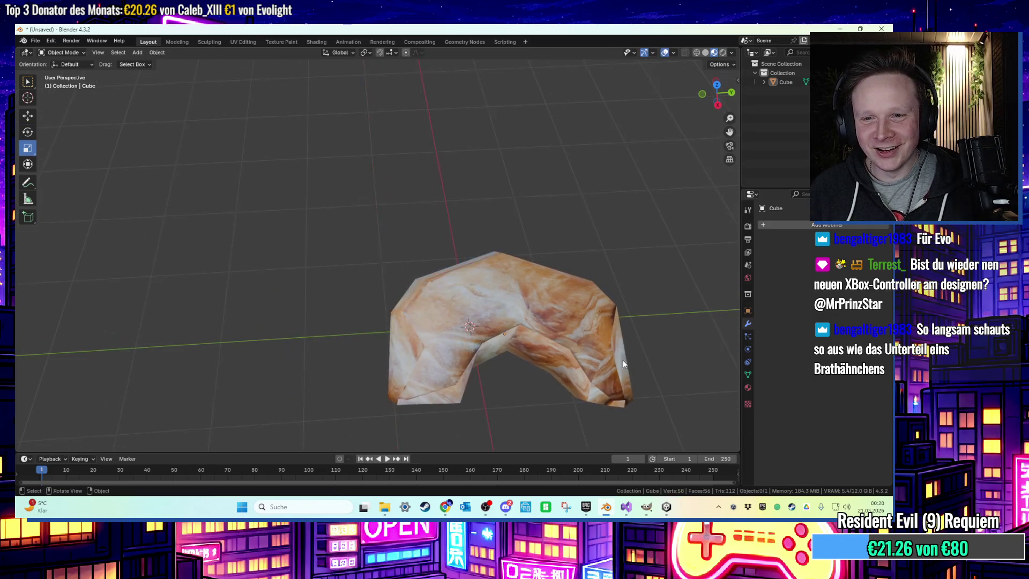
Delete the old croissant object and recentre the view on the origin
key("x")
left_click(557, 338)
middle_click_drag(429, 268, 271, 167, "shift")
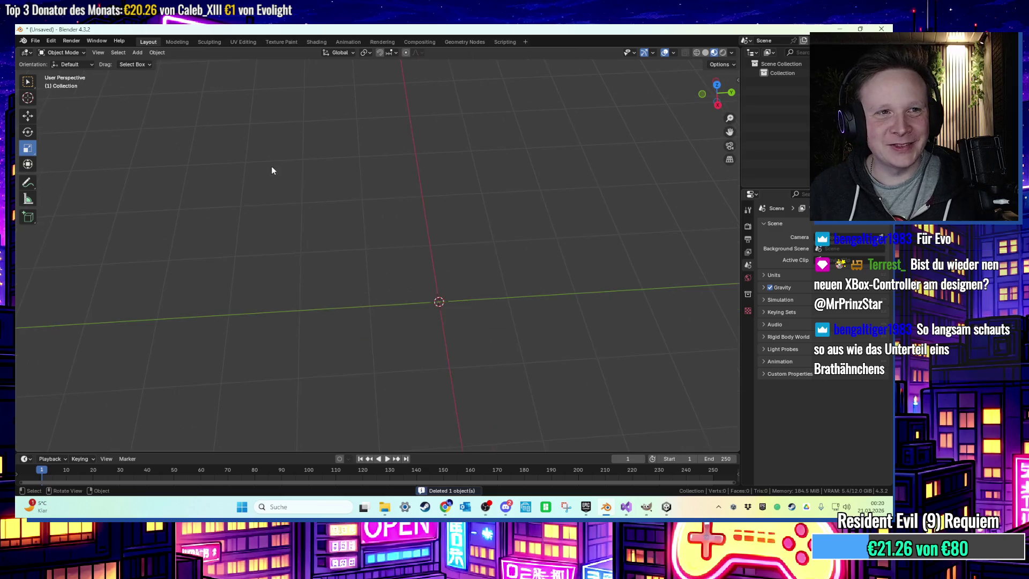
middle_click_drag(510, 253, 300, 162, "shift")
Add a Circle mesh with 8 vertices to the scene
left_click(137, 53)
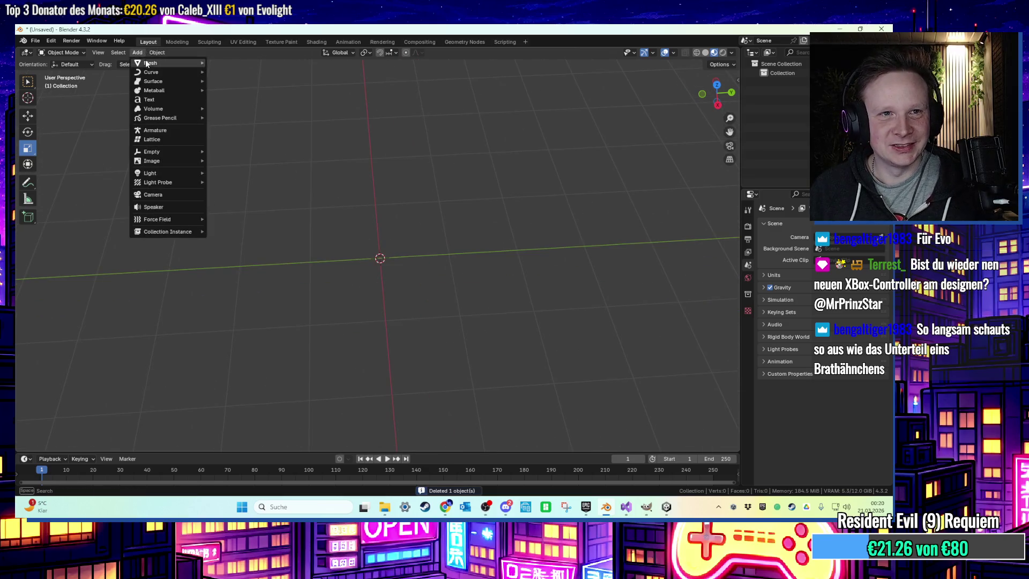
mouse_move(152, 62)
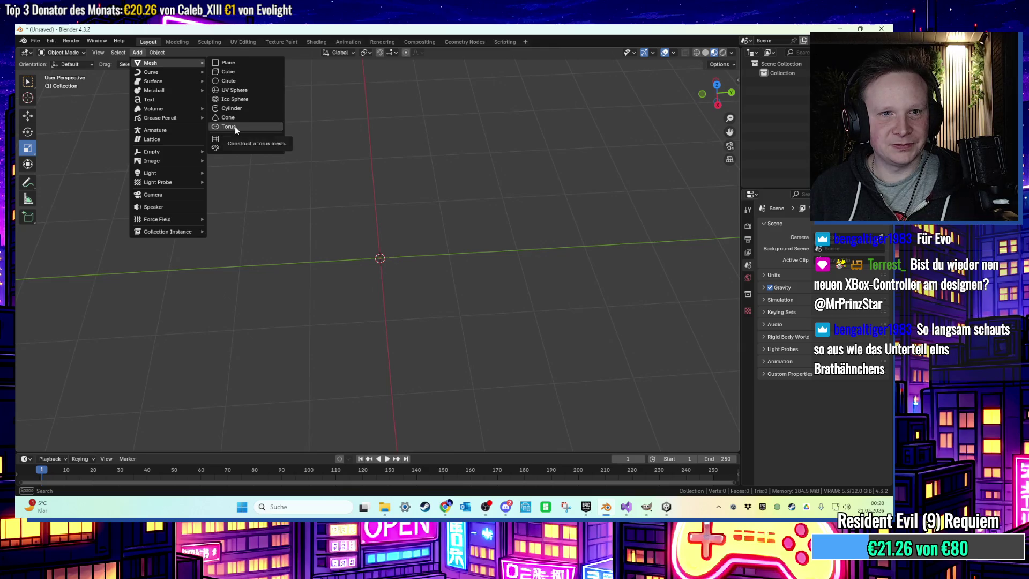
left_click(249, 82)
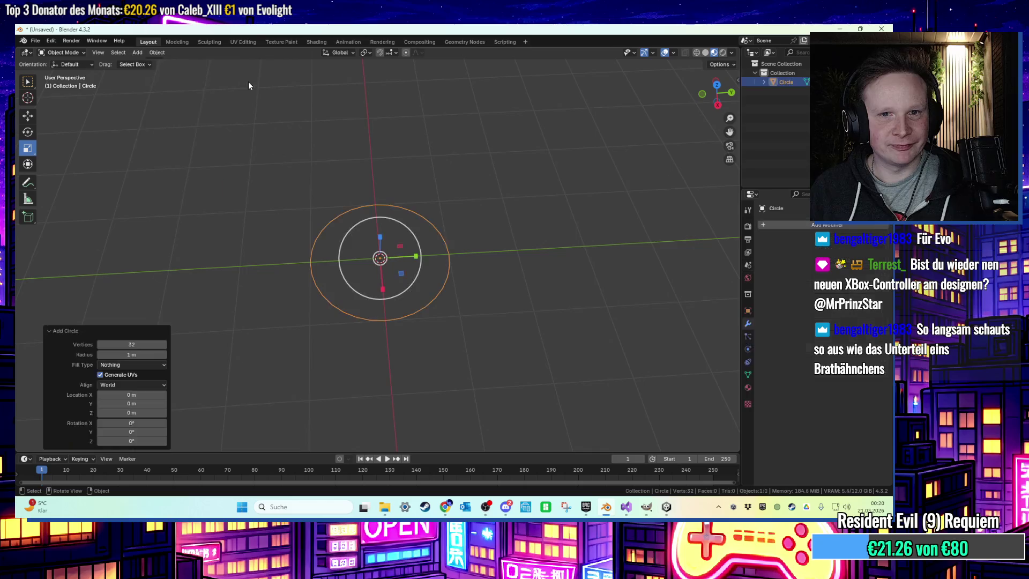
scroll(348, 198, "up", 4)
left_click(119, 345)
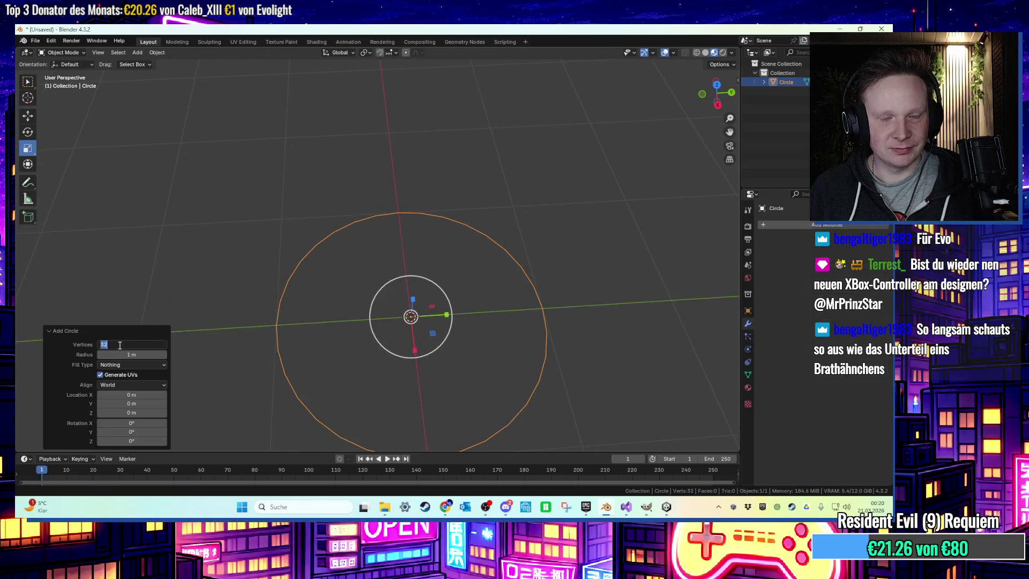
type("8")
key("Return")
scroll(359, 332, "down", 2)
left_click(356, 336)
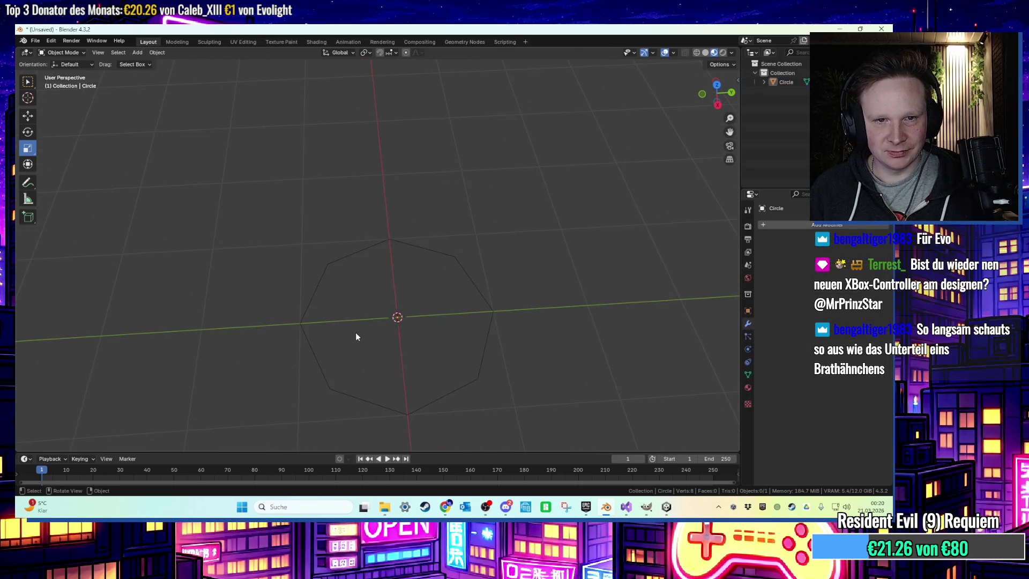
Enter Edit Mode on the octagon and select its lower-left vertex
key("Tab")
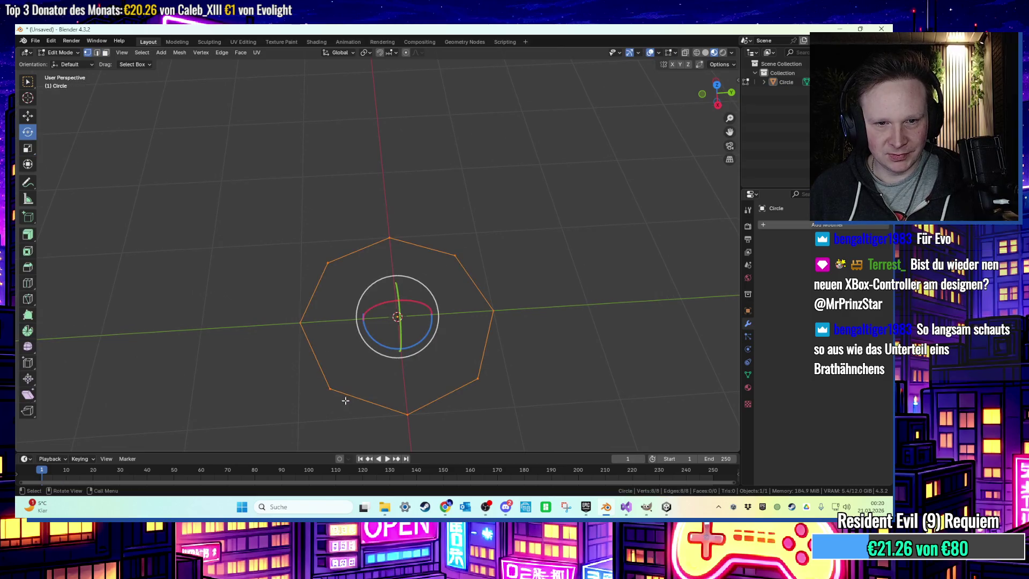
left_click(330, 386)
scroll(363, 370, "down", 3)
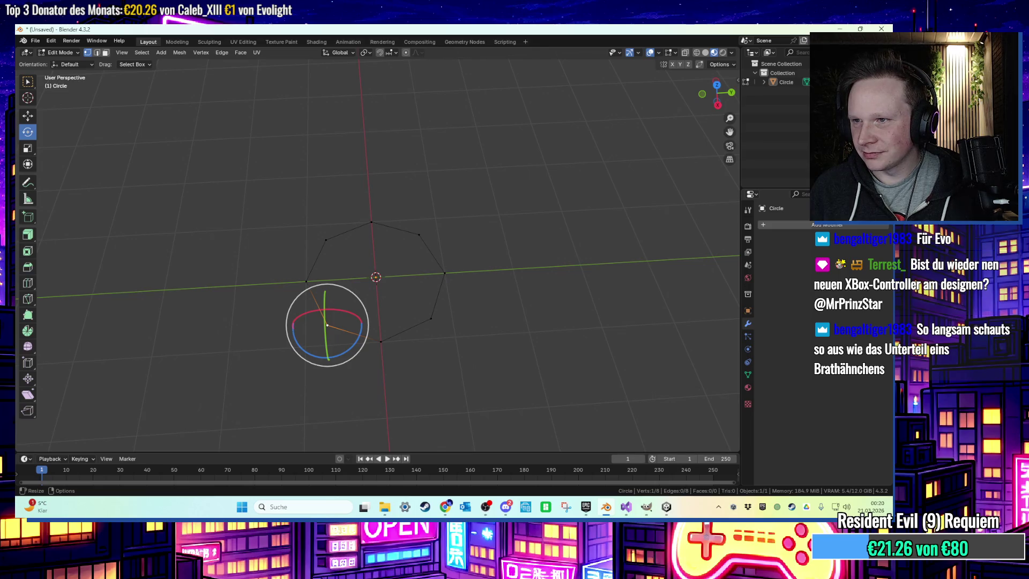
mouse_move(342, 276)
middle_mouse_down()
mouse_move(435, 294)
mouse_move(417, 367)
middle_mouse_up()
Shift one outline vertex along X and the left vertex along Y
key("g")
key("x")
left_click(402, 298)
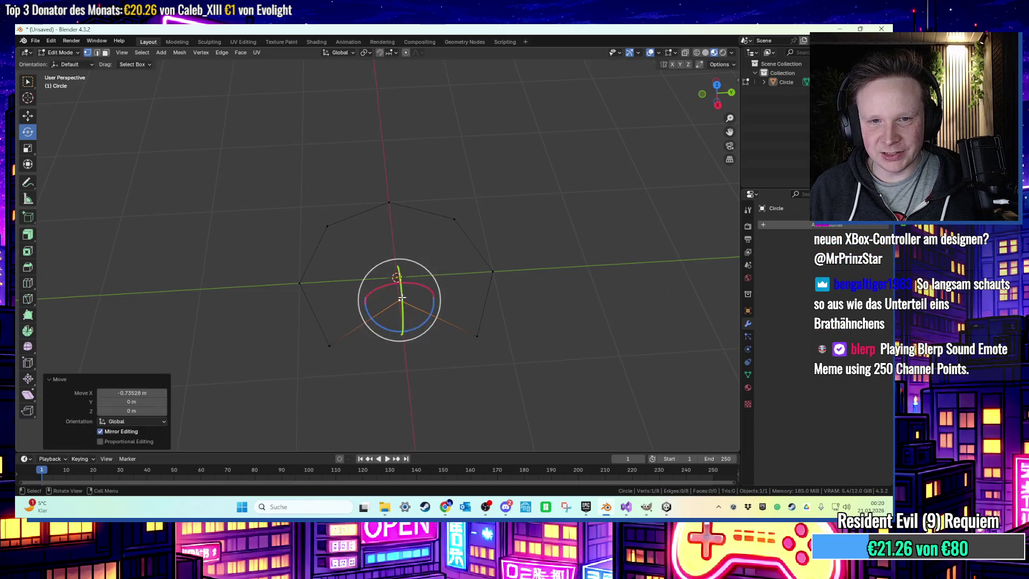
key("g")
key("y")
left_click(300, 348)
Move the right vertex along Y, then fine-tune it with a small Y adjustment
left_click(477, 335)
key("g")
key("y")
left_click(500, 331)
mouse_move(501, 334)
middle_mouse_down()
mouse_move(535, 342)
mouse_move(549, 359)
middle_mouse_up()
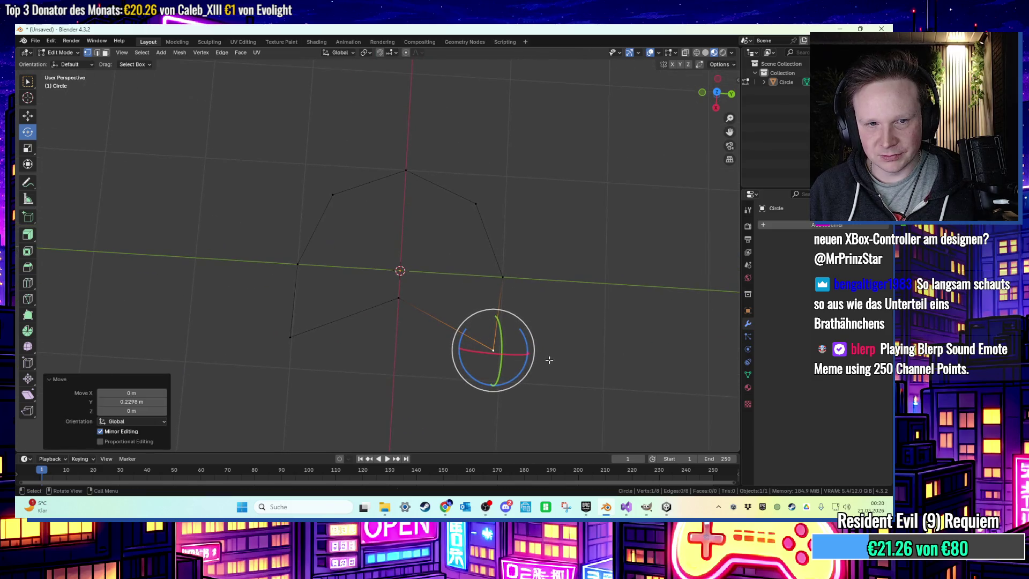
key("g")
key("y")
left_click(561, 334)
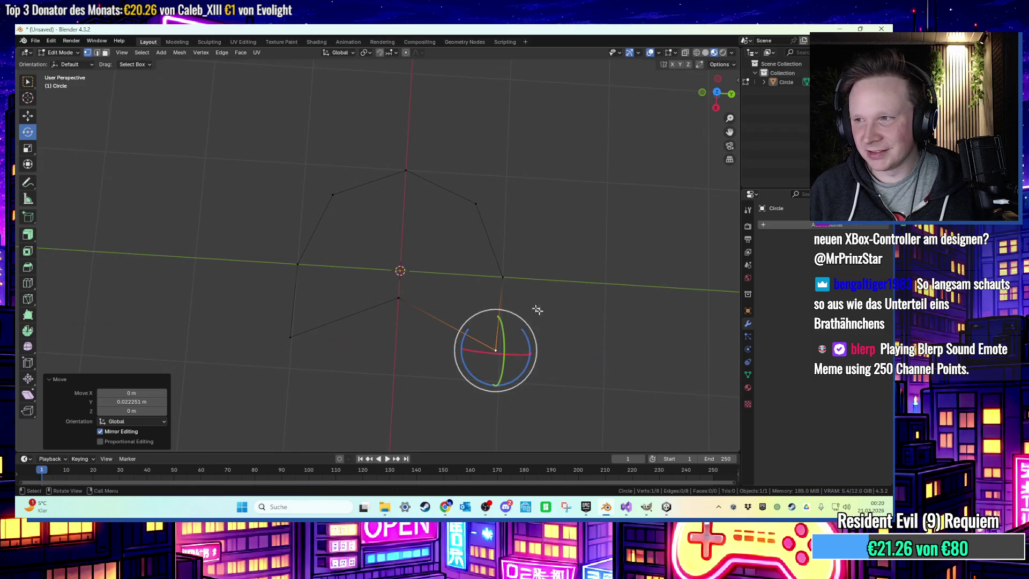
Subdivide the two inner edges meeting at the centre vertex
left_click(395, 300)
key("2")
left_click(448, 324)
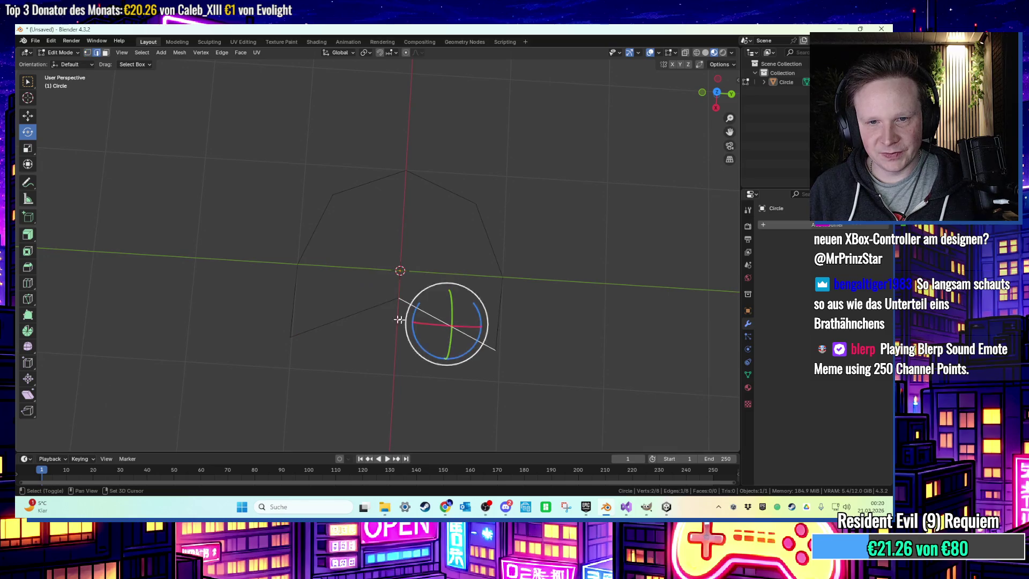
left_click(348, 314, "shift")
right_click(348, 314)
left_click(334, 218)
Raise the centre vertex slightly and pull both new midpoints inward along X
key("1")
left_click(447, 325)
key("g")
left_click(447, 311)
left_click(345, 317)
key("g")
left_click(346, 318)
left_click(447, 313)
left_click(346, 318, "shift")
key("g")
key("x")
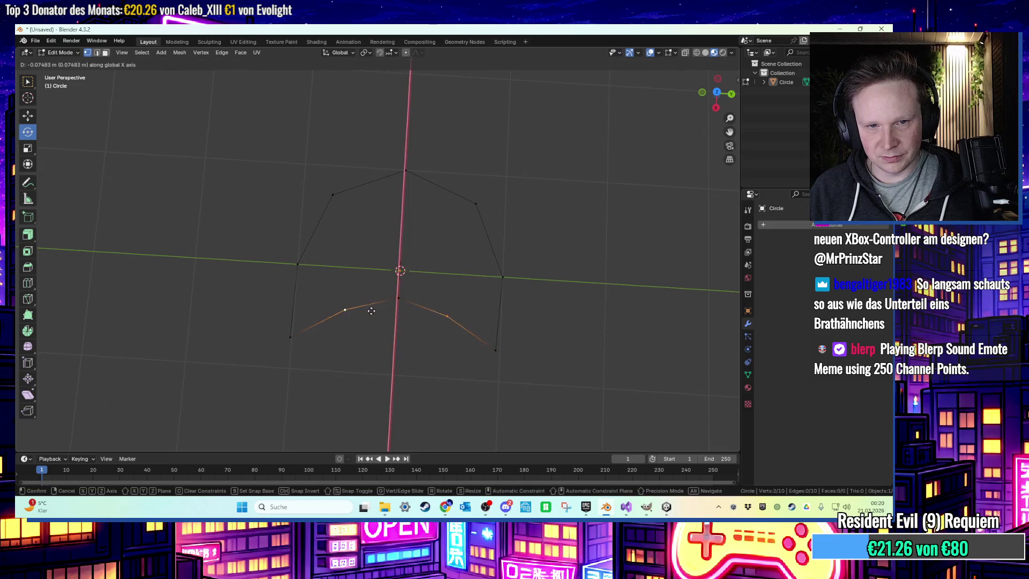
left_click(372, 308)
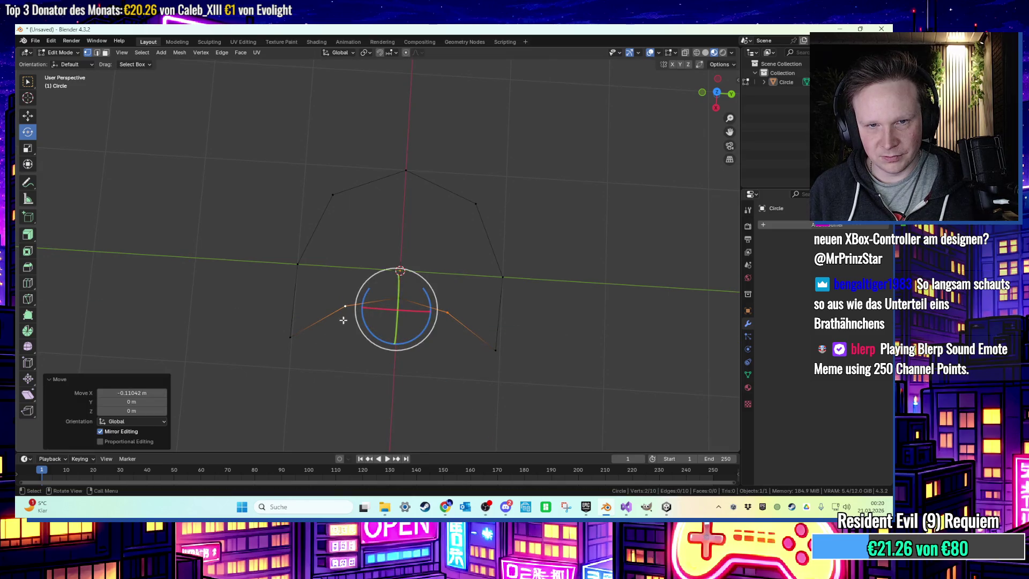
Lower three inner vertices along Z, then shift them along X to refine the crescent
middle_click_drag(393, 226, 337, 193)
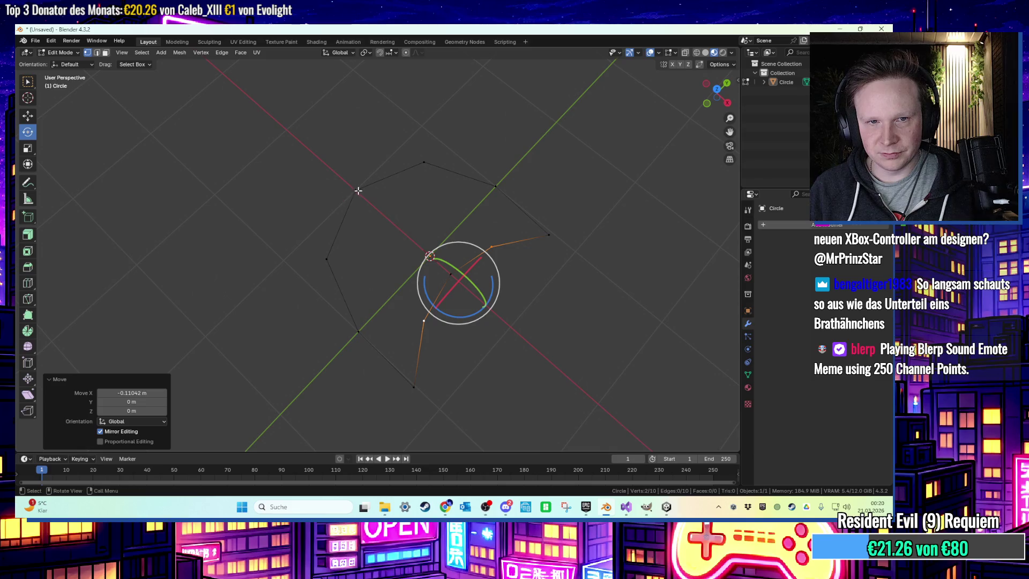
left_click(357, 190)
left_click(326, 258, "shift")
left_click(424, 162, "shift")
key("g")
key("z")
mouse_move(413, 160)
middle_mouse_down()
mouse_move(412, 178)
mouse_move(469, 155)
mouse_move(483, 123)
mouse_move(532, 142)
mouse_move(531, 166)
mouse_move(496, 211)
mouse_move(493, 184)
mouse_move(508, 167)
mouse_move(427, 186)
middle_mouse_up()
left_click(416, 189)
key("g")
key("x")
left_click(534, 168)
left_click(534, 168)
Extrude the whole outline vertically into a first low wall layer, redoing a too-tall attempt
key("a")
key("e")
key("z")
left_click(444, 139)
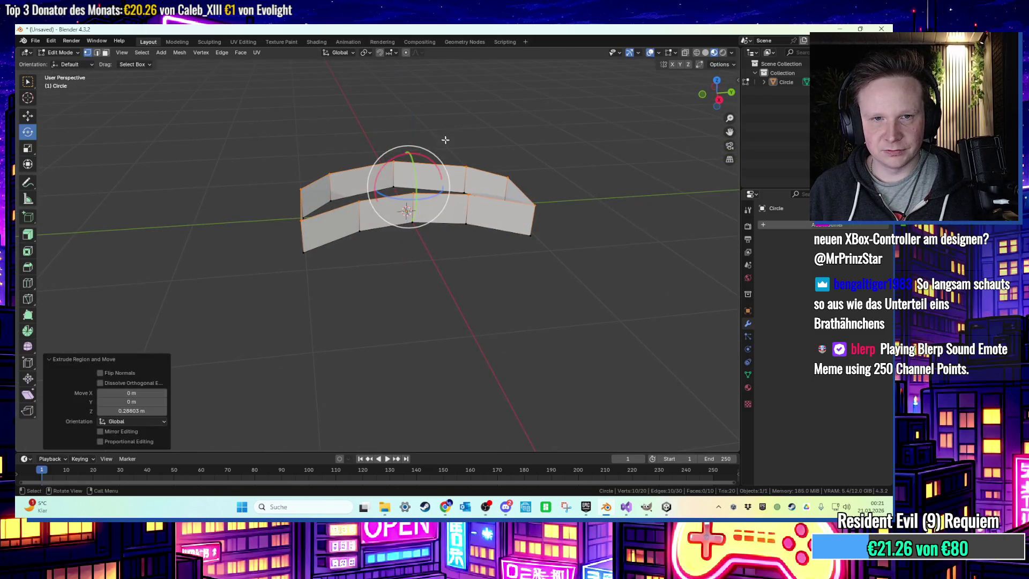
key("ctrl+z")
key("e")
key("z")
key("Escape")
key("e")
key("z")
left_click(500, 167)
Extrude two more vertical layers on top of the wall
key("e")
key("z")
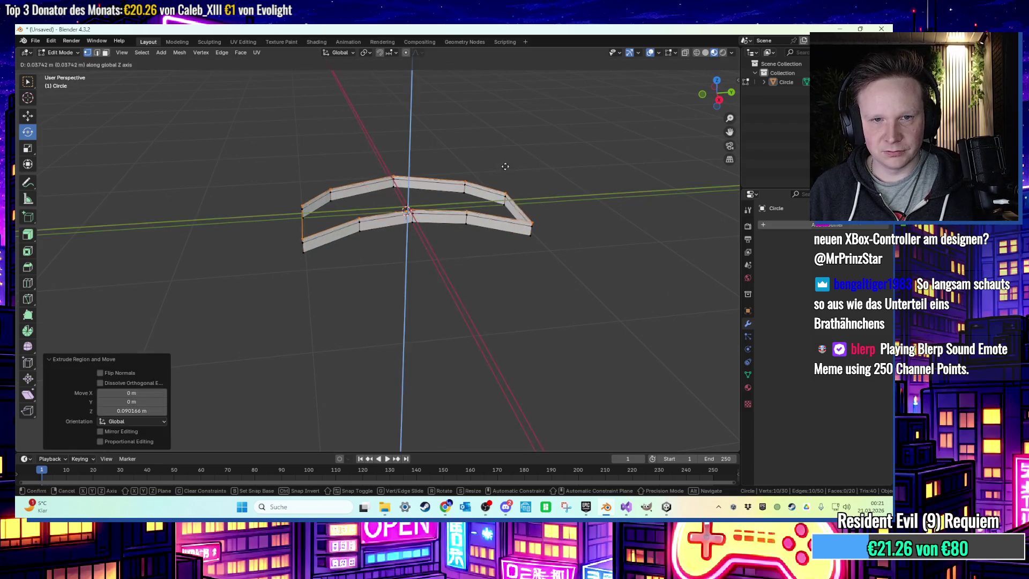
left_click(507, 161)
key("e")
key("z")
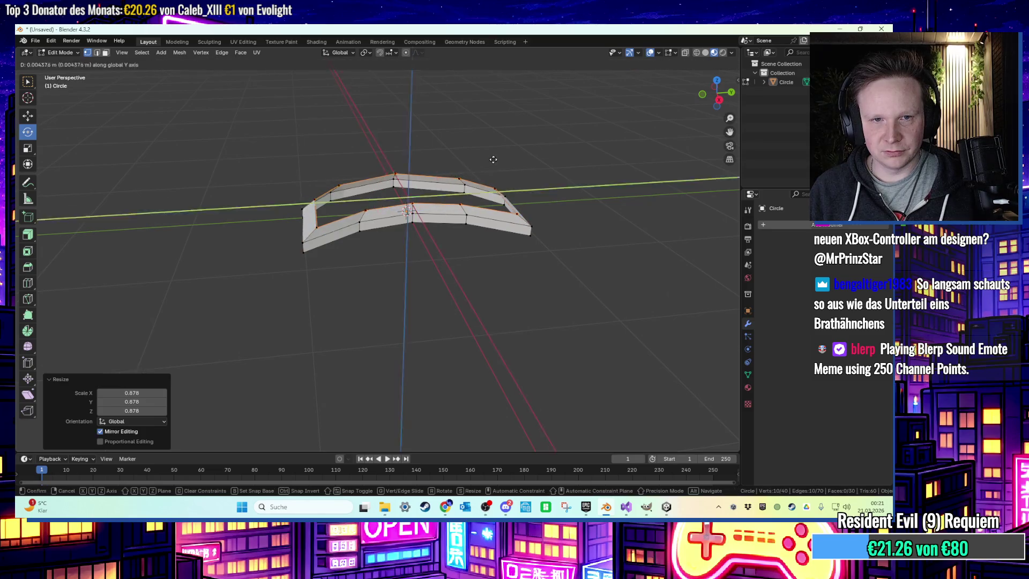
left_click(491, 153)
Scale the top ring inward to 0.758, cap it with a face, and return to Object Mode
key("s")
left_click(471, 153)
mouse_move(484, 153)
middle_mouse_down()
mouse_move(532, 182)
mouse_move(536, 171)
mouse_move(541, 187)
mouse_move(529, 146)
mouse_move(482, 203)
mouse_move(423, 246)
mouse_move(549, 210)
mouse_move(527, 247)
mouse_move(479, 285)
mouse_move(481, 187)
middle_mouse_up()
key("f")
left_click(547, 230)
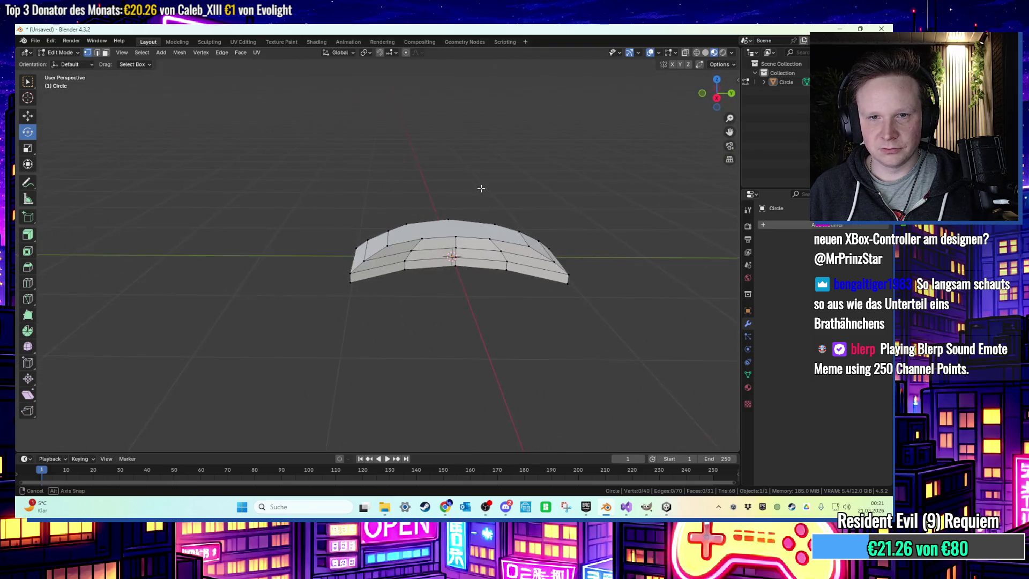
key("Tab")
Apply Shade Auto Smooth and add a new material with an Image Texture base colour
right_click(516, 247)
left_click(516, 249)
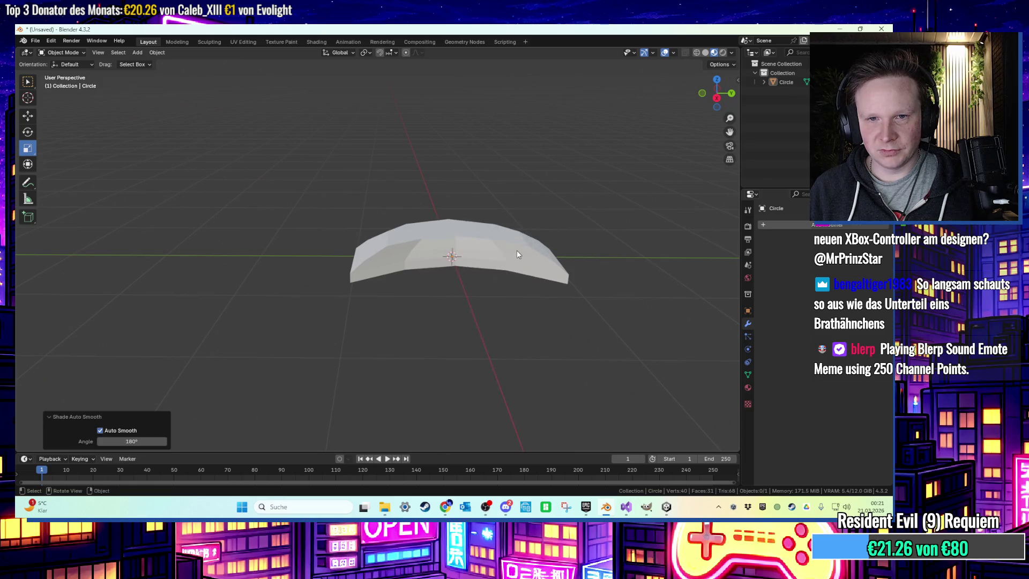
left_click(748, 386)
left_click(843, 266)
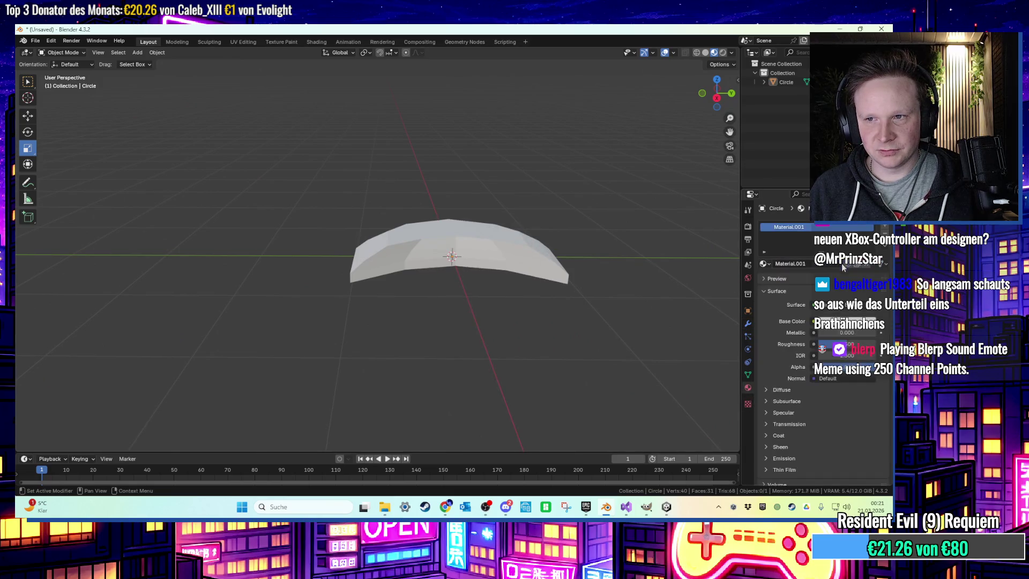
left_click(813, 321)
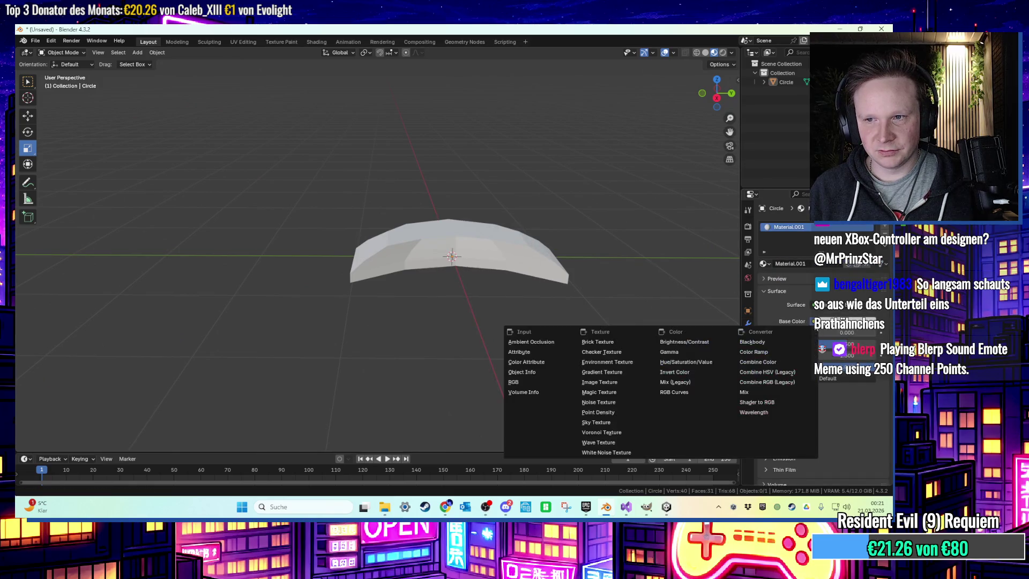
left_click(616, 383)
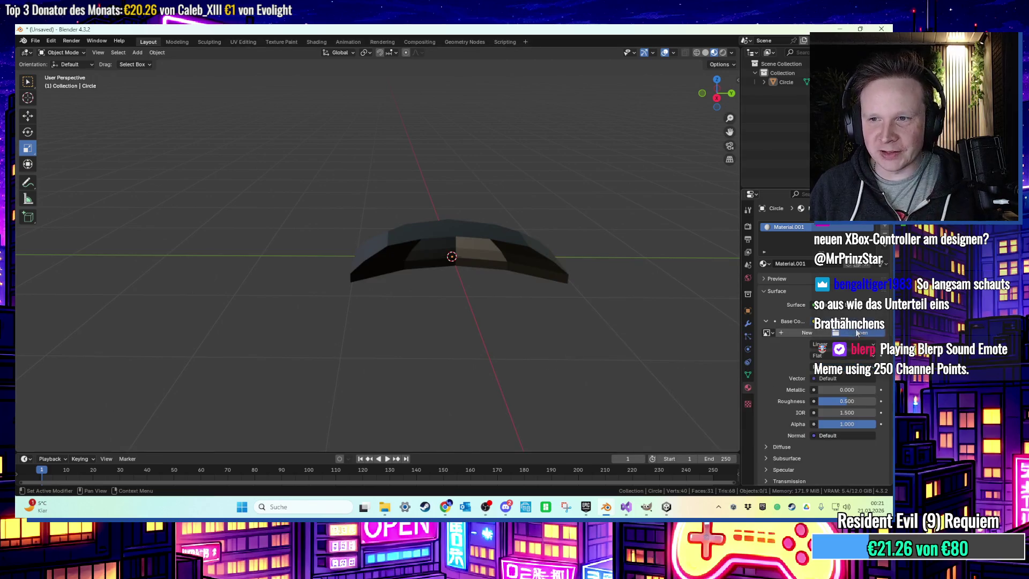
Load the croissant photo from the Desktop as the texture, then go to the UV Editing workspace in Edit Mode
left_click(857, 333)
left_click(278, 189)
double_click(512, 176)
middle_click_drag(493, 226, 499, 275)
left_click(500, 275)
key("Tab")
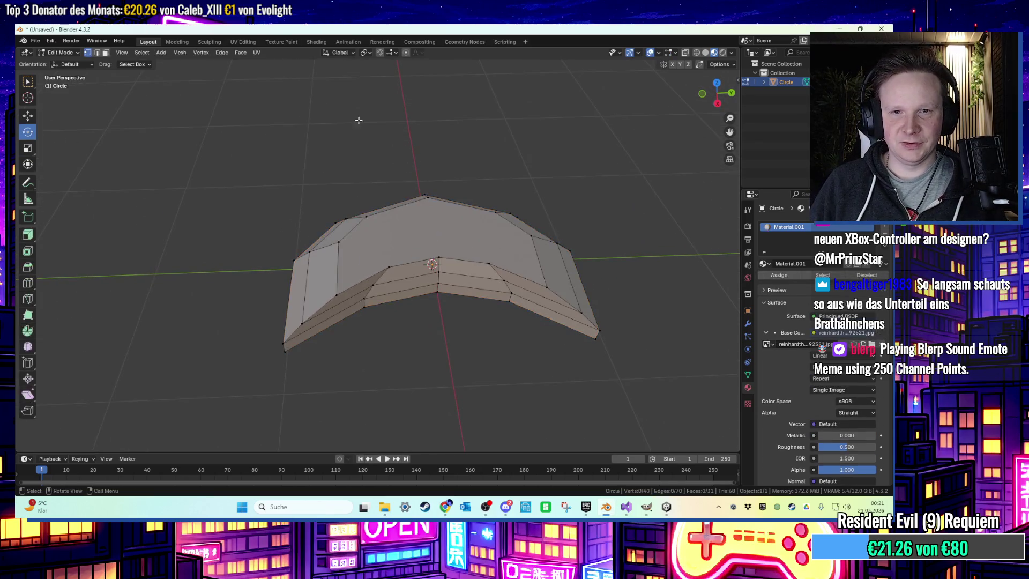
left_click(243, 42)
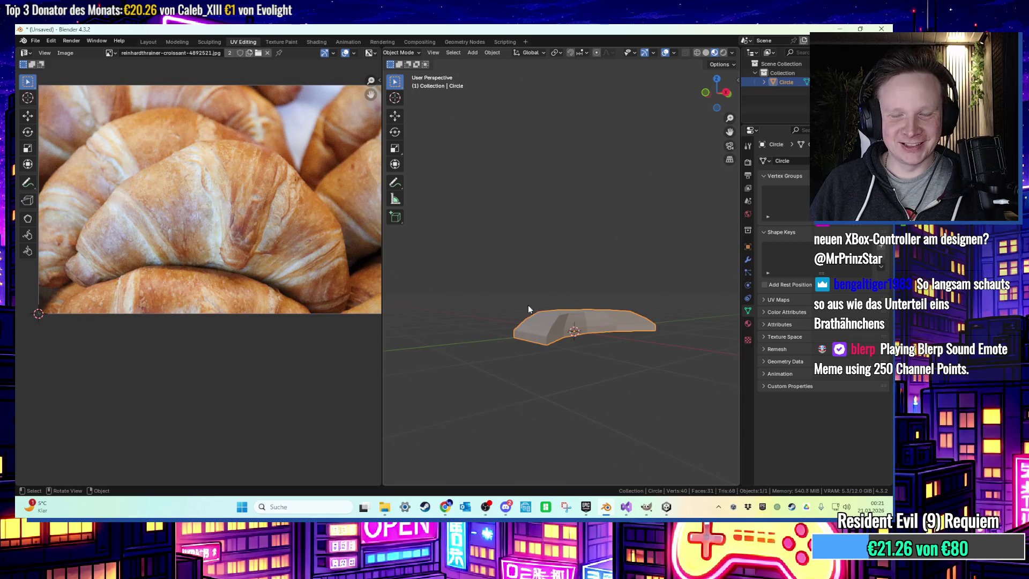
Unwrap the whole croissant mesh with Smart UV Project
middle_click_drag(530, 305, 515, 336)
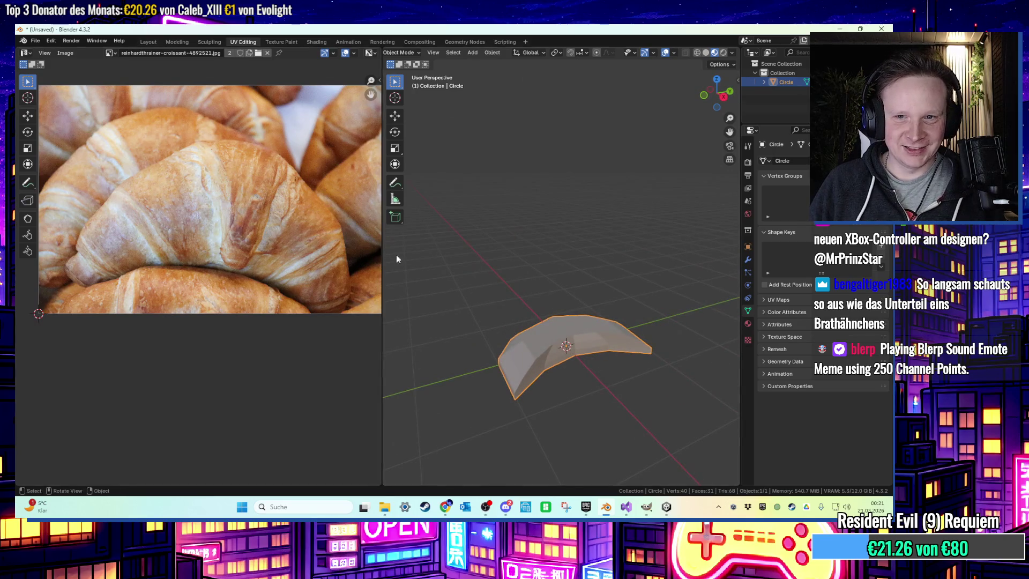
scroll(304, 201, "down", 1)
key("Tab")
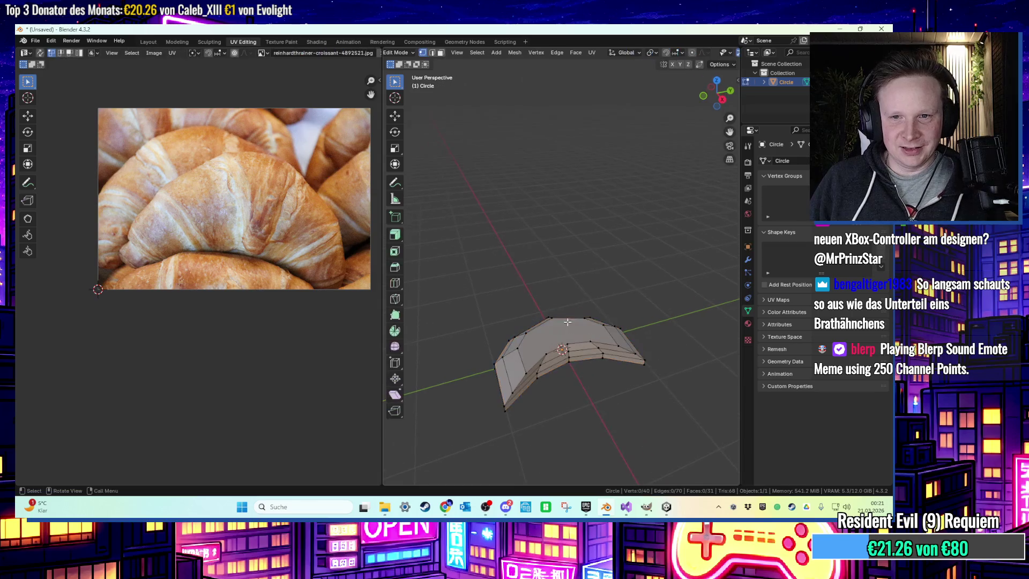
key("a")
key("u")
mouse_move(442, 287)
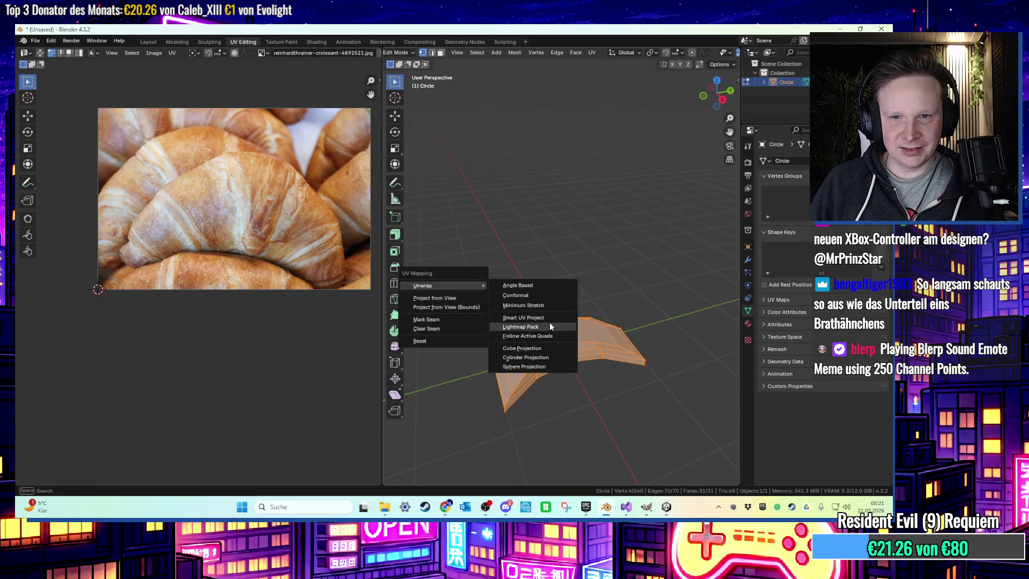
left_click(515, 318)
left_click(543, 407)
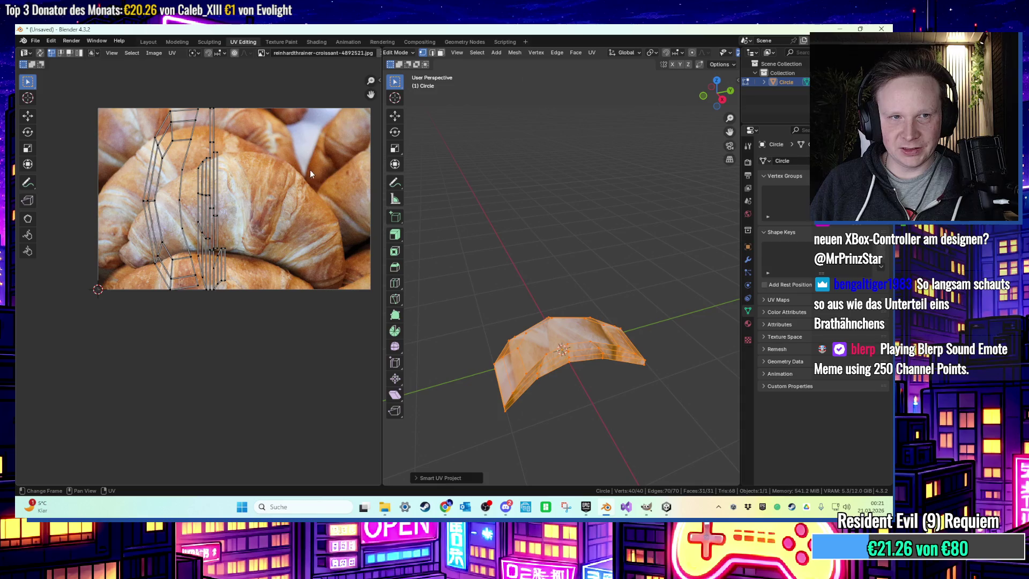
Rotate all UV islands exactly 90° and move them right and down over the photo
key("a")
key("r")
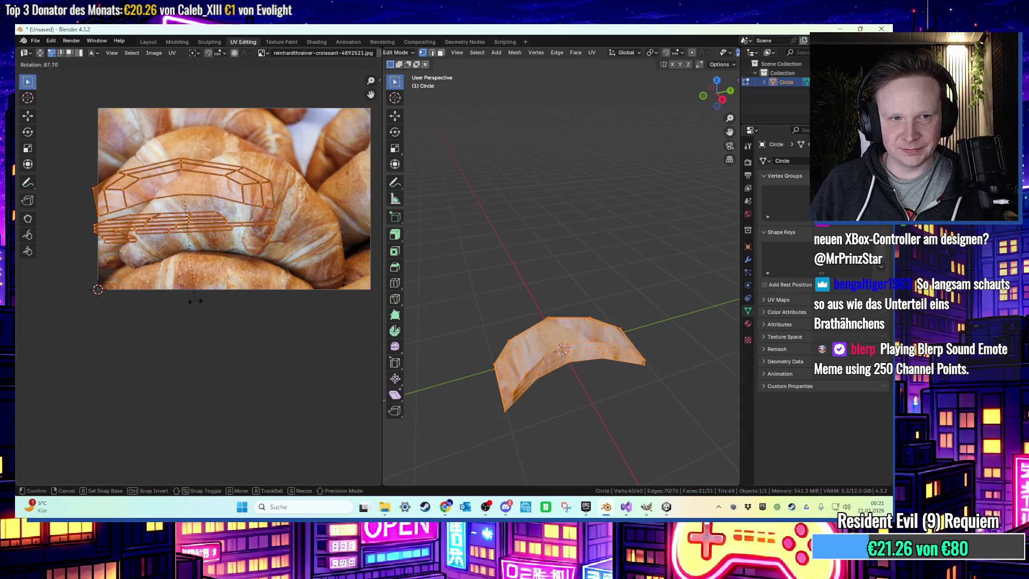
left_click(195, 300)
left_click(75, 481)
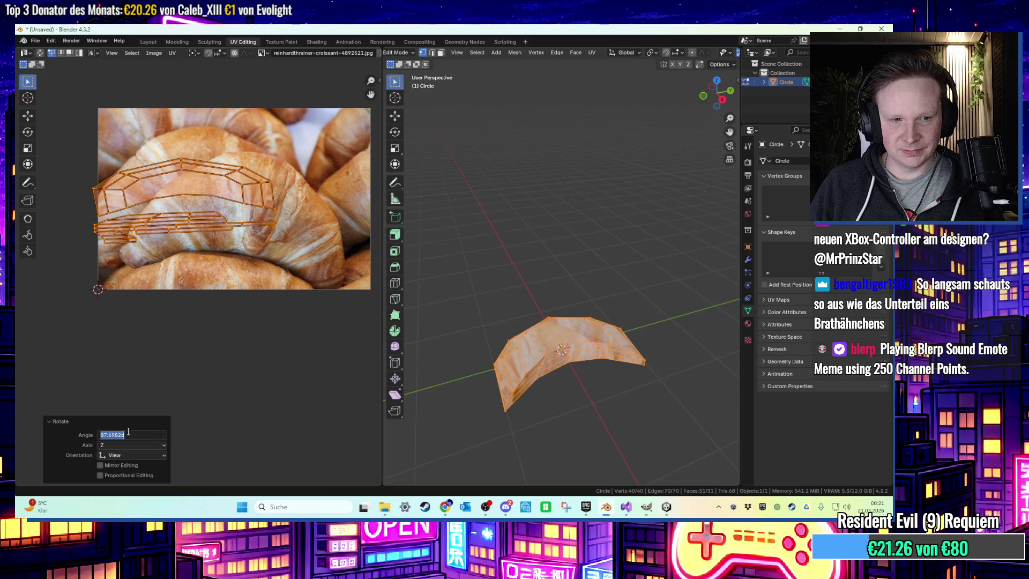
type("90")
key("Return")
key("g")
key("x")
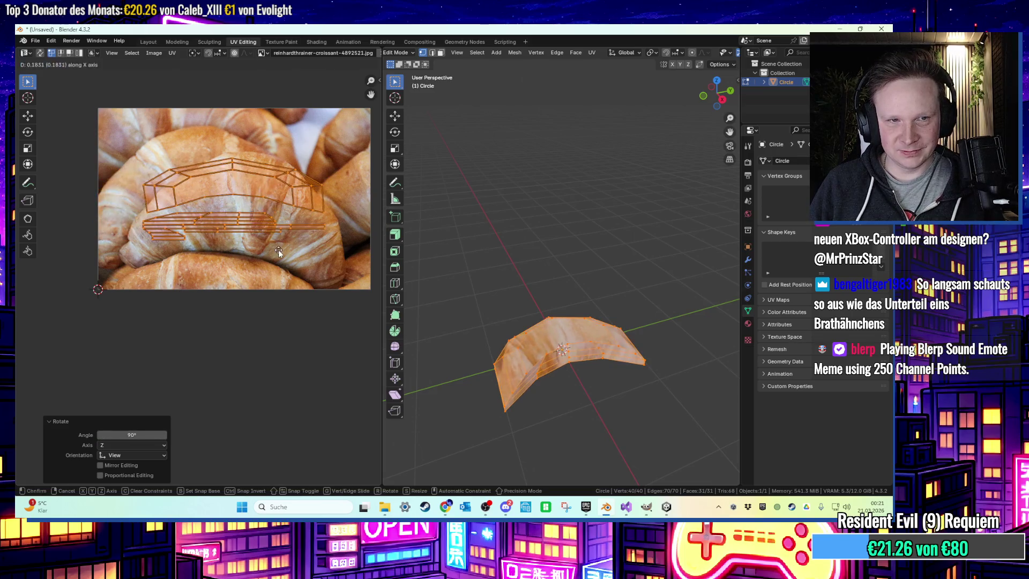
left_click(300, 248)
key("g")
key("y")
left_click(294, 275)
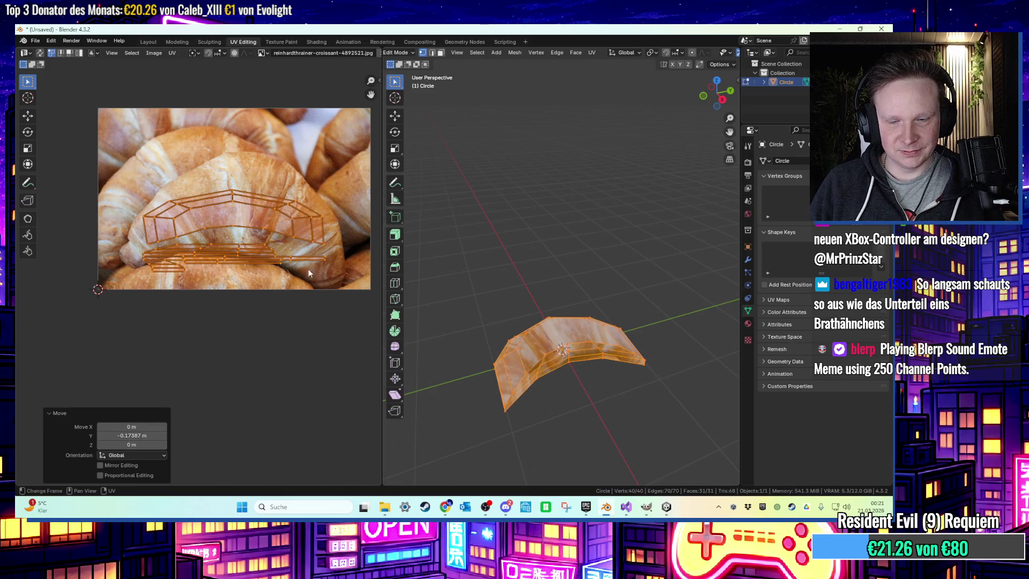
Rotate the upper ring island, scale it about 1.355, and shift its right end up and right
left_click(204, 200)
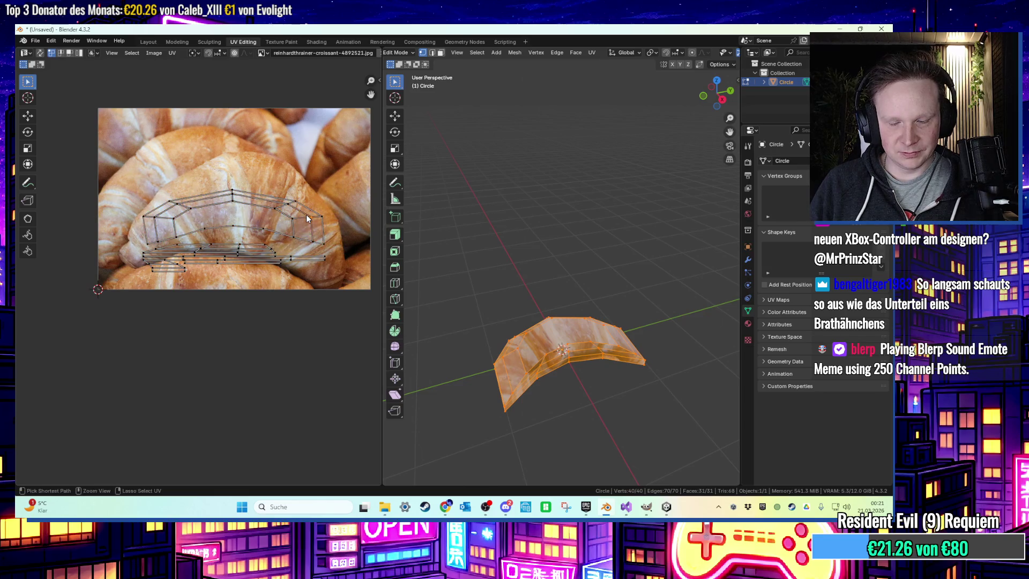
key("r")
left_click(331, 215)
key("s")
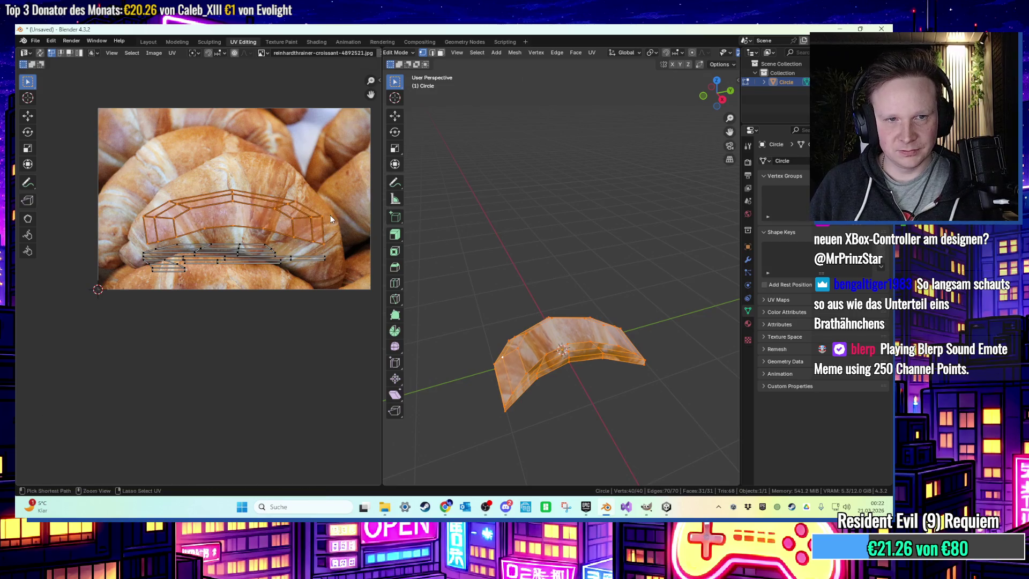
left_click(360, 192)
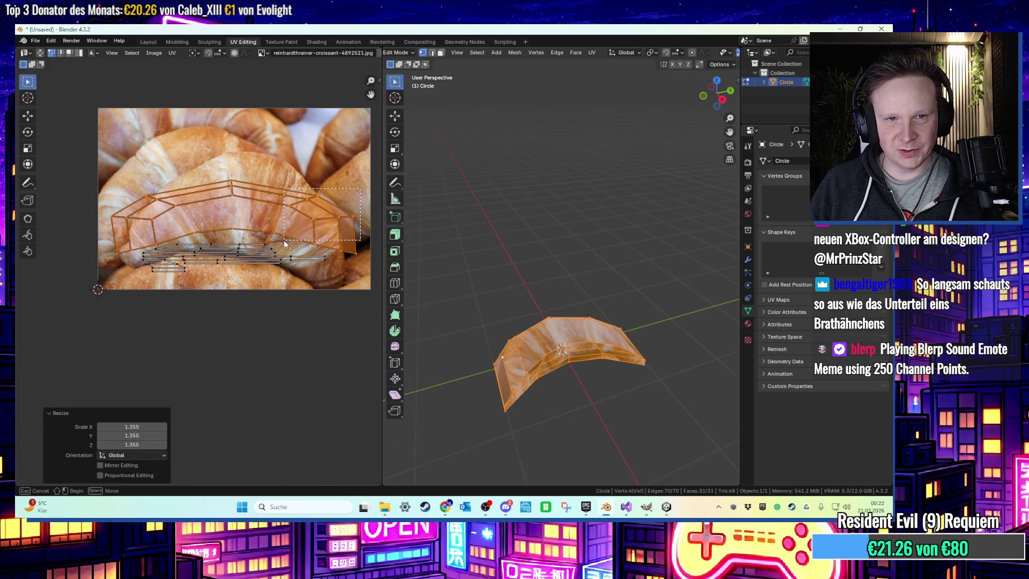
left_click_drag(284, 243, 311, 242)
left_click_drag(316, 207, 315, 205)
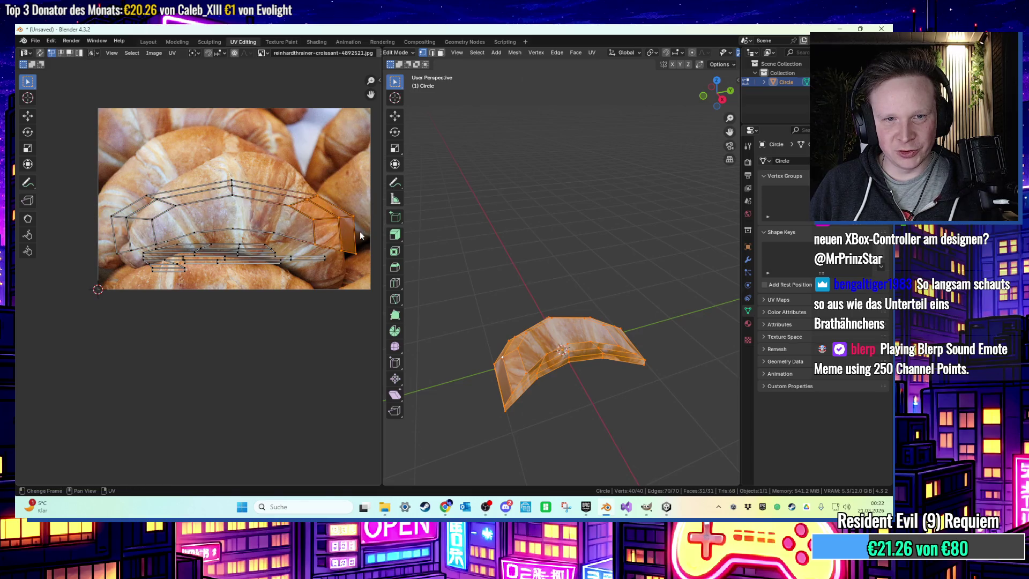
key("g")
left_click(327, 229)
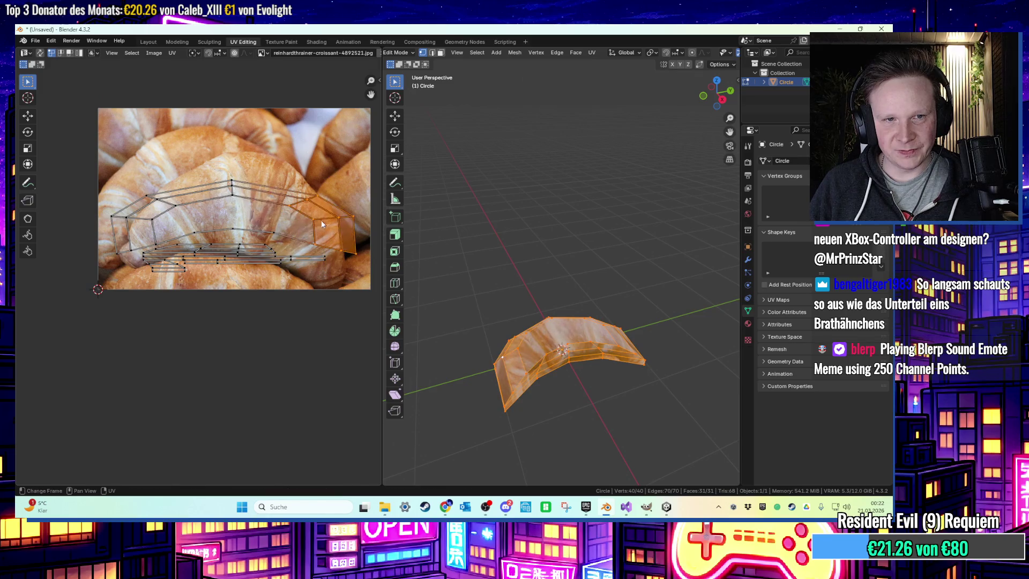
scroll(568, 303, "up", 3)
From the top view, select the croissant's top faces plus the outer strip
key("alt+a")
middle_click_drag(567, 303, 488, 361)
left_click(514, 352)
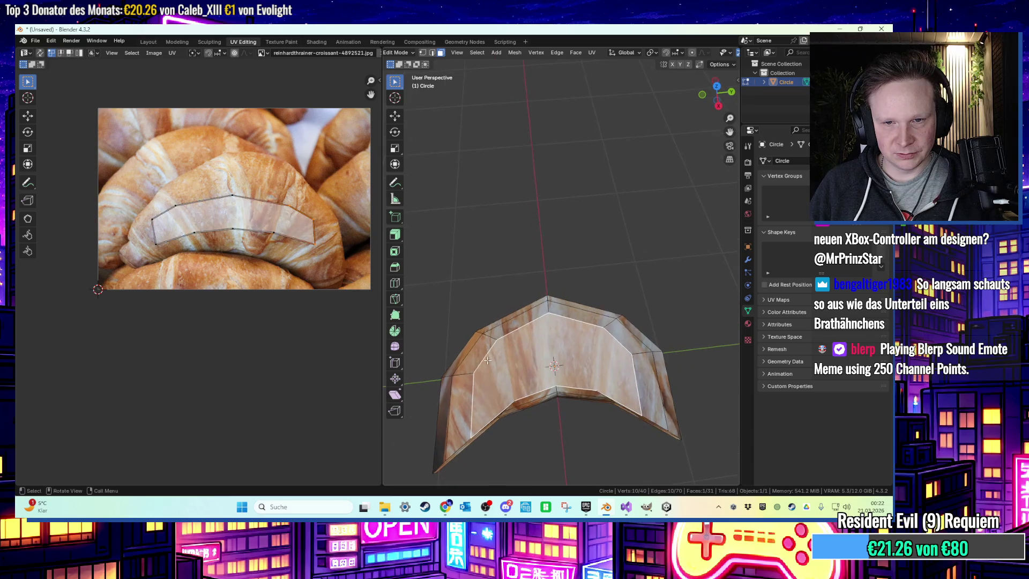
left_click(716, 87)
key("ctrl+KP_Add")
key("ctrl+KP_Add")
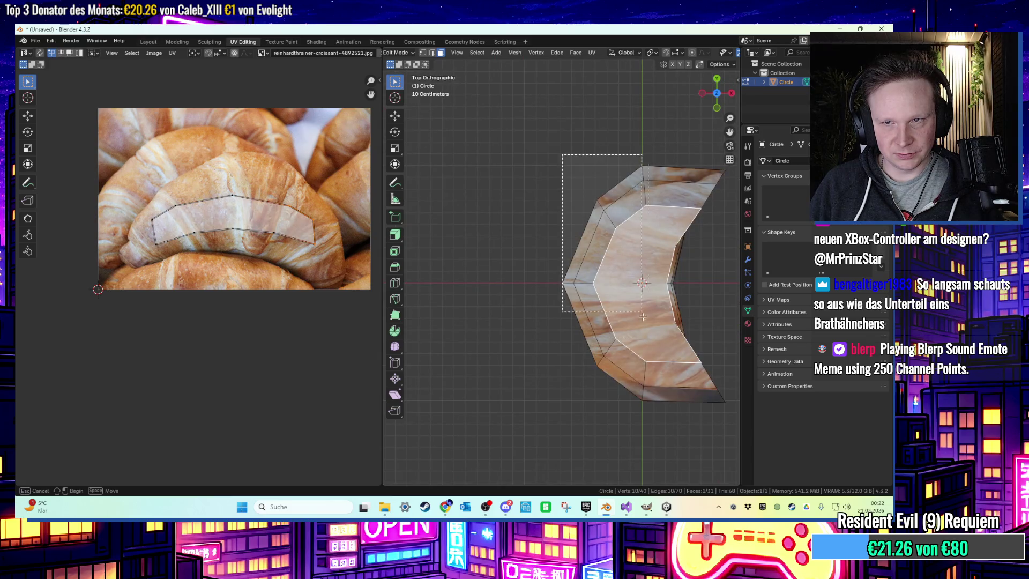
key("ctrl+z")
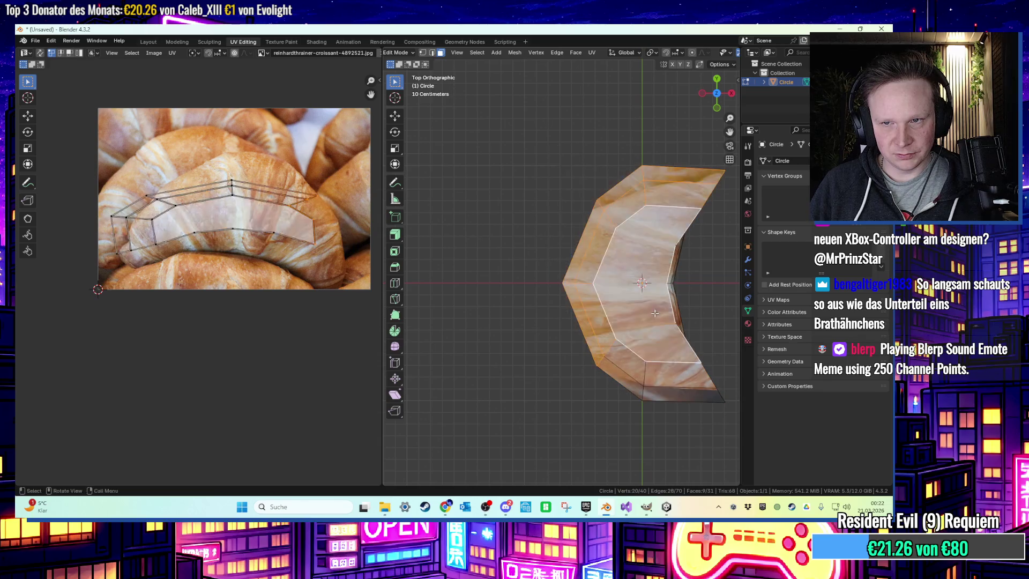
left_click(670, 390, "shift")
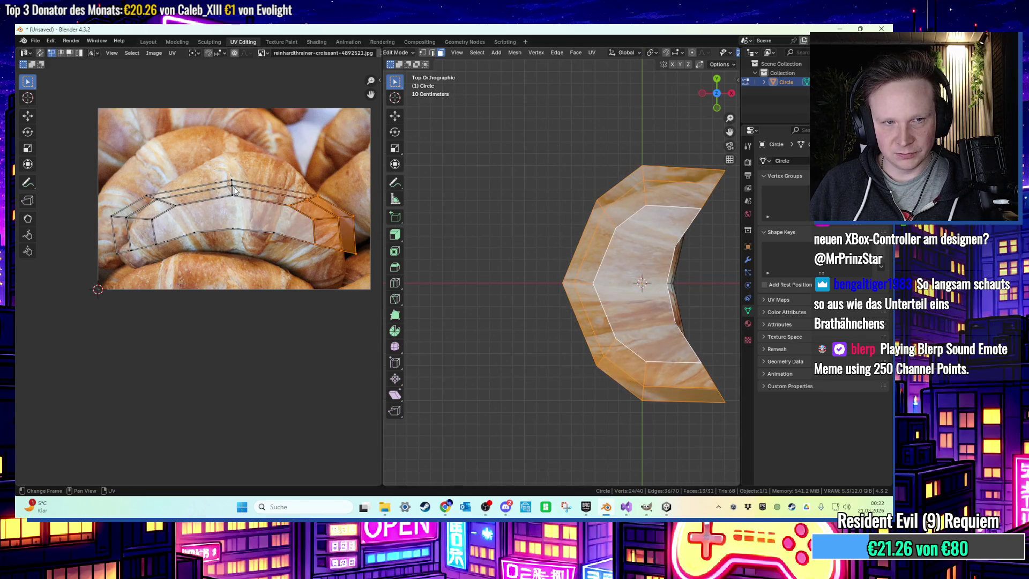
Fit the top island onto a croissant in the photo: scale 0.8, stretch vertically 1.784, tilt, and reposition
key("a")
key("s")
left_click(153, 175)
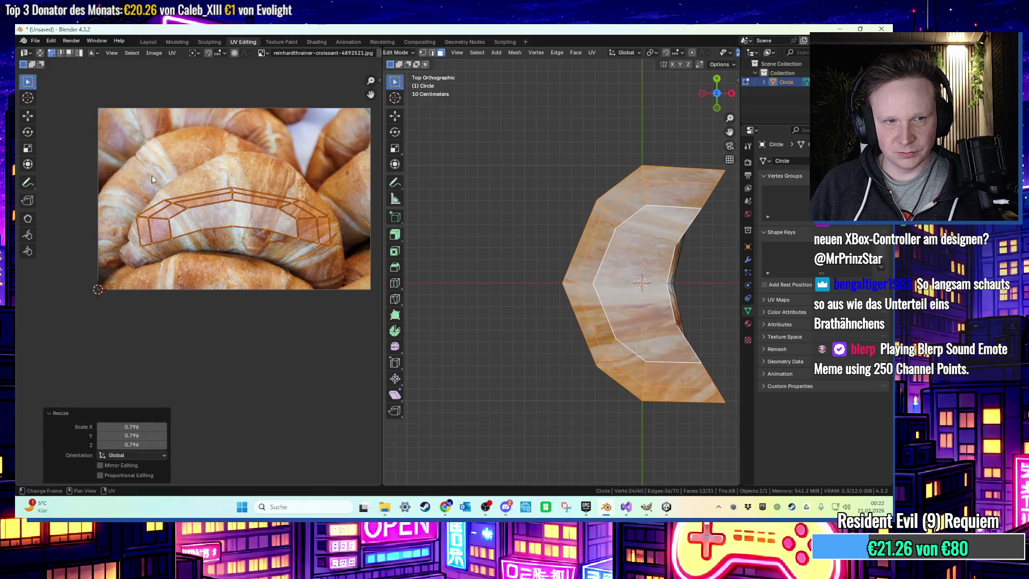
key("s")
key("y")
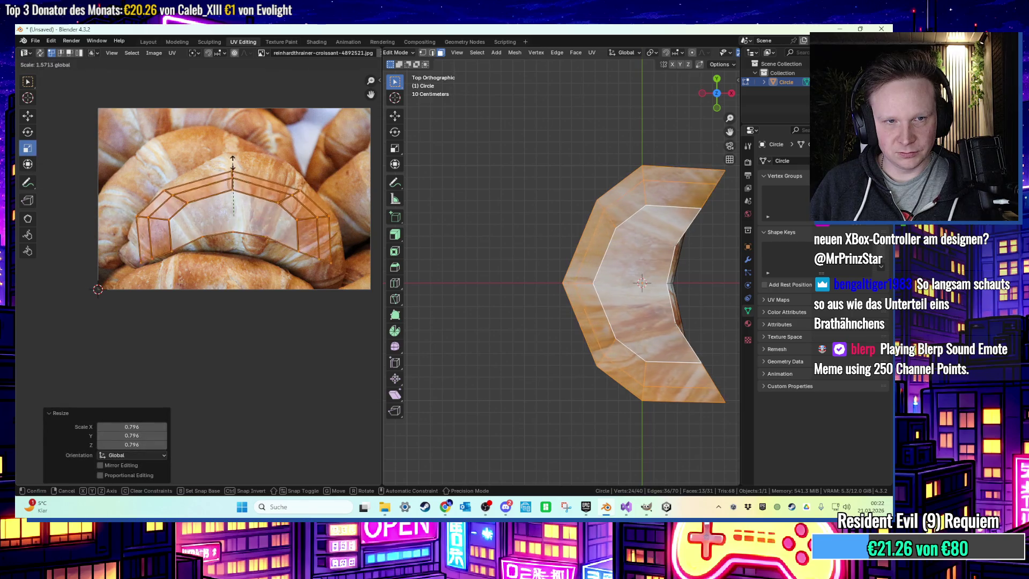
left_click(303, 201)
key("r")
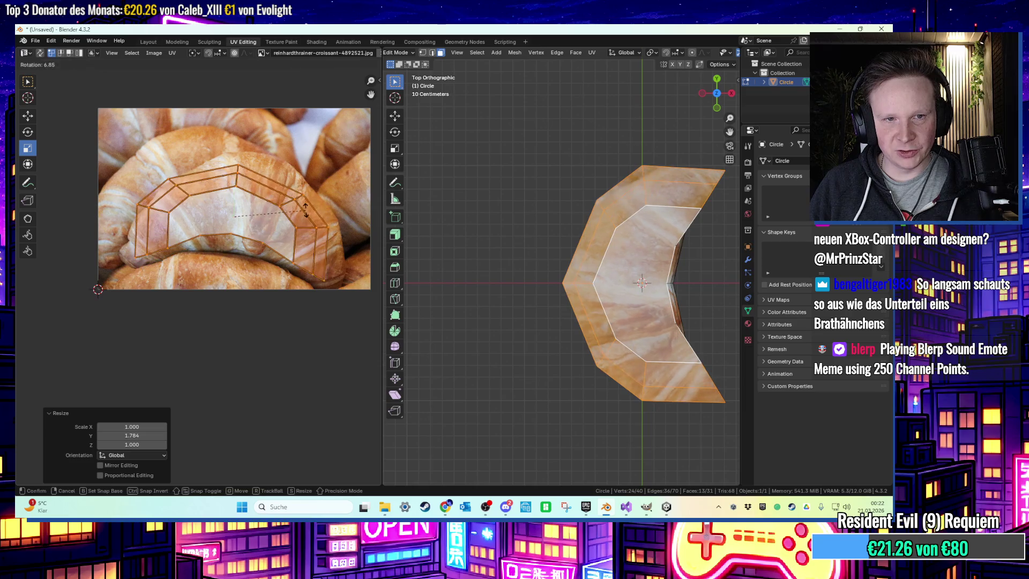
left_click(301, 205)
key("s")
left_click(284, 193)
key("g")
key("y")
left_click(288, 193)
Deselect everything and select a column of side faces in perspective view
key("alt+a")
mouse_move(535, 241)
middle_mouse_down()
mouse_move(512, 157)
mouse_move(538, 170)
mouse_move(523, 190)
mouse_move(564, 246)
mouse_move(549, 182)
mouse_move(534, 269)
middle_mouse_up()
left_click(475, 348, "alt")
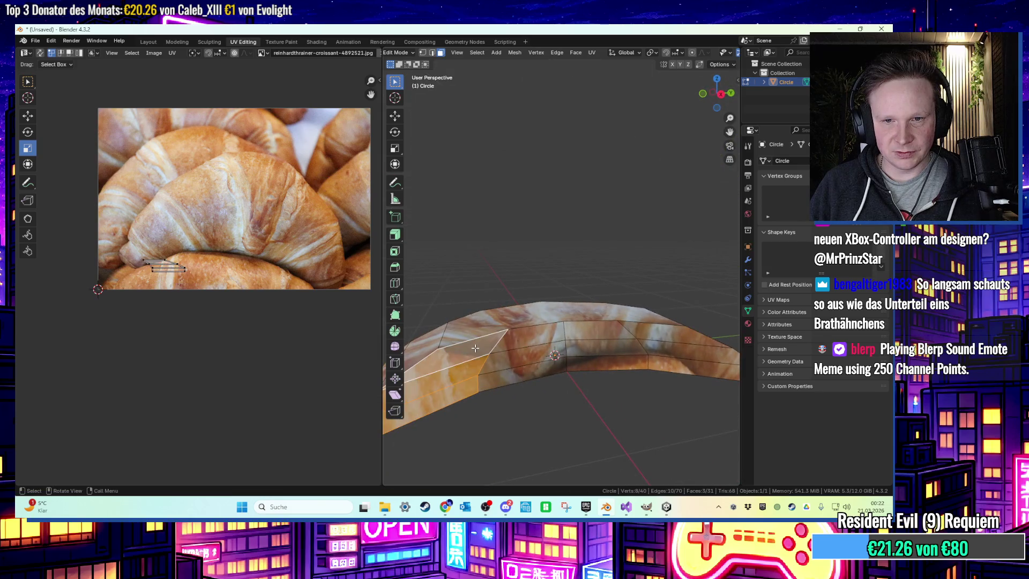
Select the croissant's side face strip and unwrap it with Smart UV Project
left_click(514, 346, "alt+shift")
left_click(648, 340, "alt+shift")
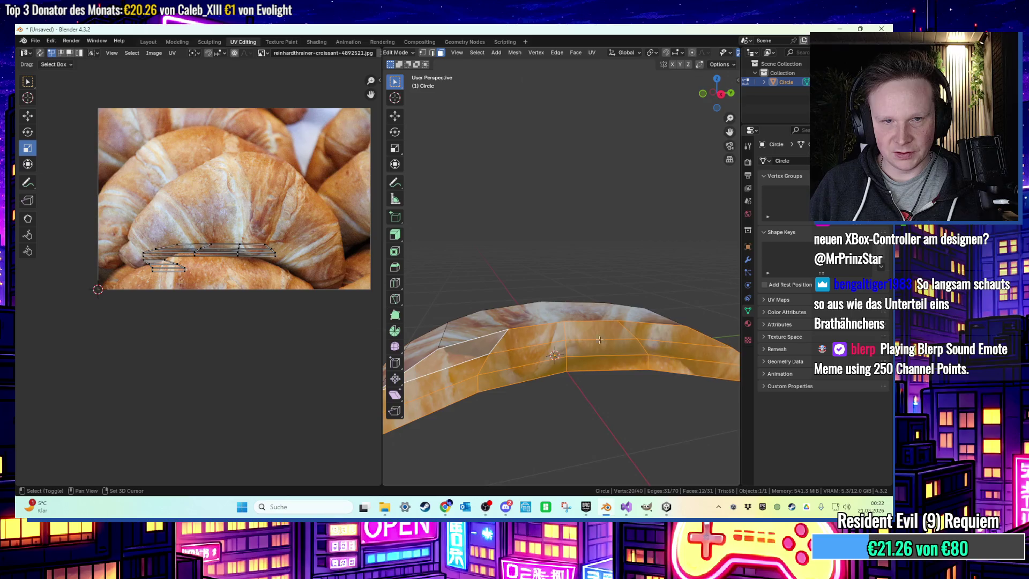
left_click_drag(244, 239, 260, 234)
right_click(259, 234)
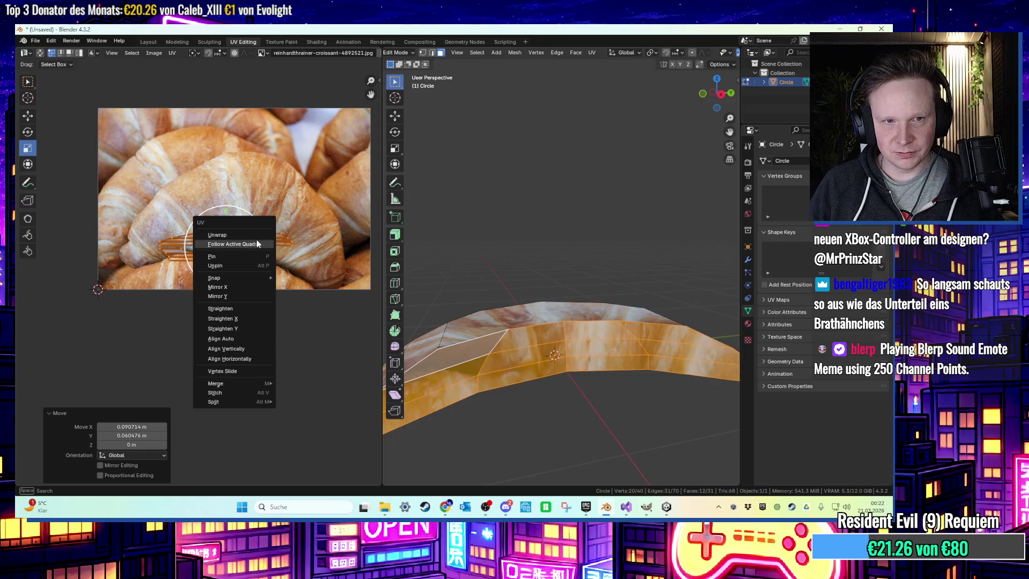
key("u")
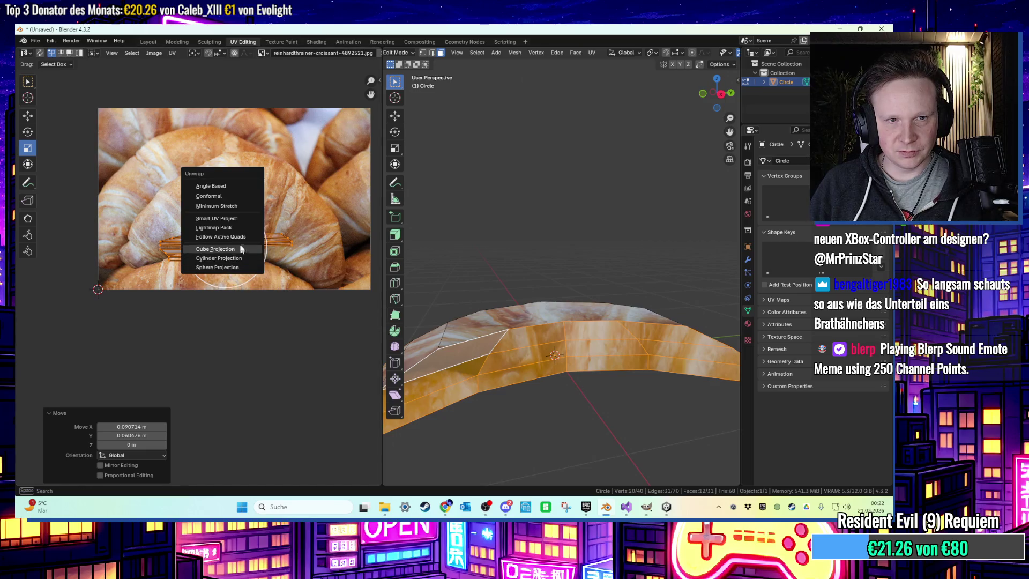
left_click(236, 219)
left_click(229, 307)
Rotate and move the new UV island onto the croissant photo, tilting it about 7.7 degrees
key("r")
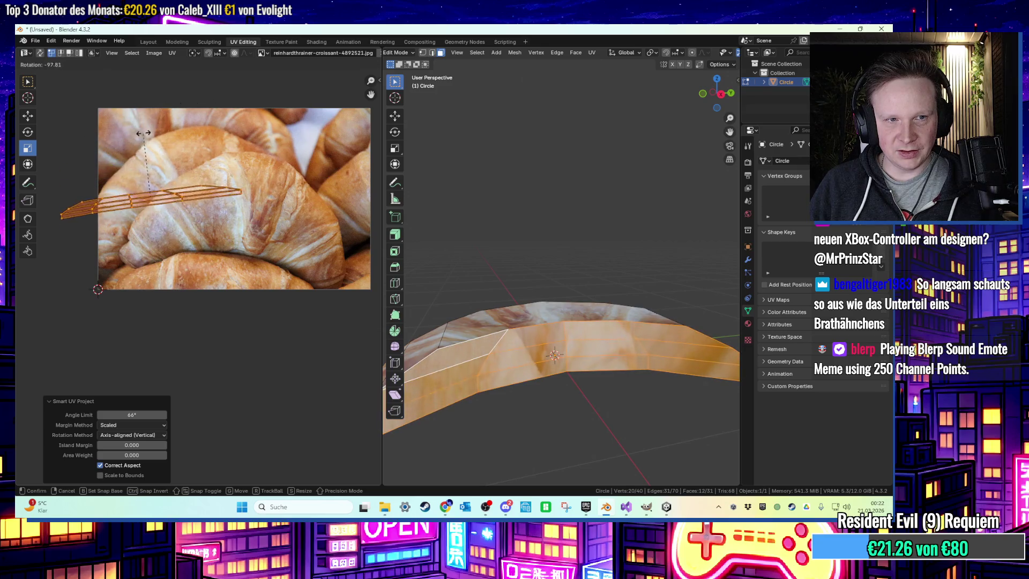
left_click(143, 133)
key("g")
left_click(215, 252)
key("g")
left_click(237, 271)
key("r")
left_click(471, 236)
Return to the Layout workspace to view the fully textured croissant
left_click(466, 353)
middle_click_drag(466, 353, 546, 274)
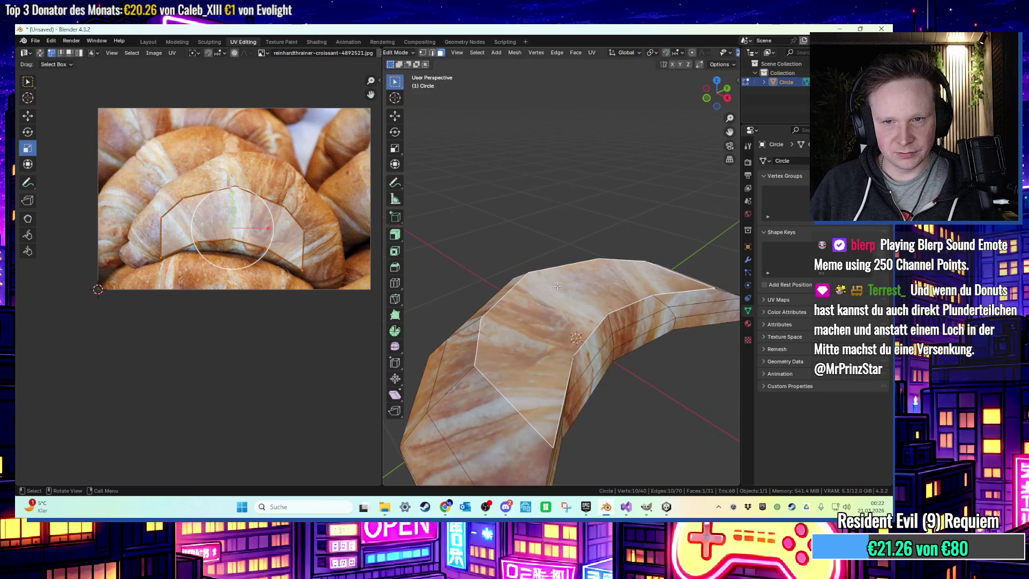
left_click(148, 44)
mouse_move(509, 233)
middle_mouse_down()
mouse_move(441, 184)
mouse_move(467, 193)
mouse_move(455, 216)
middle_mouse_up()
right_click(449, 225)
key("Tab")
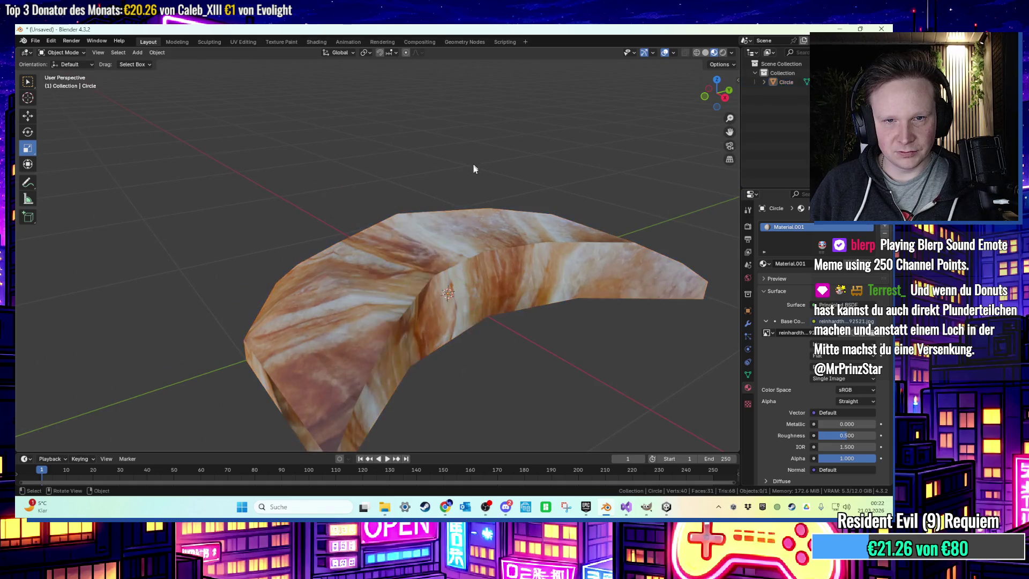
Try subdividing the faces and raising one top vertex, undoing both changes
right_click(384, 235)
left_click(381, 236)
mouse_move(381, 237)
middle_mouse_down()
mouse_move(429, 221)
mouse_move(391, 217)
middle_mouse_up()
key("ctrl+z")
key("1")
left_click(386, 217)
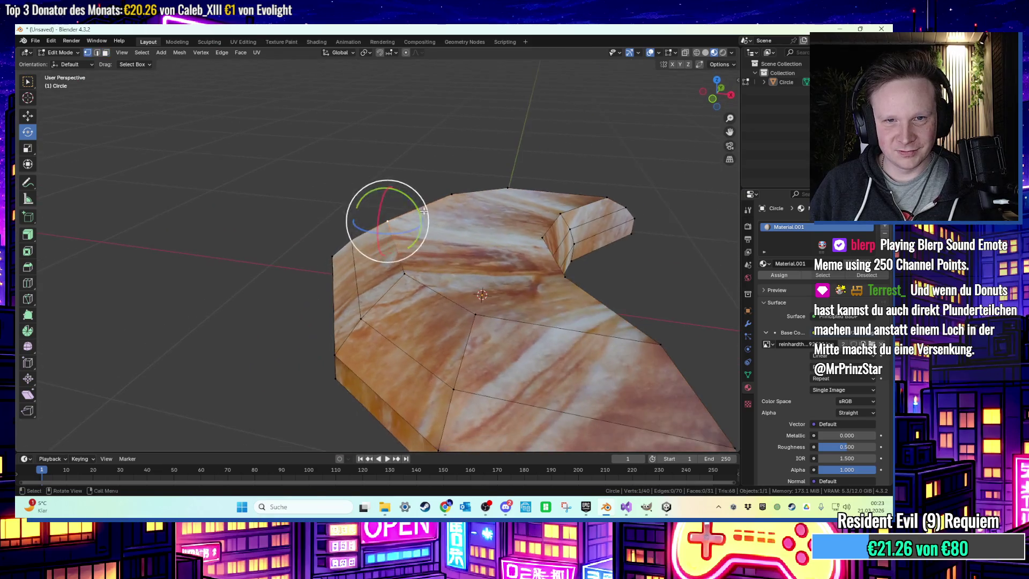
key("g")
key("z")
left_click(432, 191)
key("ctrl+z")
Raise two top vertices along Z, then undo the move
left_click(542, 237, "shift")
key("g")
key("z")
left_click(536, 219)
mouse_move(536, 219)
middle_mouse_down()
mouse_move(468, 266)
mouse_move(448, 266)
mouse_move(443, 285)
middle_mouse_up()
key("ctrl+z")
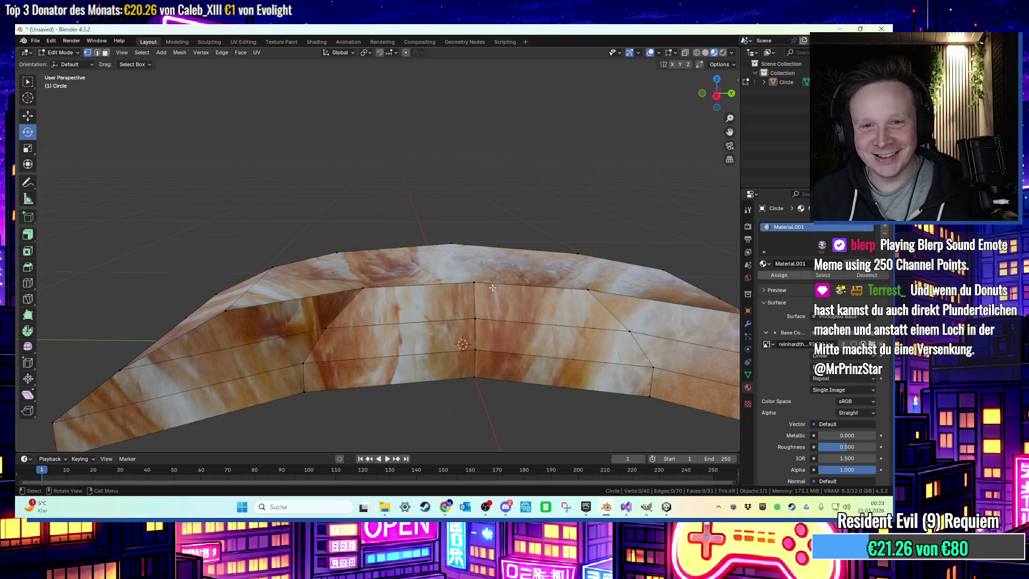
Select the top-edge and right-side vertices and raise them along Z
left_click(454, 245, "shift")
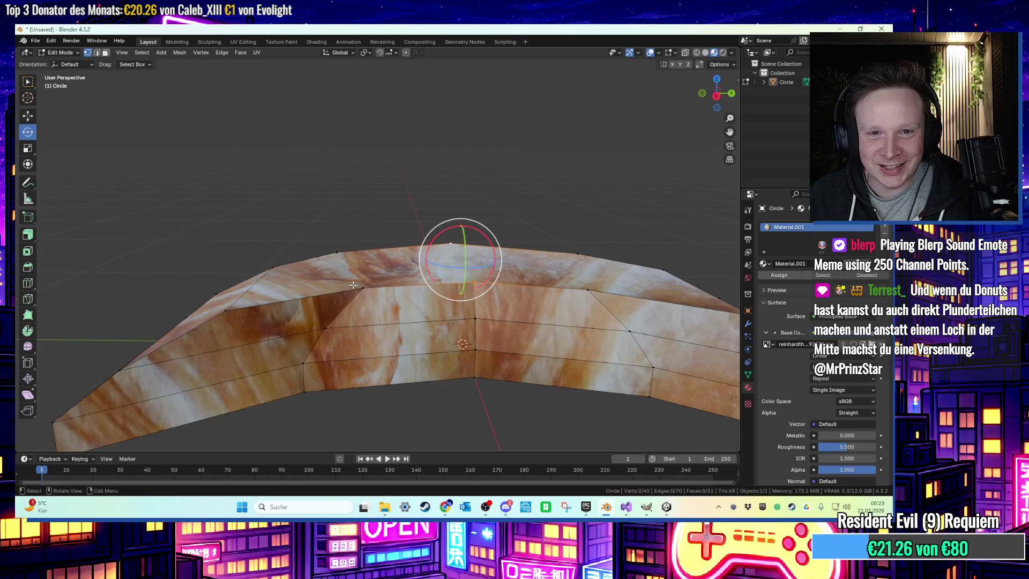
left_click(224, 310)
left_click(273, 266, "shift")
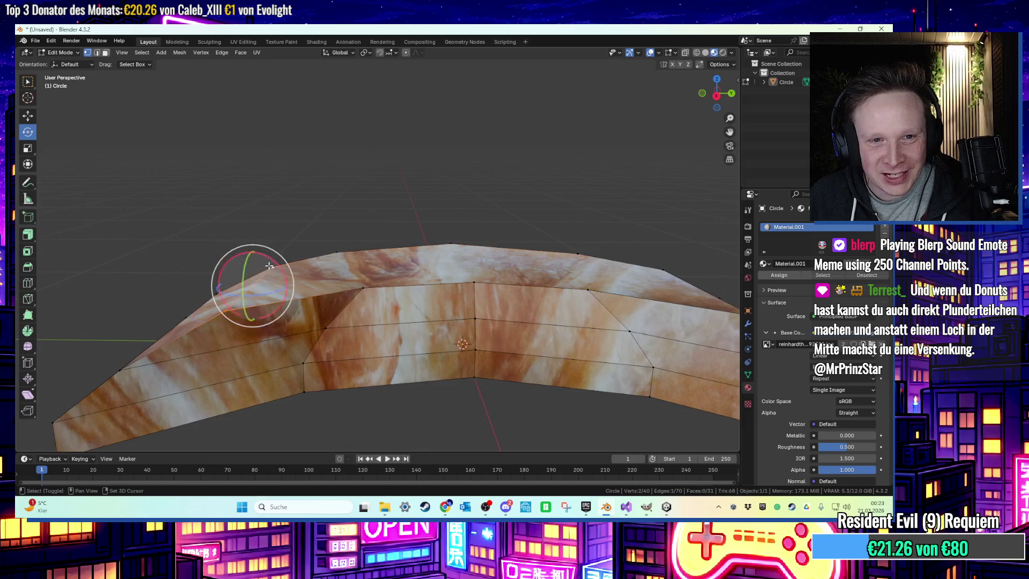
middle_click_drag(273, 266, 727, 310)
left_click(656, 299, "shift")
key("g")
key("z")
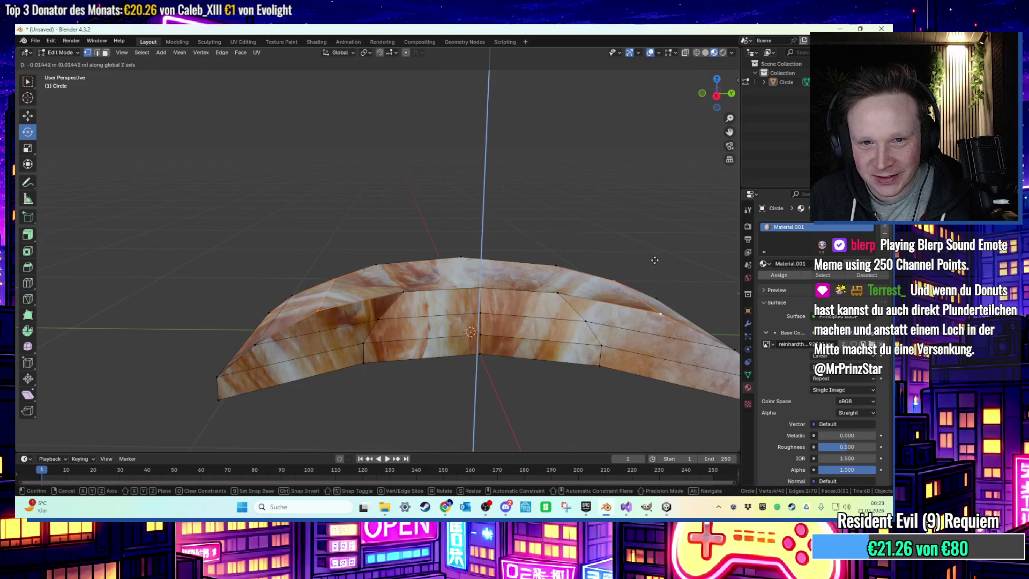
left_click(617, 272)
Select several vertices around the croissant, including the top one, and raise them vertically
middle_click_drag(617, 272, 407, 278)
left_click(390, 287)
left_click(366, 261, "shift")
left_click(576, 265, "shift")
left_click(580, 295, "shift")
scroll(562, 303, "up", 5)
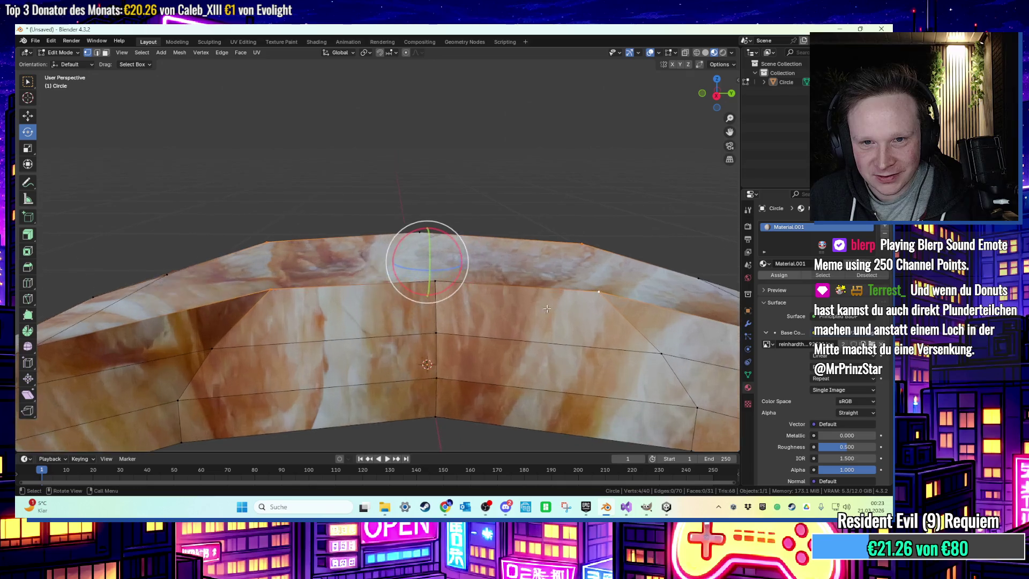
left_click(434, 113, "shift")
left_click(445, 280, "shift")
middle_click_drag(445, 279, 480, 228)
key("g")
key("z")
left_click(482, 224)
Shift two vertices sideways along X, then raise them along Z
mouse_move(420, 195)
middle_mouse_down()
mouse_move(413, 171)
mouse_move(414, 195)
middle_mouse_up()
left_click(424, 146, "shift")
key("g")
key("x")
left_click(429, 148)
key("g")
key("x")
left_click(515, 148)
key("g")
key("z")
mouse_move(510, 142)
middle_mouse_down()
mouse_move(540, 122)
mouse_move(591, 159)
mouse_move(624, 147)
middle_mouse_up()
left_click(534, 112)
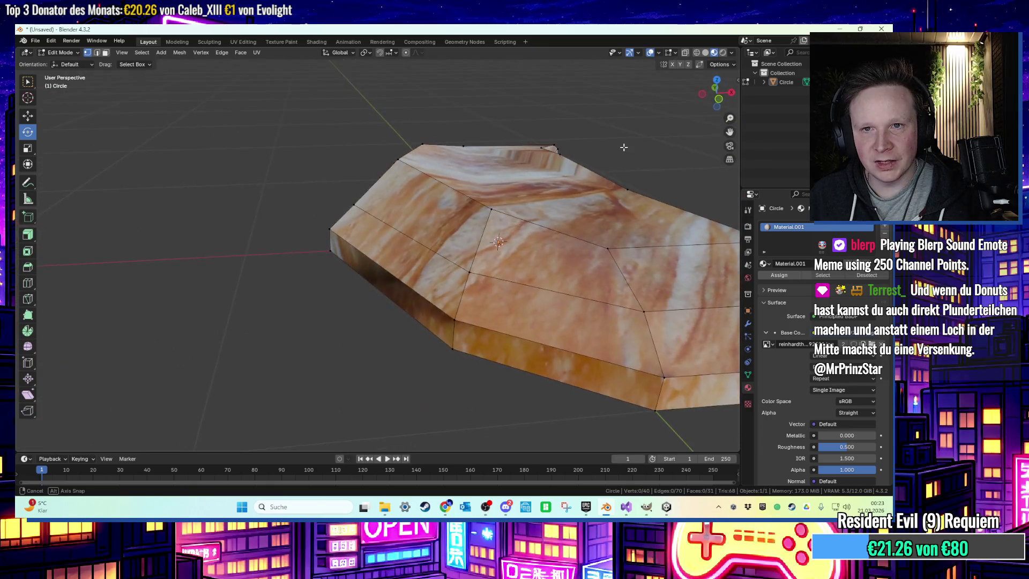
Add a third top vertex and lift the selected top vertices further
left_click(625, 150, "shift")
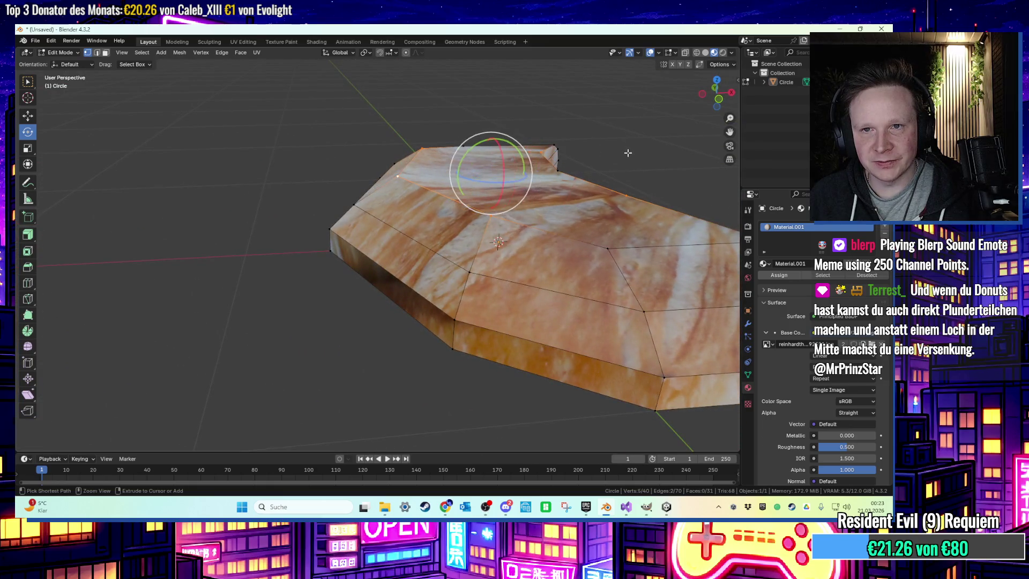
key("r")
left_click(639, 154)
mouse_move(638, 154)
middle_mouse_down()
mouse_move(595, 170)
mouse_move(480, 137)
mouse_move(359, 171)
middle_mouse_up()
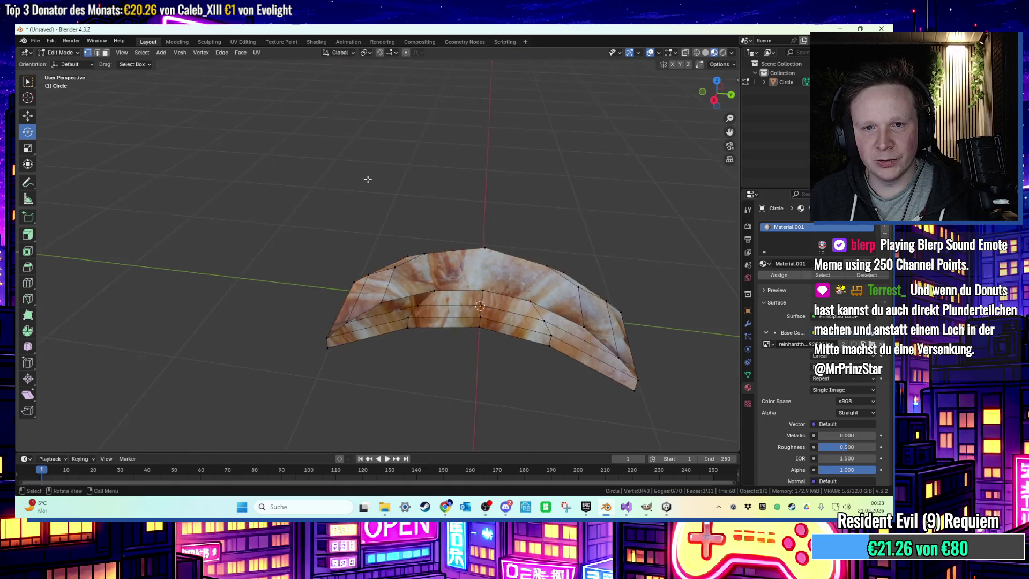
scroll(359, 171, "down", 2)
left_click(35, 40)
Export the croissant as an FBX file to the Desktop, then minimize Blender
mouse_move(53, 180)
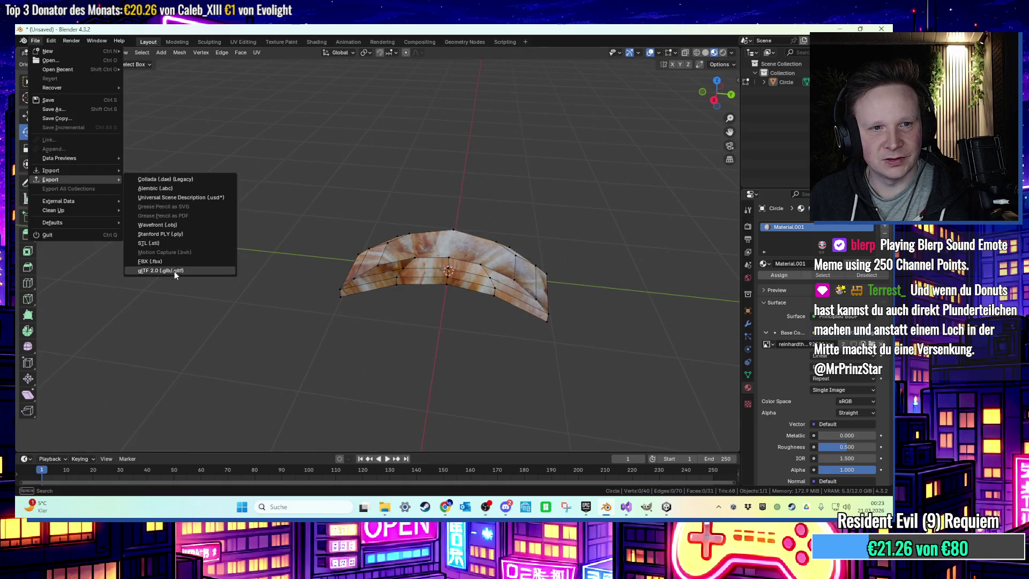
left_click(176, 262)
left_click(271, 187)
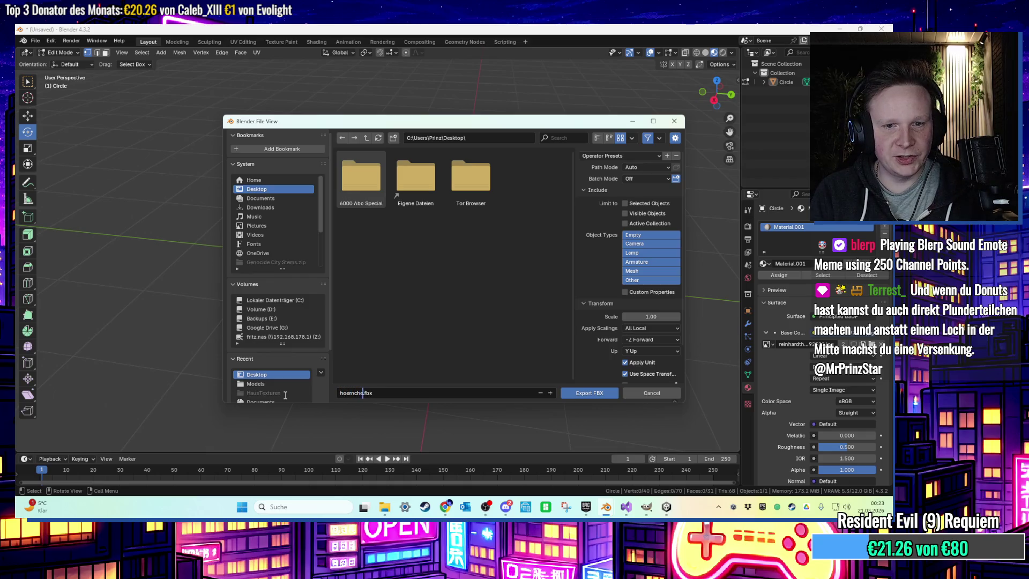
left_click(589, 393)
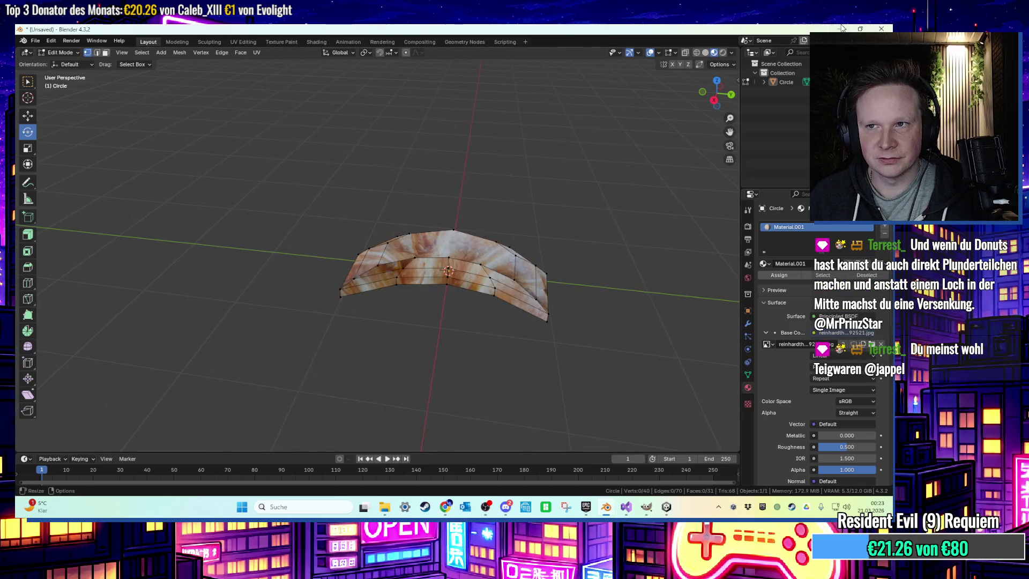
left_click(840, 29)
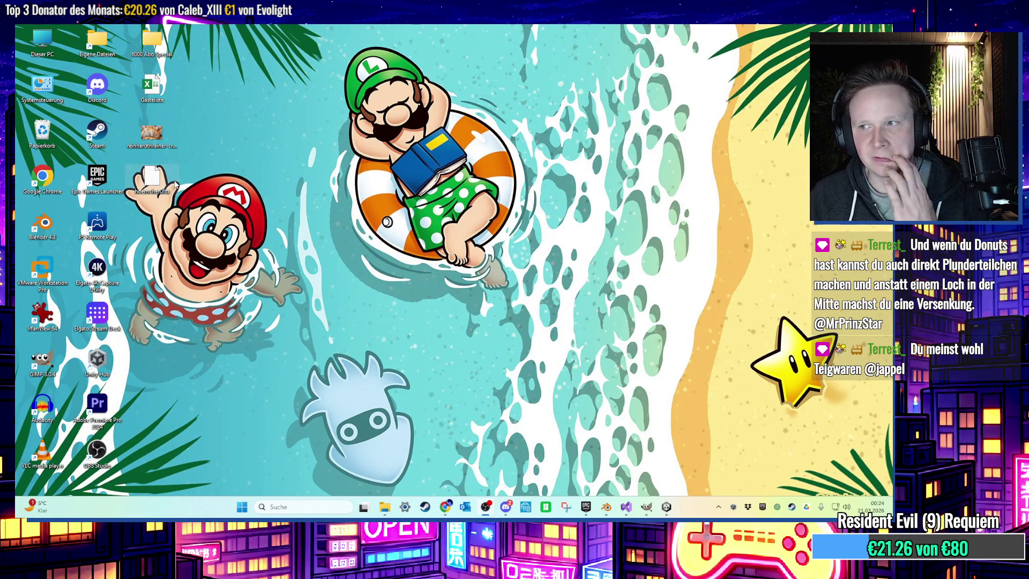
Drag the hoernchen croissant model into the Unity scene beside the EXPENSIVE & NOT GOOD display
left_click(666, 508)
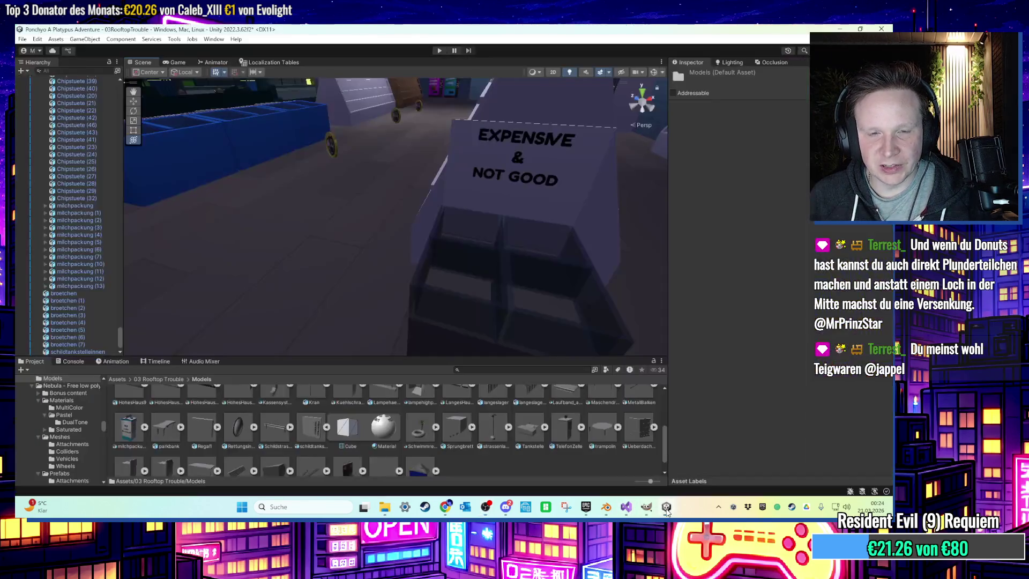
left_click(674, 513)
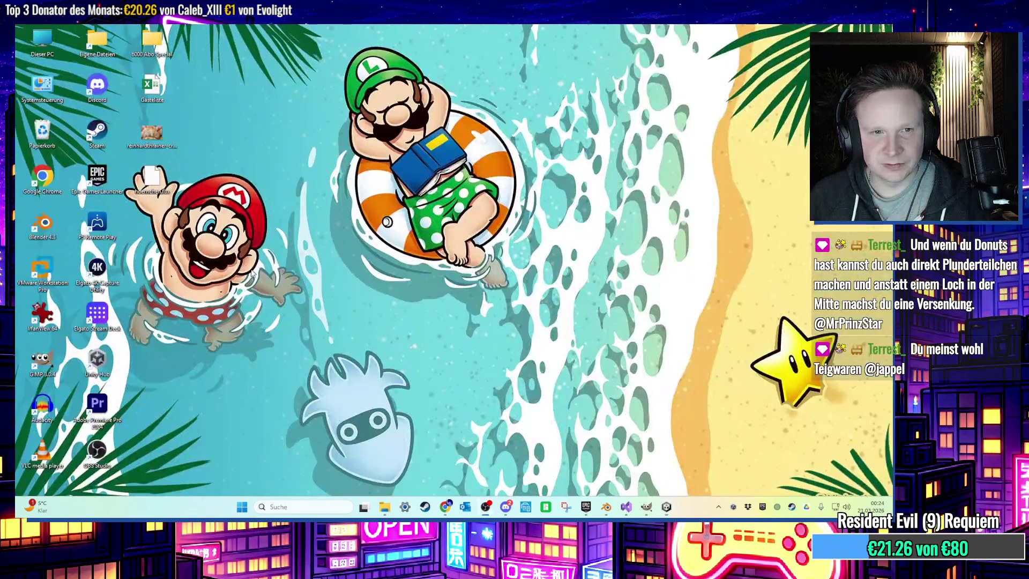
mouse_move(236, 227)
left_mouse_down()
mouse_move(677, 519)
mouse_move(552, 453)
mouse_move(504, 450)
left_mouse_up()
scroll(428, 441, "up", 2)
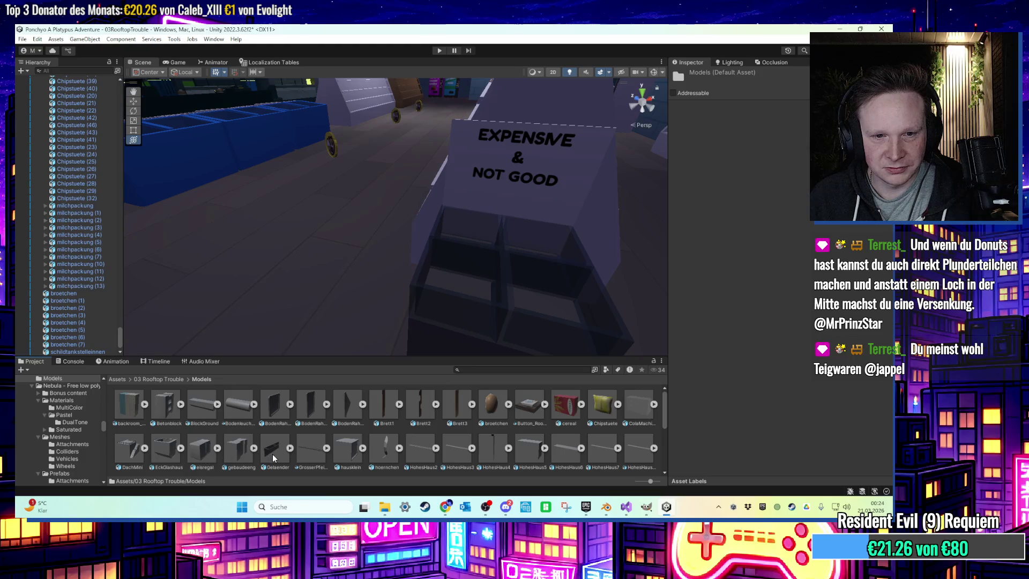
scroll(277, 458, "down", 1)
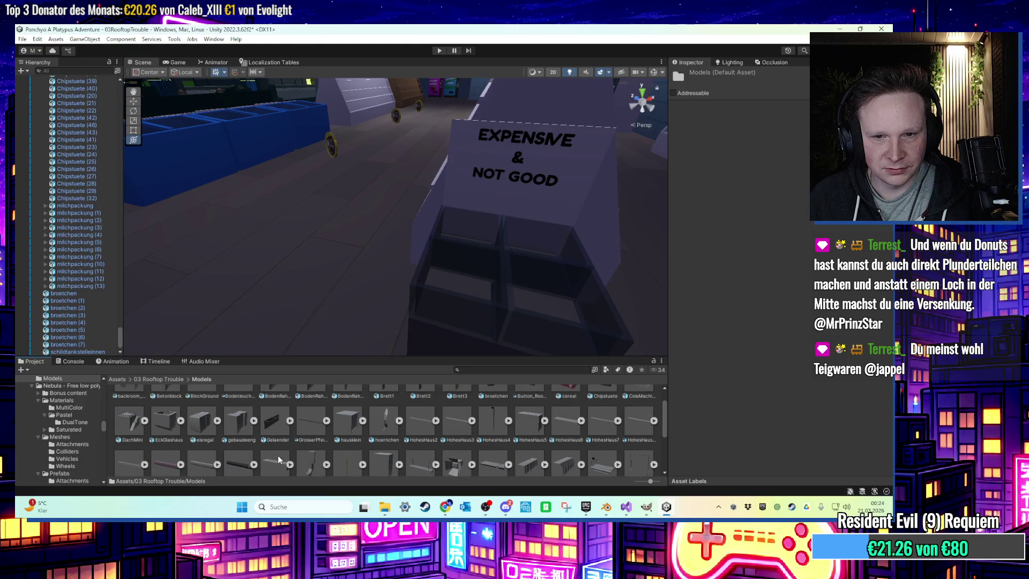
mouse_move(383, 424)
left_mouse_down()
mouse_move(365, 166)
mouse_move(389, 134)
left_mouse_up()
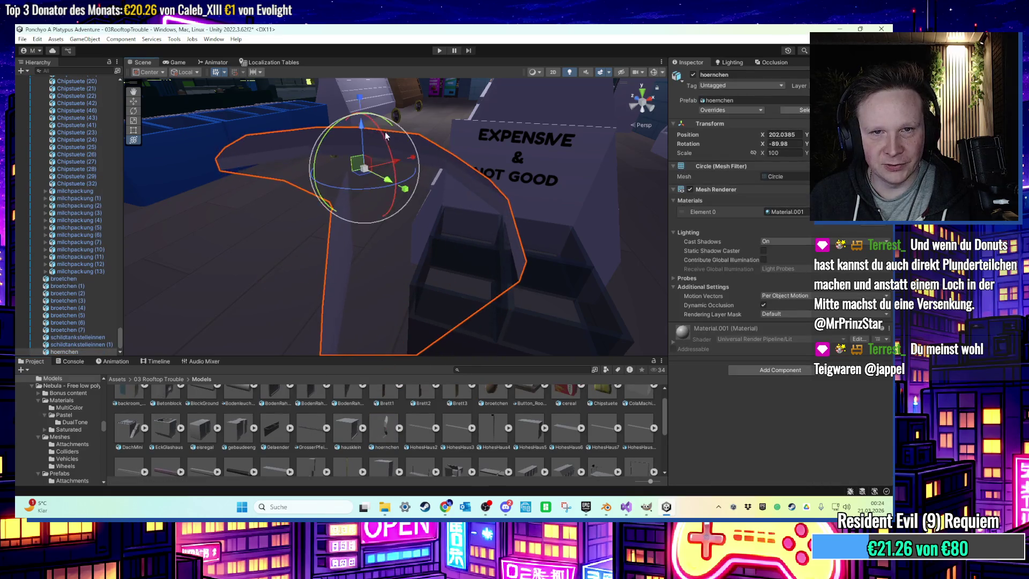
left_click(664, 508)
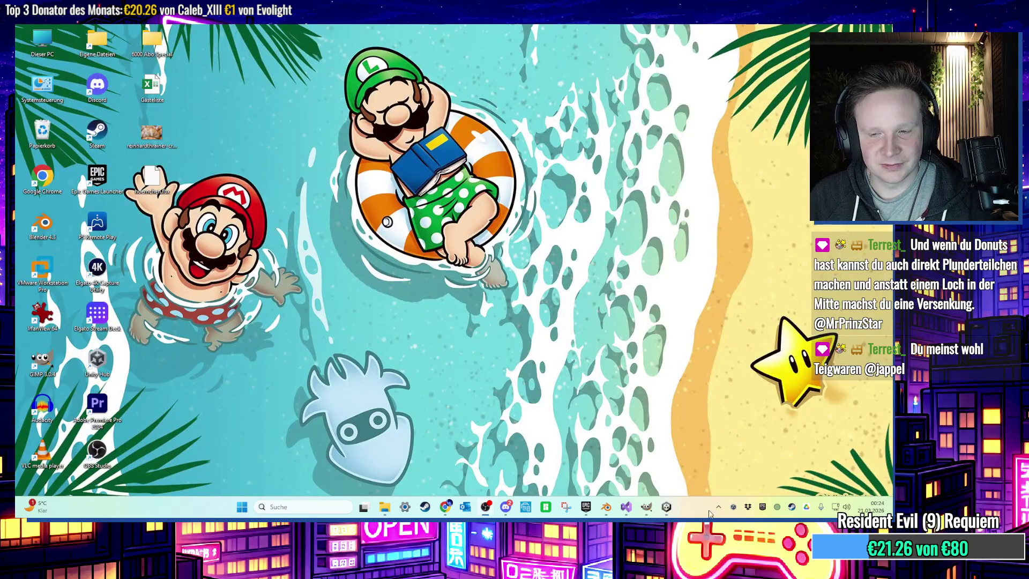
left_click(606, 506)
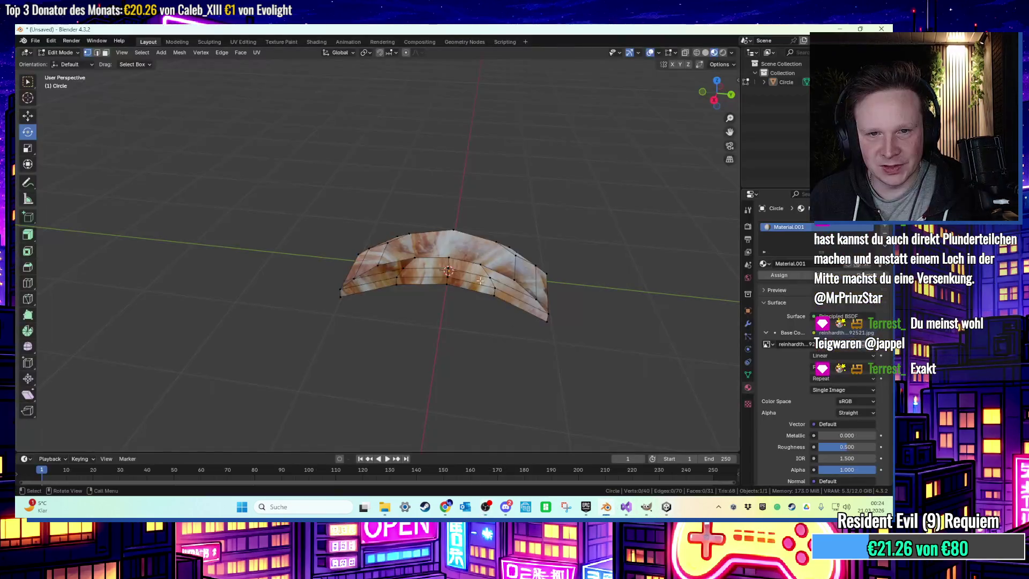
Turn on the Face Orientation overlay and flip all the croissant's normals outward
left_click(659, 52)
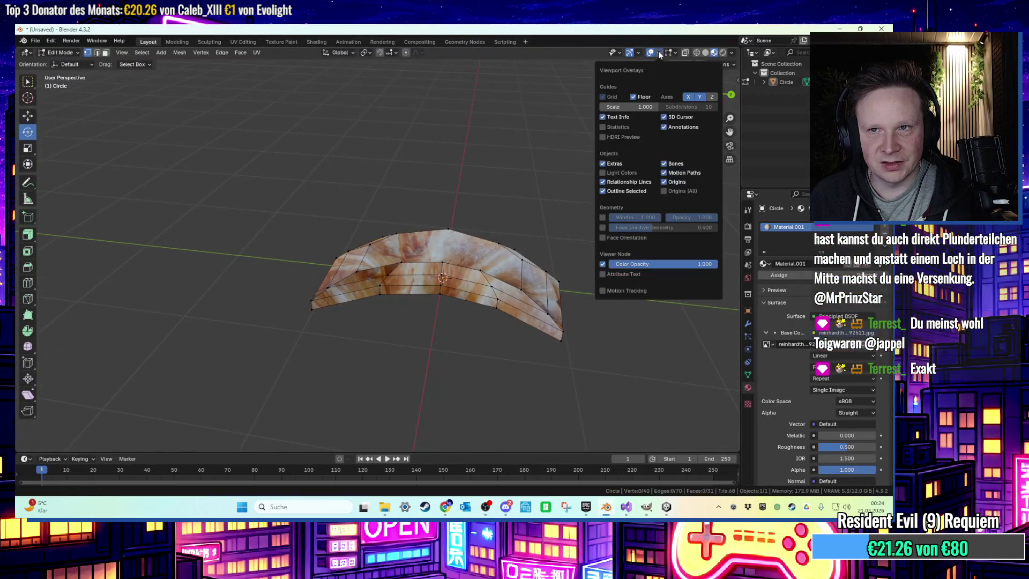
left_click(612, 237)
key("a")
key("KP_Decimal")
right_click(536, 243)
key("alt+a")
mouse_move(566, 174)
middle_mouse_down()
mouse_move(557, 160)
mouse_move(540, 184)
middle_mouse_up()
key("a")
key("alt+n")
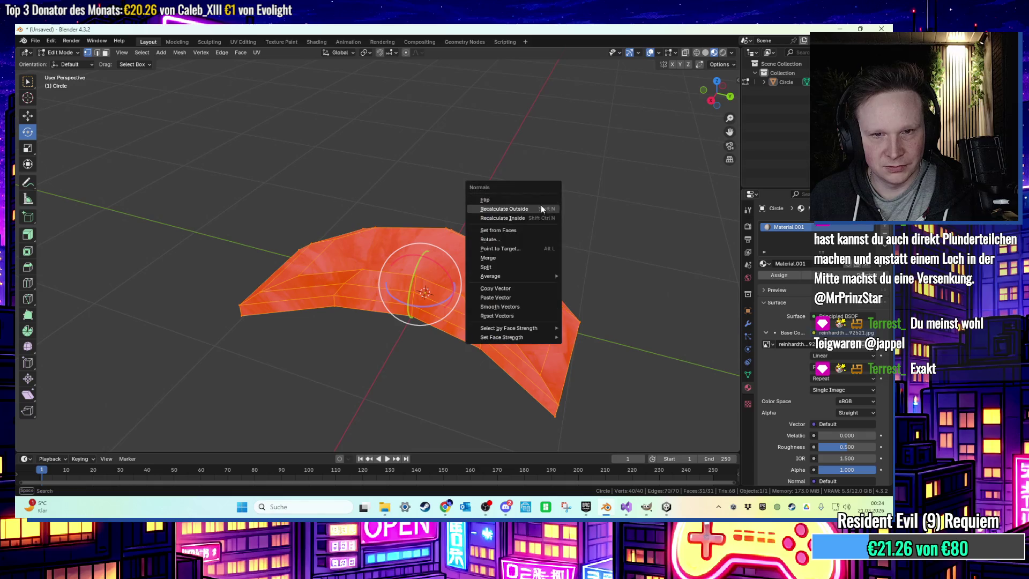
left_click(523, 202)
right_click(470, 263)
In Object Mode, apply Shade Auto Smooth at 180° to the croissant
key("Tab")
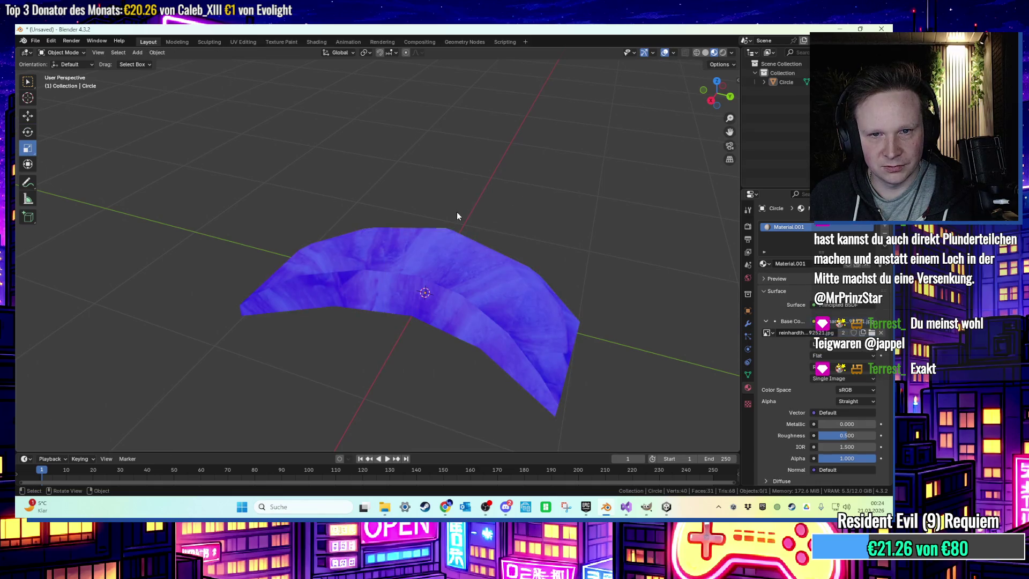
left_click(430, 253)
right_click(430, 253)
left_click(424, 258)
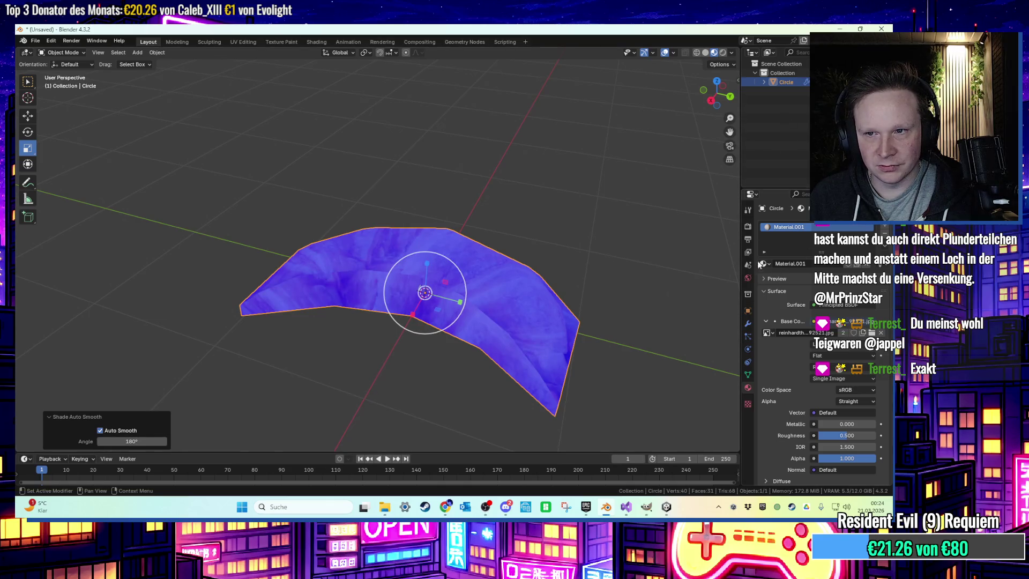
left_click(747, 323)
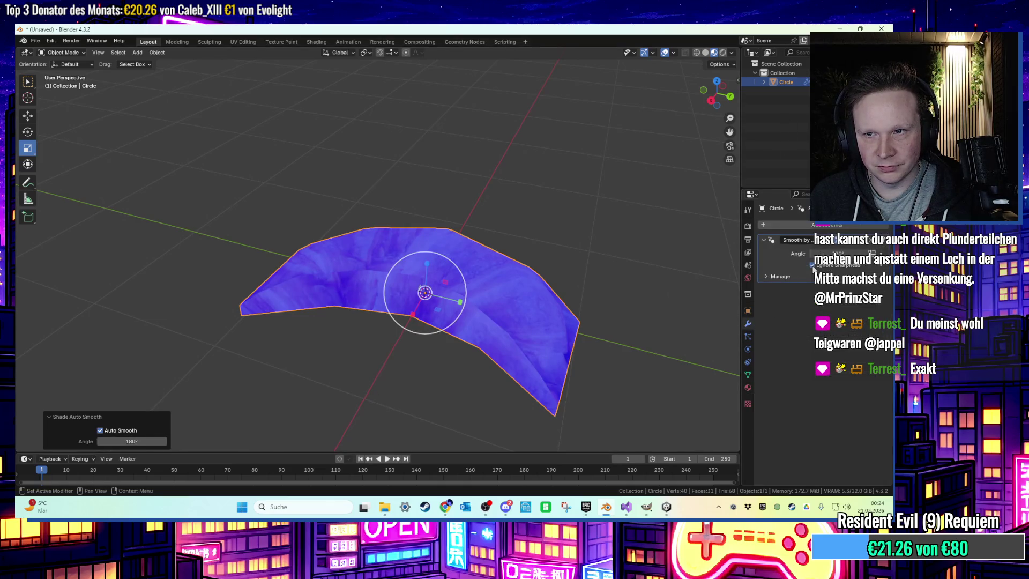
Re-export the croissant as FBX to the Desktop
left_click(36, 40)
mouse_move(80, 179)
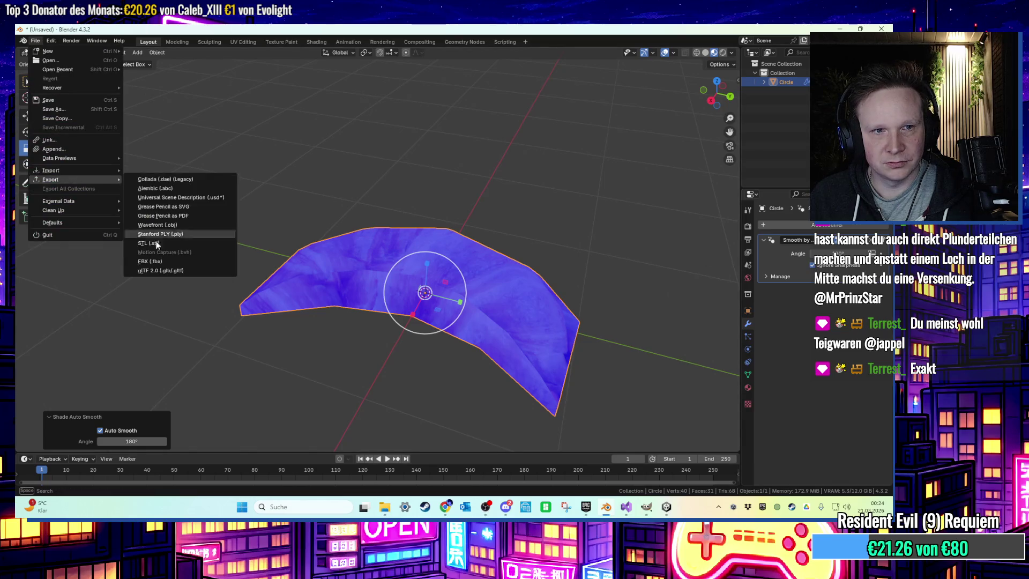
left_click(189, 262)
double_click(525, 179)
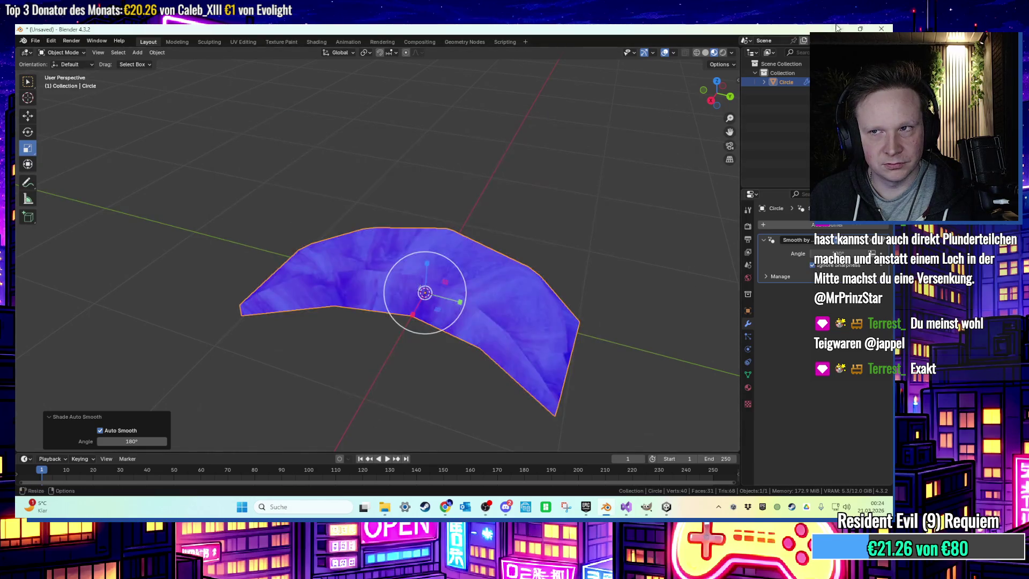
left_click(839, 29)
Show the Unity project's Models folder in File Explorer
left_click(666, 506)
right_click(578, 167)
left_click(605, 186)
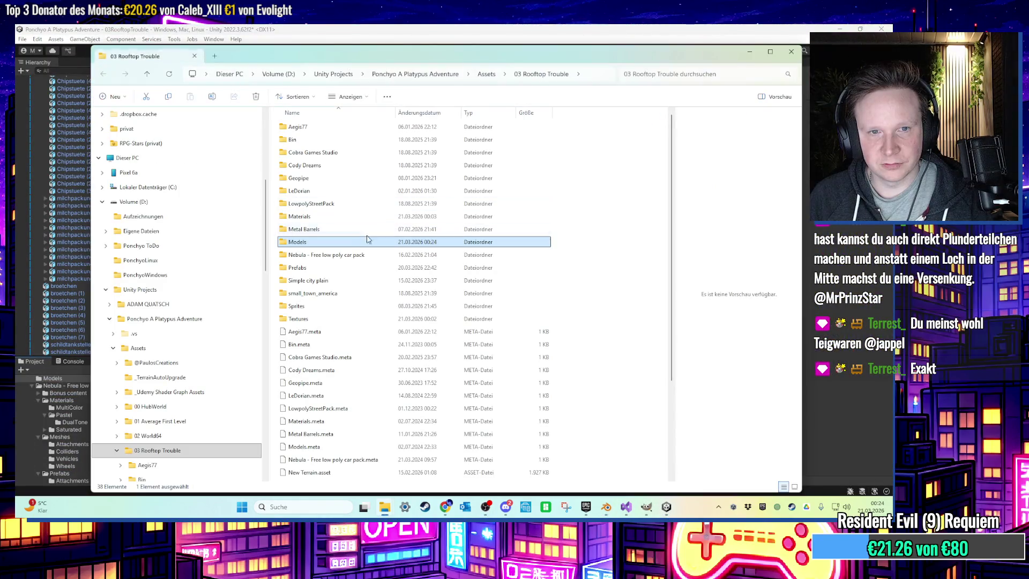
Copy hoernchen.fbx from the desktop into the Models folder, replacing the old file
double_click(343, 241)
left_click(835, 28)
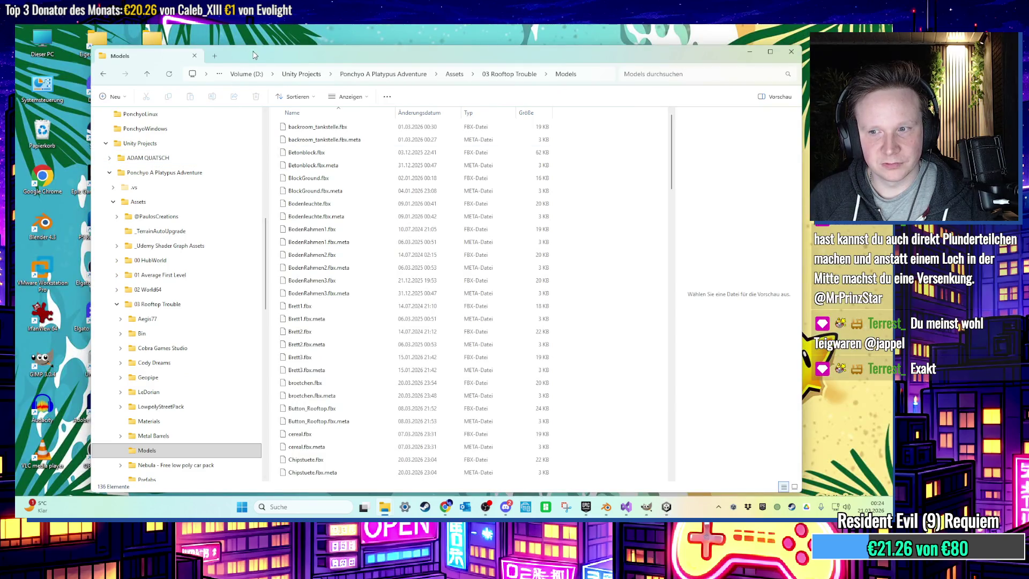
left_click_drag(254, 55, 414, 64)
mouse_move(133, 193)
left_mouse_down()
mouse_move(625, 300)
mouse_move(643, 322)
mouse_move(630, 316)
left_mouse_up()
key("Return")
Place the updated hoernchen croissant in the Unity scene
mouse_move(666, 506)
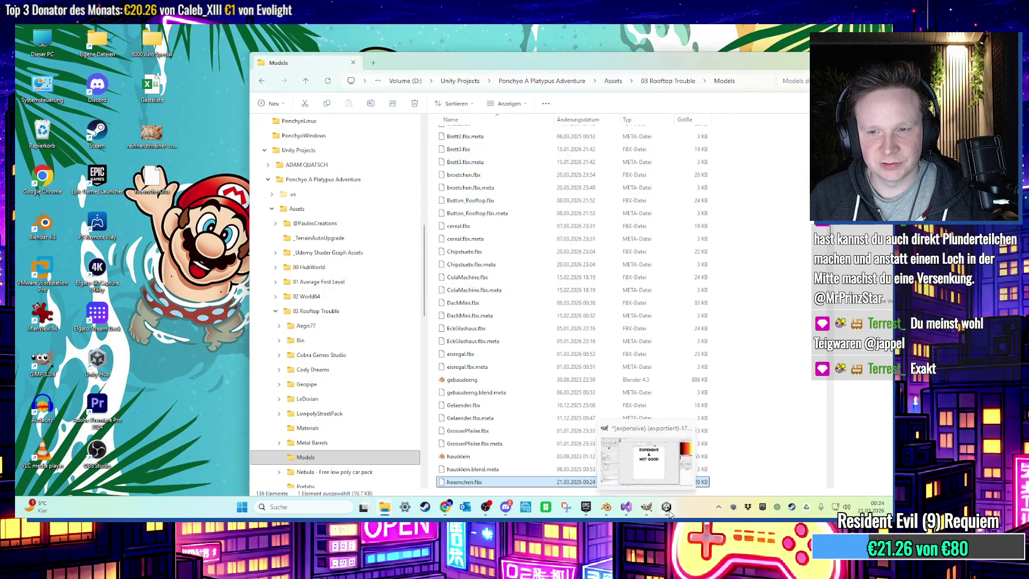
left_click(647, 485)
left_click_drag(391, 433, 377, 313)
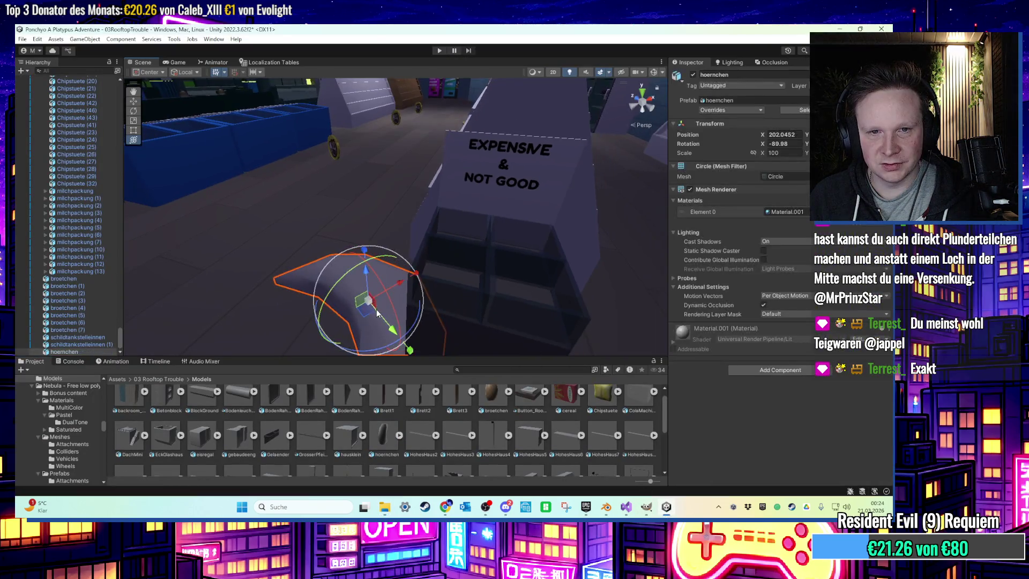
Import the textured hoernchen.fbx into the project's Textures folder
left_click_drag(368, 278, 360, 174)
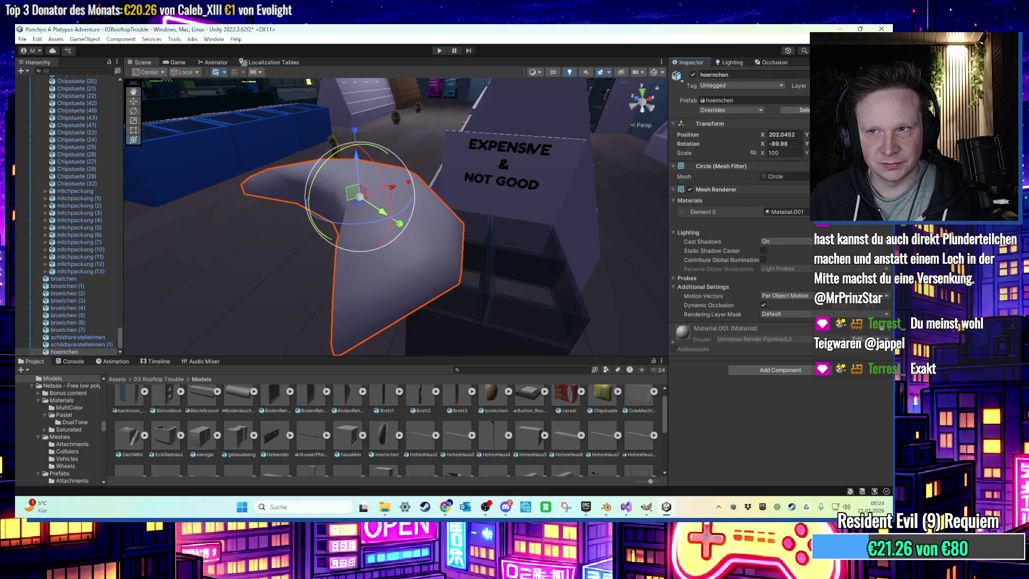
left_click(168, 381)
left_click(798, 110)
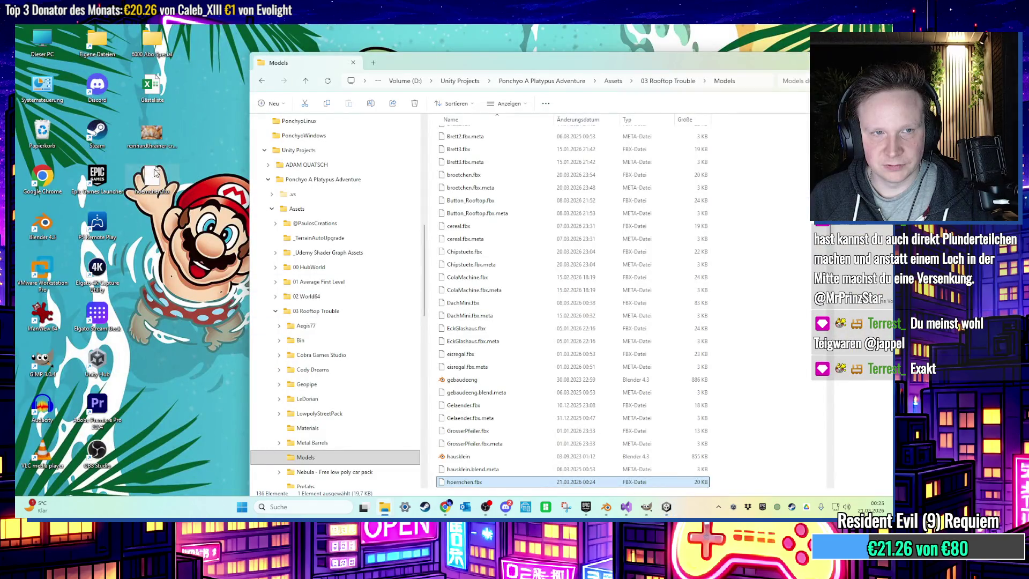
mouse_move(154, 172)
left_mouse_down()
mouse_move(300, 332)
mouse_move(668, 517)
left_mouse_up()
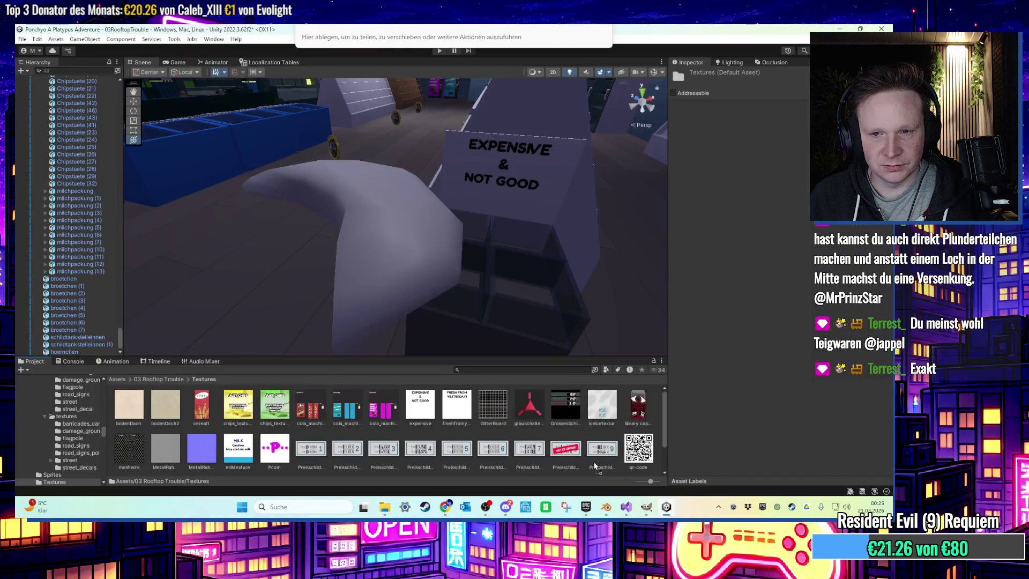
left_click_drag(594, 466, 595, 467)
Select and frame the croissant in the display box, then rescale it with the scale handle
left_click(373, 234)
mouse_move(372, 231)
left_mouse_down("alt")
mouse_move(465, 244)
mouse_move(485, 278)
left_mouse_up("alt")
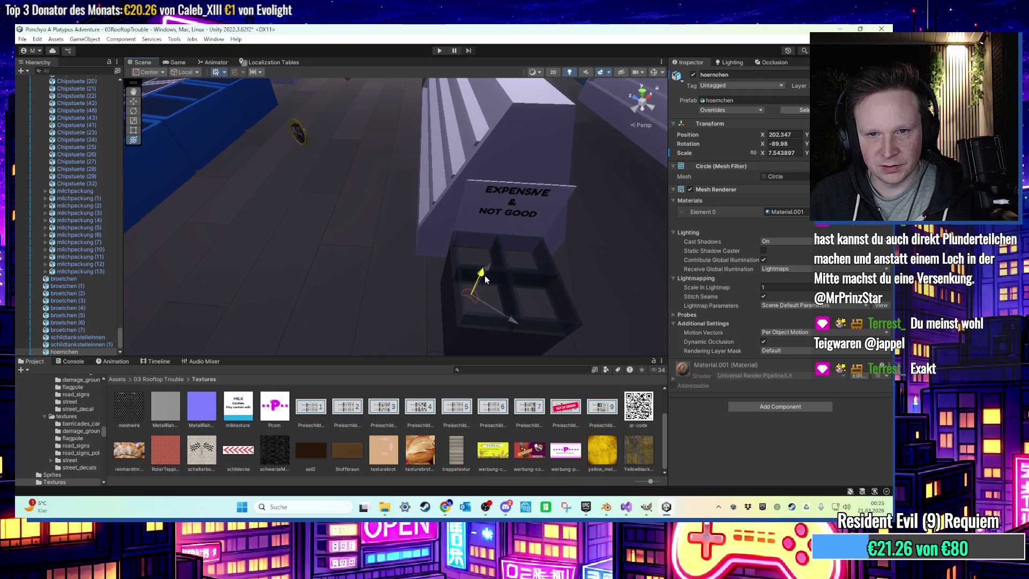
key("f")
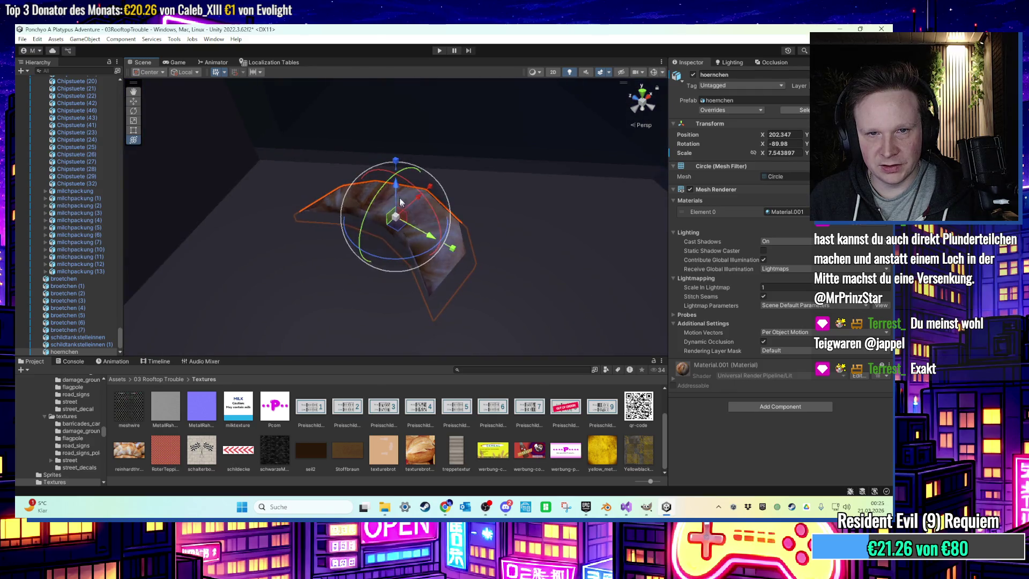
left_click_drag(394, 187, 398, 206)
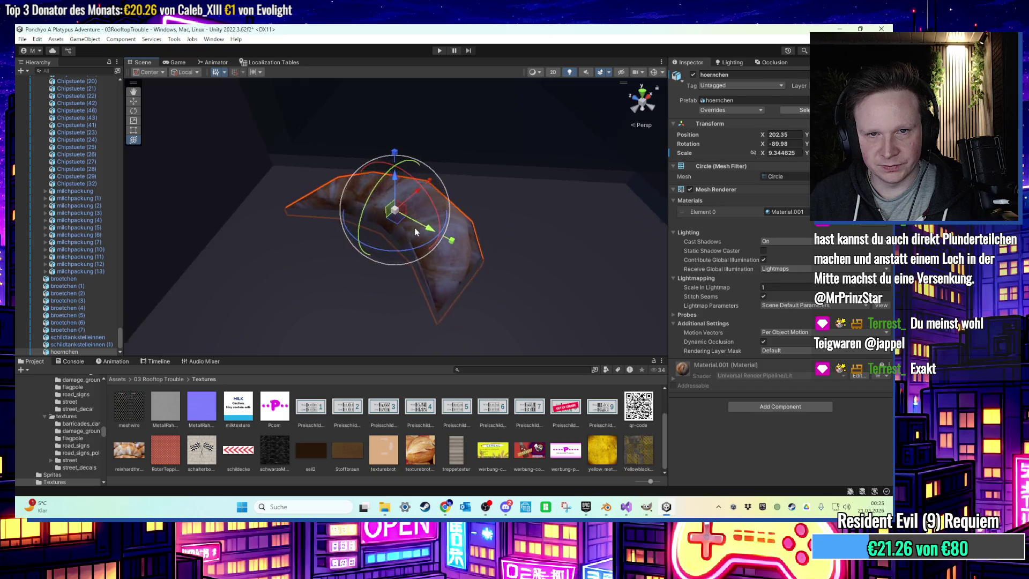
Duplicate the hoernchen croissant, then move, rotate and slightly shrink the copy
scroll(404, 247, "down", 3)
scroll(403, 247, "down", 2)
key("ctrl+d")
left_click_drag(401, 221, 429, 292)
left_click_drag(504, 300, 556, 316)
left_click_drag(455, 297, 456, 301)
Position the croissant copy inside the bread box and frame the view on it
scroll(369, 298, "down", 10)
mouse_move(313, 247)
middle_mouse_down()
mouse_move(317, 287)
mouse_move(517, 291)
middle_mouse_up()
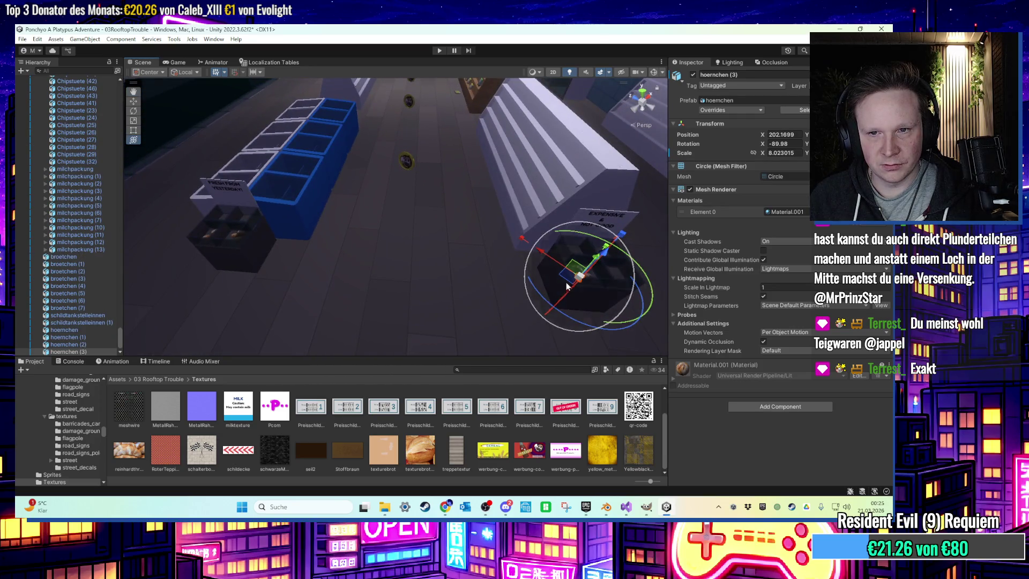
left_click_drag(567, 285, 243, 220)
middle_click_drag(287, 227, 368, 281)
left_click_drag(329, 287, 338, 293)
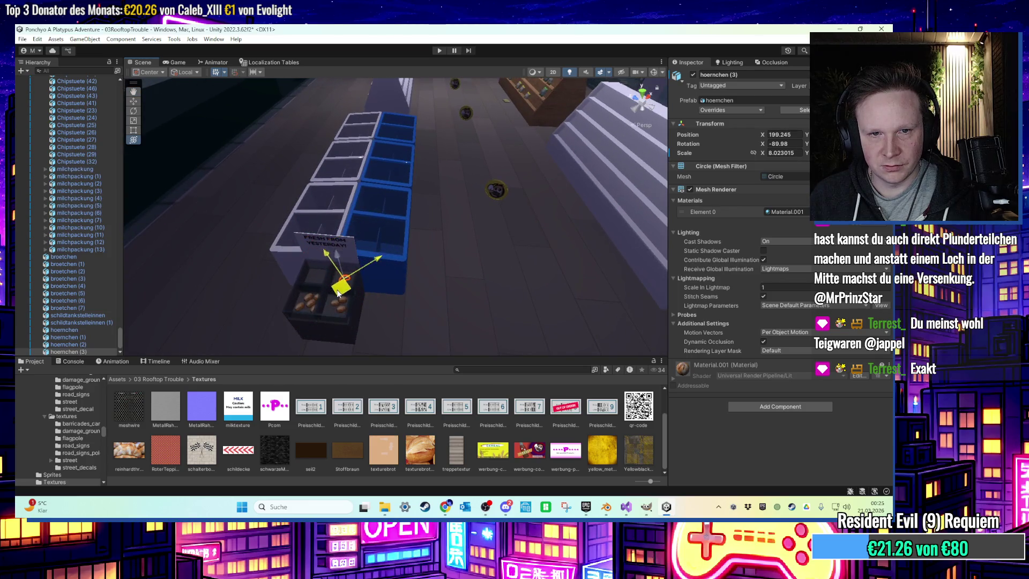
key("f")
scroll(571, 279, "down", 5)
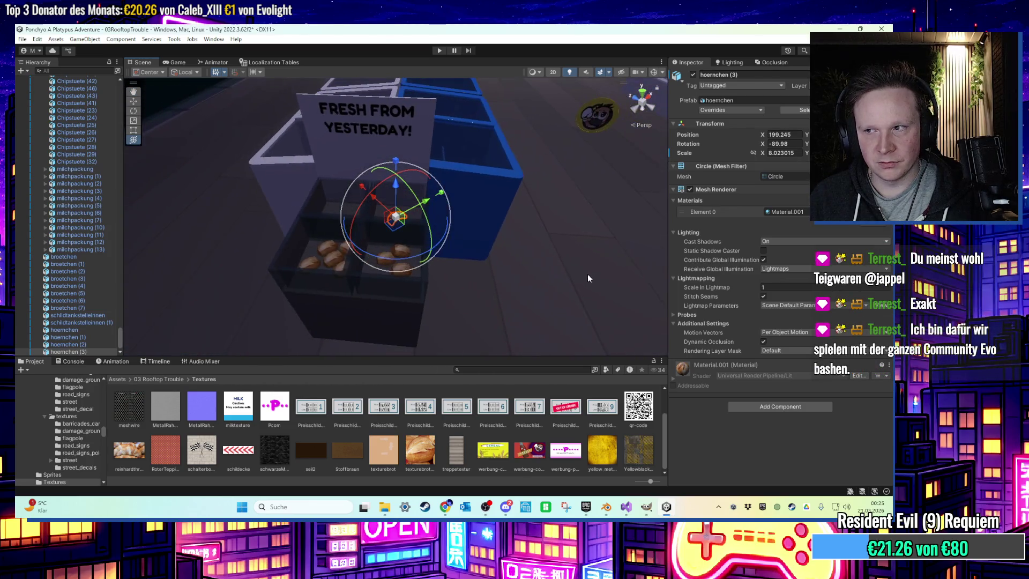
mouse_move(476, 178)
middle_mouse_down()
mouse_move(364, 207)
mouse_move(426, 252)
mouse_move(349, 235)
mouse_move(370, 181)
mouse_move(294, 202)
middle_mouse_up()
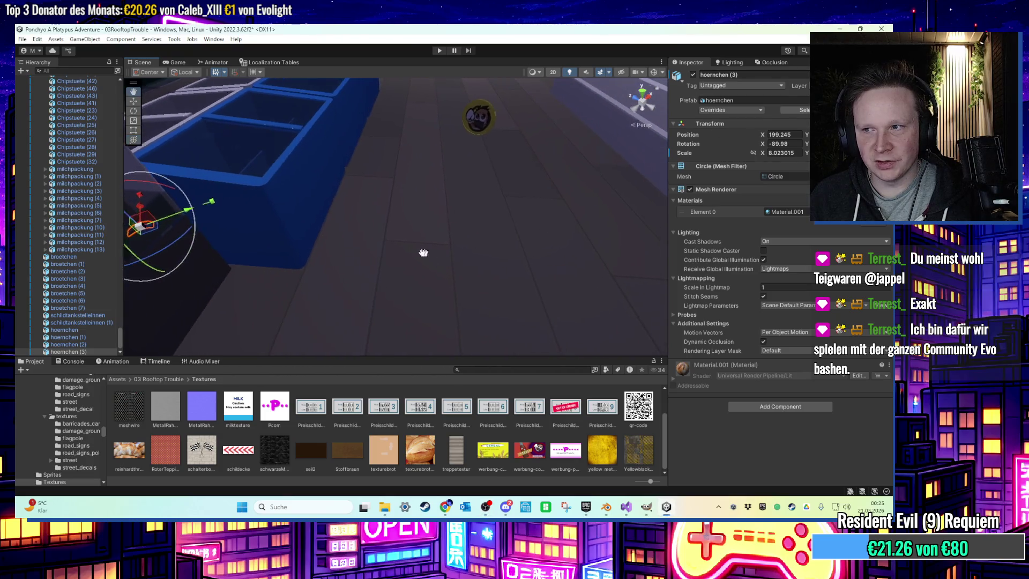
Make another copy of the original croissant, shift it up-left and tilt it to about -80 degrees
scroll(391, 223, "down", 3)
left_click(382, 250)
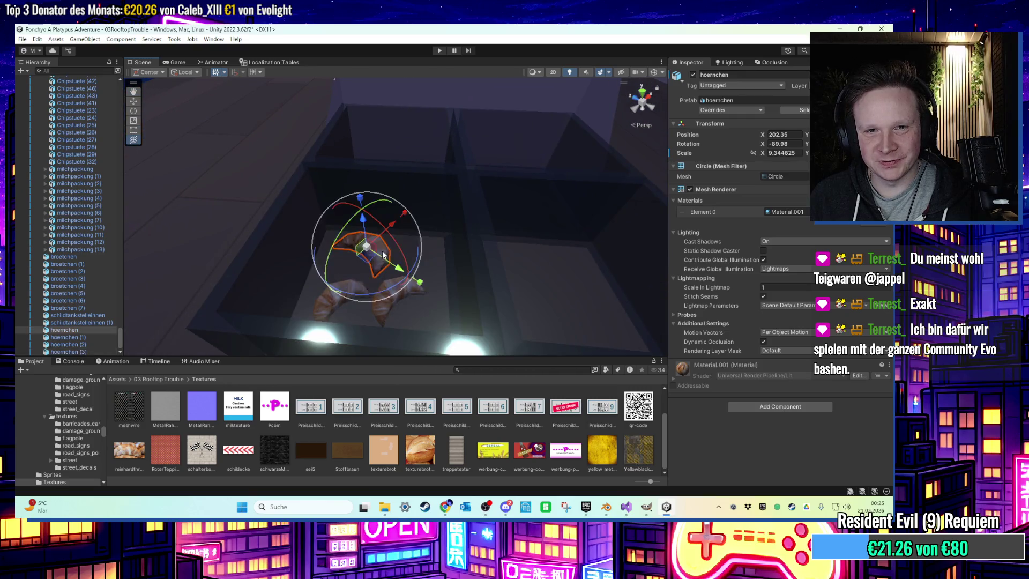
scroll(373, 268, "down", 2)
key("ctrl+d")
mouse_move(372, 268)
left_mouse_down()
mouse_move(326, 276)
mouse_move(325, 249)
left_mouse_up()
key("e")
left_click_drag(352, 291, 345, 288)
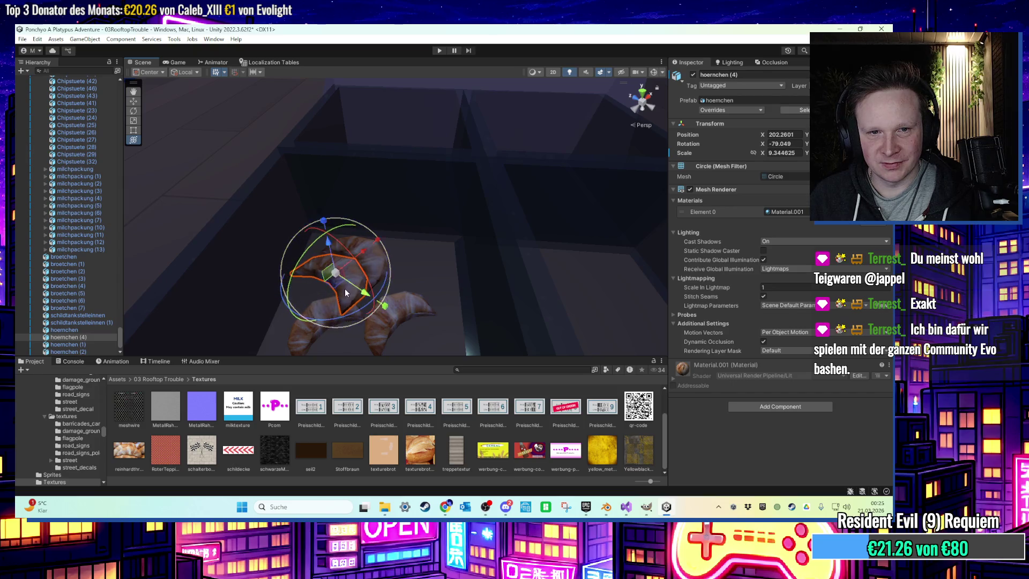
middle_click_drag(345, 288, 357, 264)
Duplicate three croissants together and move the copies into the right compartment
scroll(374, 279, "up", 5)
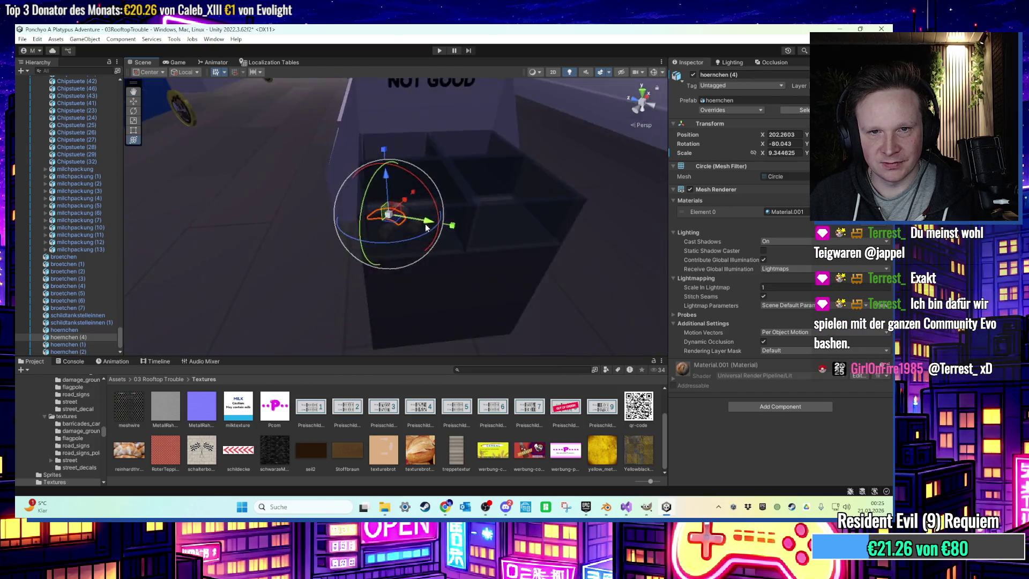
scroll(396, 292, "up", 2)
left_click(76, 323)
left_click(79, 344, "shift")
left_click(79, 351, "shift")
mouse_move(244, 333)
left_mouse_down()
mouse_move(305, 273)
mouse_move(175, 252)
mouse_move(352, 286)
mouse_move(412, 270)
left_mouse_up()
key("ctrl+d")
left_click_drag(476, 293, 592, 279)
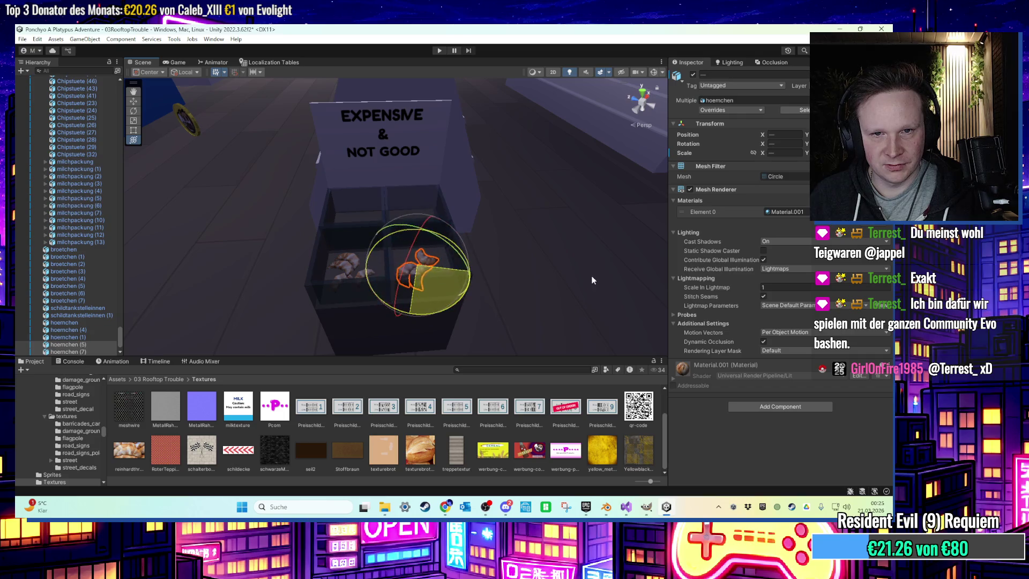
Select the sign above the box and pull the view back to the shop shelves
scroll(445, 184, "up", 3)
left_click(445, 184)
scroll(439, 233, "up", 3)
scroll(440, 237, "down", 2)
mouse_move(486, 312)
right_mouse_down()
mouse_move(354, 270)
mouse_move(343, 257)
mouse_move(385, 244)
mouse_move(322, 246)
mouse_move(446, 246)
mouse_move(378, 213)
mouse_move(300, 193)
right_mouse_up()
Fly through the shop aisle, selecting the gas station and framing a building
mouse_move(376, 196)
right_mouse_down()
mouse_move(417, 204)
mouse_move(377, 247)
mouse_move(358, 191)
right_mouse_up()
left_click(358, 190)
middle_click_drag(408, 214, 461, 243)
mouse_move(461, 242)
right_mouse_down()
mouse_move(385, 231)
mouse_move(522, 303)
right_mouse_up()
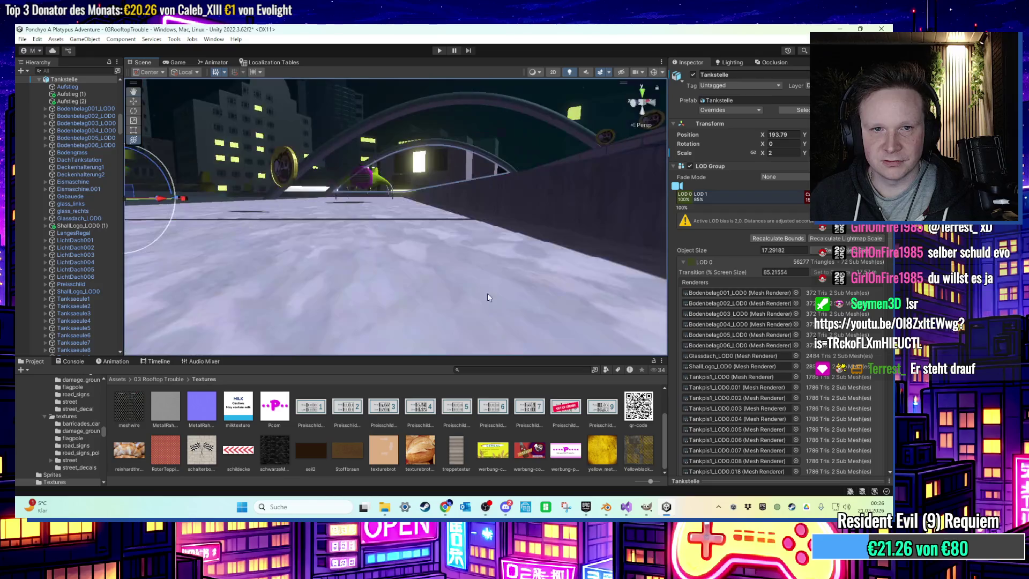
left_click(339, 113)
key("f")
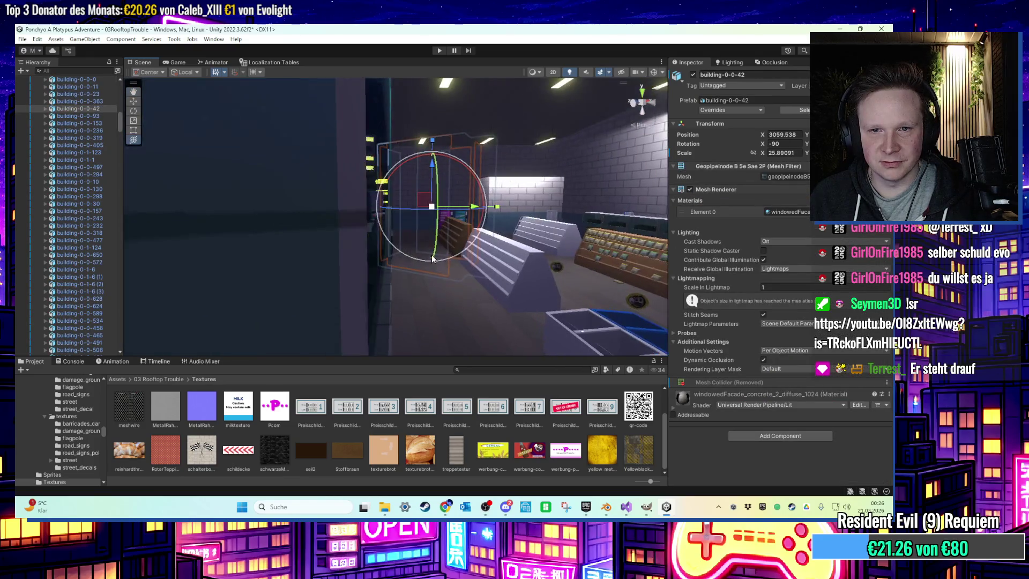
mouse_move(476, 299)
right_mouse_down()
mouse_move(446, 270)
mouse_move(440, 337)
mouse_move(426, 307)
right_mouse_up()
Select the bread roll, Sawlee and sales stand objects, collapsing their Hierarchy groups
left_click(420, 336)
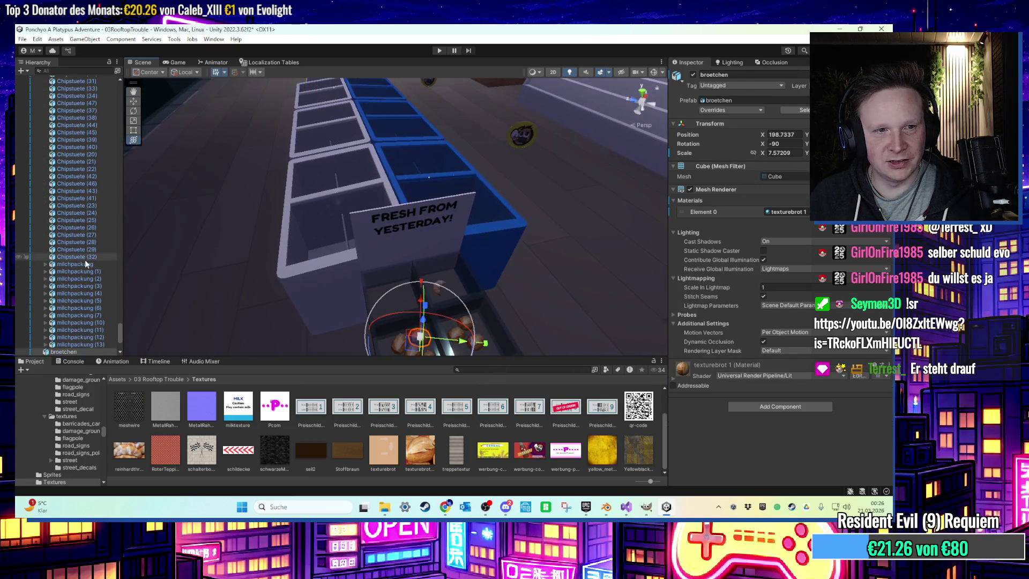
scroll(85, 261, "down", 5)
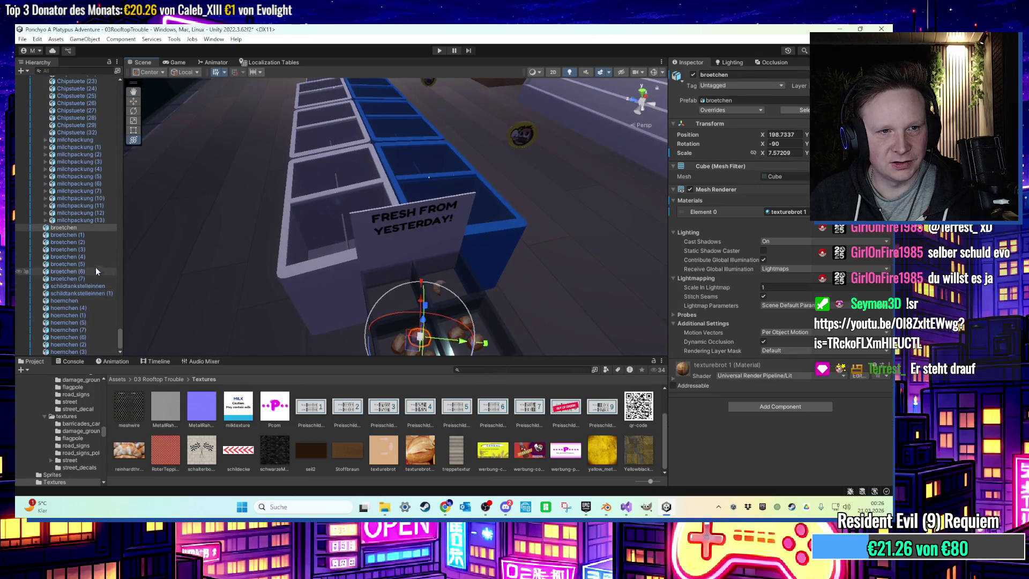
scroll(98, 269, "up", 10)
left_click(38, 192)
left_click(60, 184)
mouse_move(529, 135)
right_mouse_down()
mouse_move(314, 179)
mouse_move(386, 207)
mouse_move(372, 220)
right_mouse_up()
left_click(398, 220)
scroll(93, 253, "up", 2)
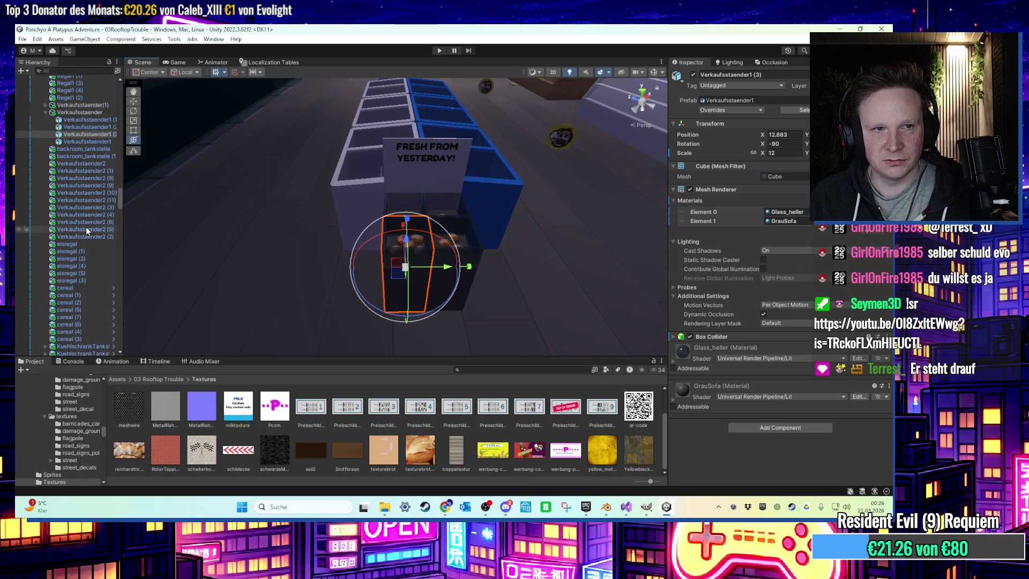
left_click(75, 113)
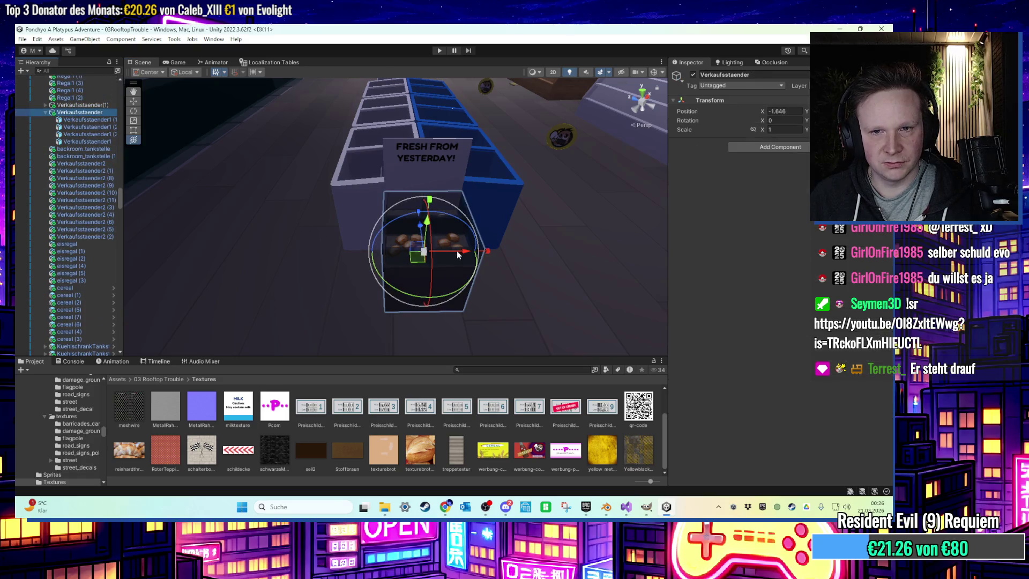
left_click(46, 113)
Fly to the chips shelf, select the Kassensystem checkout counter and start Play mode
mouse_move(310, 161)
right_mouse_down()
mouse_move(330, 165)
mouse_move(321, 179)
mouse_move(419, 168)
mouse_move(362, 234)
mouse_move(420, 233)
mouse_move(469, 217)
mouse_move(277, 217)
mouse_move(356, 223)
mouse_move(379, 241)
mouse_move(450, 232)
mouse_move(385, 268)
mouse_move(357, 256)
mouse_move(448, 250)
right_mouse_up()
scroll(395, 237, "down", 10)
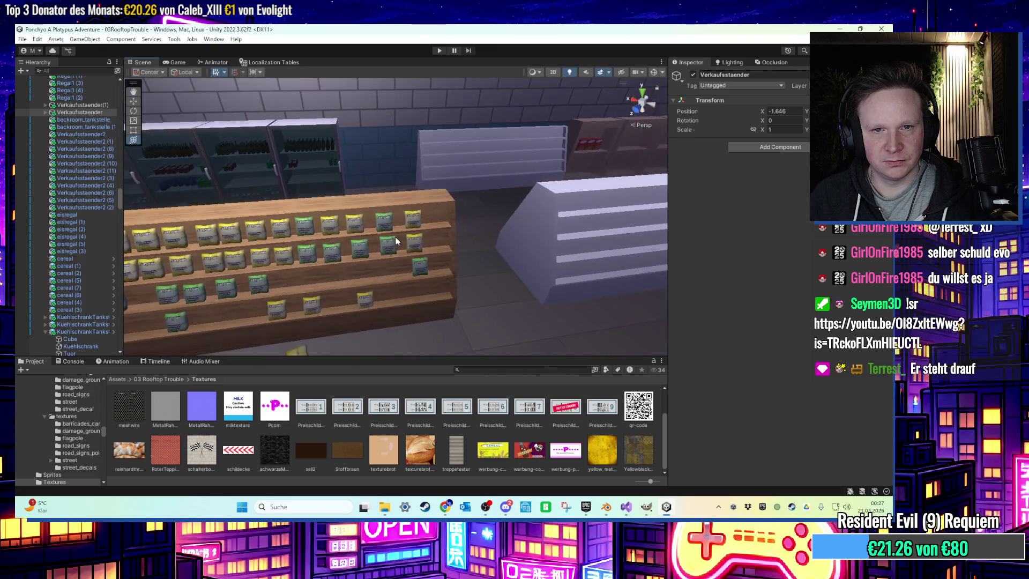
scroll(395, 237, "up", 10)
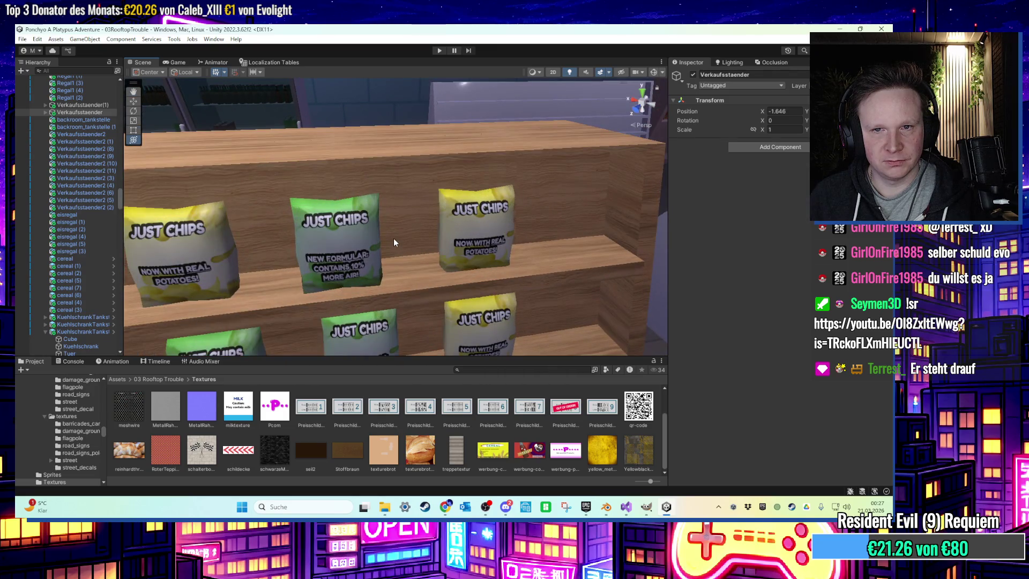
scroll(393, 238, "down", 10)
mouse_move(392, 239)
left_mouse_down("alt")
mouse_move(482, 271)
mouse_move(344, 252)
mouse_move(434, 224)
mouse_move(418, 238)
mouse_move(501, 284)
mouse_move(408, 280)
mouse_move(440, 268)
mouse_move(402, 236)
left_mouse_up("alt")
left_click(402, 236)
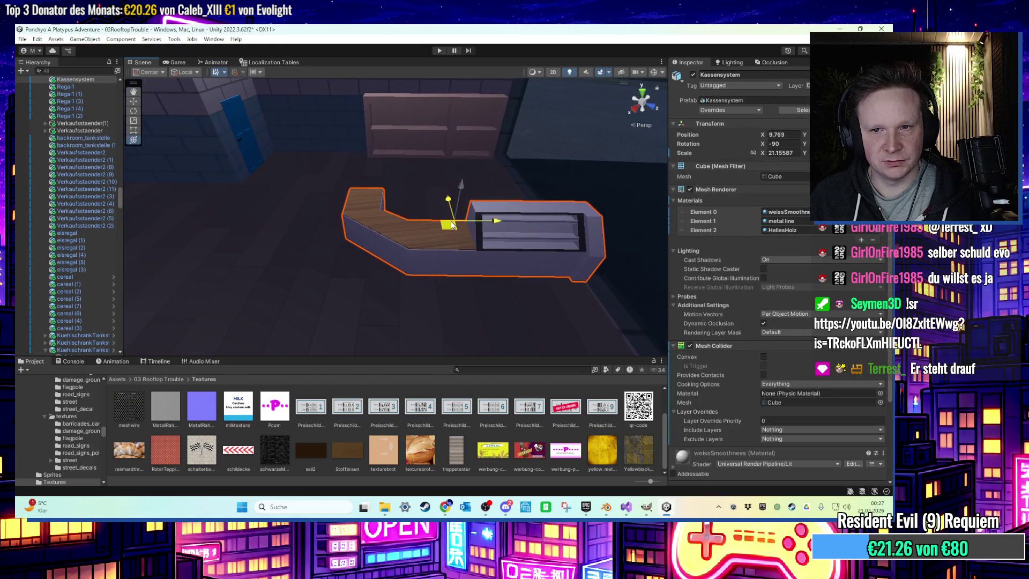
left_click(440, 51)
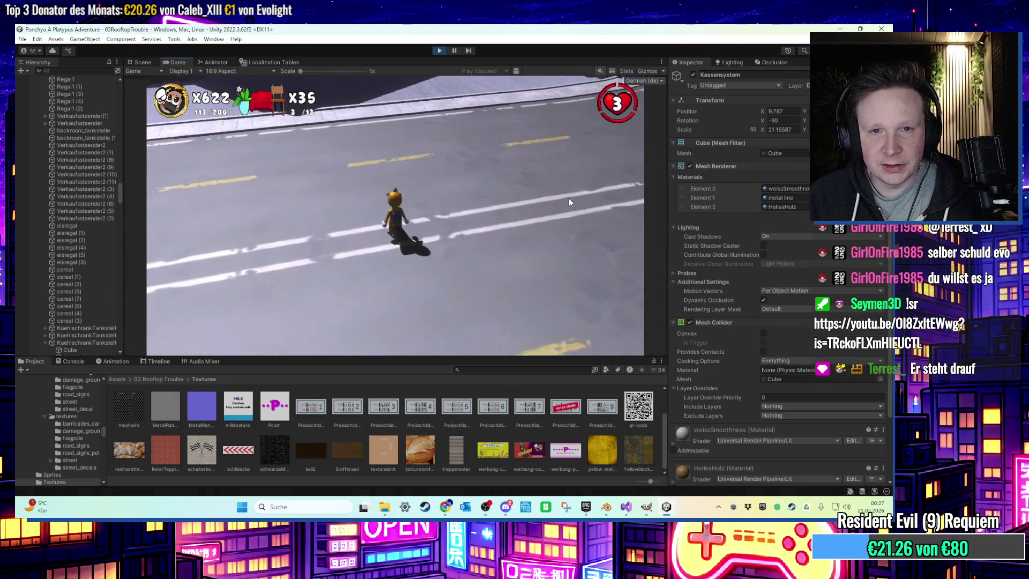
Walk the character through the gas station doorway and rooftop to the checkout counter, then stop Play mode
key("s")
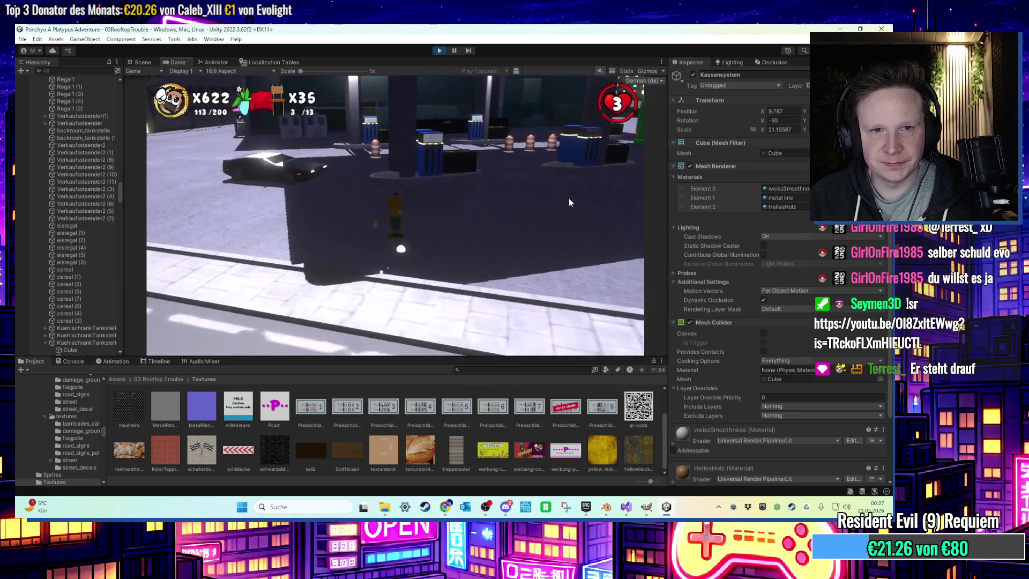
key("w")
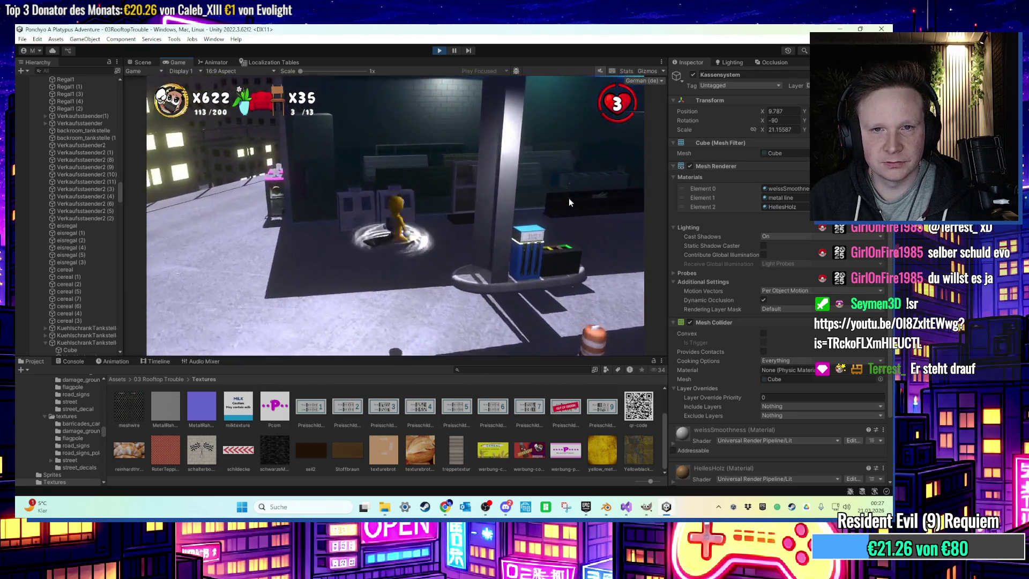
key("w")
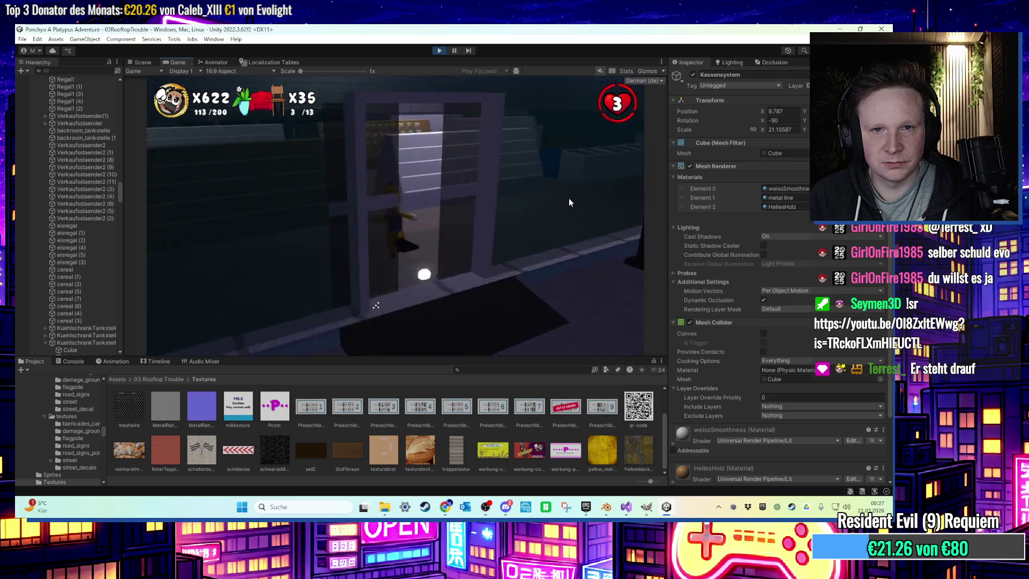
key("w")
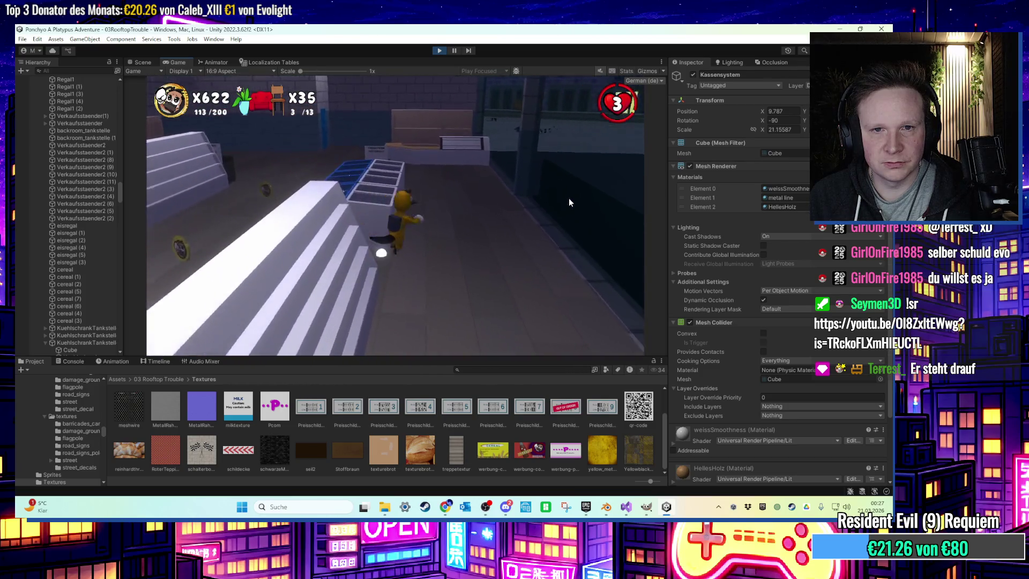
key("w")
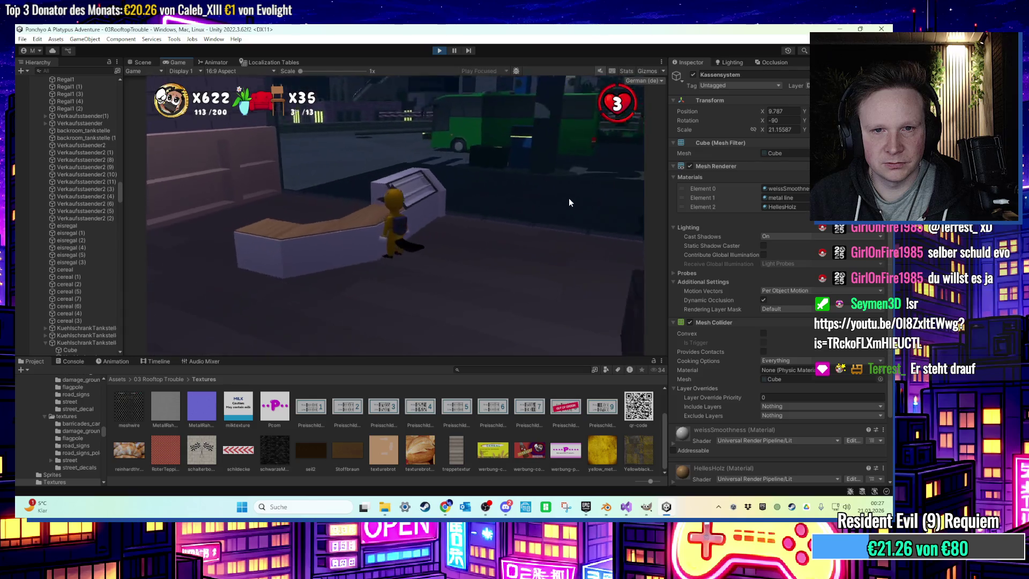
key("w")
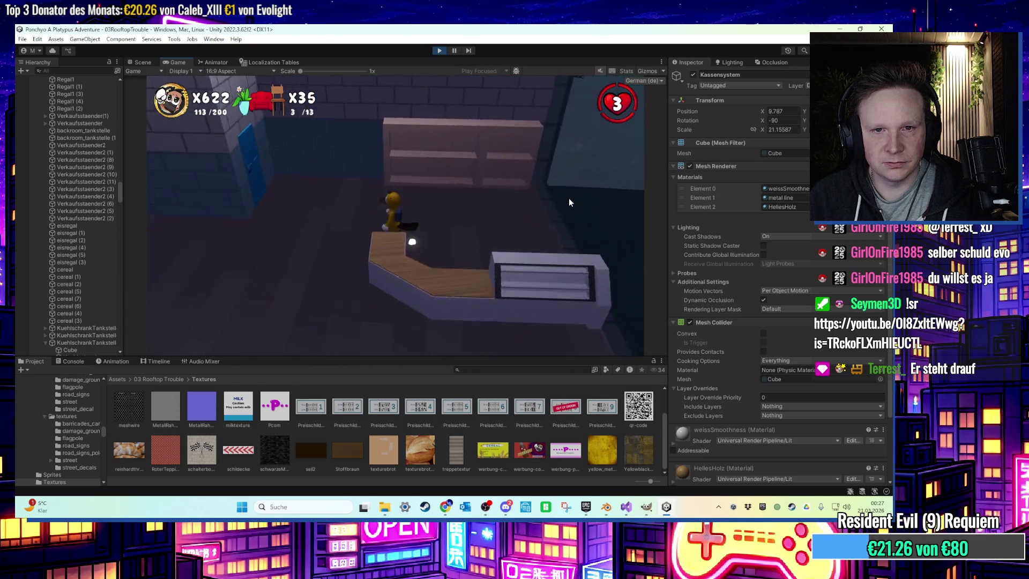
left_click(440, 50)
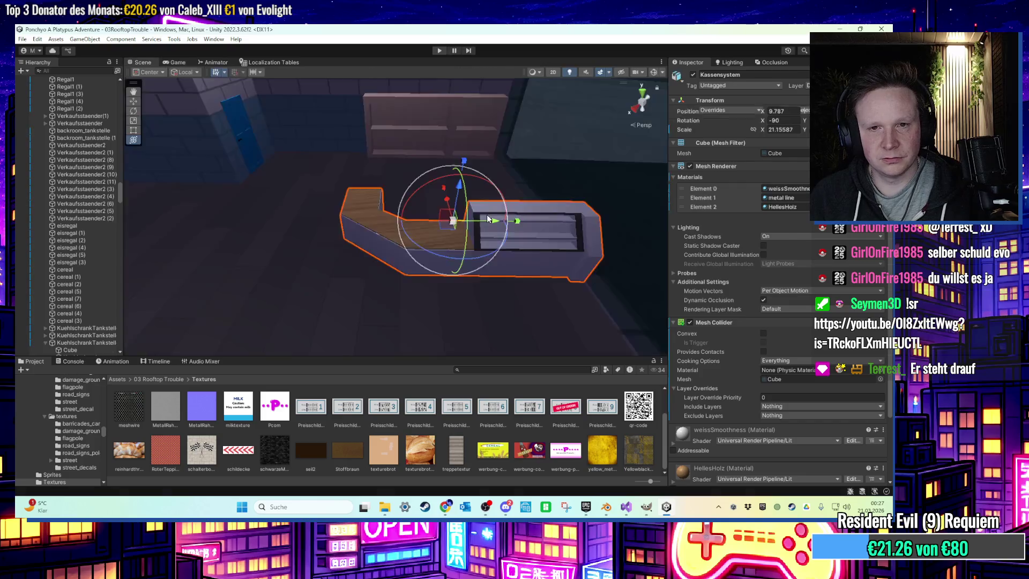
Place the copied checkout counter beside the original at about Position X 12.75
left_click_drag(474, 205, 232, 207)
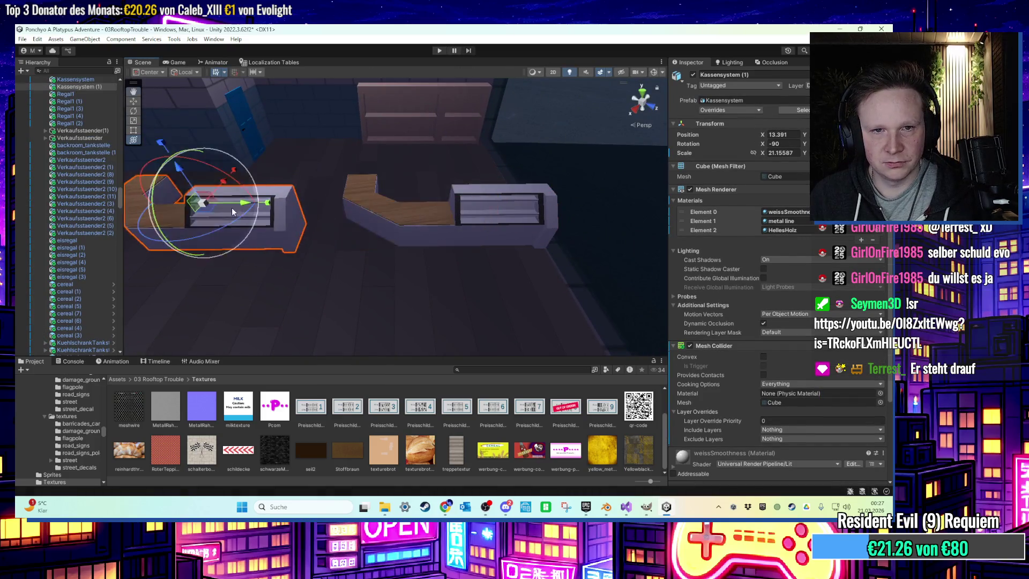
key("f")
mouse_move(413, 245)
left_mouse_down()
mouse_move(422, 230)
mouse_move(419, 252)
mouse_move(414, 223)
mouse_move(421, 231)
left_mouse_up()
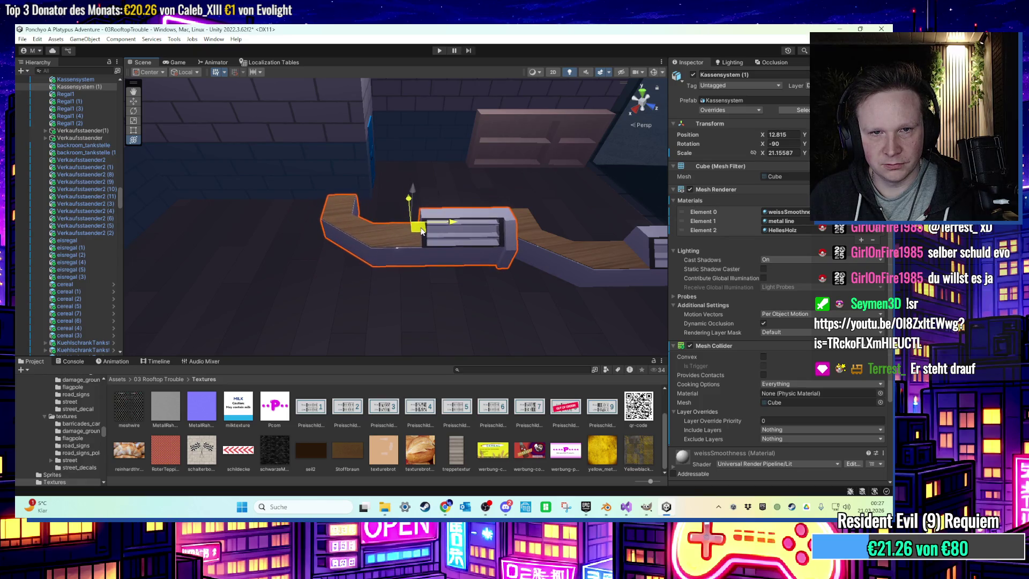
scroll(421, 231, "up", 2)
mouse_move(421, 231)
middle_mouse_down()
mouse_move(285, 210)
mouse_move(220, 166)
middle_mouse_up()
left_click_drag(220, 169, 415, 261)
scroll(218, 170, "down", 2)
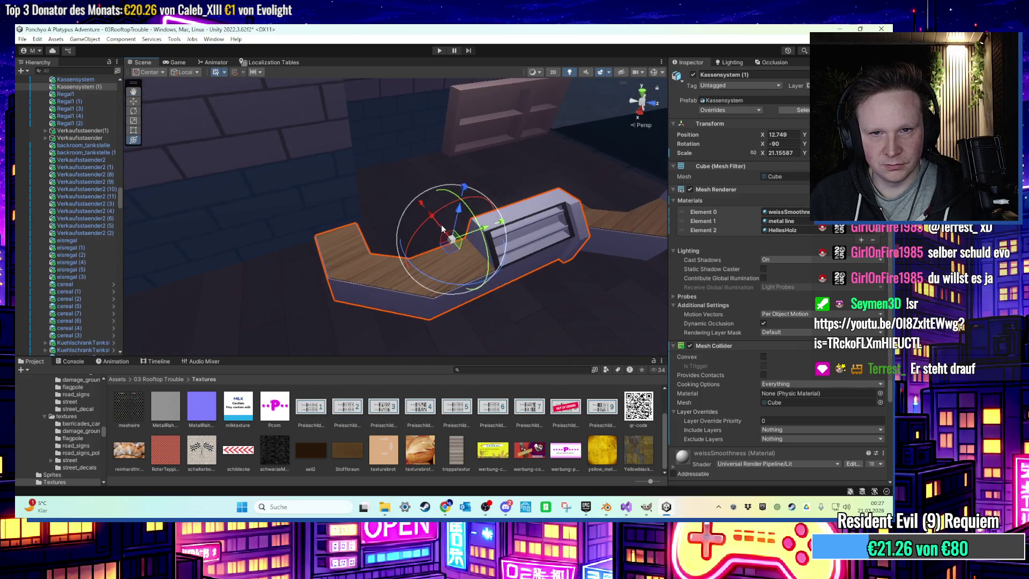
mouse_move(442, 229)
left_mouse_down("alt")
mouse_move(213, 144)
mouse_move(300, 211)
mouse_move(397, 187)
mouse_move(331, 189)
mouse_move(474, 208)
mouse_move(539, 281)
mouse_move(351, 262)
mouse_move(342, 236)
mouse_move(322, 244)
mouse_move(350, 262)
mouse_move(272, 263)
mouse_move(345, 280)
mouse_move(333, 288)
mouse_move(366, 276)
mouse_move(385, 285)
mouse_move(324, 280)
mouse_move(306, 294)
mouse_move(379, 303)
left_mouse_up("alt")
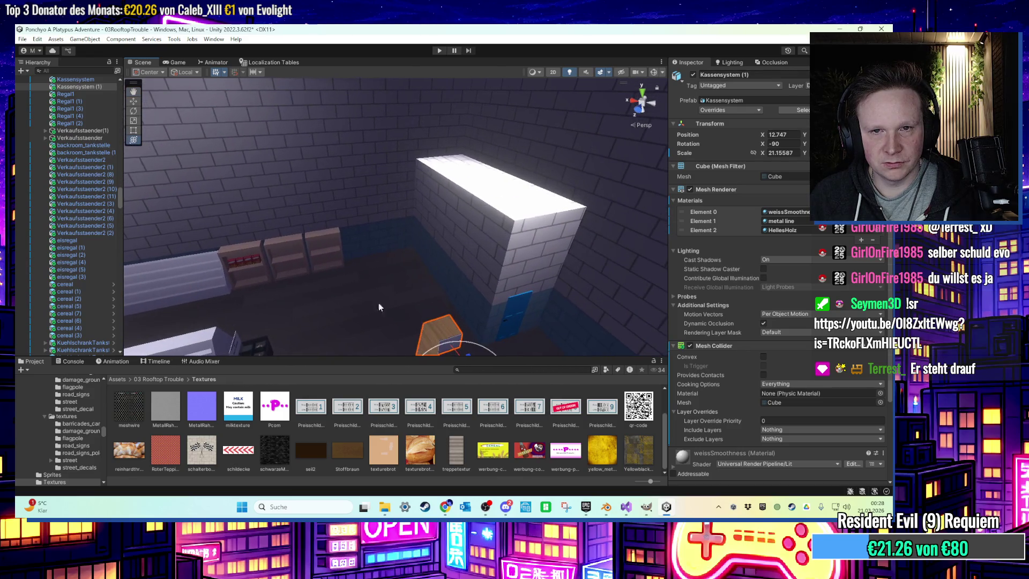
Duplicate the white backroom box and shift the brick block along X to about 17.32
left_click(445, 258)
key("ctrl+d")
key("w")
mouse_move(455, 229)
left_mouse_down()
mouse_move(399, 241)
mouse_move(455, 245)
left_mouse_up()
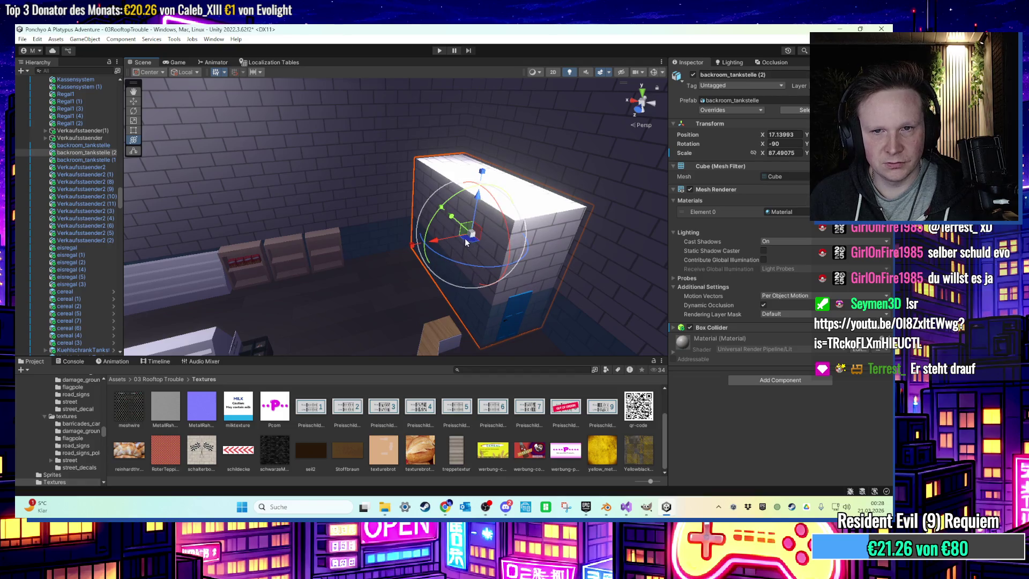
middle_click_drag(448, 227, 469, 232)
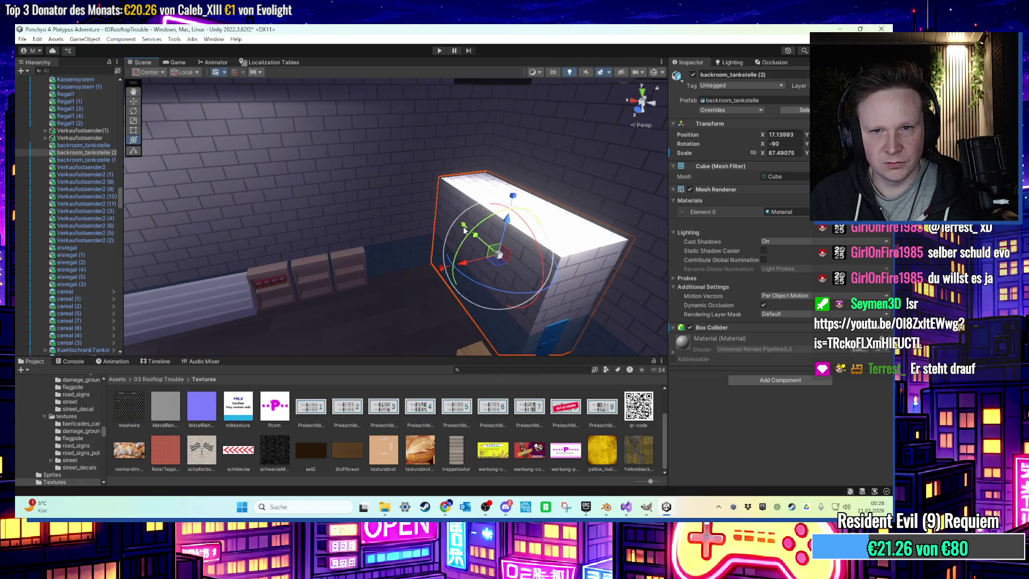
left_click_drag(493, 261, 428, 254)
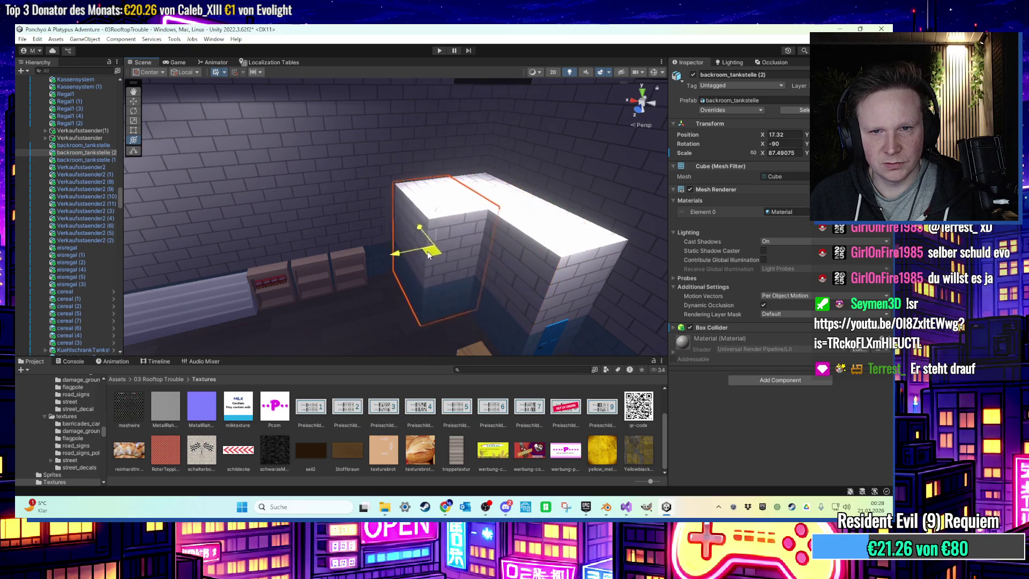
mouse_move(416, 248)
middle_mouse_down()
mouse_move(336, 247)
mouse_move(382, 230)
mouse_move(483, 224)
mouse_move(387, 252)
middle_mouse_up()
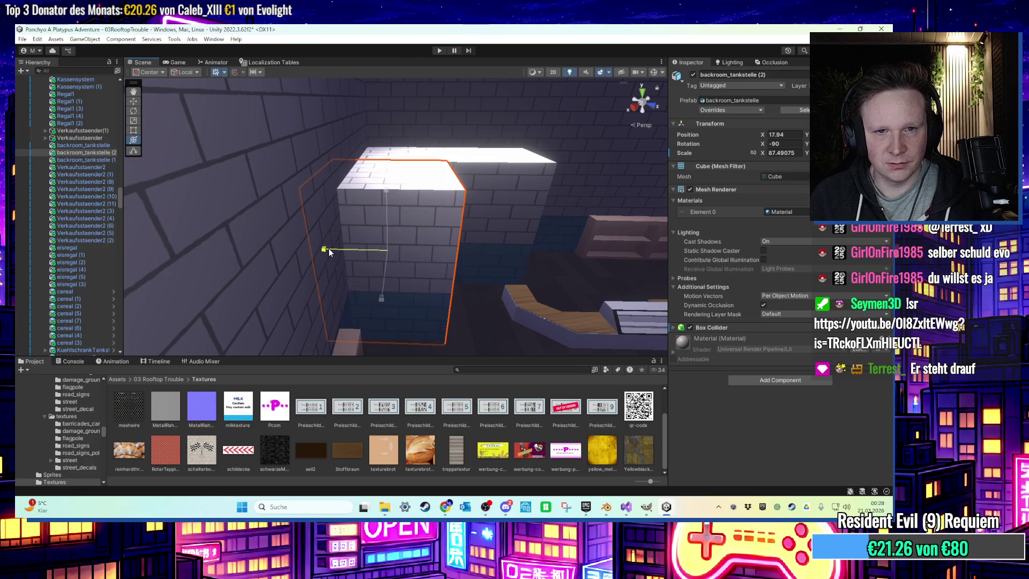
mouse_move(362, 252)
left_mouse_down("alt")
mouse_move(364, 279)
mouse_move(345, 298)
mouse_move(394, 207)
mouse_move(352, 132)
mouse_move(373, 239)
mouse_move(382, 192)
mouse_move(347, 194)
mouse_move(362, 195)
mouse_move(360, 228)
mouse_move(381, 193)
mouse_move(390, 230)
mouse_move(508, 256)
mouse_move(275, 246)
mouse_move(284, 282)
mouse_move(349, 306)
left_mouse_up("alt")
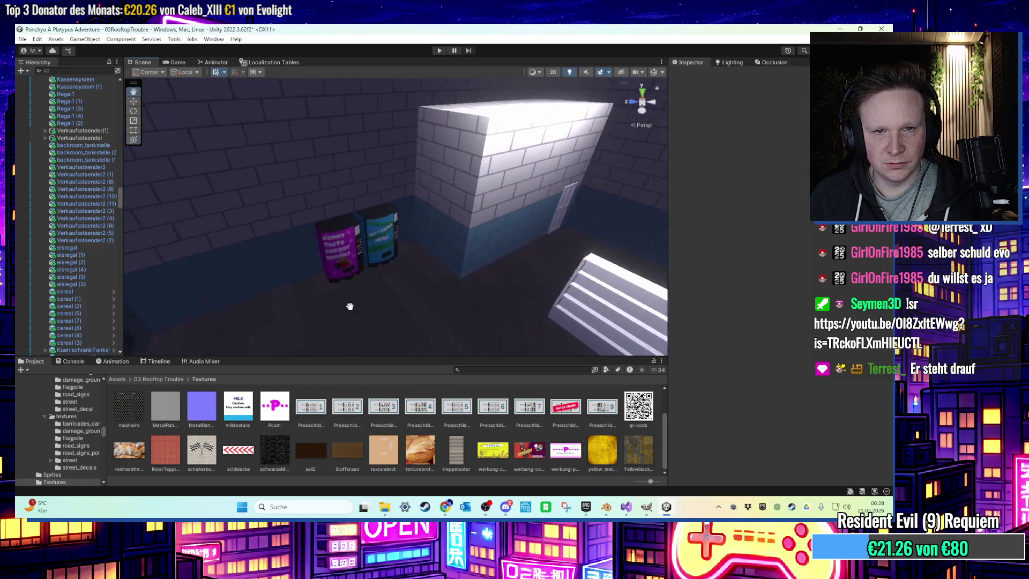
Check ColaMachine (1) and the brick block from around the shop corner, then undo the last change
left_click(375, 246)
mouse_move(375, 247)
left_mouse_down("alt")
mouse_move(329, 271)
mouse_move(459, 230)
mouse_move(360, 231)
mouse_move(301, 216)
left_mouse_up("alt")
left_click(458, 206)
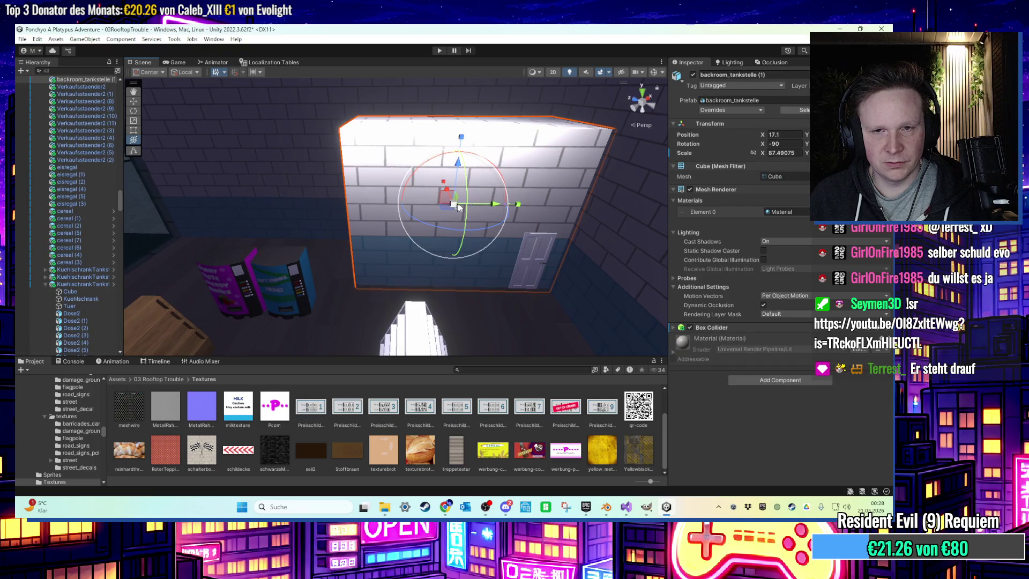
mouse_move(512, 204)
left_mouse_down("alt")
mouse_move(525, 204)
mouse_move(351, 245)
mouse_move(376, 225)
left_mouse_up("alt")
key("ctrl+z")
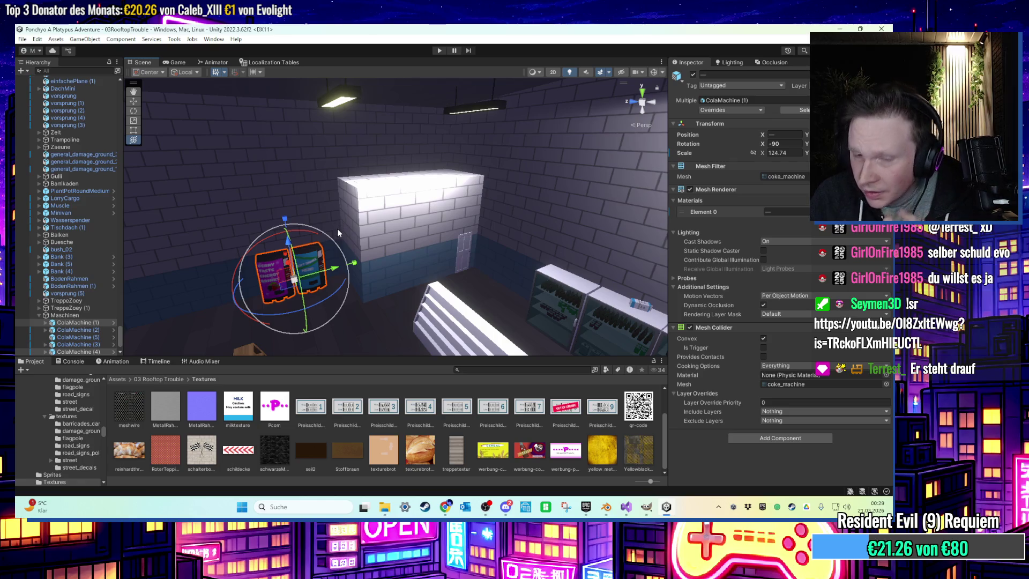
Look over the Universfield entry in the Credits-Ponchyo sheet, then close Excel
mouse_move(386, 508)
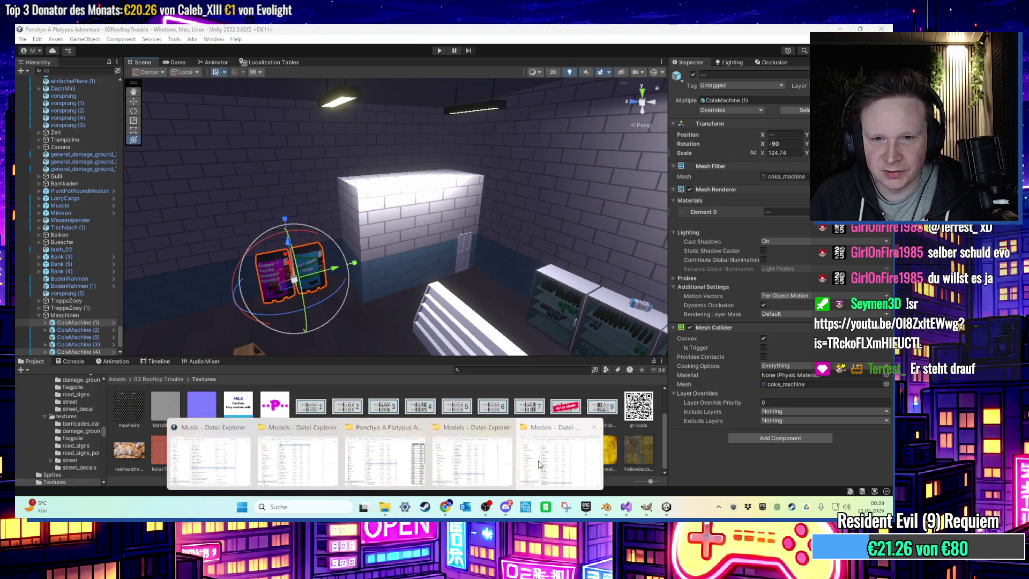
mouse_move(568, 462)
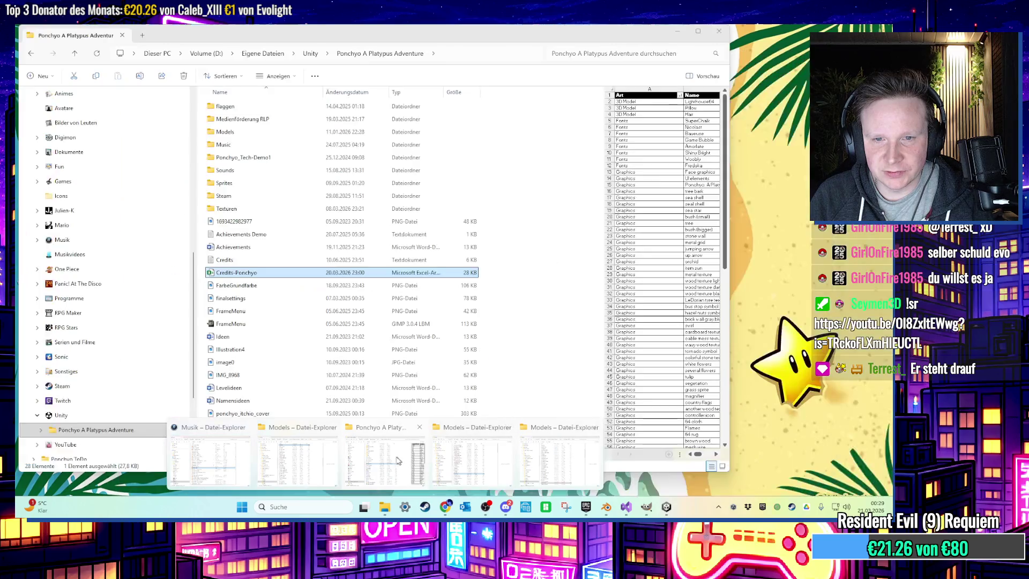
left_click(391, 462)
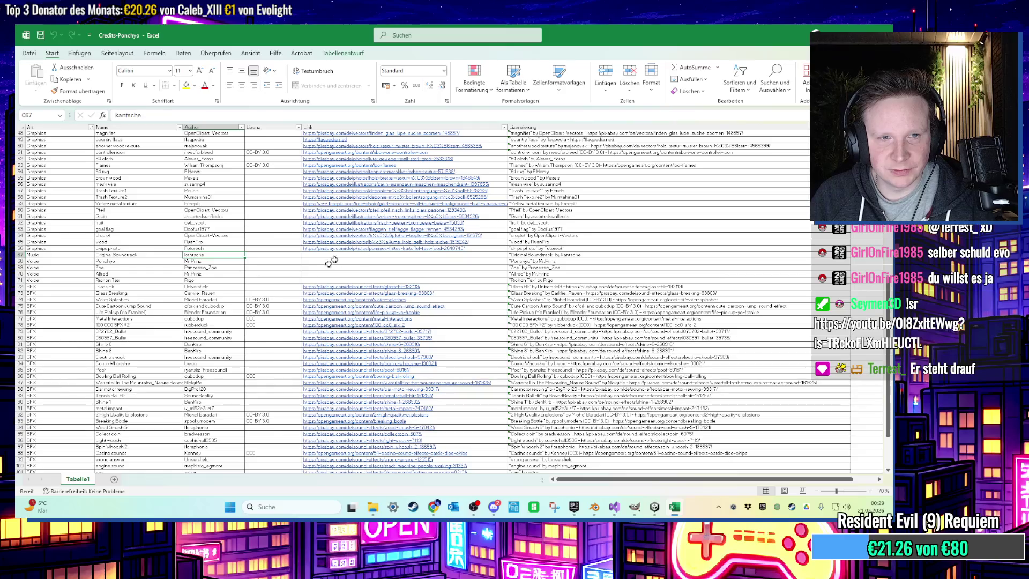
left_click(232, 288)
scroll(235, 296, "down", 5)
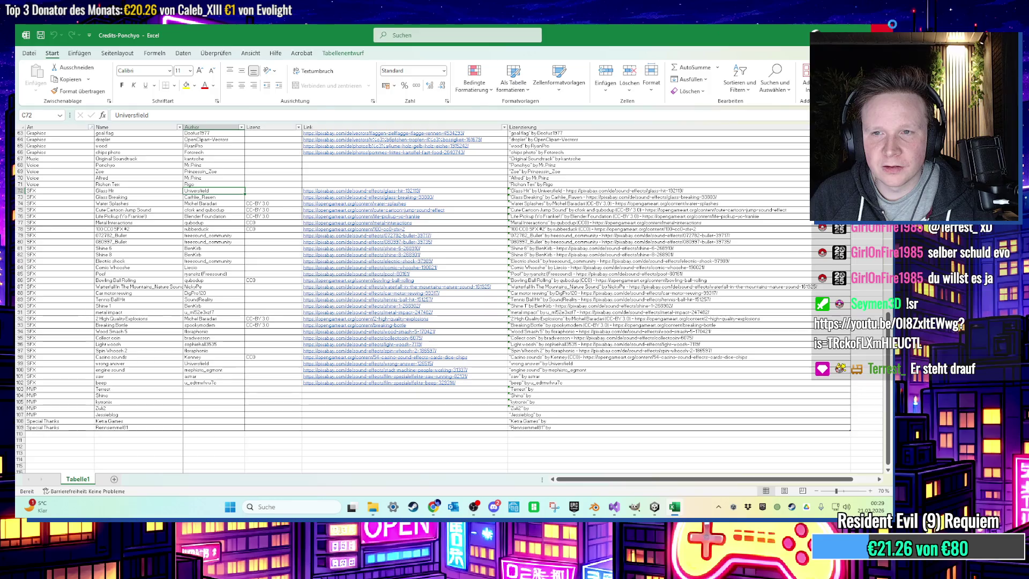
key("alt+F4")
Back in Unity, select the backroom_tankstelle (1) brick block
left_click(677, 31)
mouse_move(375, 241)
right_mouse_down()
mouse_move(355, 261)
mouse_move(426, 219)
mouse_move(433, 275)
mouse_move(411, 254)
mouse_move(423, 242)
mouse_move(503, 242)
right_mouse_up()
left_click(464, 218)
Swing Unity's view toward the croissant shelves and briefly check the croissant mesh in Blender
scroll(503, 241, "up", 10)
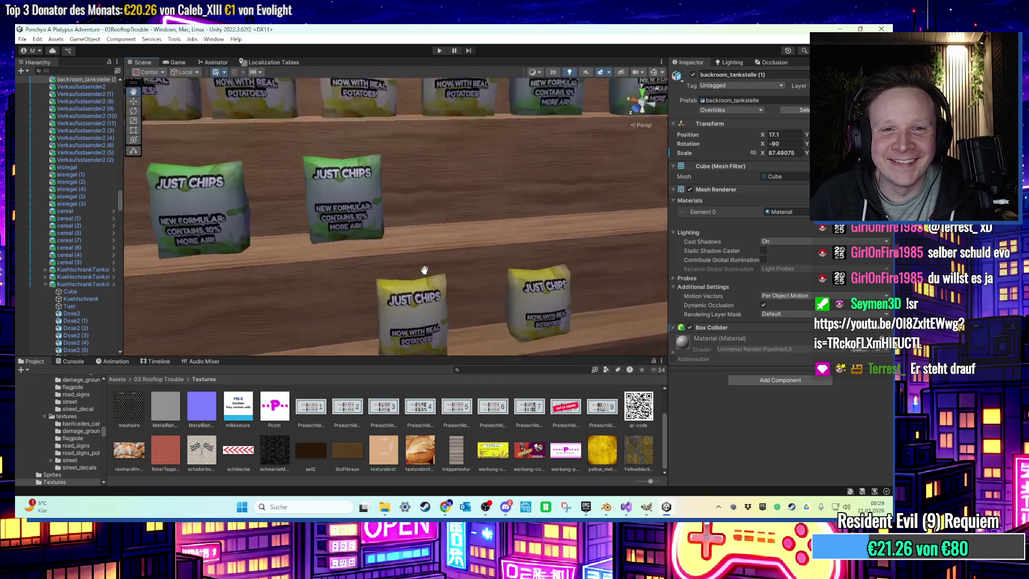
scroll(424, 270, "down", 5)
mouse_move(424, 270)
right_mouse_down()
mouse_move(459, 272)
mouse_move(349, 223)
mouse_move(312, 246)
mouse_move(322, 239)
mouse_move(402, 271)
mouse_move(315, 272)
mouse_move(490, 288)
mouse_move(375, 289)
right_mouse_up()
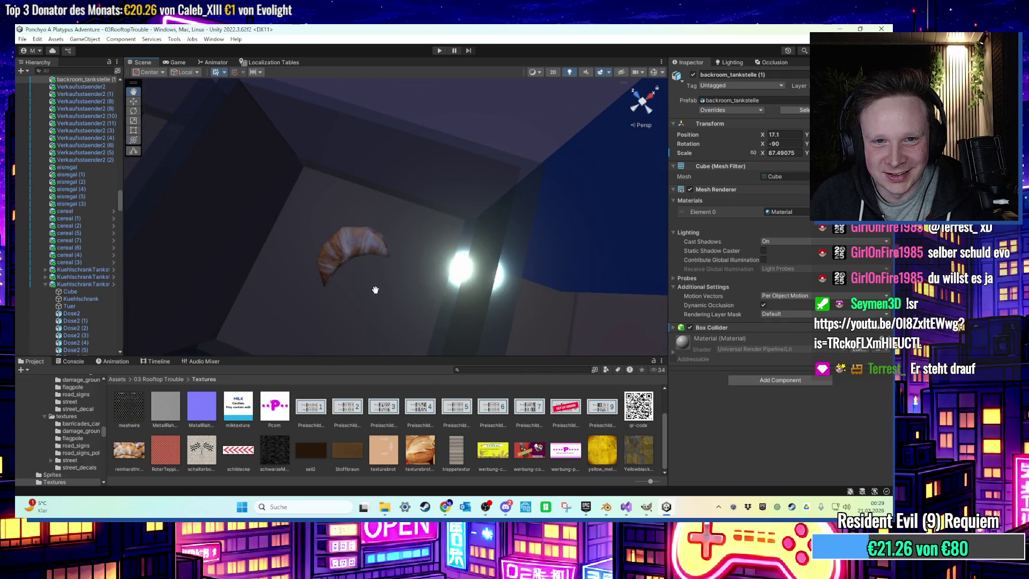
mouse_move(375, 290)
right_mouse_down()
mouse_move(385, 288)
mouse_move(368, 294)
mouse_move(385, 290)
right_mouse_up()
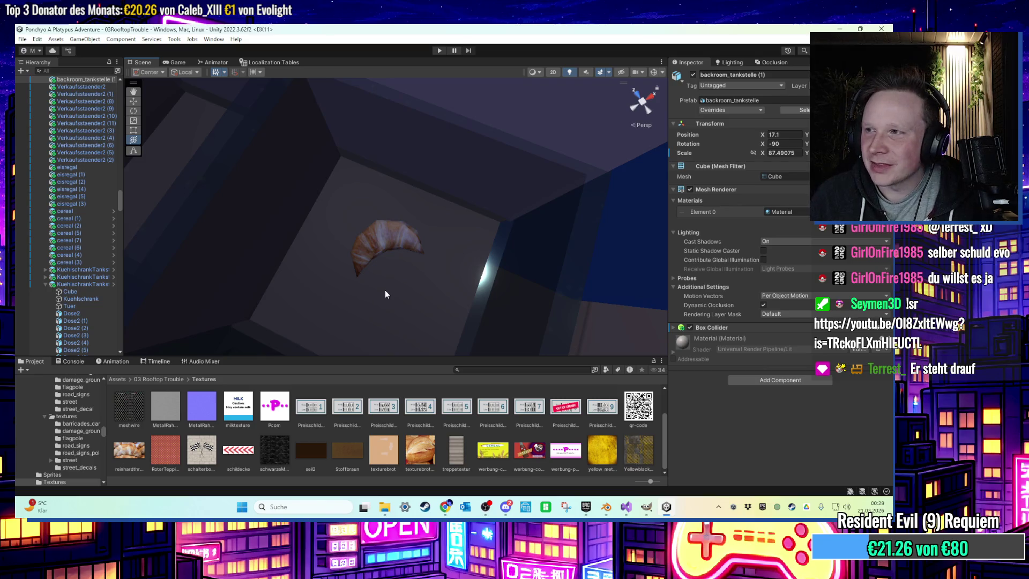
left_click(606, 506)
middle_click_drag(563, 257, 584, 308)
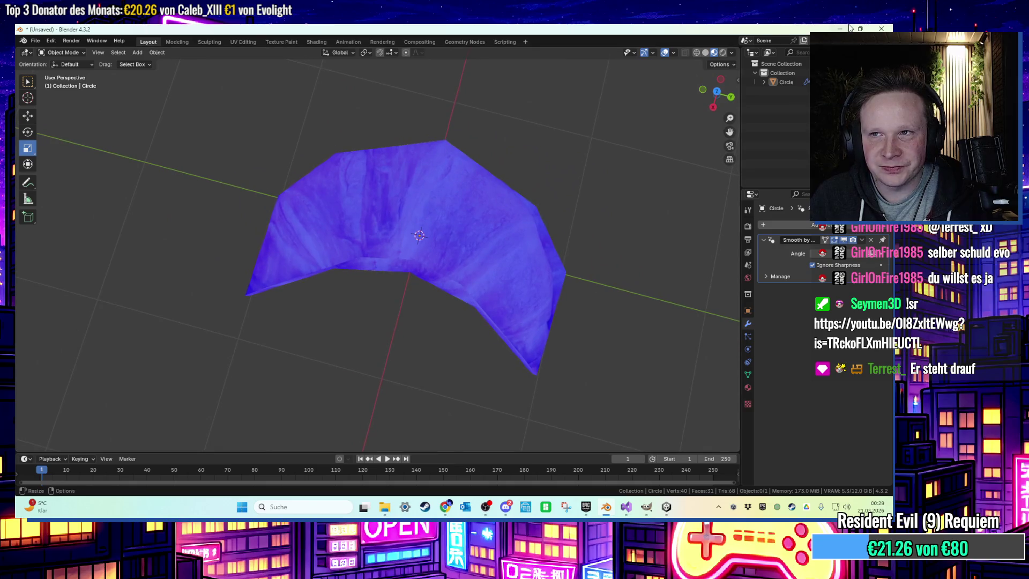
key("alt+Tab")
Inspect the bread display from a top-down view, then bring the Blender croissant forward
scroll(458, 240, "down", 3)
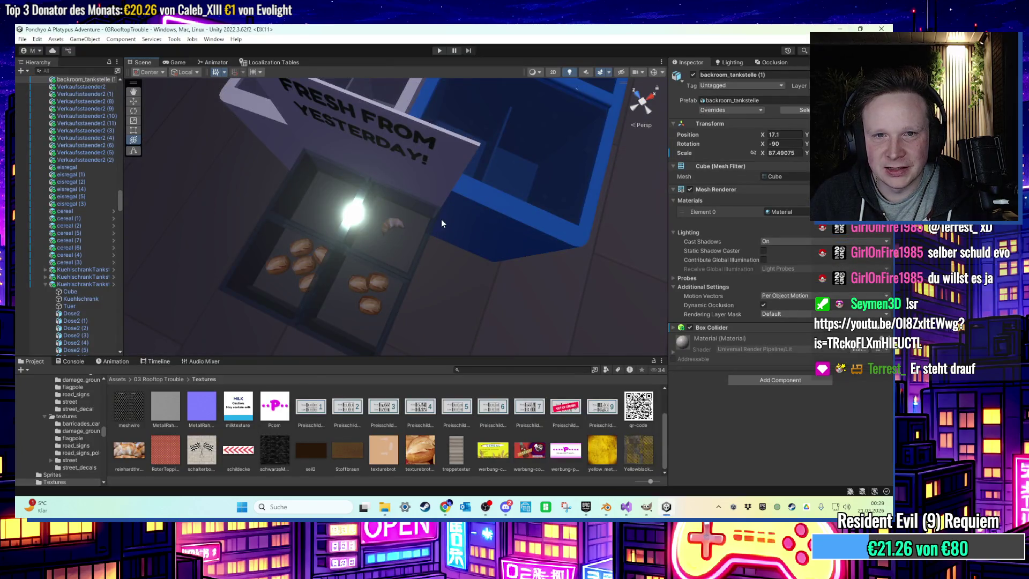
mouse_move(442, 223)
left_mouse_down("alt")
mouse_move(519, 145)
mouse_move(503, 174)
left_mouse_up("alt")
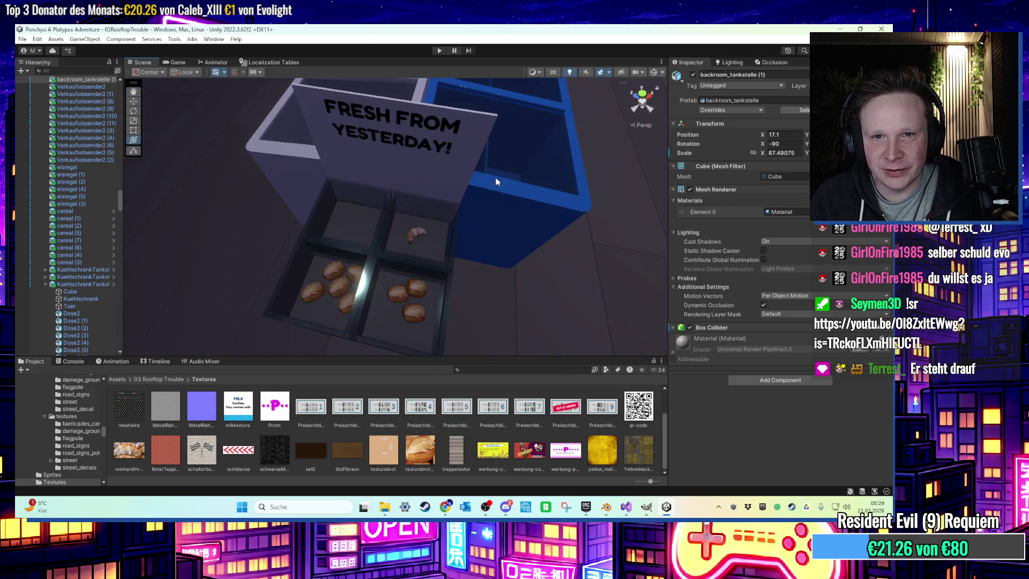
scroll(495, 182, "up", 5)
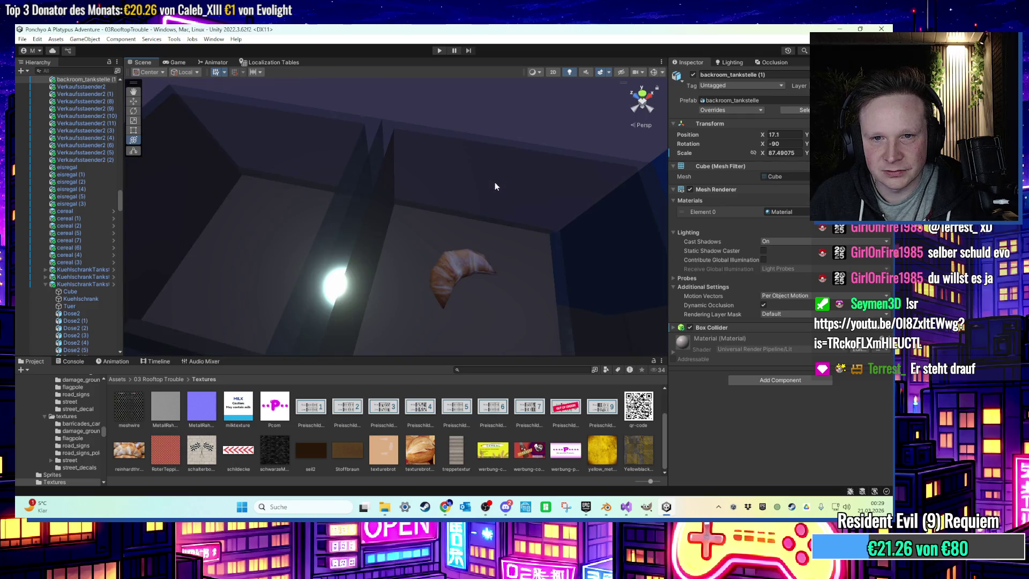
scroll(495, 184, "down", 5)
middle_click_drag(495, 184, 487, 190)
scroll(487, 190, "up", 5)
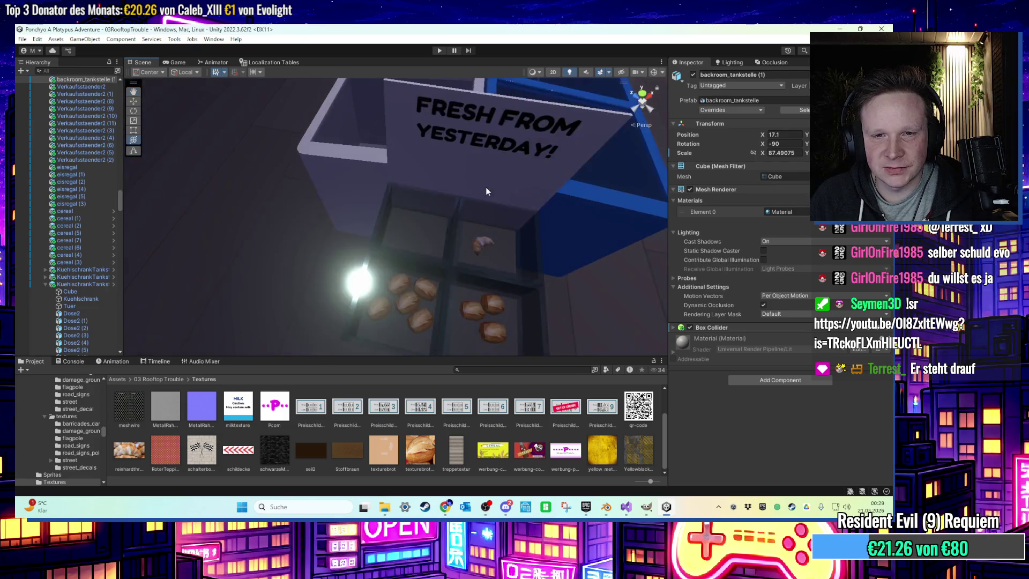
scroll(545, 158, "down", 3)
left_click(605, 507)
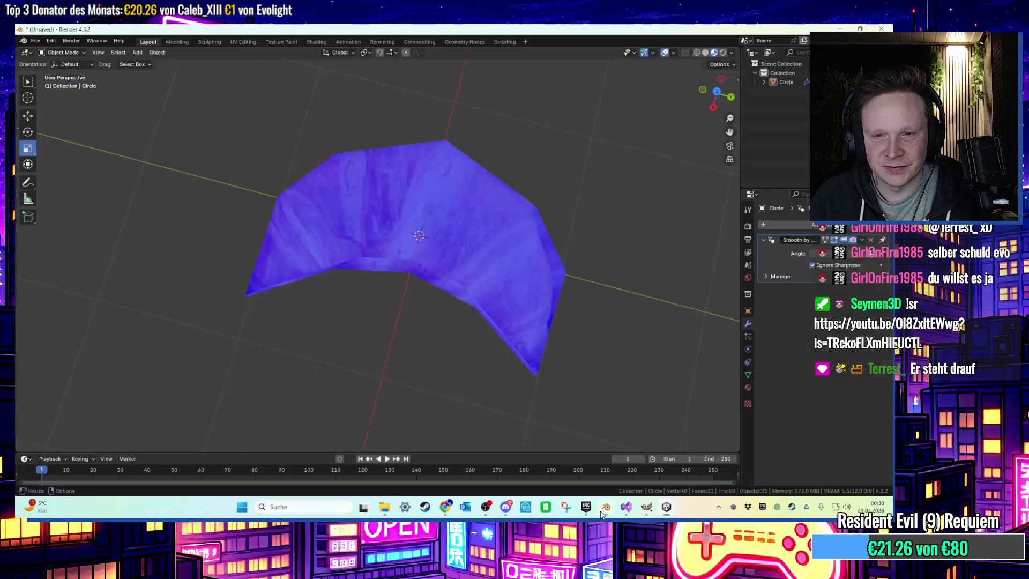
Turn off the Face Orientation overlay to show the croissant's texture and select the mesh
mouse_move(494, 232)
middle_mouse_down()
mouse_move(420, 242)
mouse_move(452, 252)
mouse_move(674, 83)
middle_mouse_up()
left_click(672, 53)
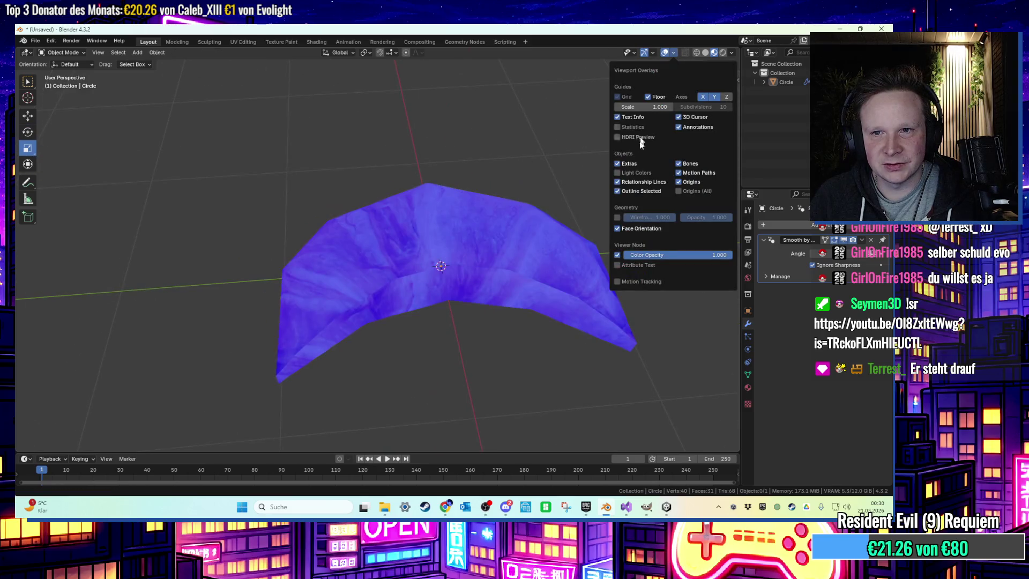
left_click(635, 229)
left_click(518, 220)
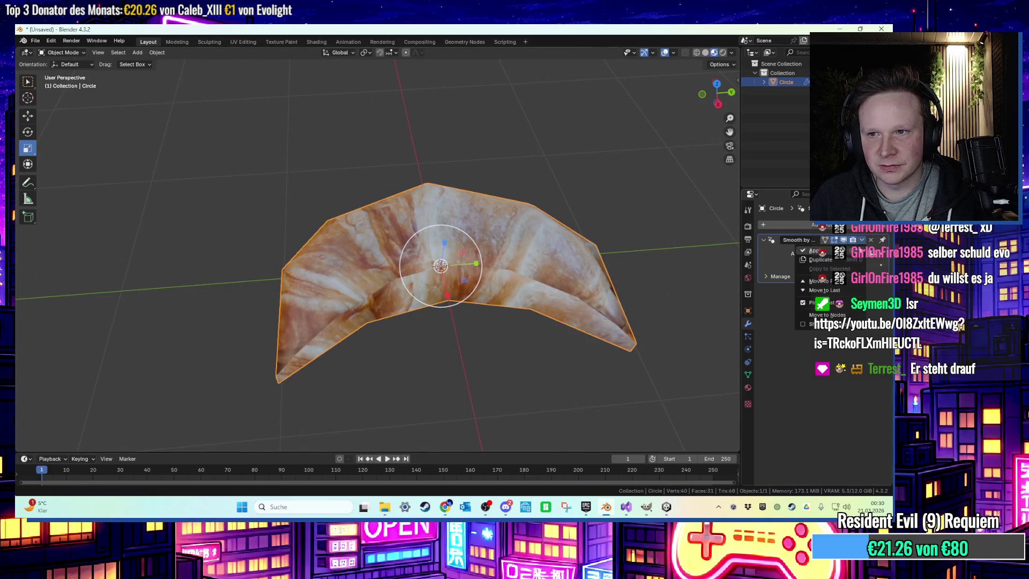
Add a Subdivision Surface modifier with Levels 6 and apply it to the croissant
left_click(803, 224)
mouse_move(793, 259)
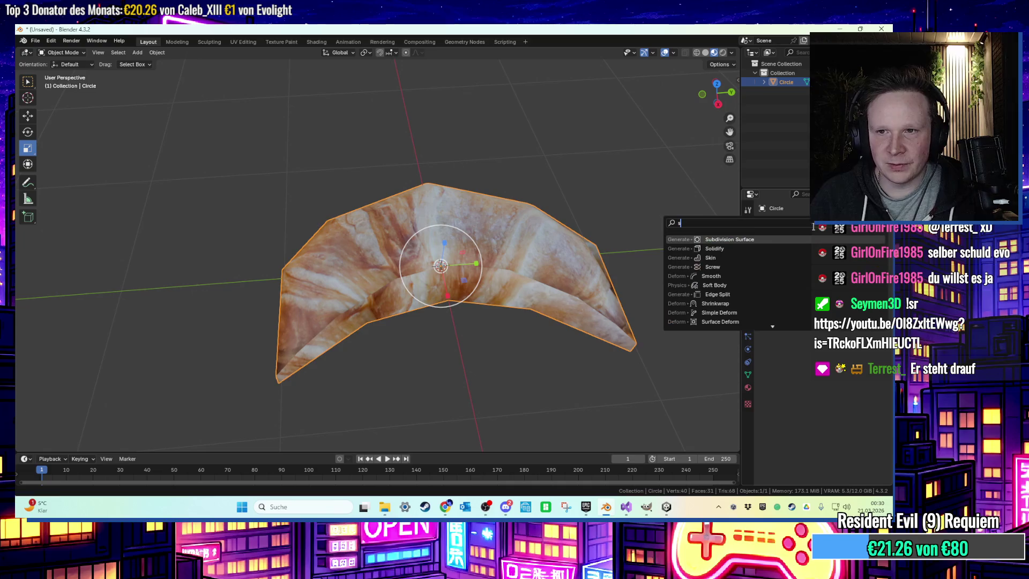
left_click(767, 239)
left_click(555, 210)
middle_click_drag(555, 210, 554, 239)
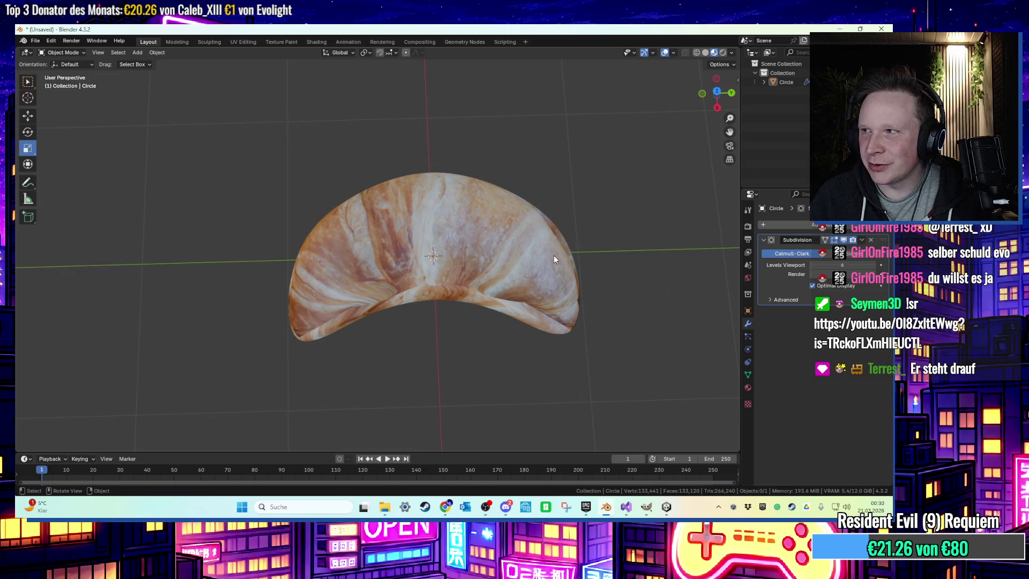
scroll(541, 254, "up", 1)
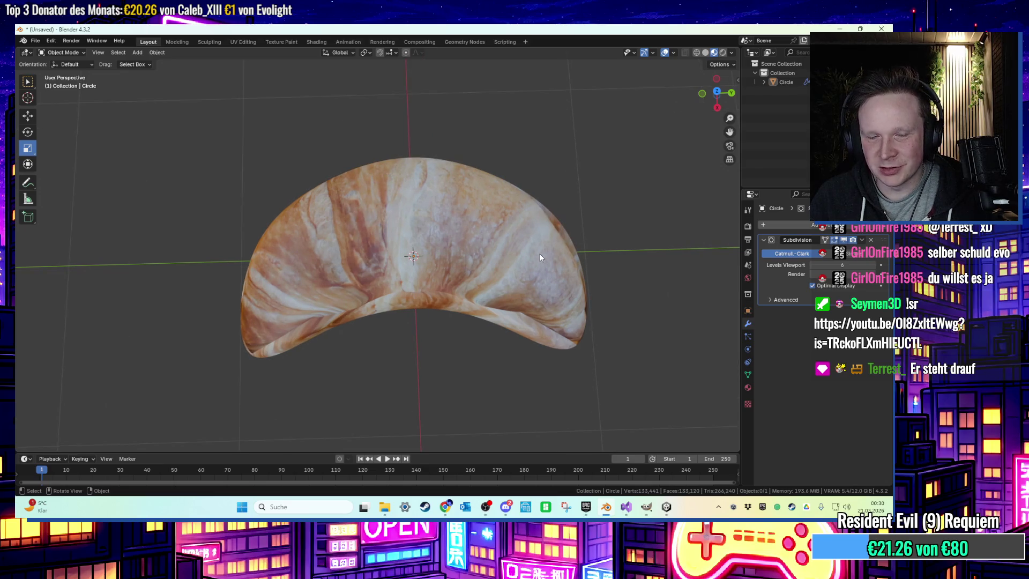
middle_click_drag(539, 253, 530, 188)
left_click(469, 253)
left_click(860, 240)
left_click(802, 256)
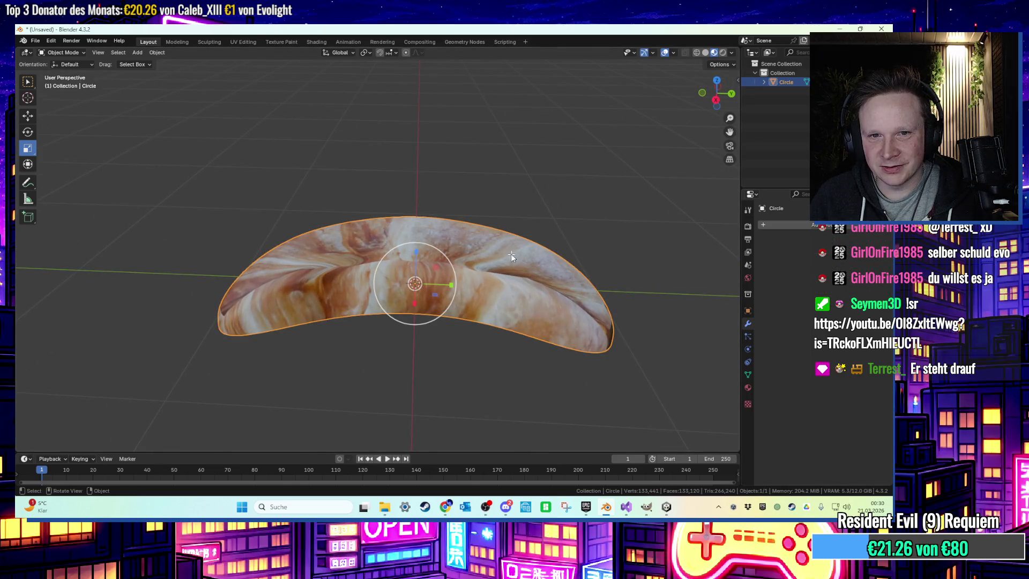
Inspect the dense subdivided croissant mesh in Edit Mode, then return to Object Mode
key("Tab")
left_click(554, 235)
scroll(553, 286, "up", 6)
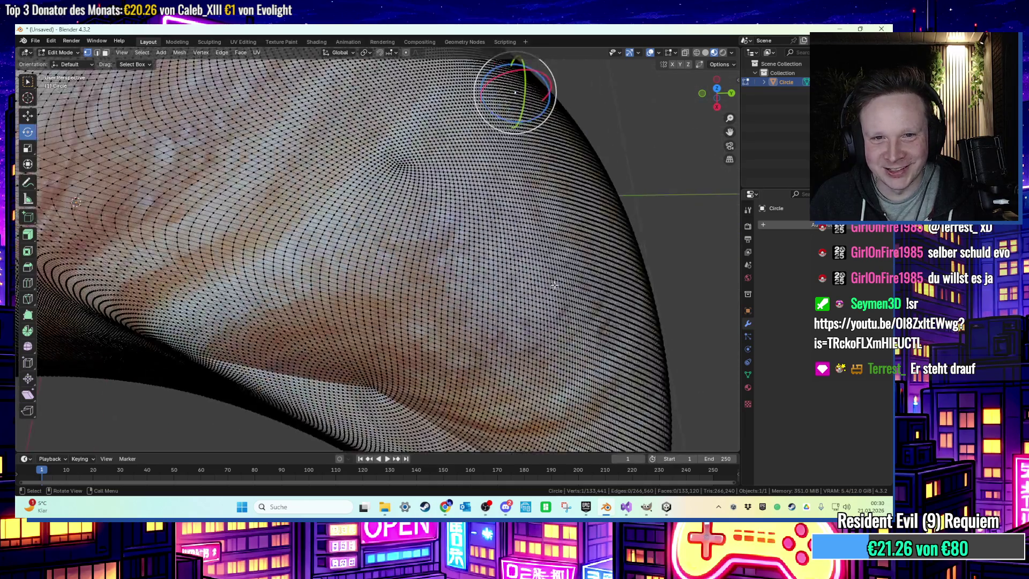
scroll(554, 287, "down", 8)
scroll(552, 279, "up", 7)
key("Tab")
scroll(536, 264, "down", 8)
middle_click_drag(532, 252, 507, 199)
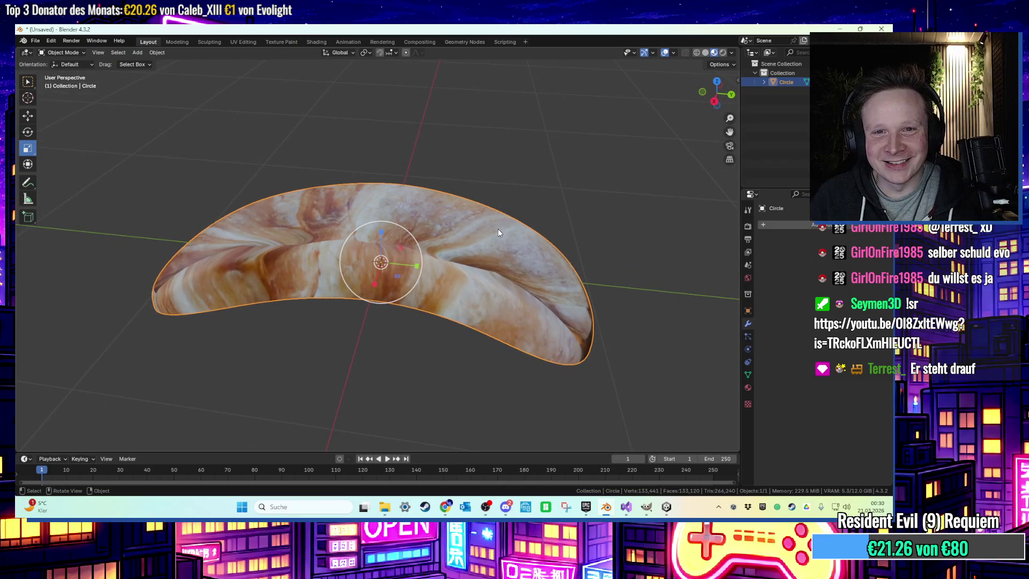
Add another Subdivision Surface modifier to the croissant
left_click(782, 224)
key("space")
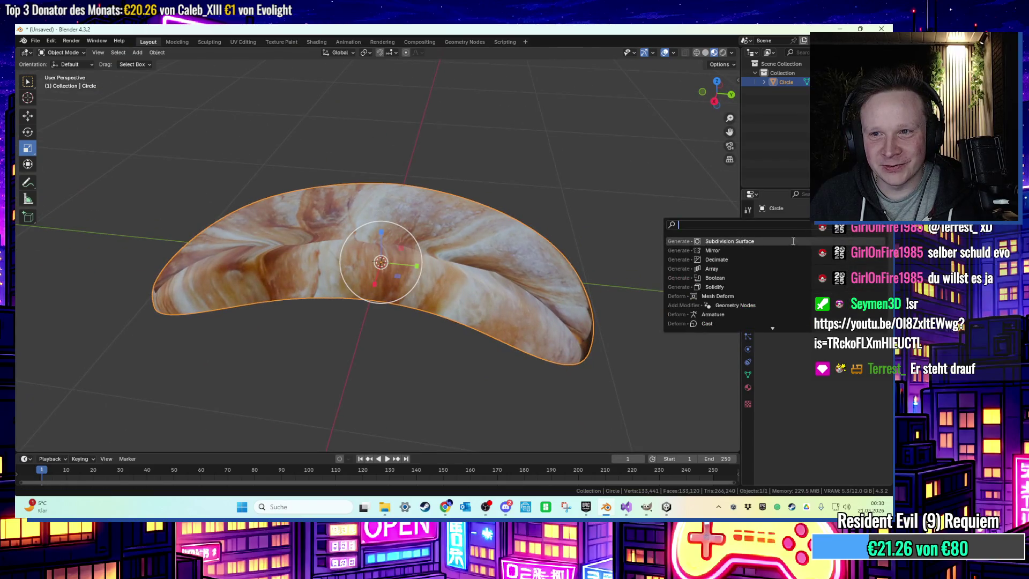
left_click(791, 242)
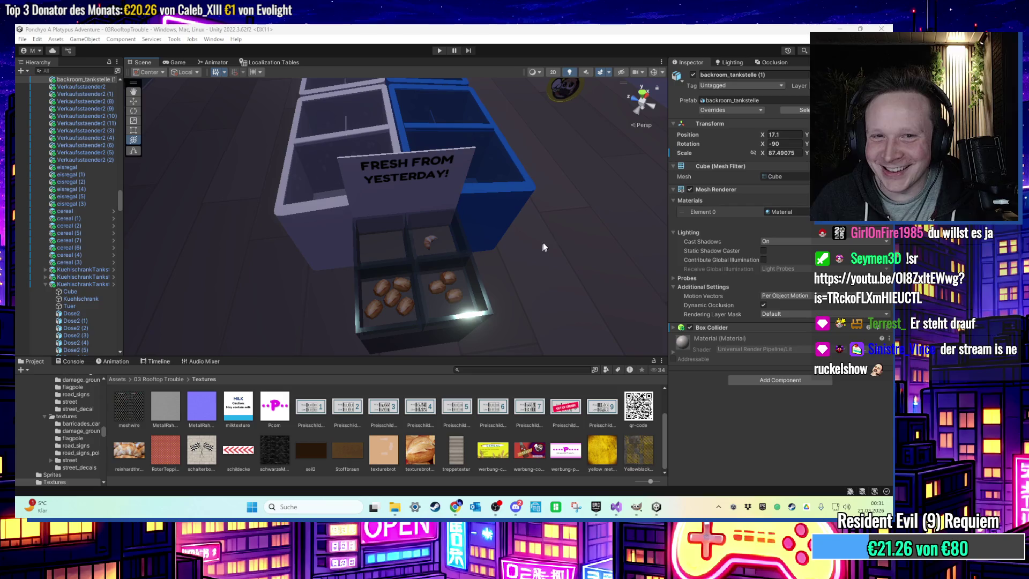
Zoom the Unity Scene view in on the croissant bread stand and blue shelf bins
scroll(560, 228, "down", 5)
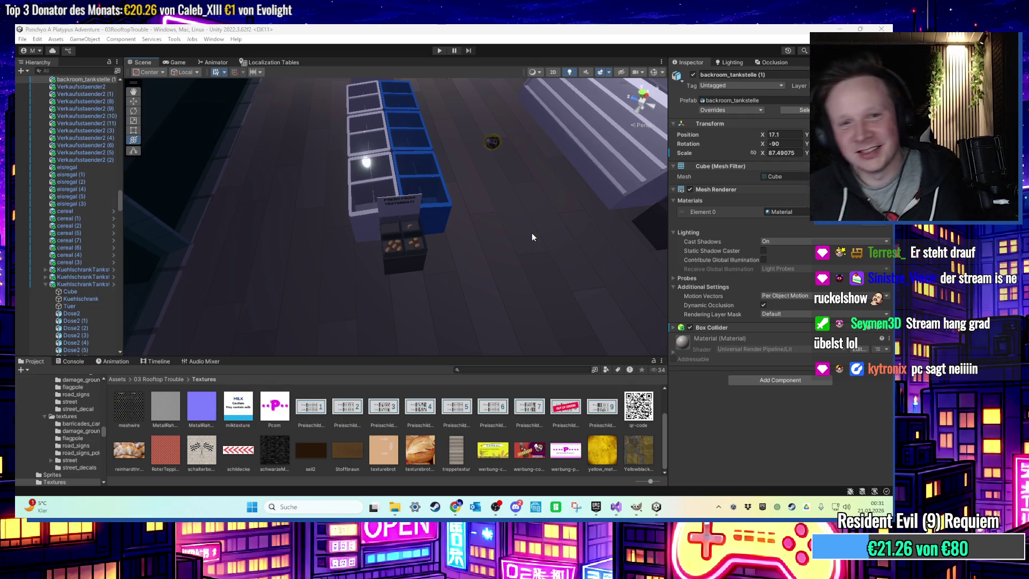
scroll(476, 224, "up", 2)
scroll(477, 224, "up", 2)
scroll(485, 195, "up", 2)
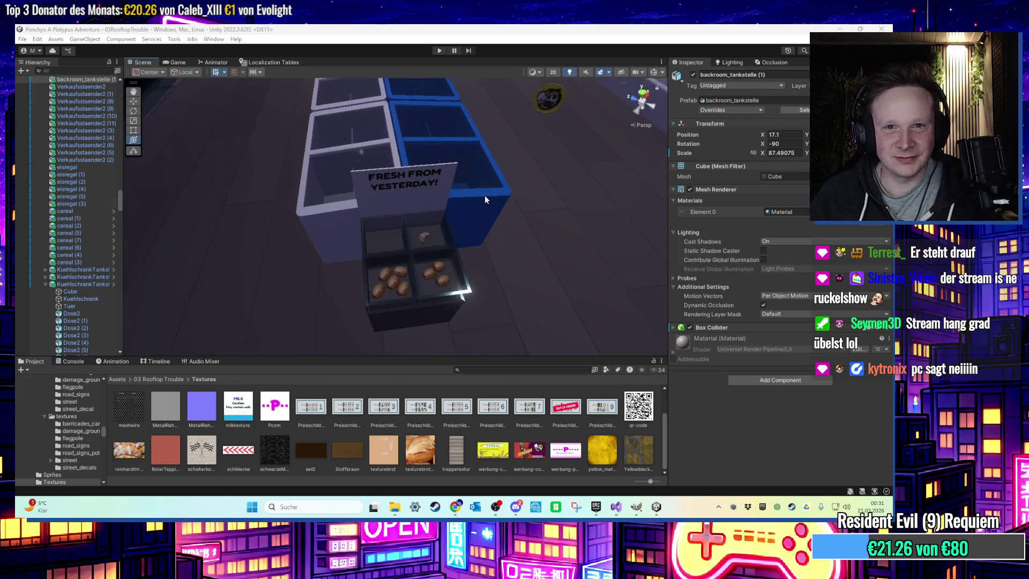
scroll(485, 195, "up", 1)
scroll(450, 212, "up", 3)
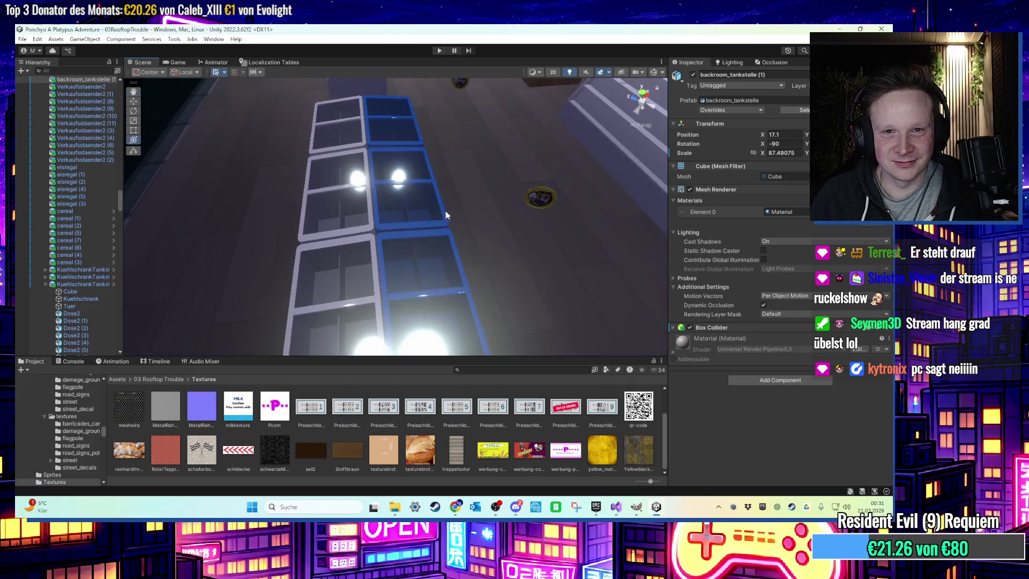
Delete the EXPENSIVE & NOT GOOD text layer from the sign image in GIMP
left_click(637, 506)
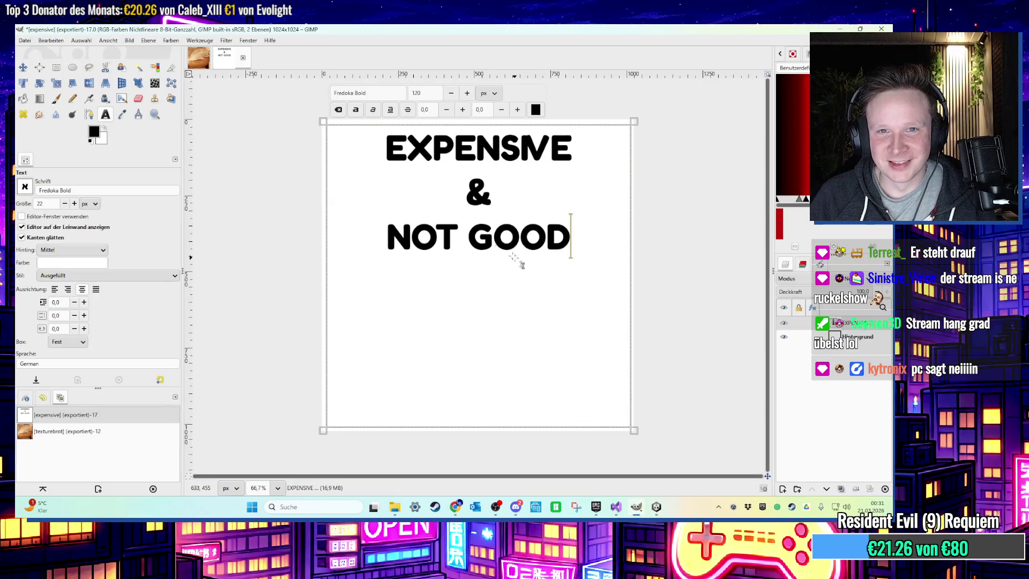
right_click(848, 325)
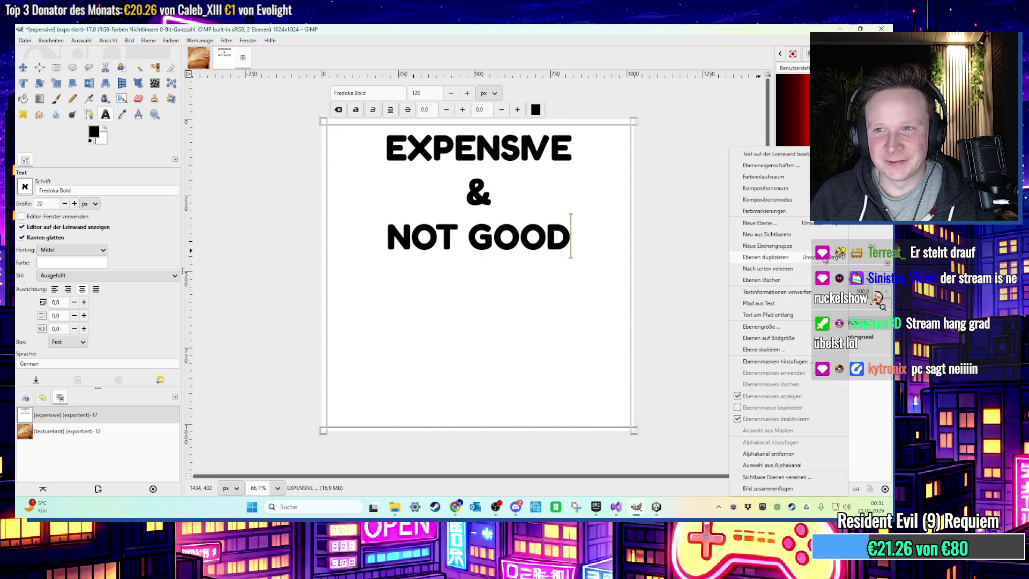
left_click(784, 280)
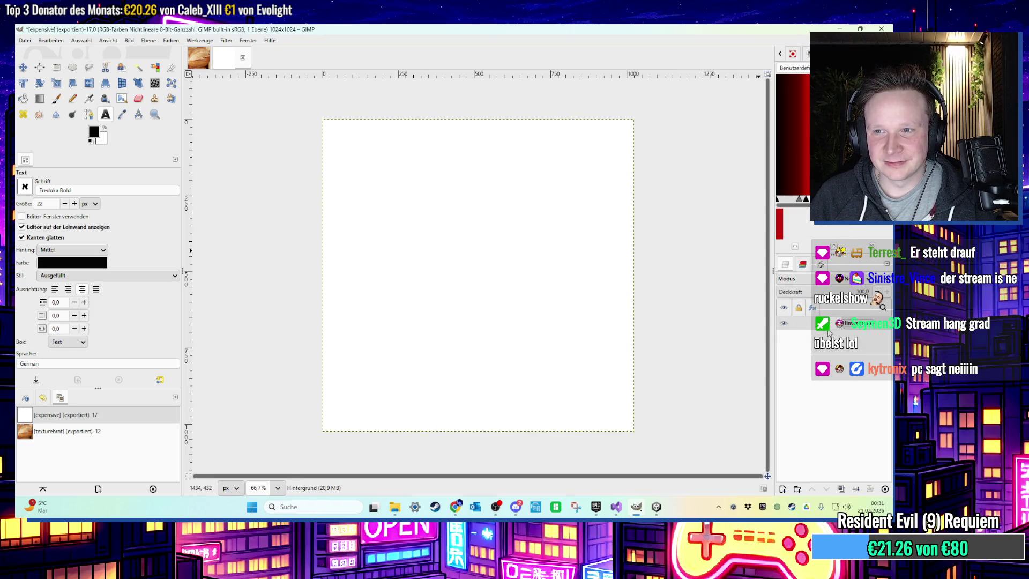
Outline a triangle in the sign's bottom-right corner with the Free Select tool
left_click(56, 67)
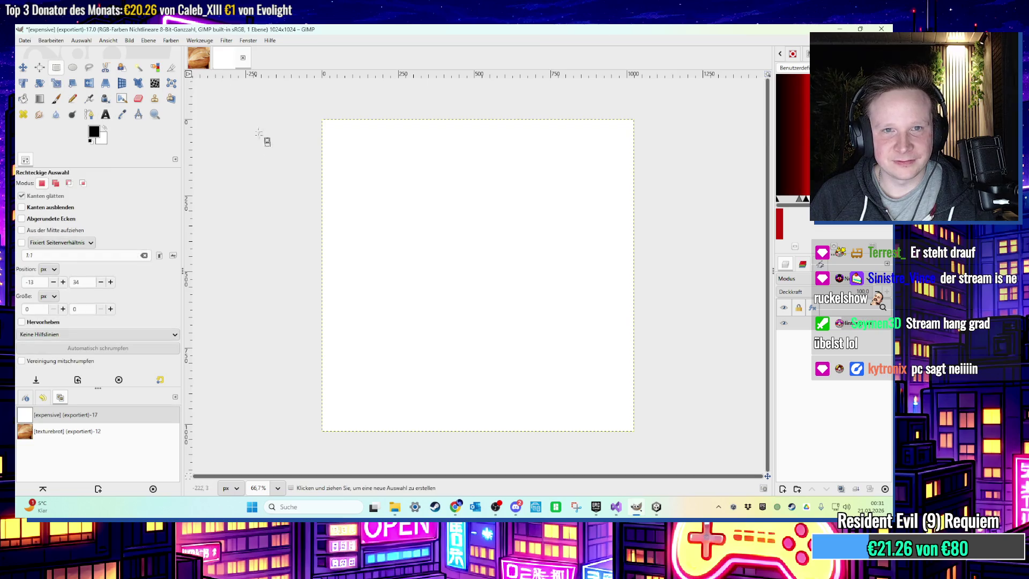
left_click(89, 67)
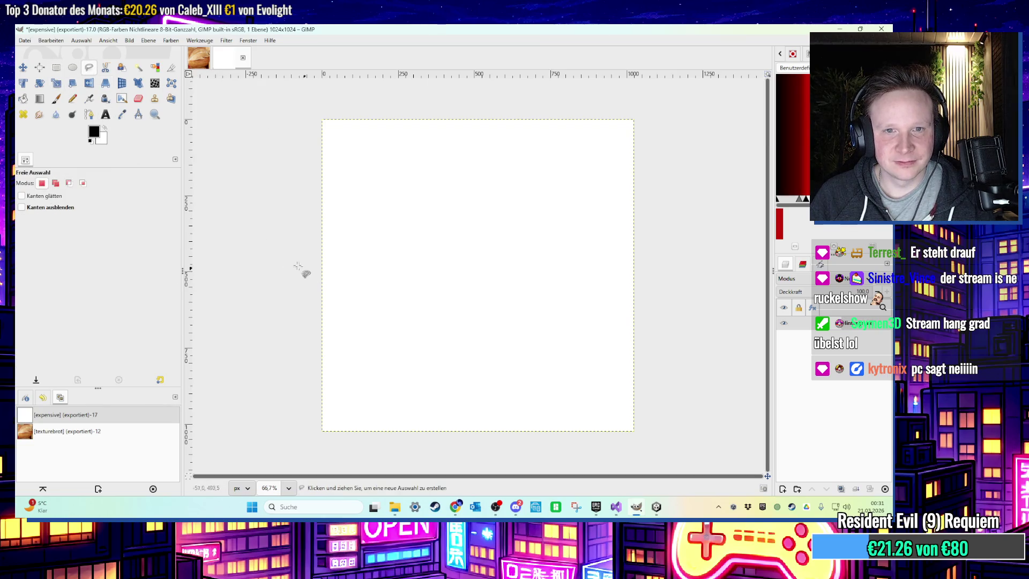
left_click(278, 308)
left_click(513, 94)
left_click(273, 94)
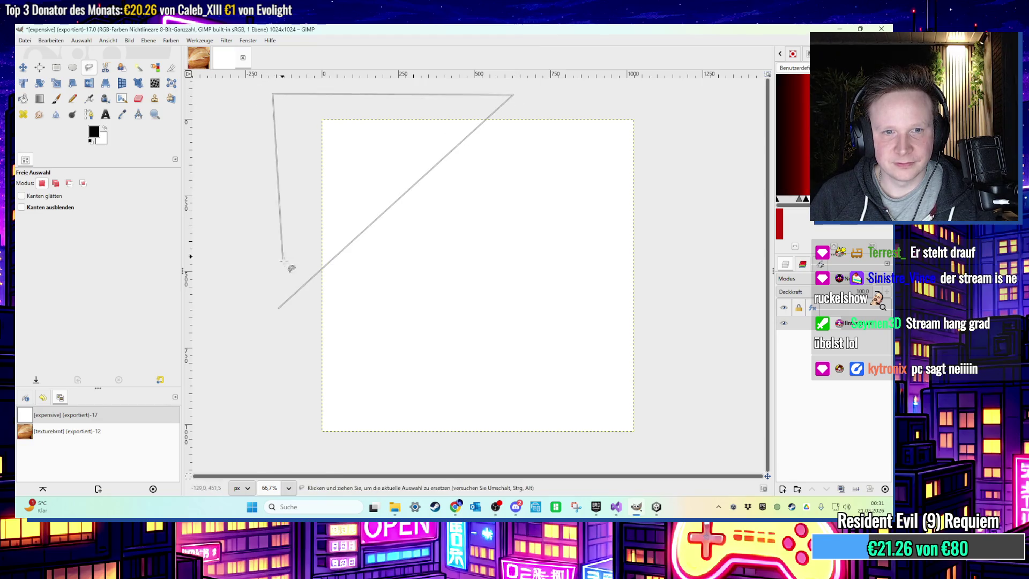
left_click(278, 308)
key("Return")
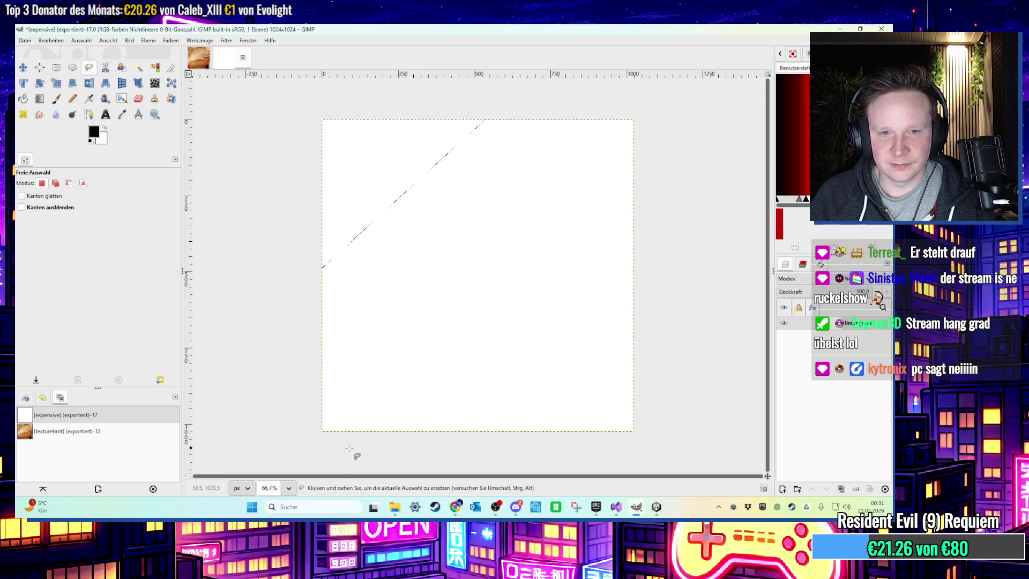
left_click(477, 442)
left_click(712, 230)
left_click(682, 449)
left_click(477, 442)
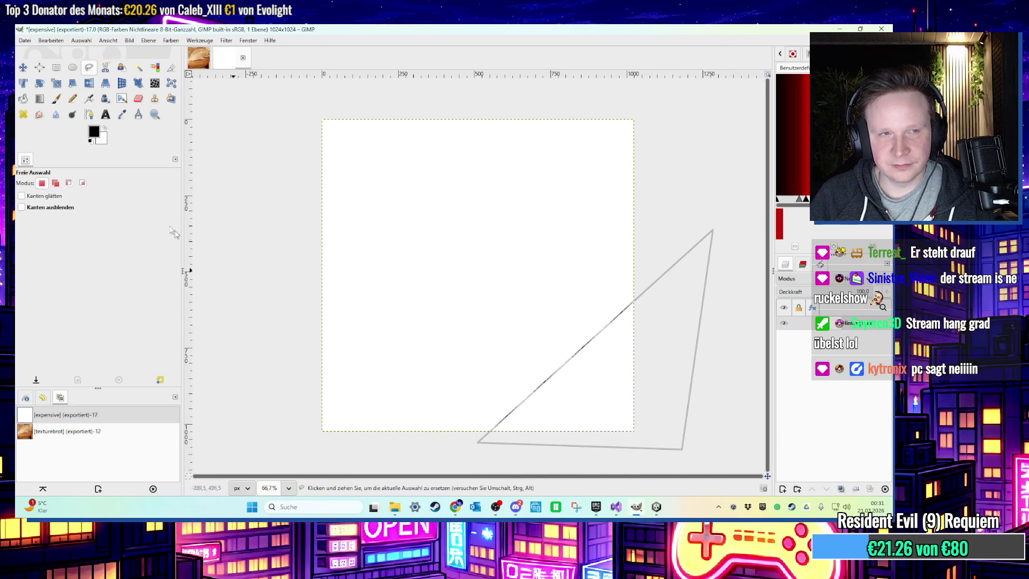
Set the foreground colour to blue 155ea0 and bucket-fill the bottom-right triangle
left_click(94, 132)
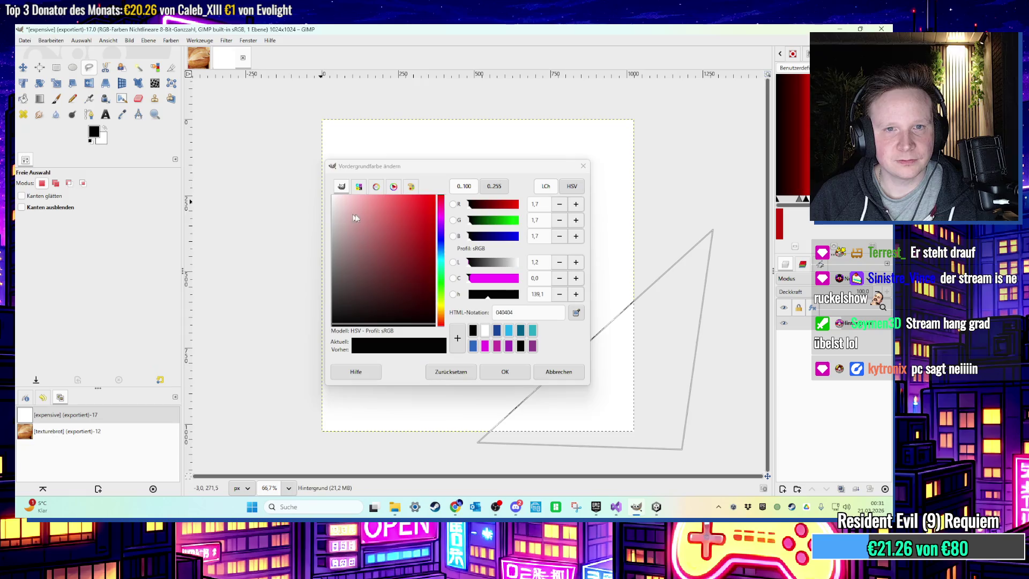
left_click(437, 247)
left_click(422, 244)
left_click(441, 258)
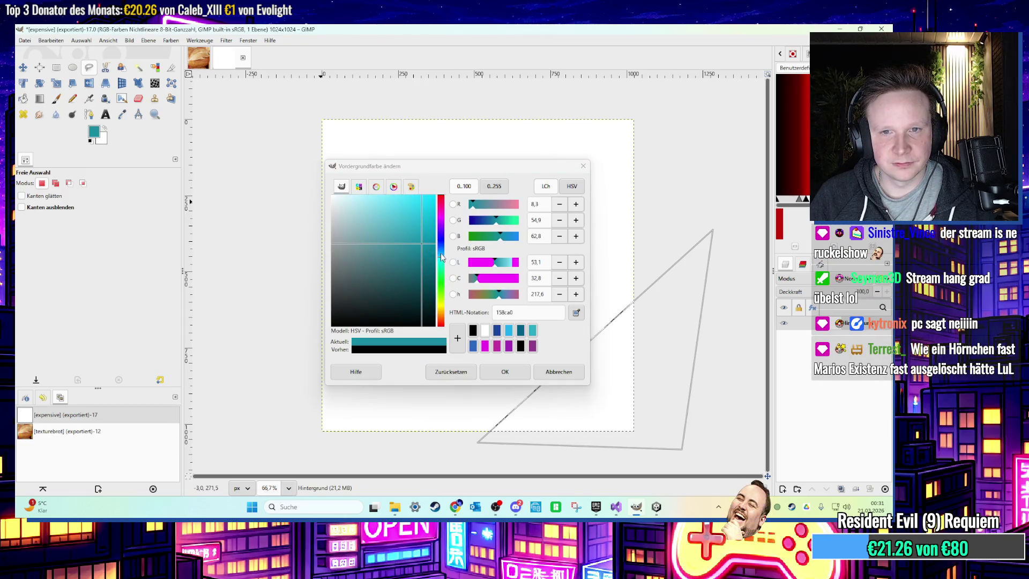
left_click_drag(441, 257, 441, 255)
left_click(499, 371)
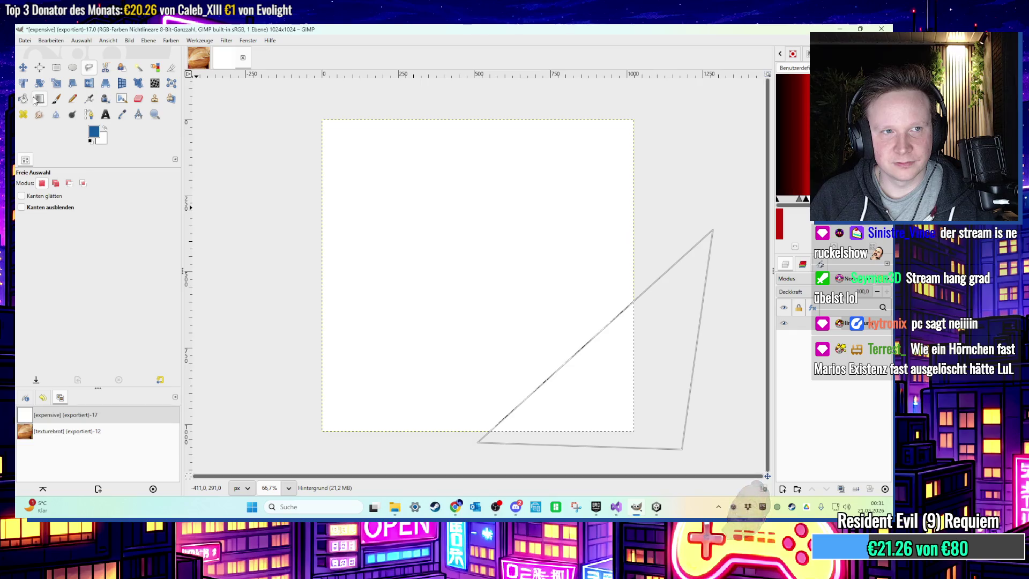
left_click(23, 98)
right_click(840, 332)
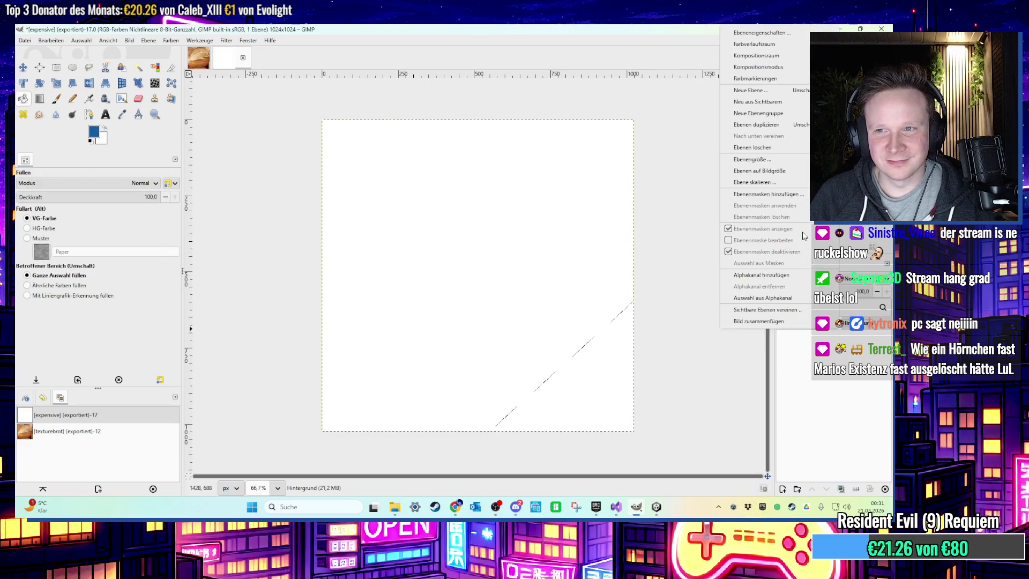
left_click(613, 384)
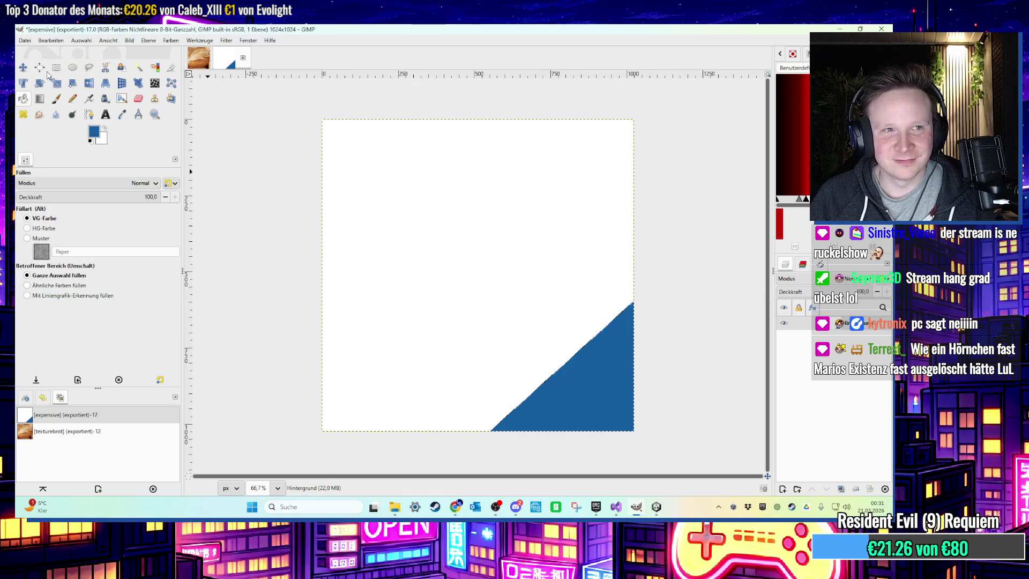
Outline an upper-left corner triangle with Free Select and bucket-fill it blue
key("f")
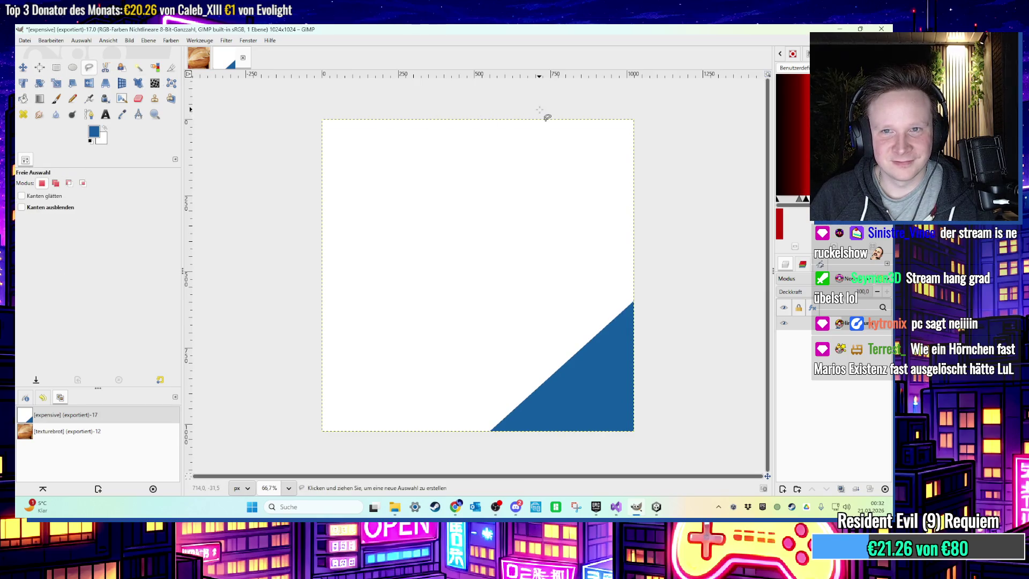
left_click(539, 110)
left_click(280, 327)
left_click(292, 97)
left_click(540, 110)
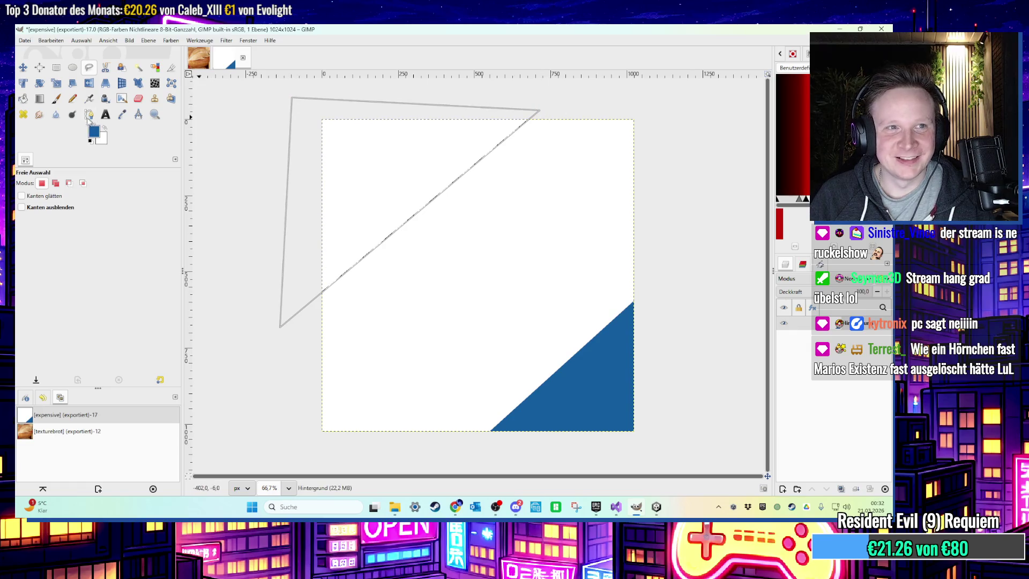
left_click(23, 98)
left_click(346, 226)
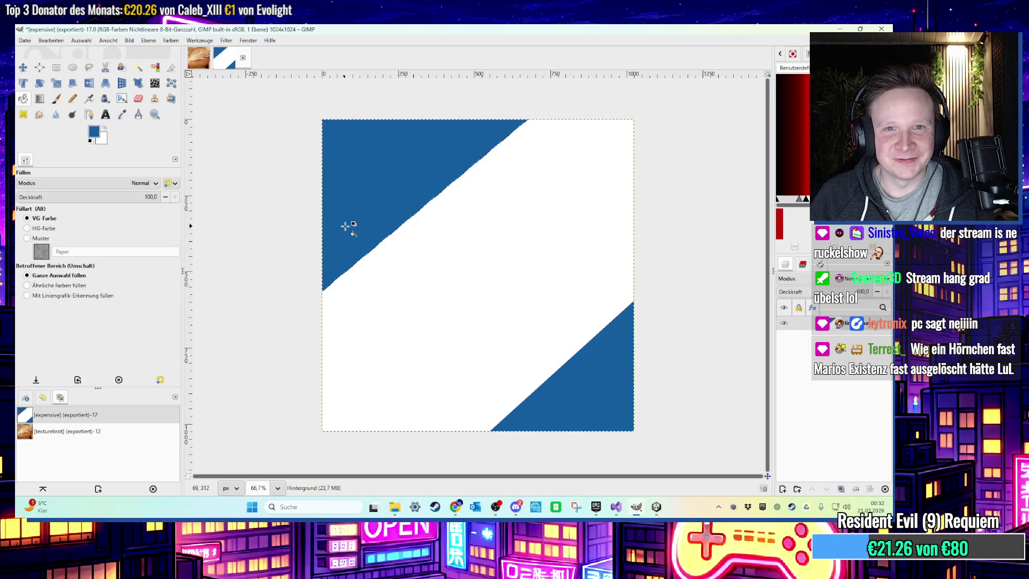
Add a text box reading TASTY in the sign's white band
left_click(57, 67)
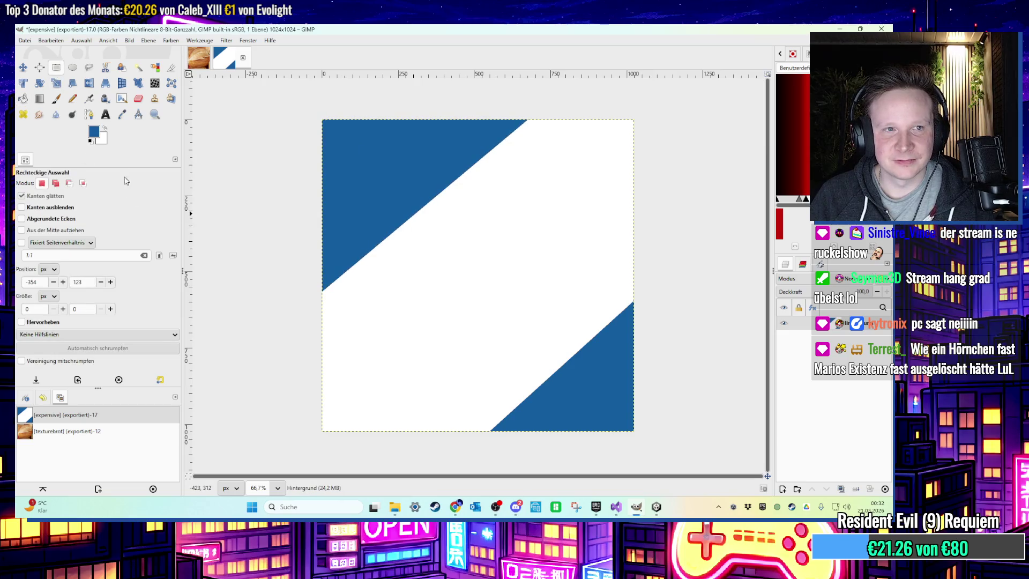
left_click(107, 116)
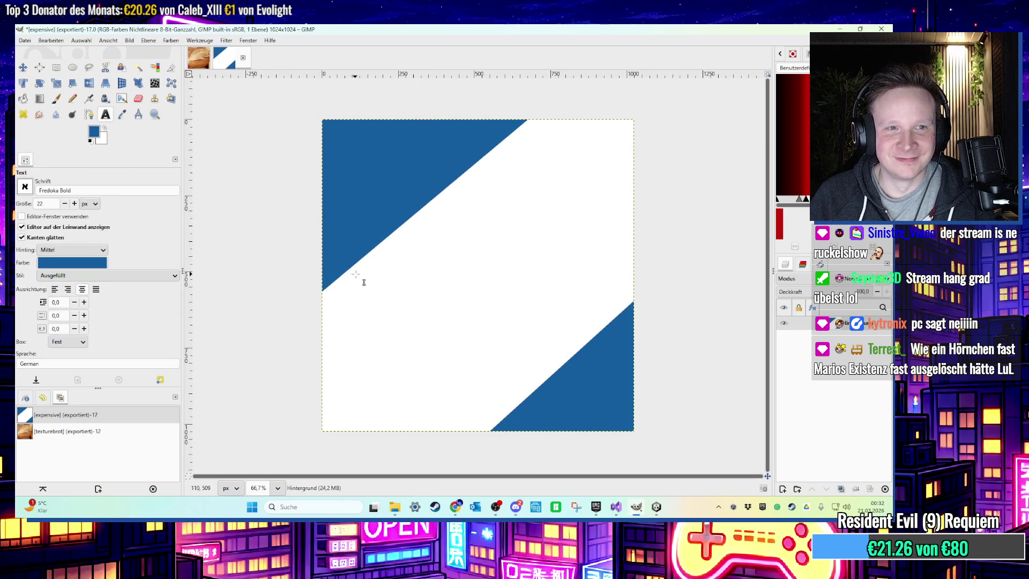
left_click_drag(350, 271, 509, 348)
type("ICE")
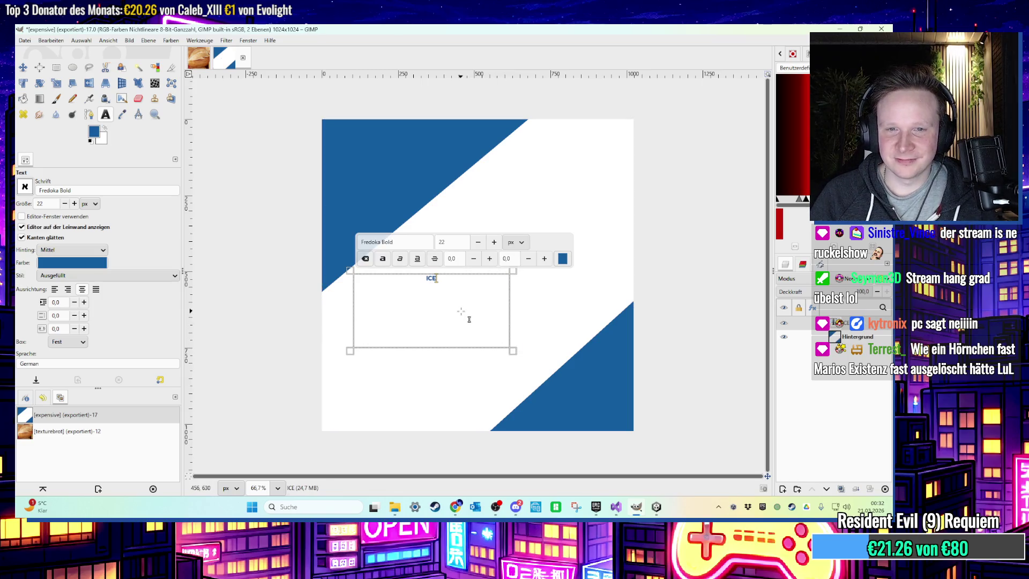
key("BackSpace")
key("BackSpace")
key("BackSpace")
type("TASTY")
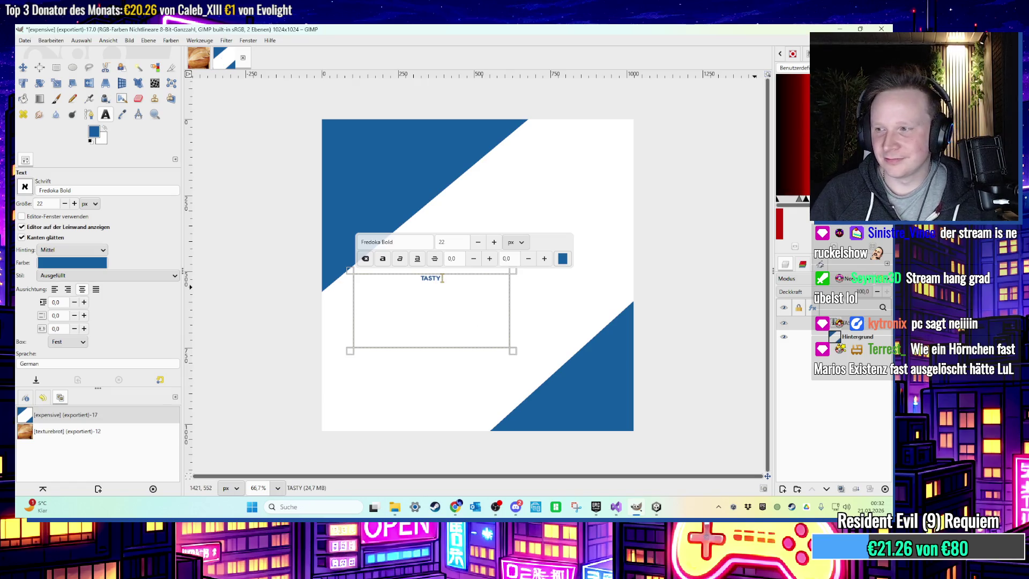
key("alt+Tab")
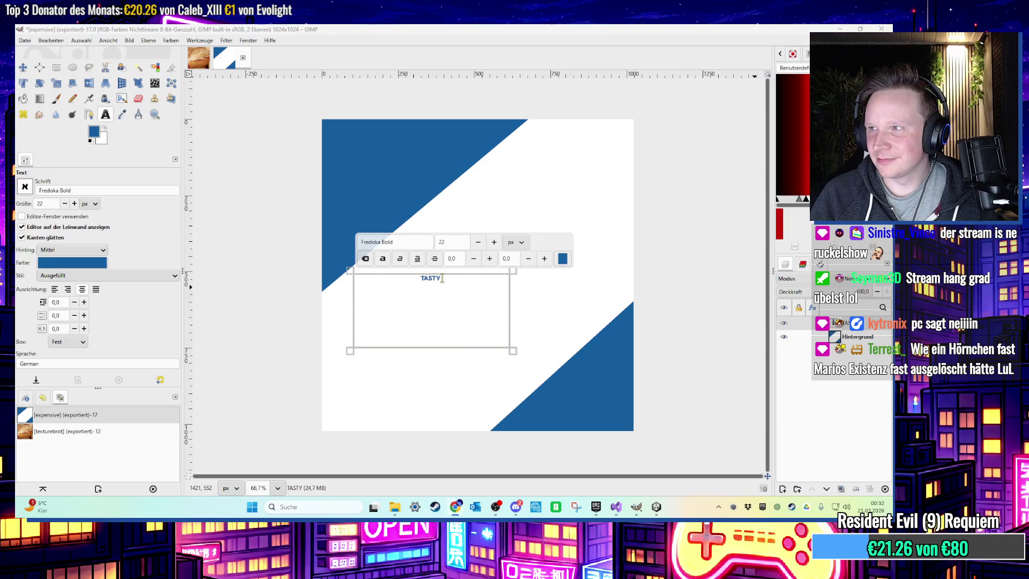
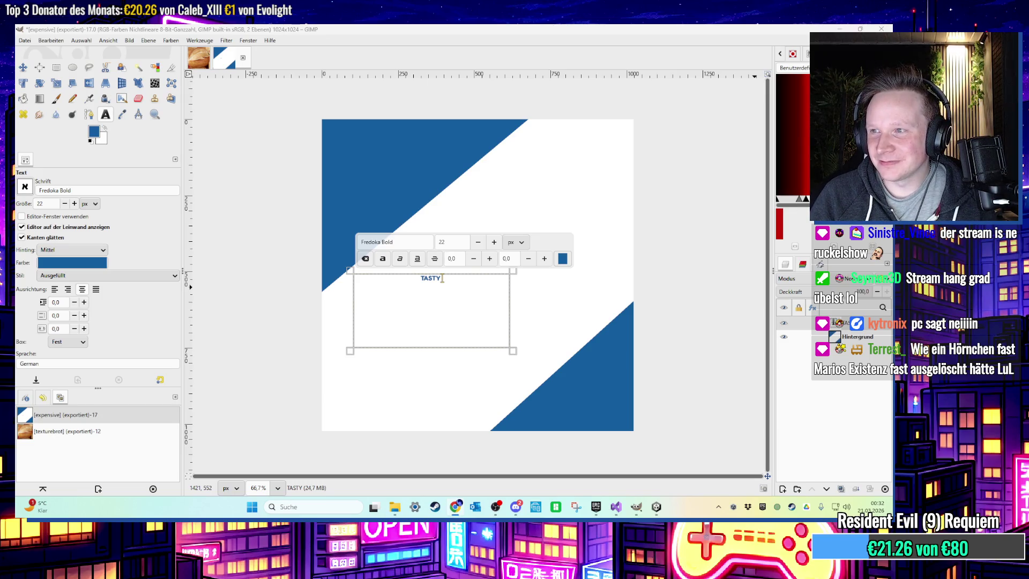
Replace the TASTY label text with ICE POP, fixing typos along the way
key("ctrl+a")
type("d")
key("BackSpace")
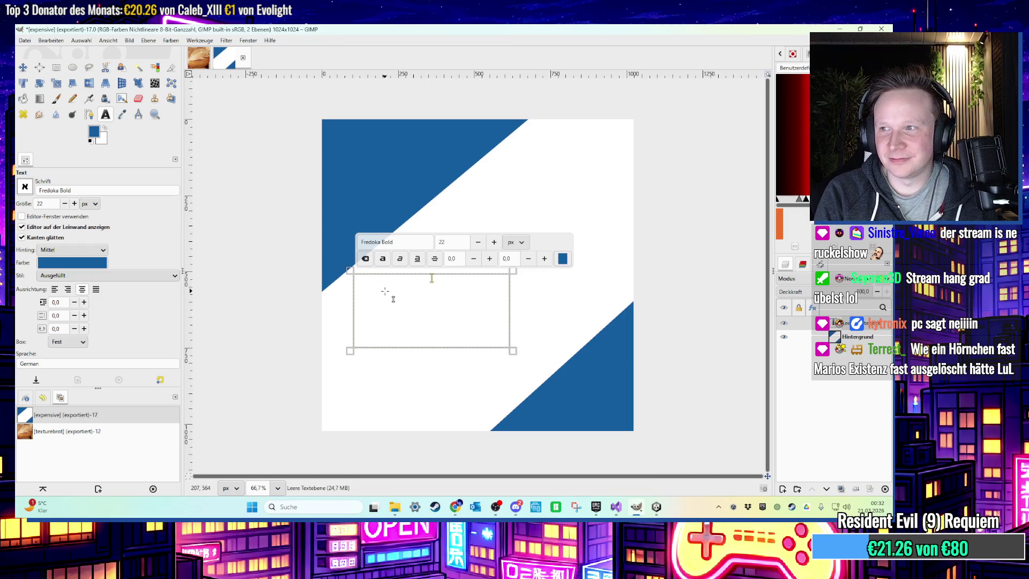
key("BackSpace")
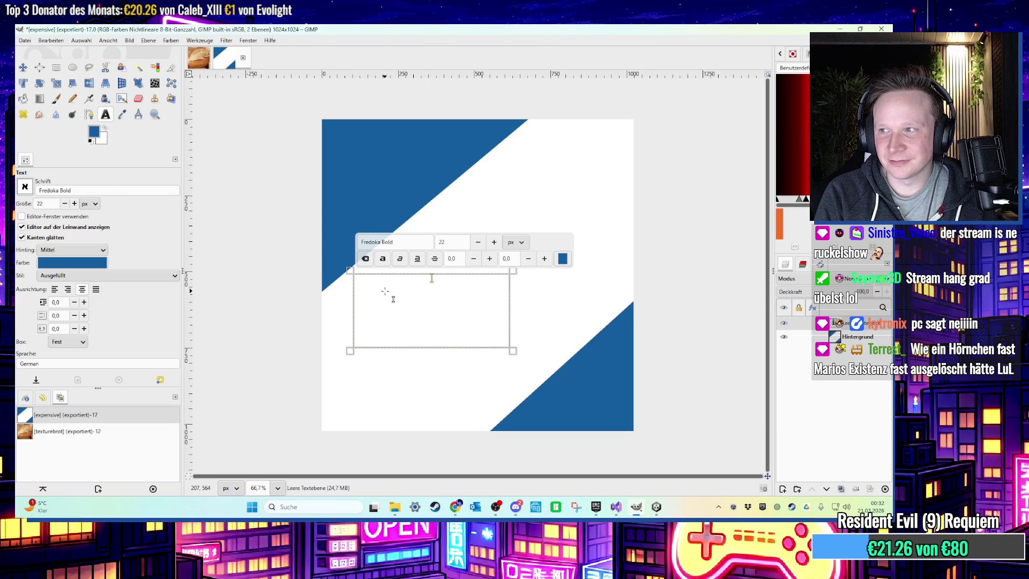
type("OPSICL")
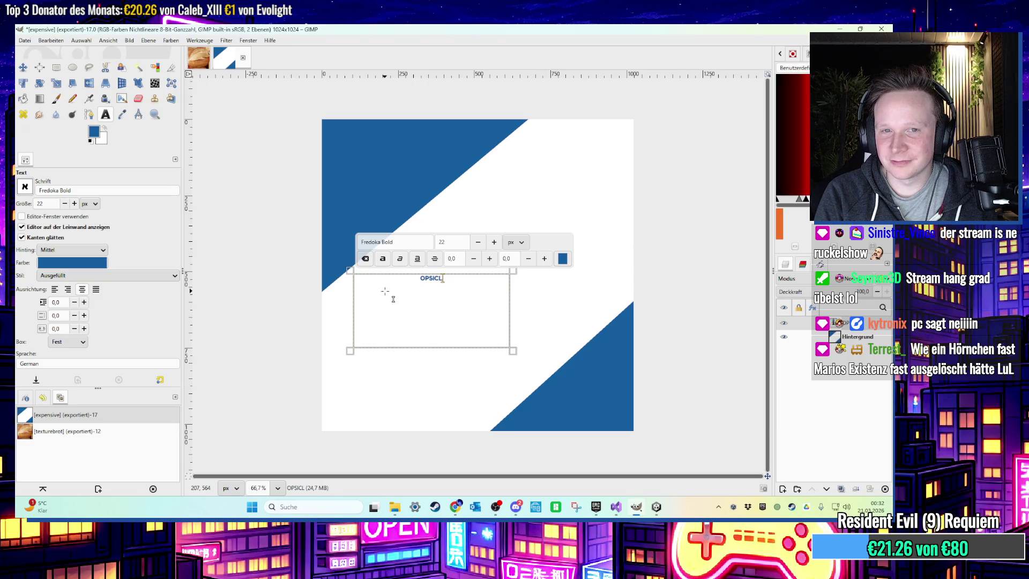
key("BackSpace")
key("BackSpace")
key("BackSpace")
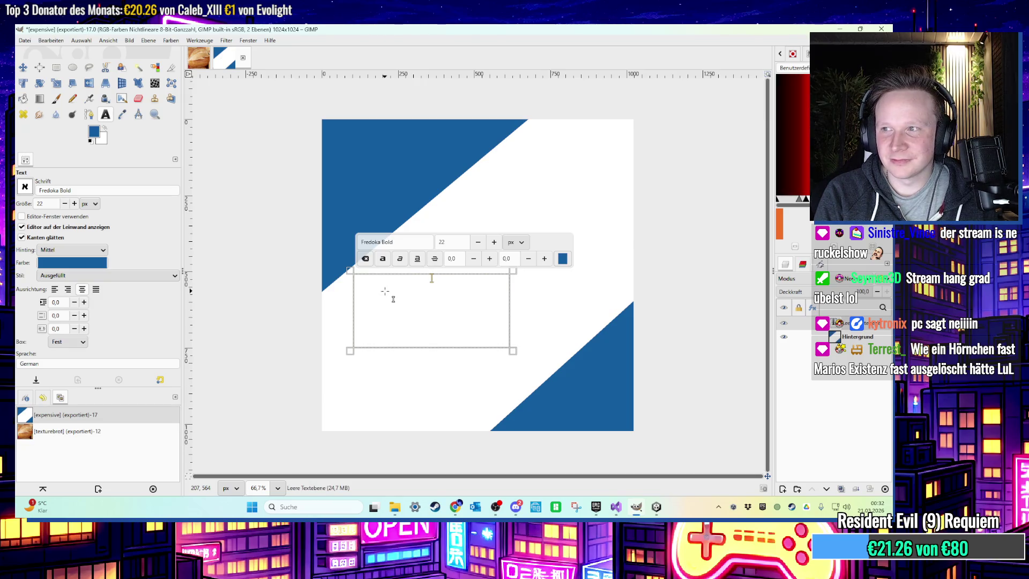
type("ICE POP")
Set the ICE POP text to 120 px and reopen it for editing
key("ctrl+a")
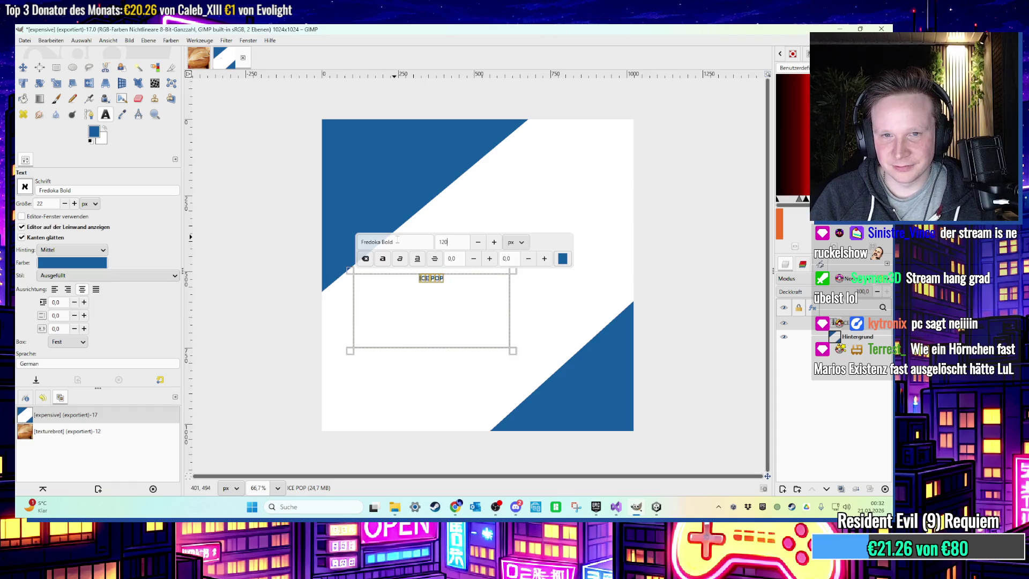
key("Return")
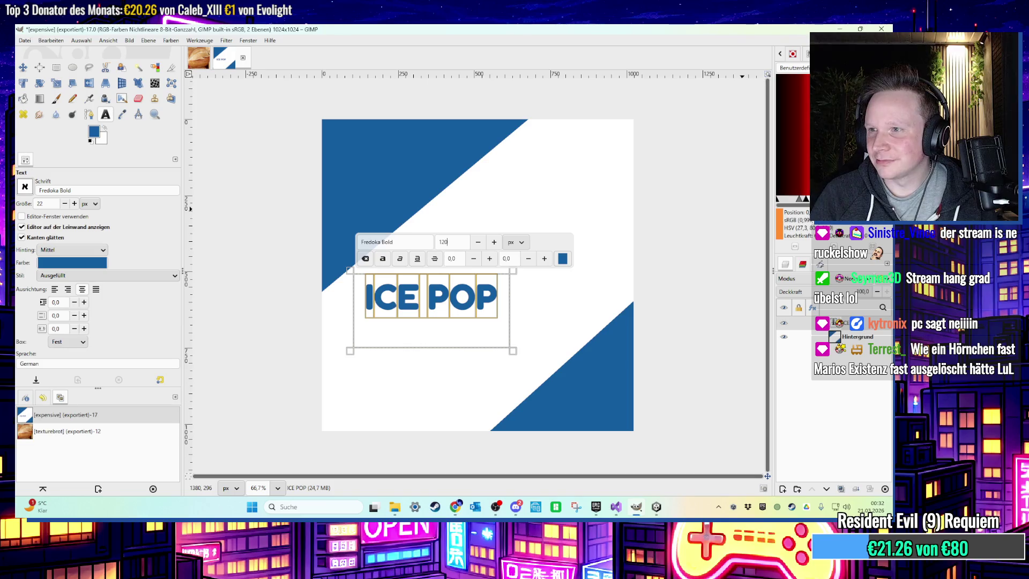
left_click(39, 82)
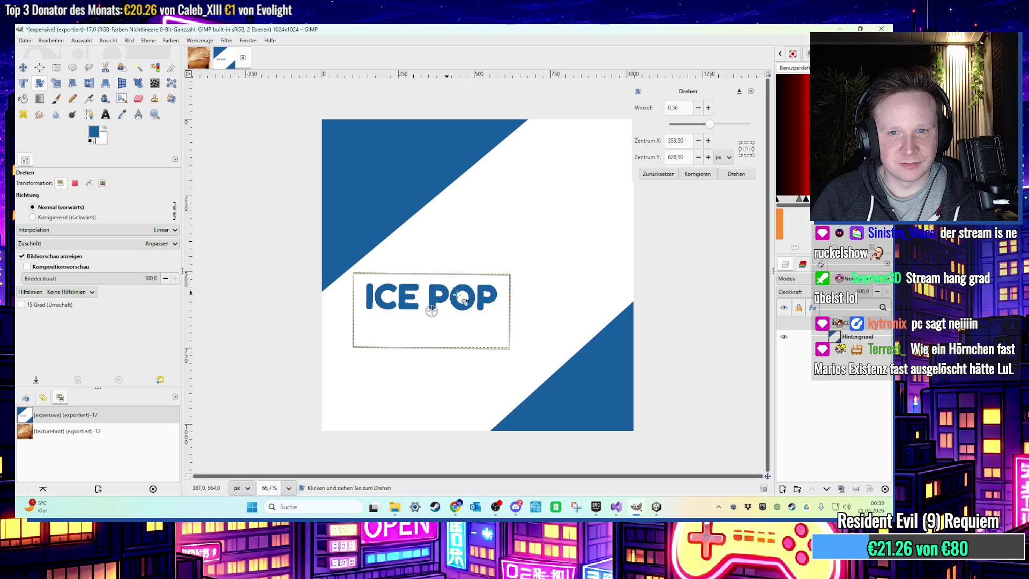
left_click(105, 114)
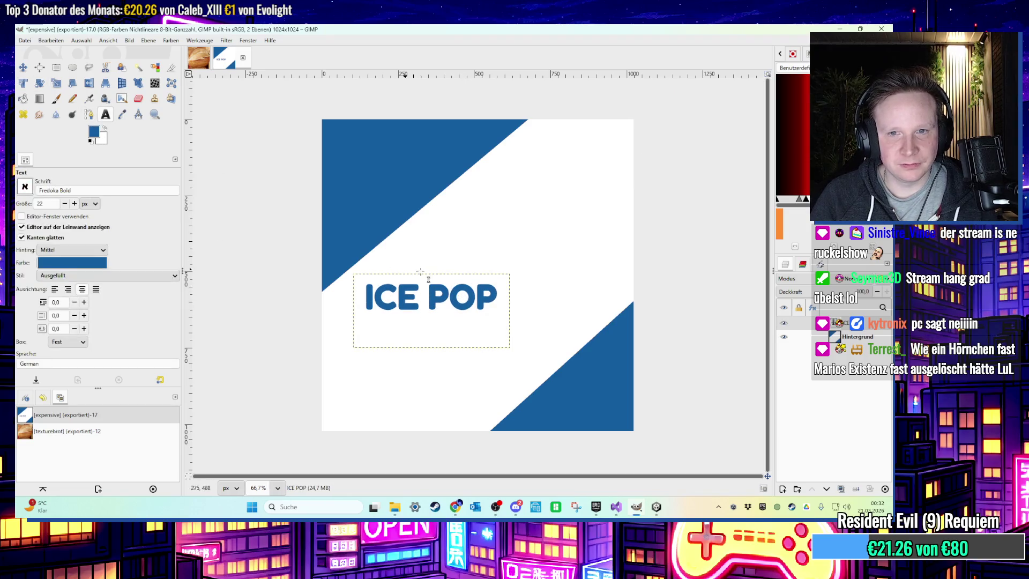
left_click(506, 315)
Type a second line, *FREEZE BEFORE CONSUMING, and widen the text box
type("REEZE")
key("BackSpace")
key("BackSpace")
key("BackSpace")
key("BackSpace")
key("BackSpace")
key("BackSpace")
type("*")
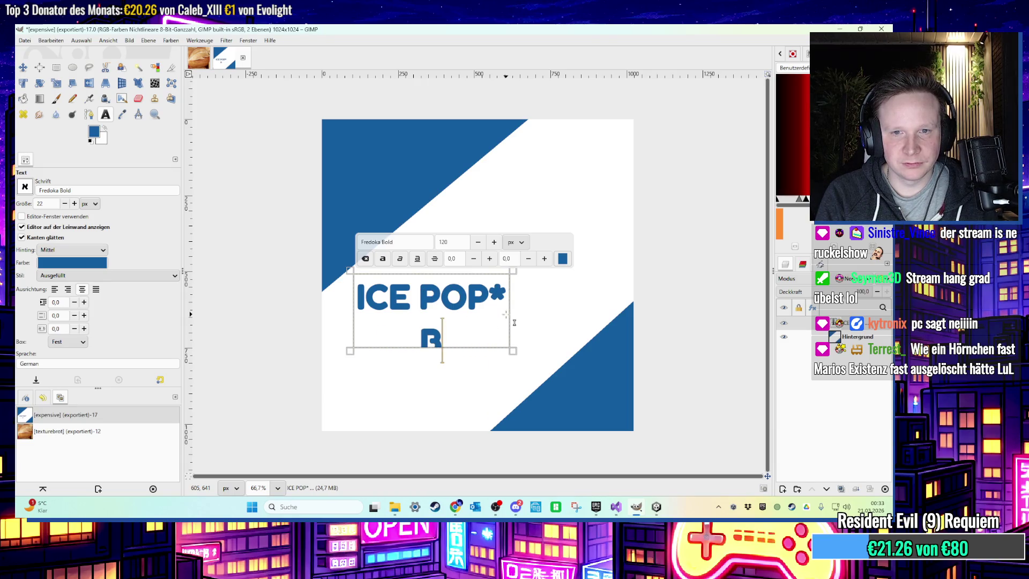
key("BackSpace")
type("F")
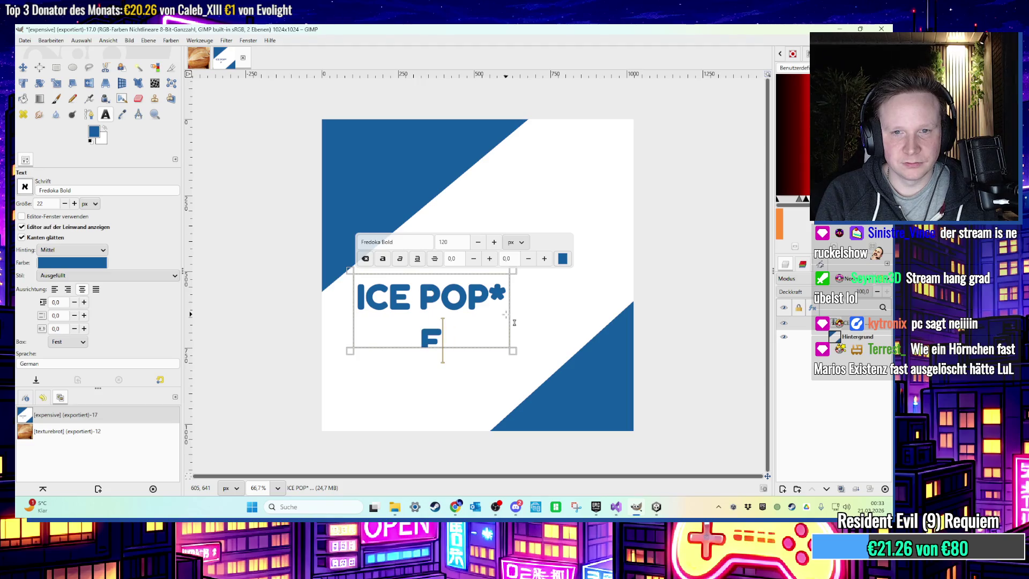
type("REEZE")
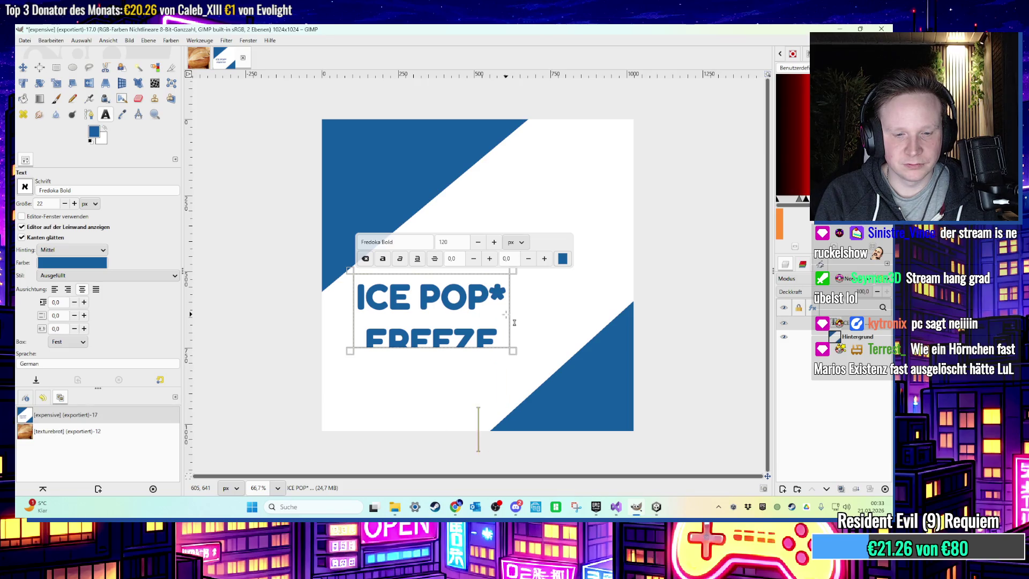
left_click_drag(514, 322, 634, 322)
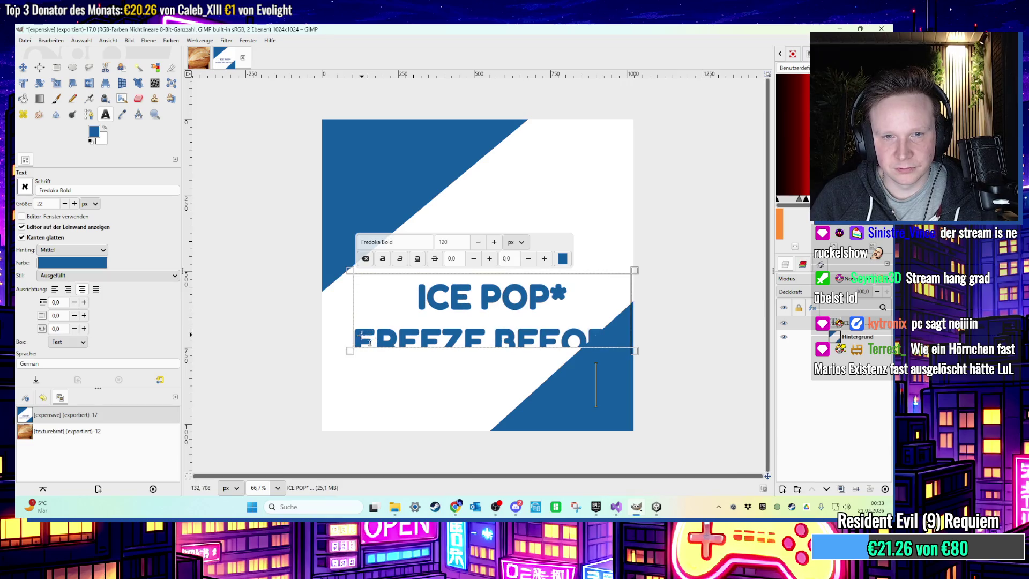
Size the second line to 80 px and move the asterisk from ICE POP to it
left_click_drag(360, 335, 818, 513)
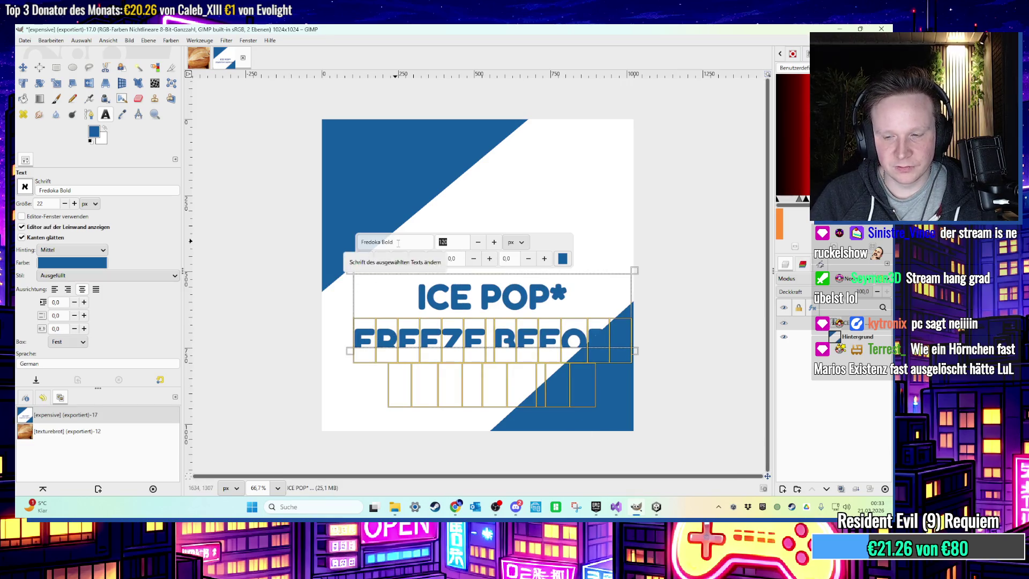
type("80")
left_click_drag(491, 355, 489, 384)
left_click(568, 299)
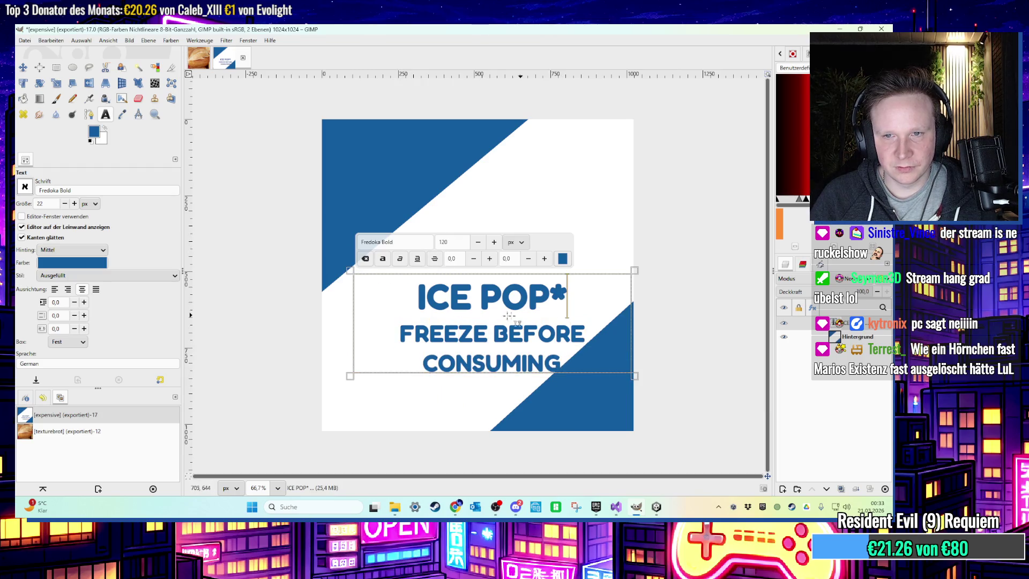
key("BackSpace")
type("*")
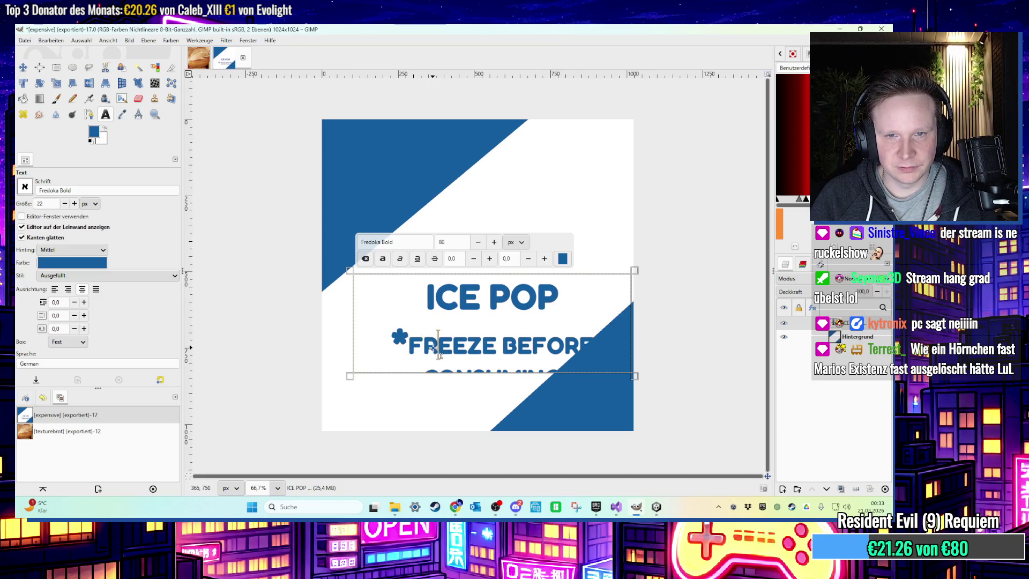
type("80")
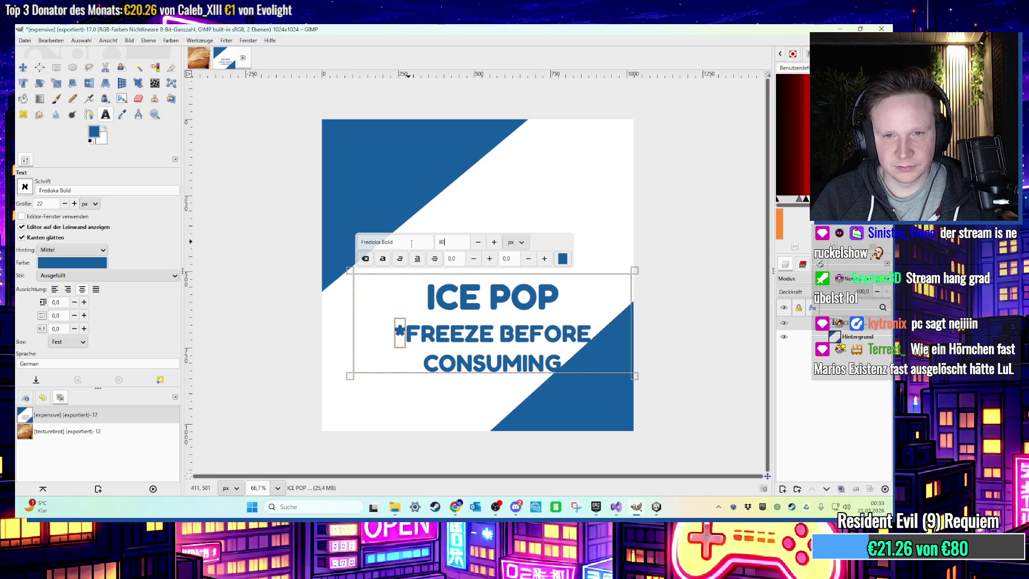
triple_click(419, 349)
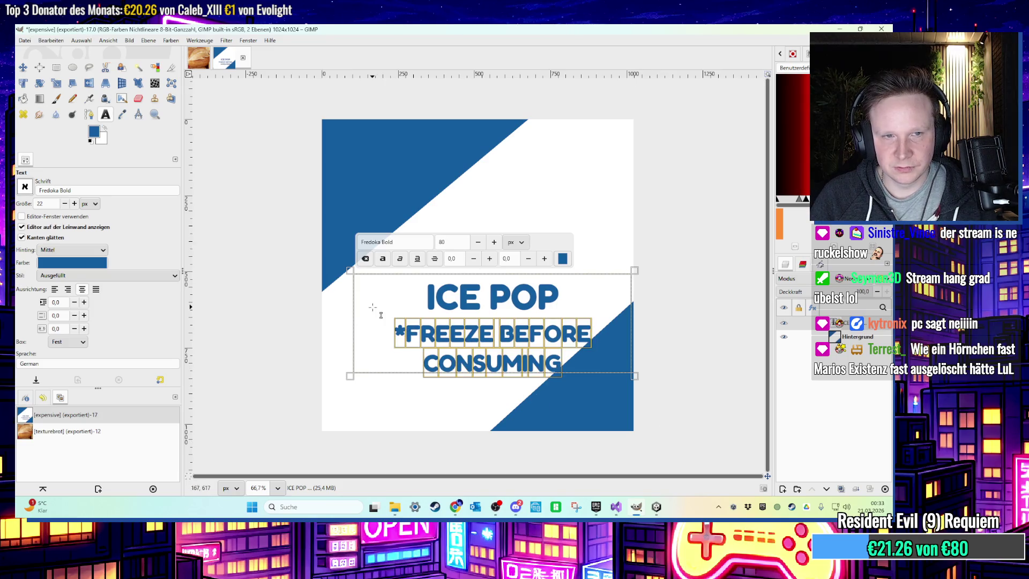
Colour the *FREEZE BEFORE CONSUMING line pink-magenta
left_click(81, 263)
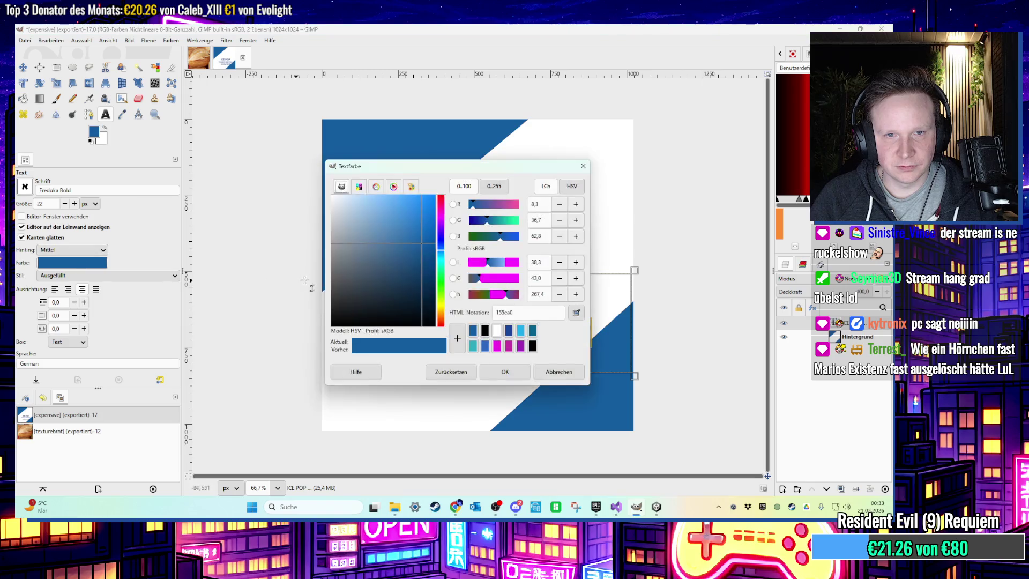
left_click_drag(440, 227, 442, 201)
left_click(409, 224)
left_click(522, 375)
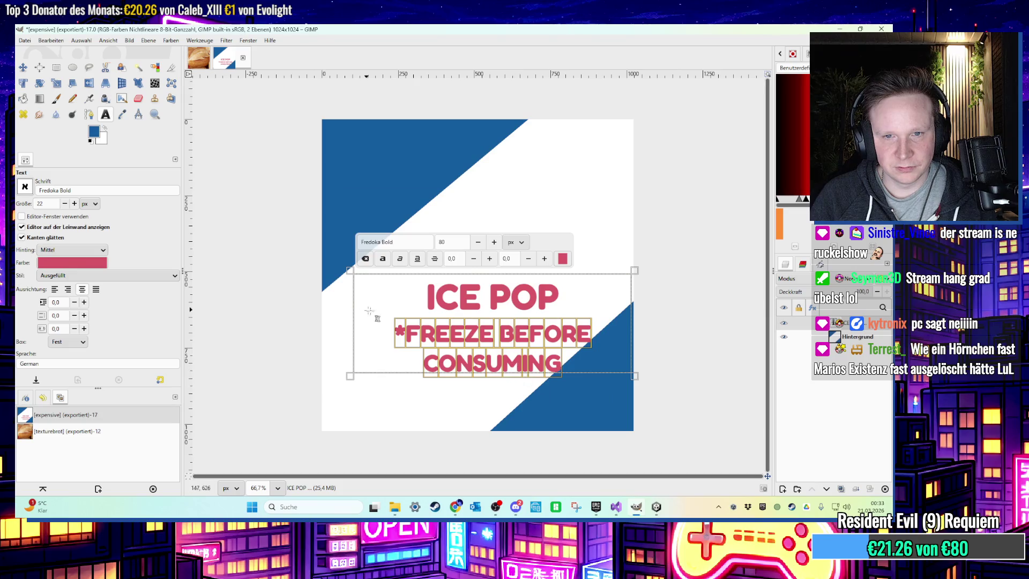
key("ctrl+z")
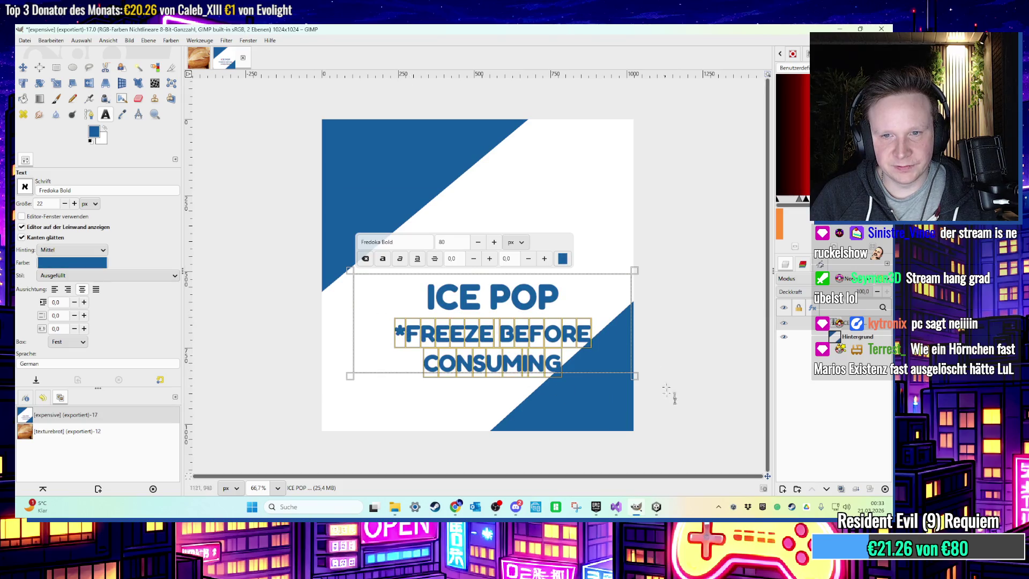
left_click(562, 261)
left_click(435, 315)
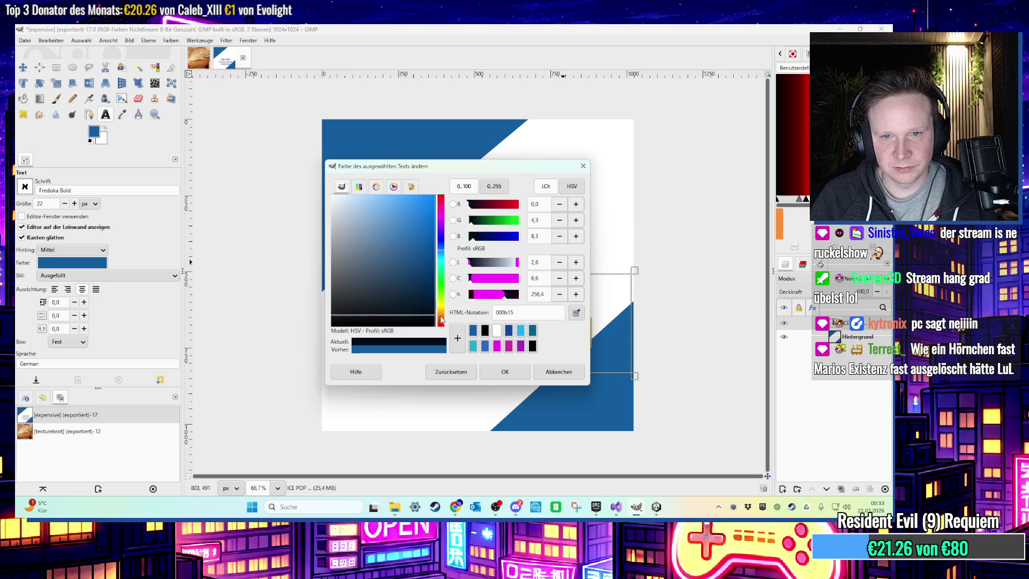
left_click(439, 315)
left_click(441, 212)
left_click(407, 231)
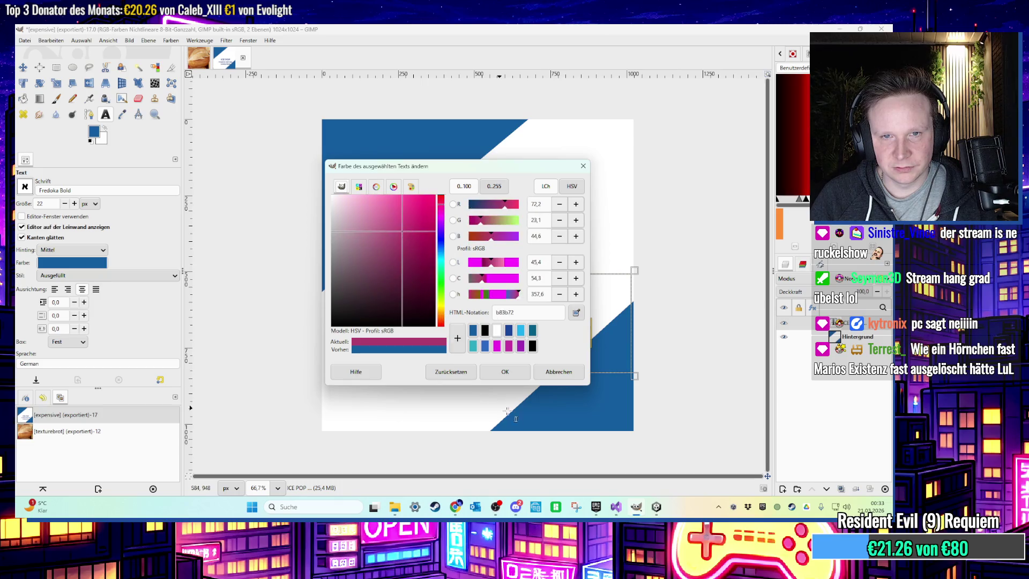
left_click(505, 371)
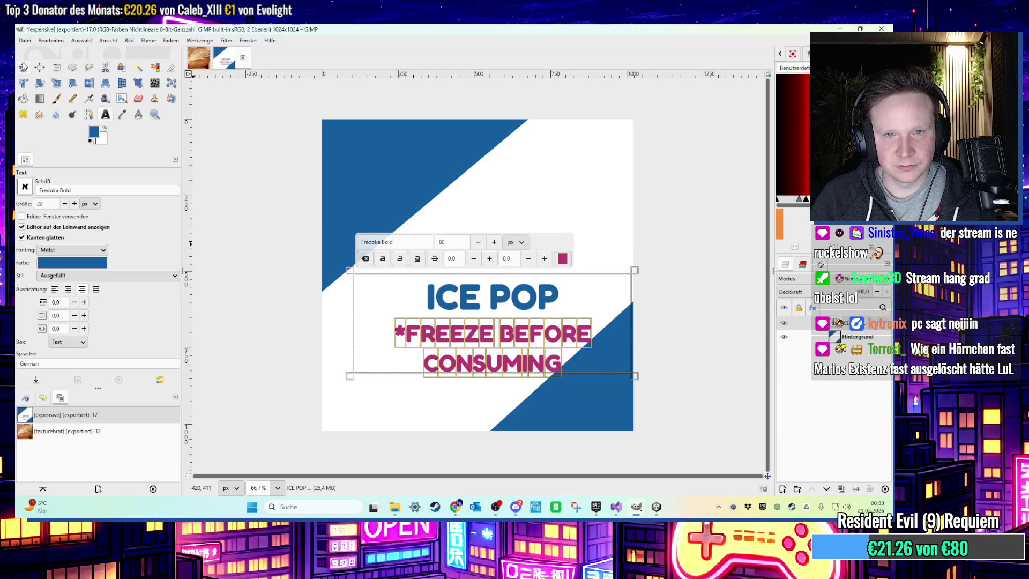
Move the text layer up-left and rotate it about -42.55° along the white stripe
left_click(23, 66)
left_click_drag(472, 321, 449, 287)
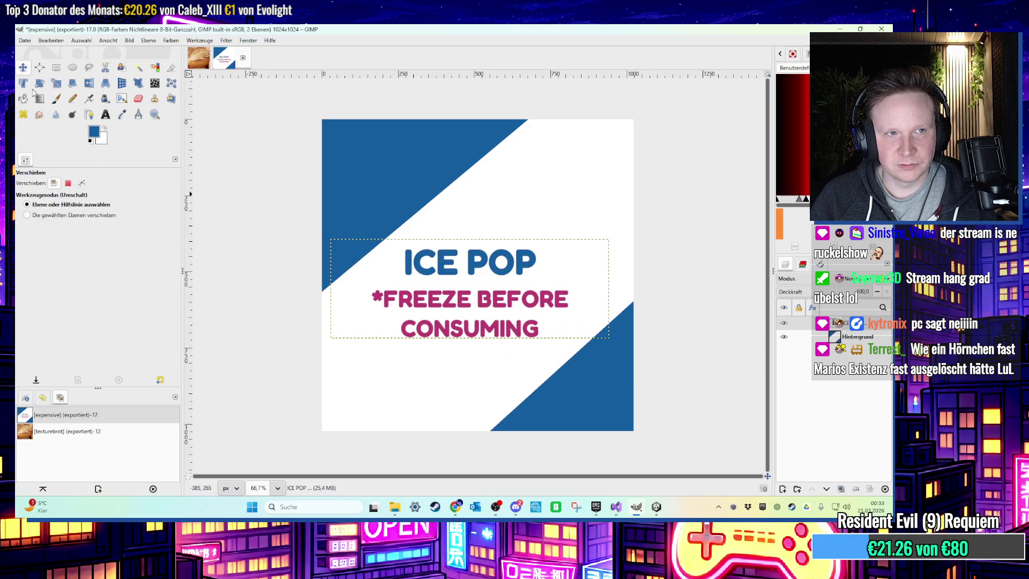
left_click(39, 83)
left_click_drag(391, 270, 373, 333)
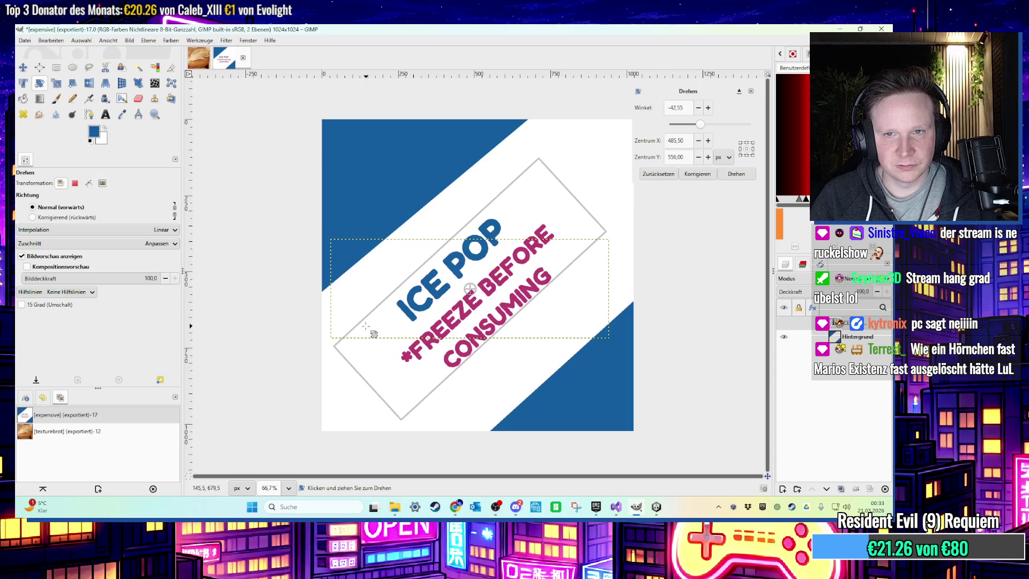
left_click(735, 174)
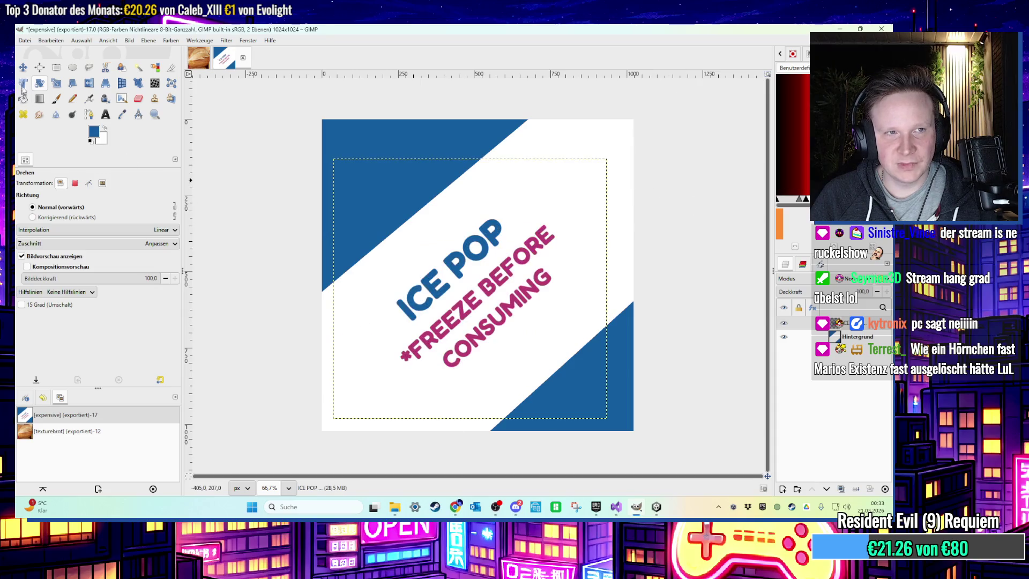
left_click(23, 67)
left_click(24, 40)
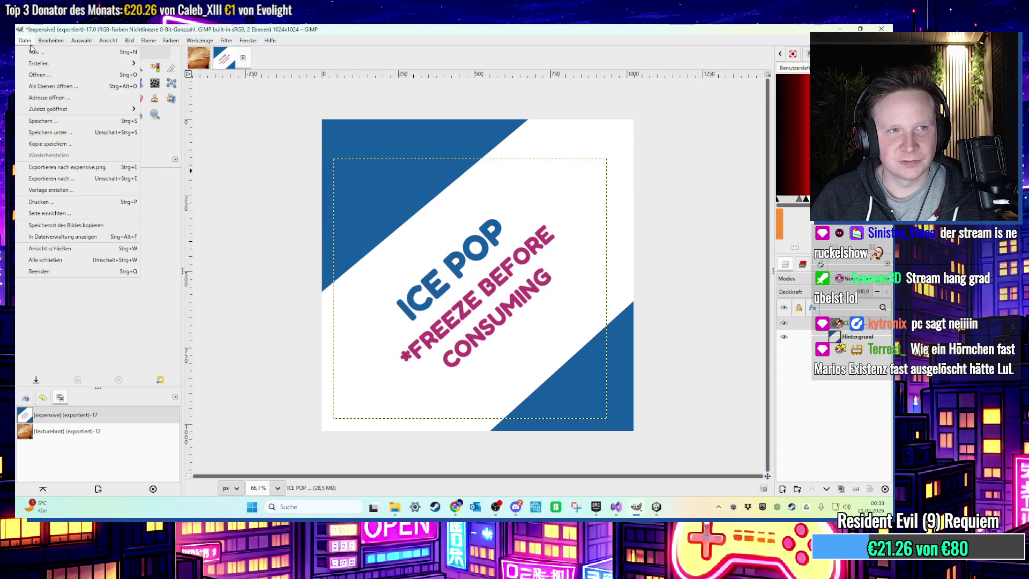
Export the label as a PNG named 'CEPOcepop' and return to Unity
left_click(65, 166)
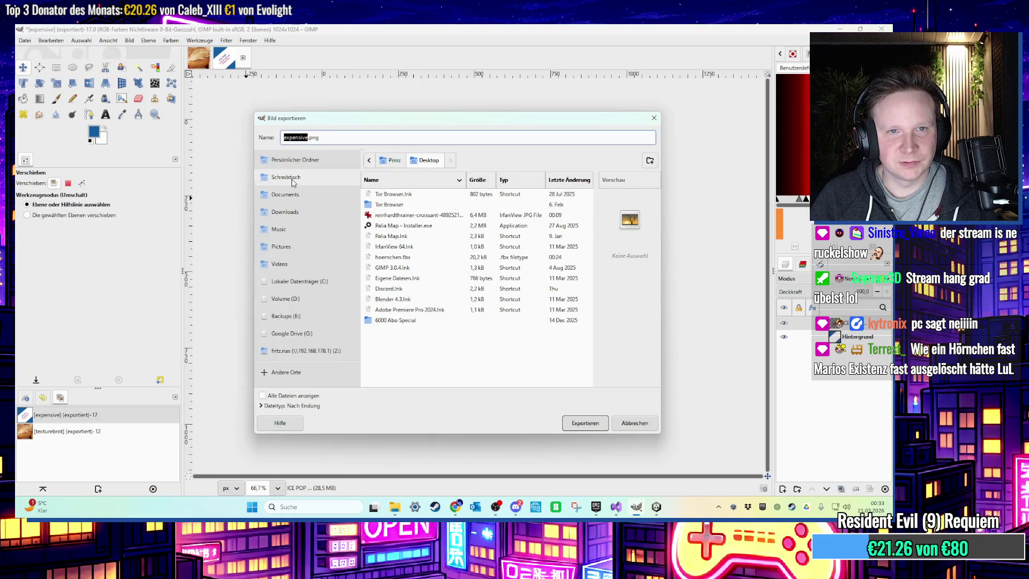
type("CEPOcepop")
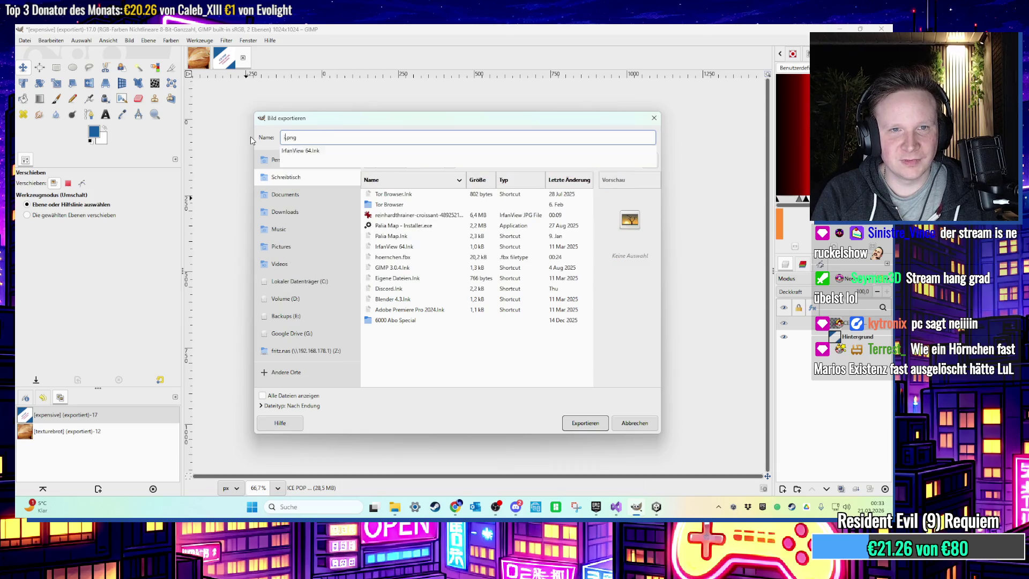
key("Return")
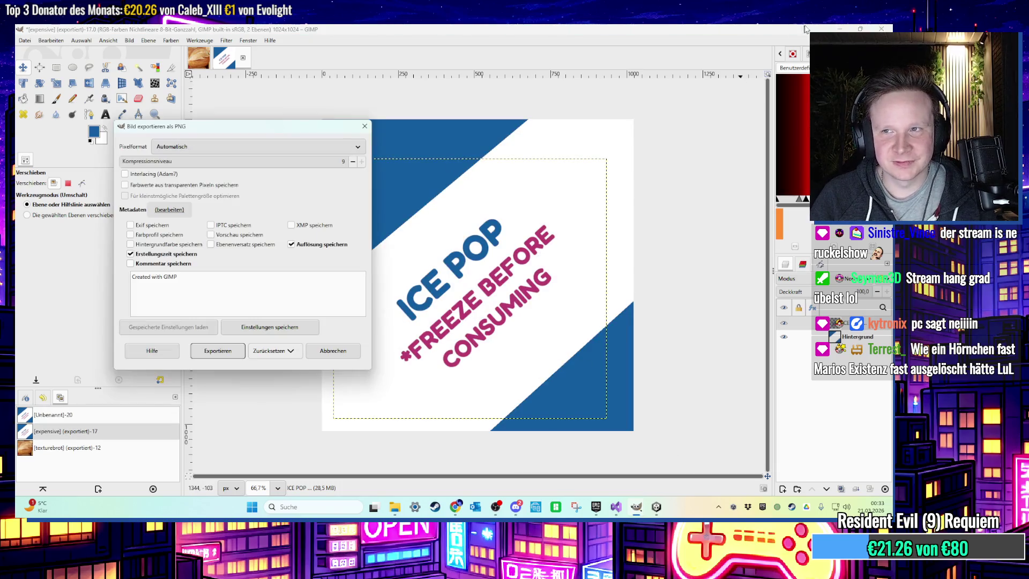
left_click(212, 356)
left_click(830, 28)
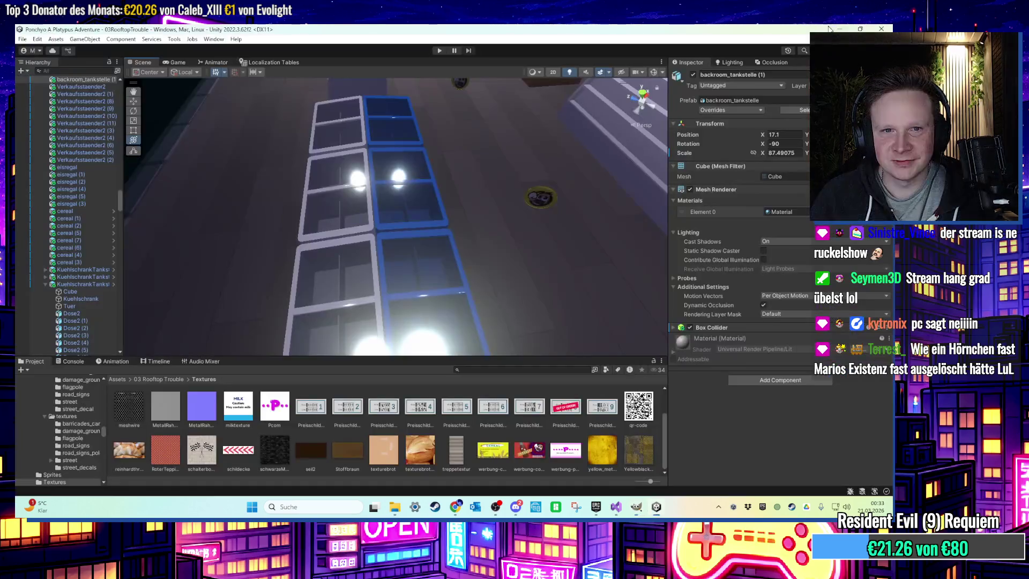
Minimize Unity and the Models folder window, then launch Blender from the desktop
left_click(838, 28)
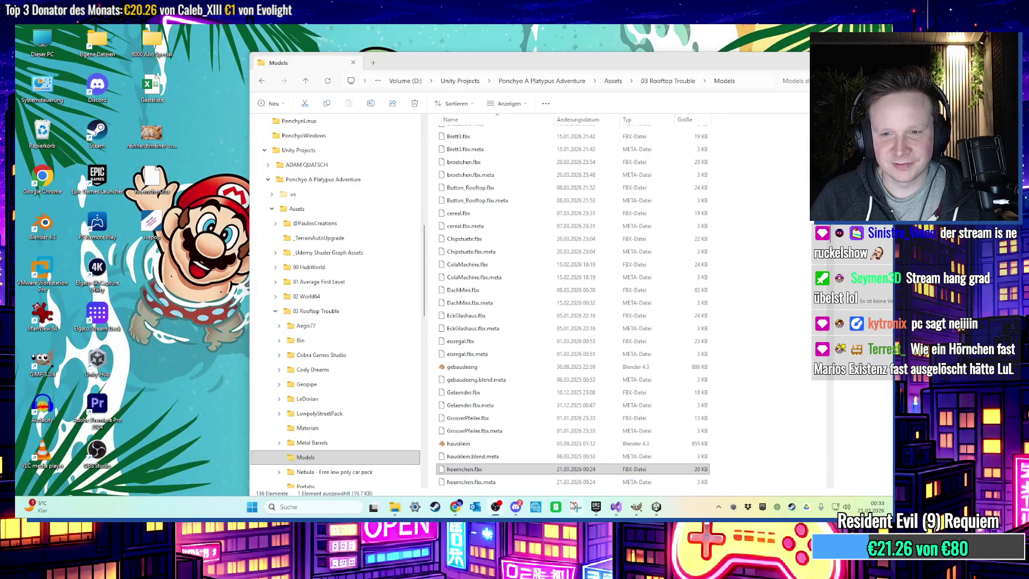
left_click(785, 65)
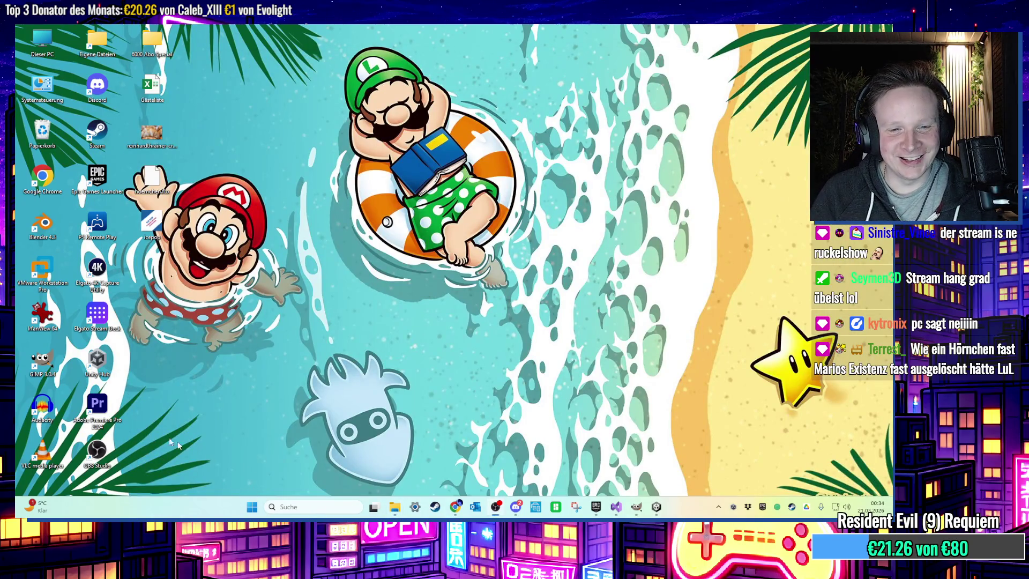
double_click(42, 225)
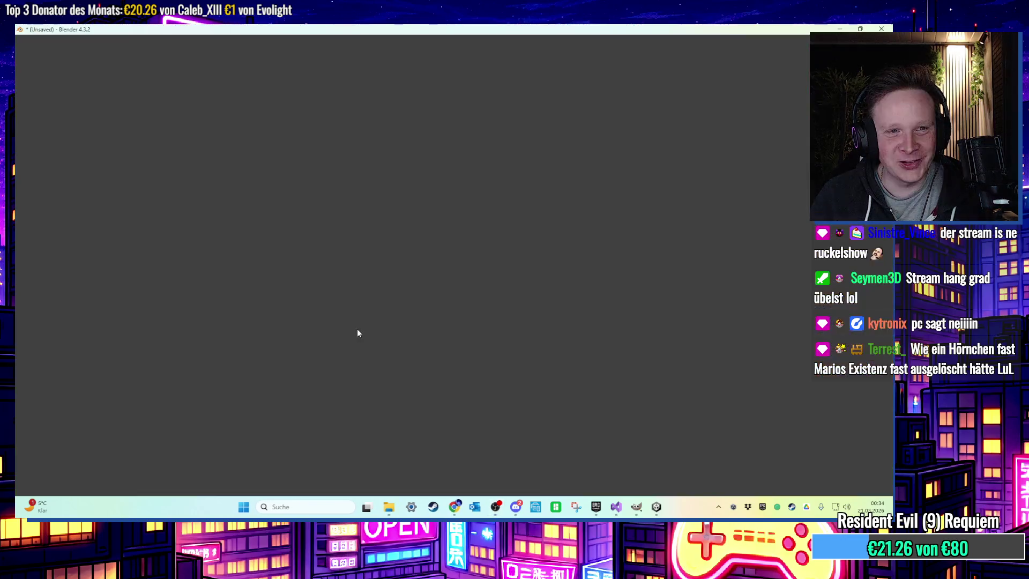
Dismiss the splash screen and delete the default camera, cube and light
left_click(188, 211)
left_click_drag(188, 211, 498, 228)
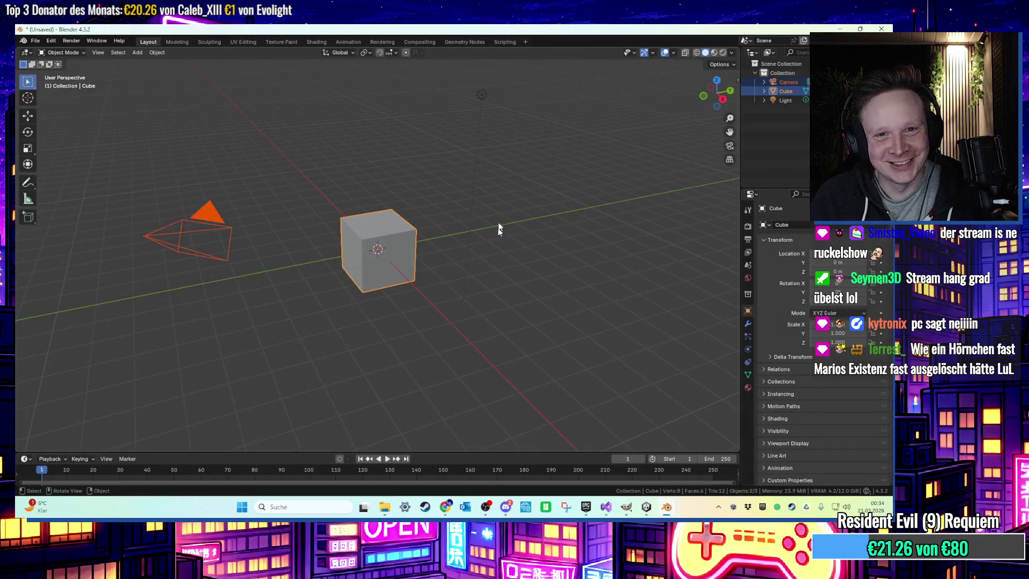
key("Delete")
left_click(482, 95)
key("Delete")
Add a cube, flatten it into a slab, raise it to 0.41 m, then show the desktop
left_click(139, 53)
mouse_move(149, 64)
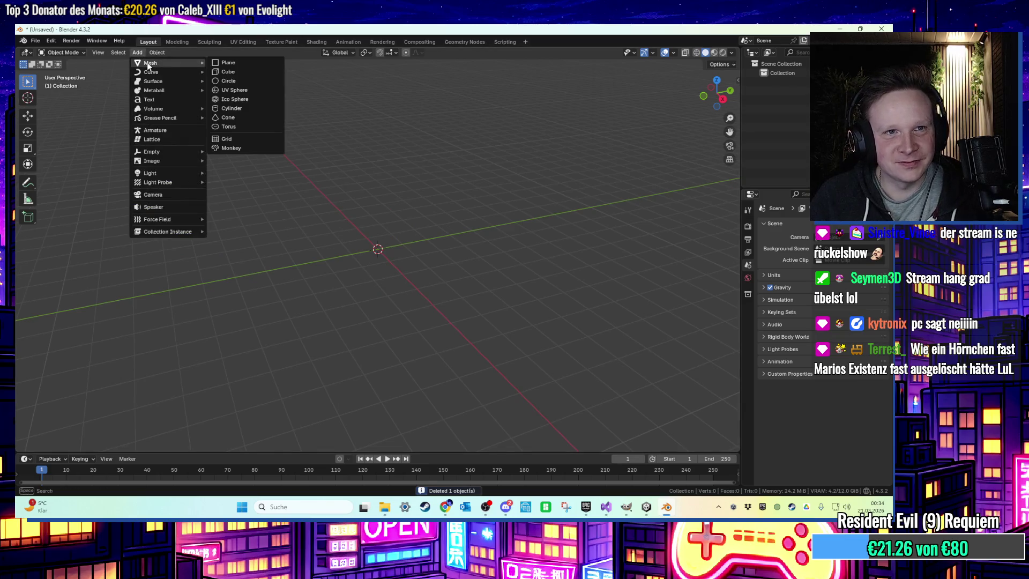
left_click(264, 76)
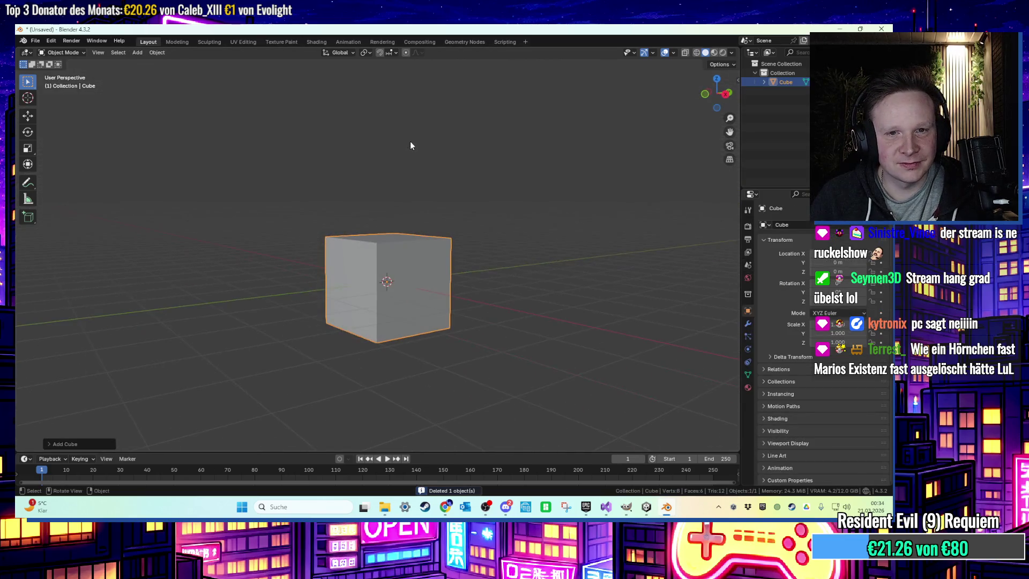
key("Tab")
key("Tab")
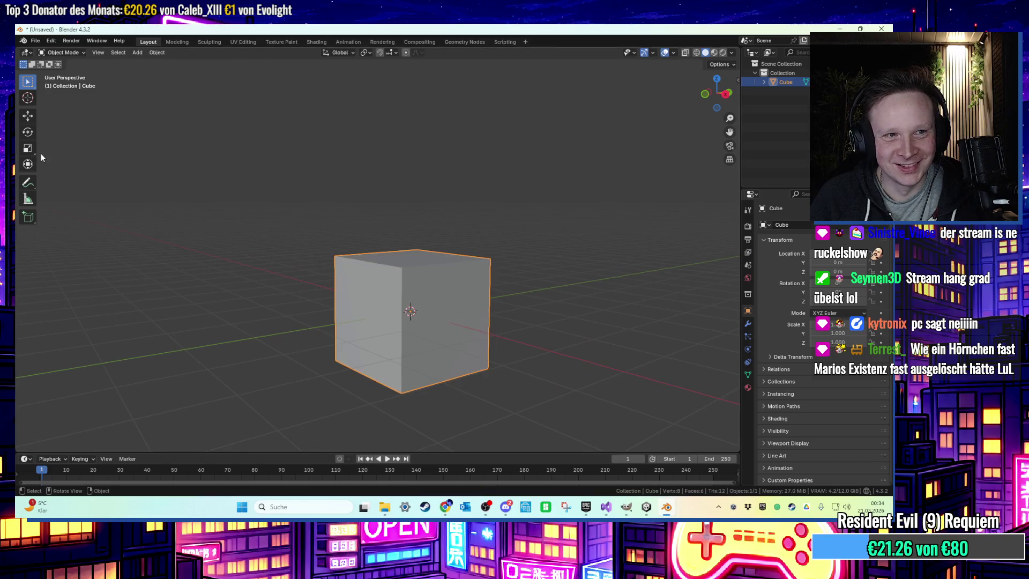
mouse_move(409, 269)
left_mouse_down()
mouse_move(421, 289)
mouse_move(472, 287)
left_mouse_up()
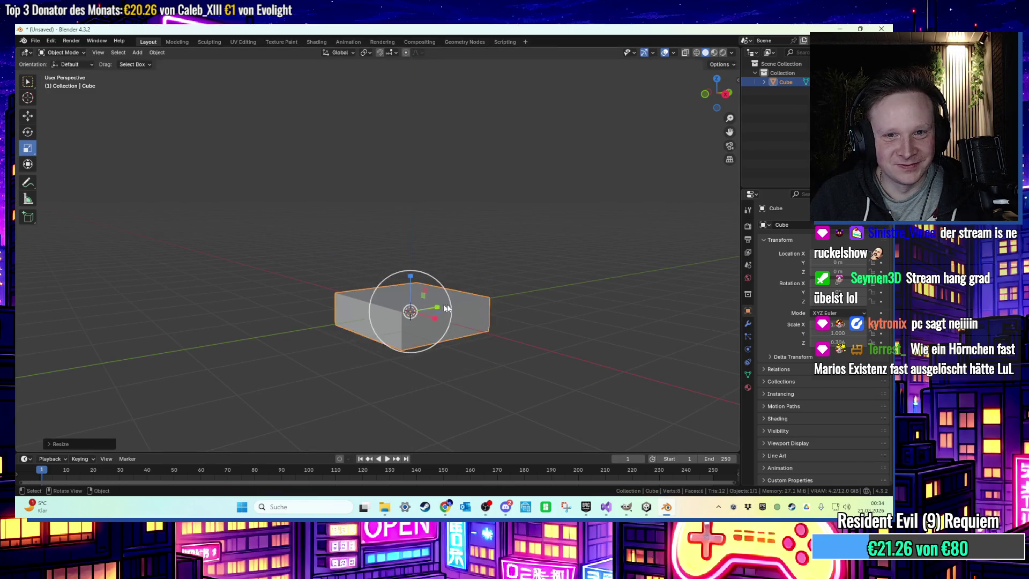
key("g")
key("z")
left_click(479, 284)
mouse_move(480, 300)
middle_mouse_down()
mouse_move(471, 343)
mouse_move(494, 311)
middle_mouse_up()
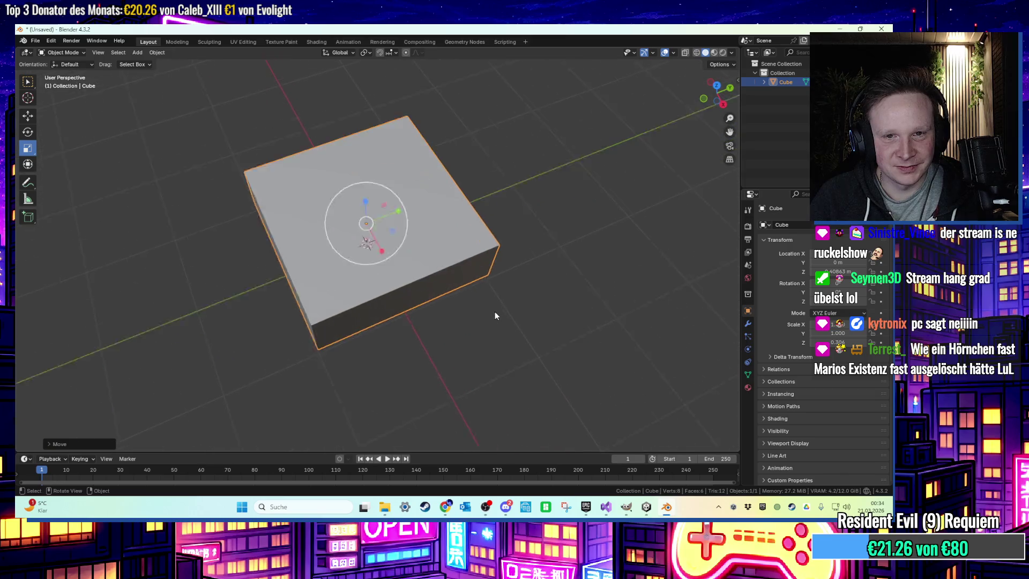
scroll(456, 288, "up", 3)
key("super+d")
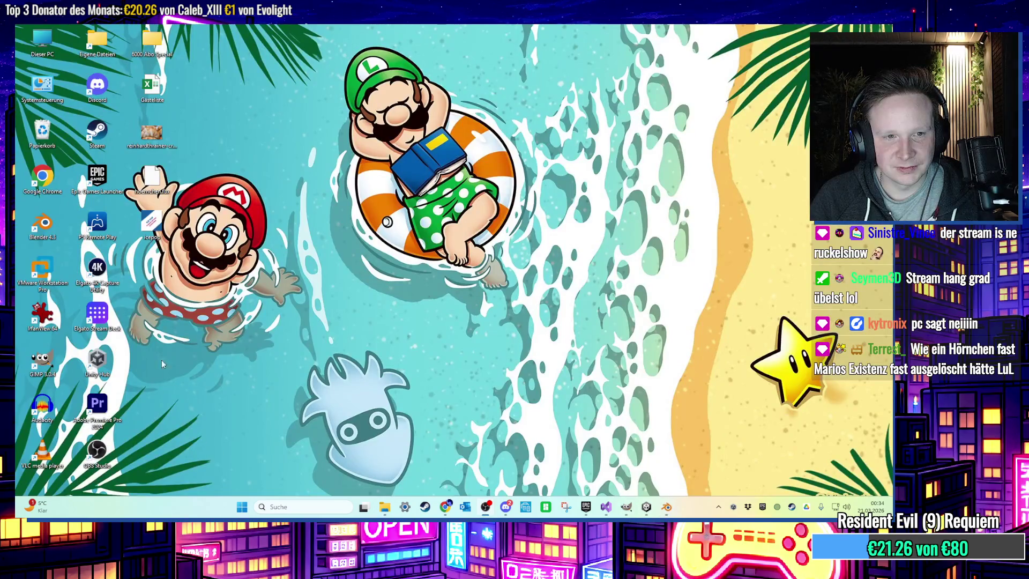
Link an Image Texture to the slab's Base Color and load icepop.png from the Desktop
left_click(646, 506)
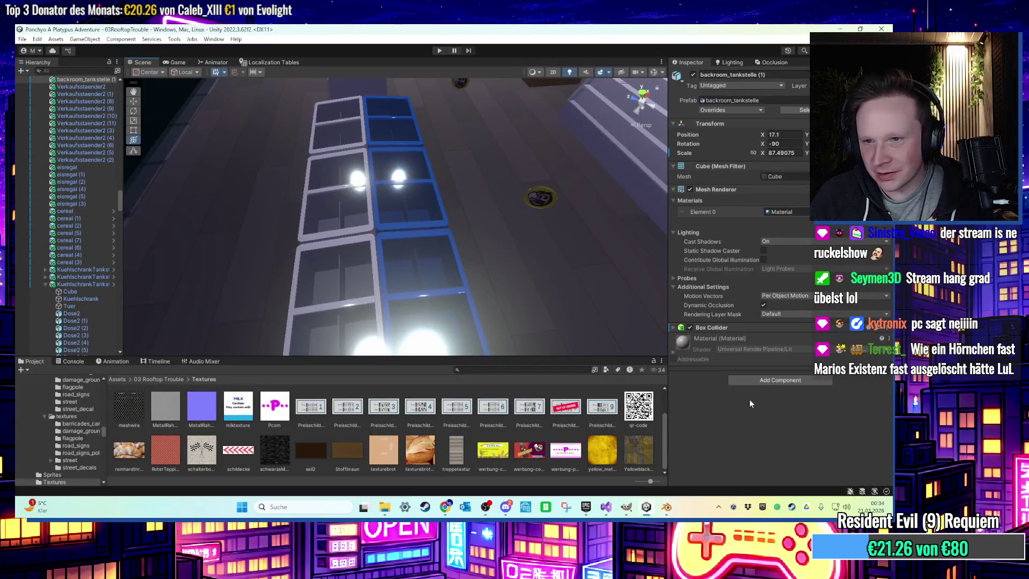
left_click(666, 506)
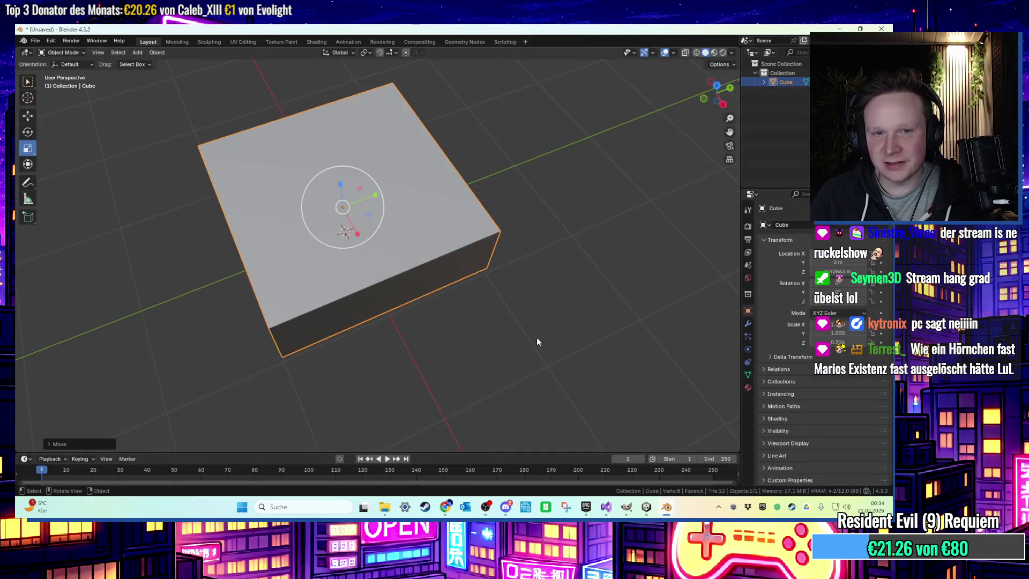
left_click(747, 386)
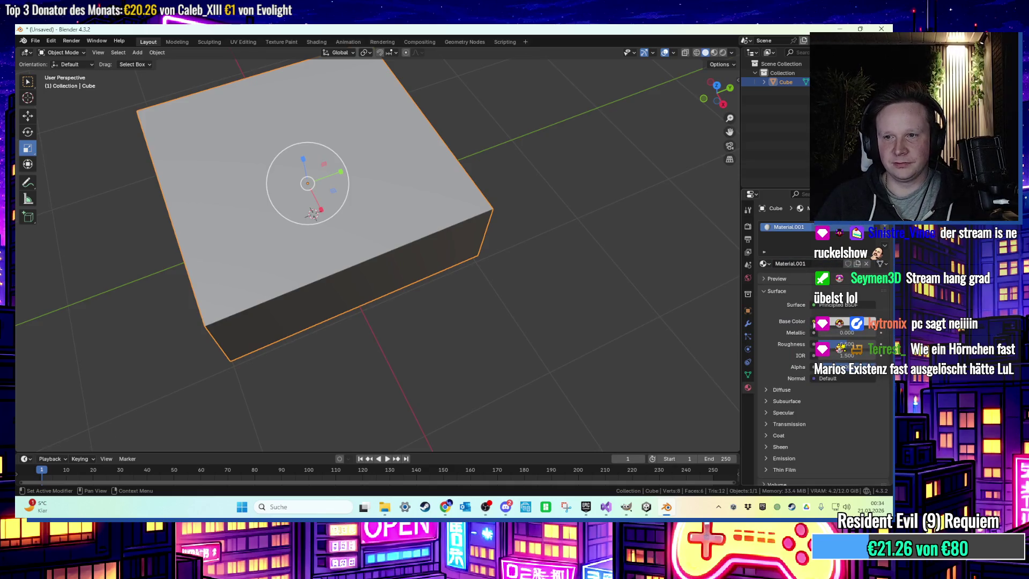
left_click(813, 321)
left_click(631, 382)
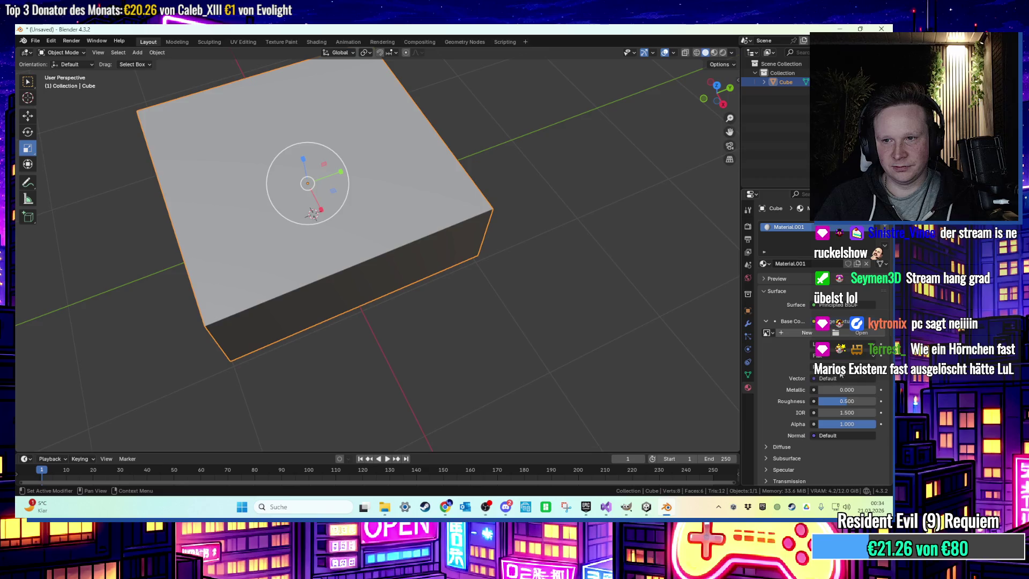
left_click(856, 333)
left_click(258, 189)
left_click(535, 180)
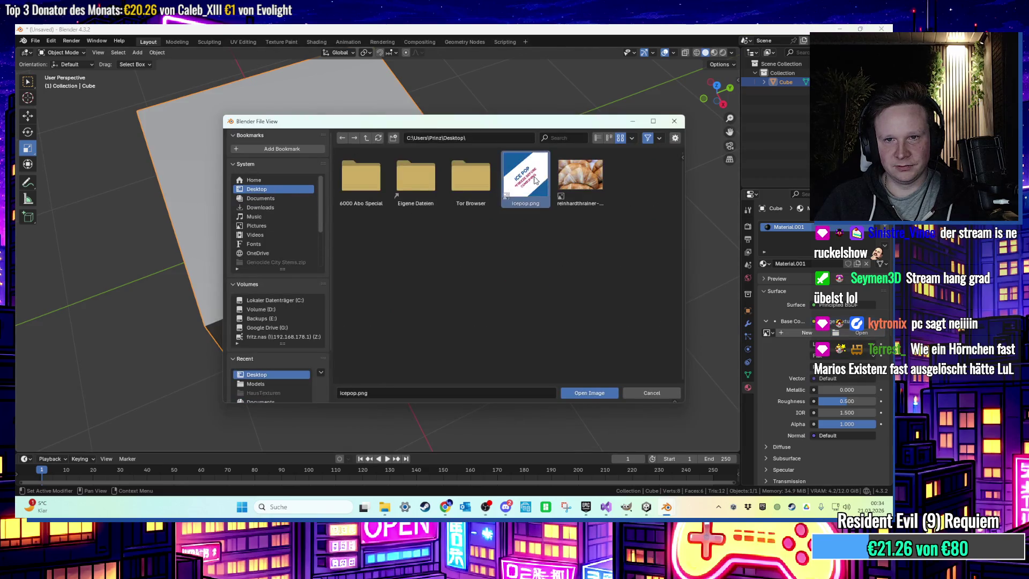
double_click(534, 180)
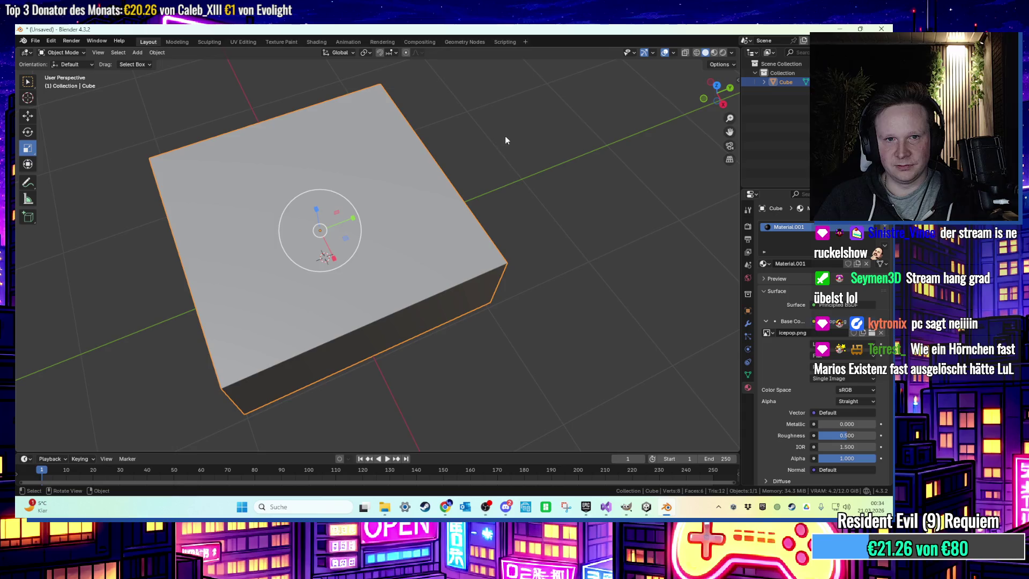
In UV Editing with Material Preview, cube-project the slab's top face UVs
left_click(245, 43)
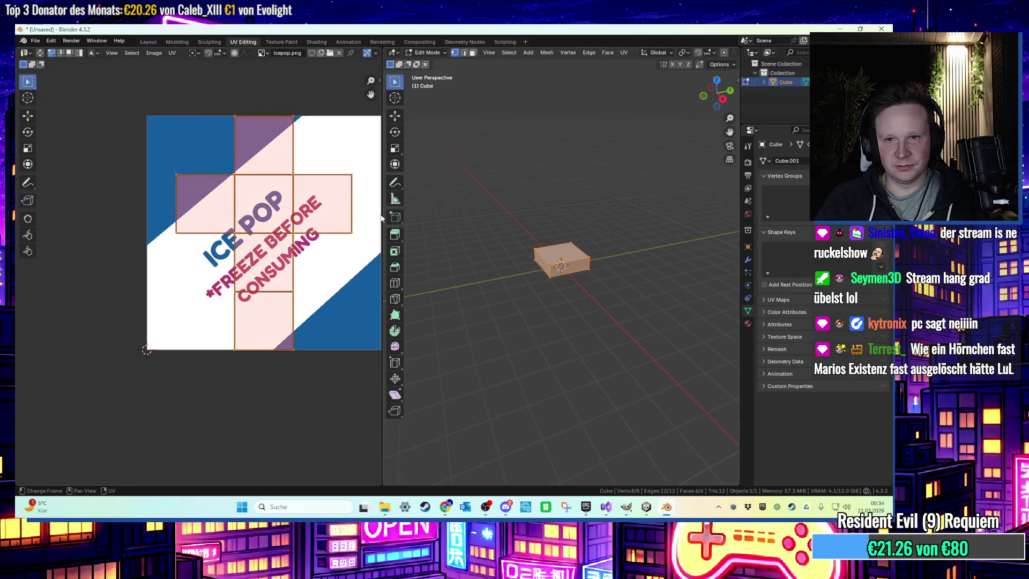
scroll(725, 56, "down", 5)
left_click(714, 53)
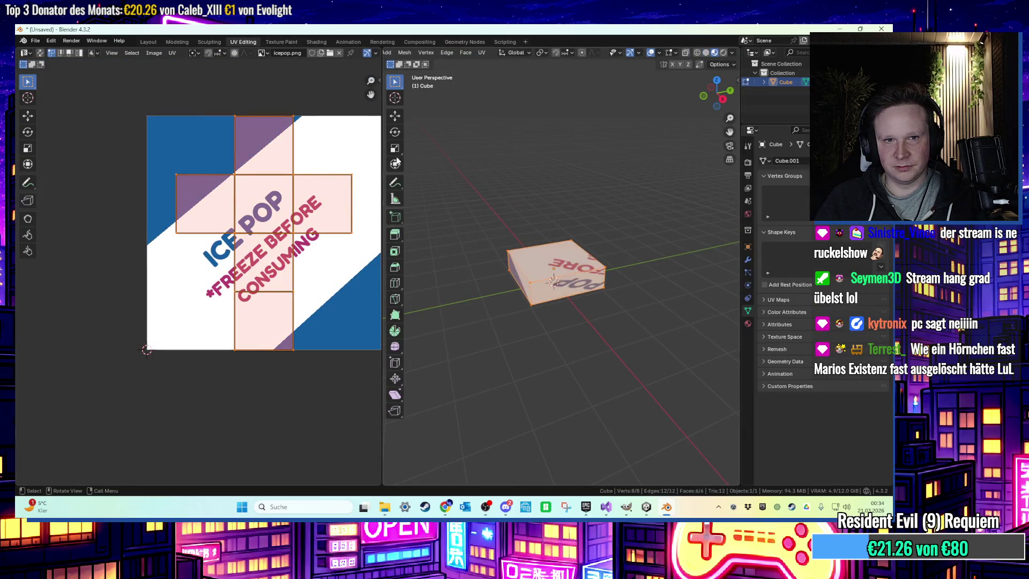
scroll(313, 215, "up", 3)
left_click(353, 231)
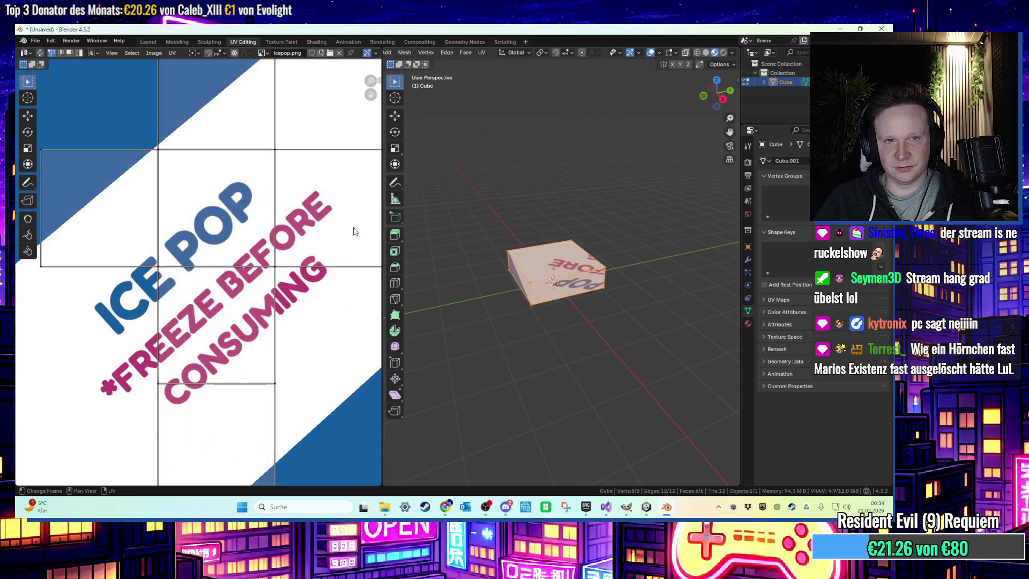
left_click(543, 268)
key("u")
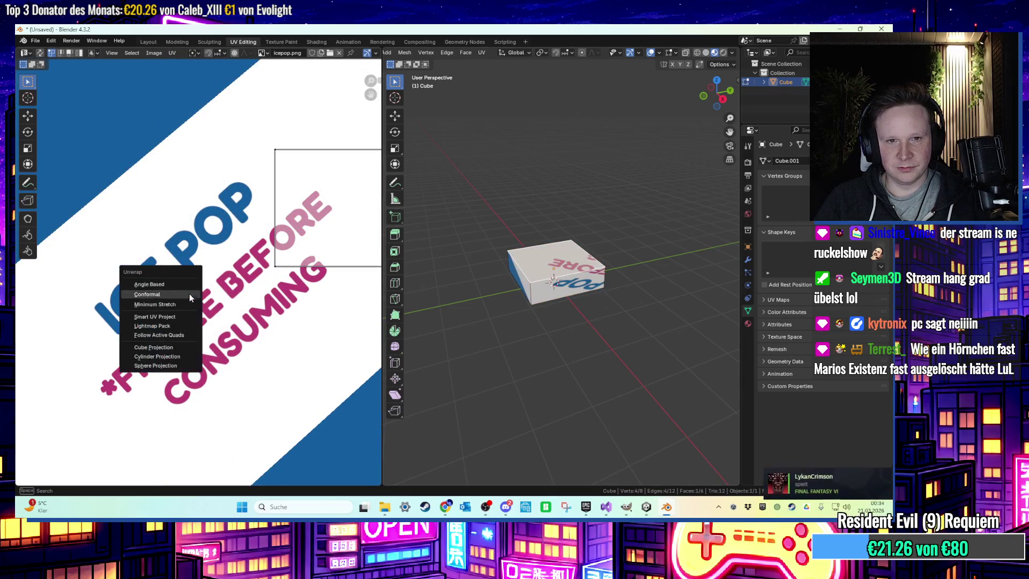
left_click(172, 346)
Try resetting and moving the top face's UV island, undoing both attempts
scroll(259, 304, "down", 1)
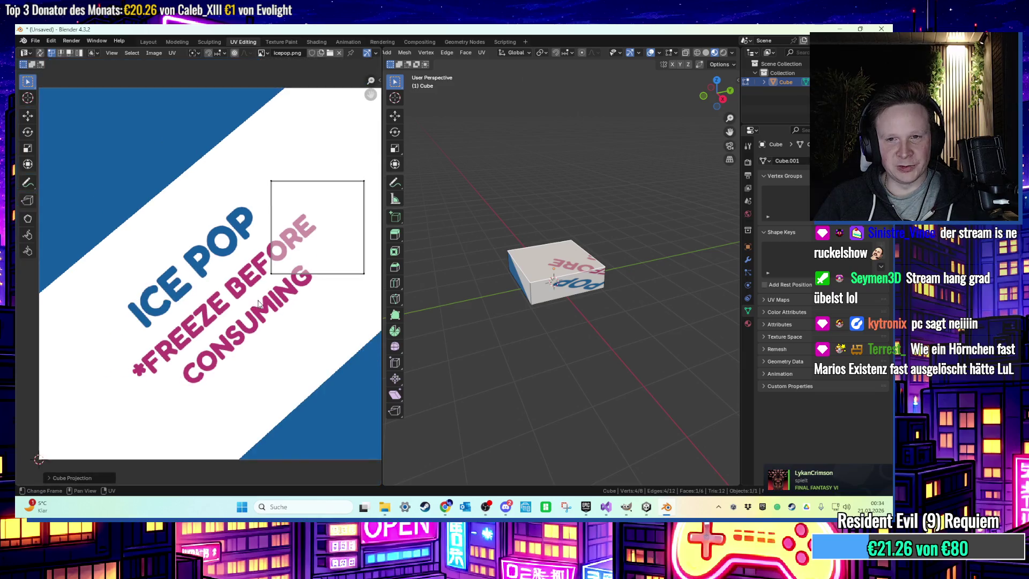
key("a")
key("u")
left_click(247, 304)
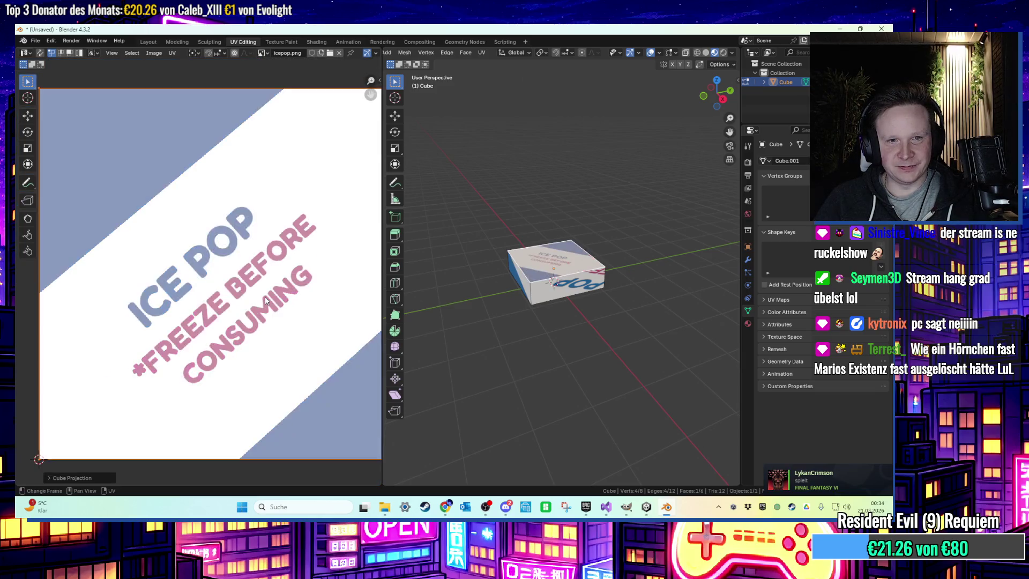
middle_click_drag(595, 273, 569, 267)
key("ctrl+z")
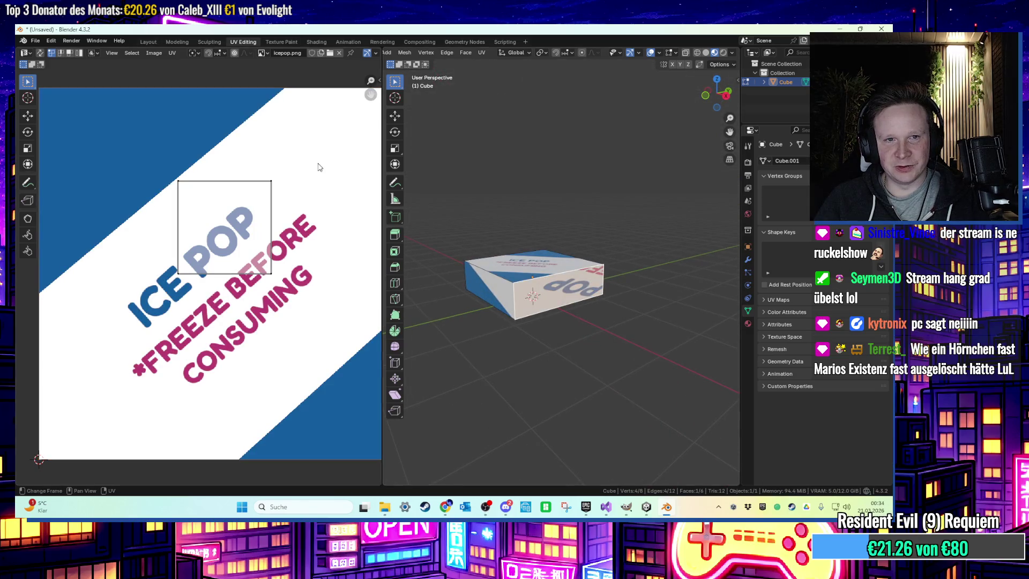
key("g")
key("Return")
key("s")
key("Escape")
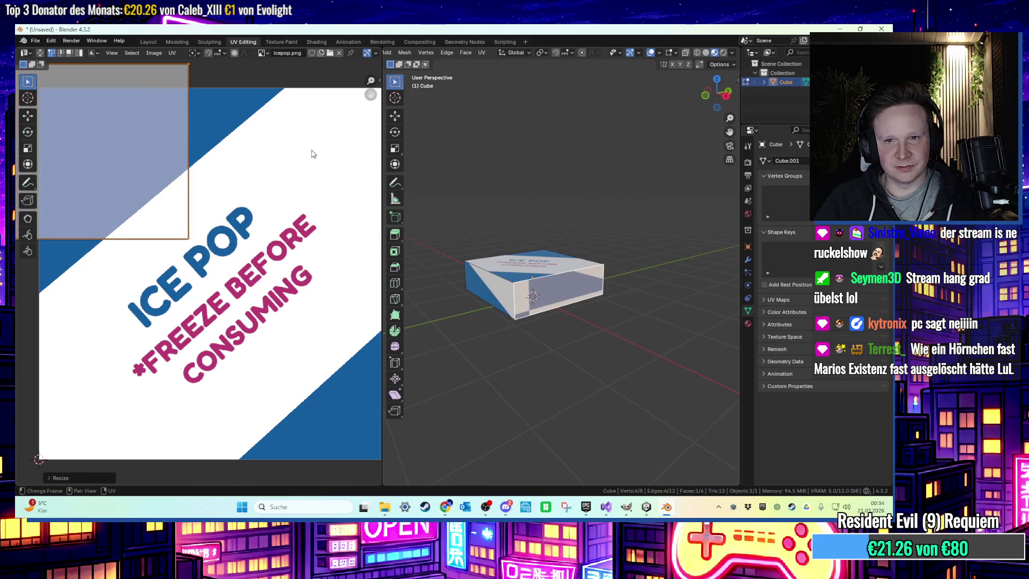
key("ctrl+z")
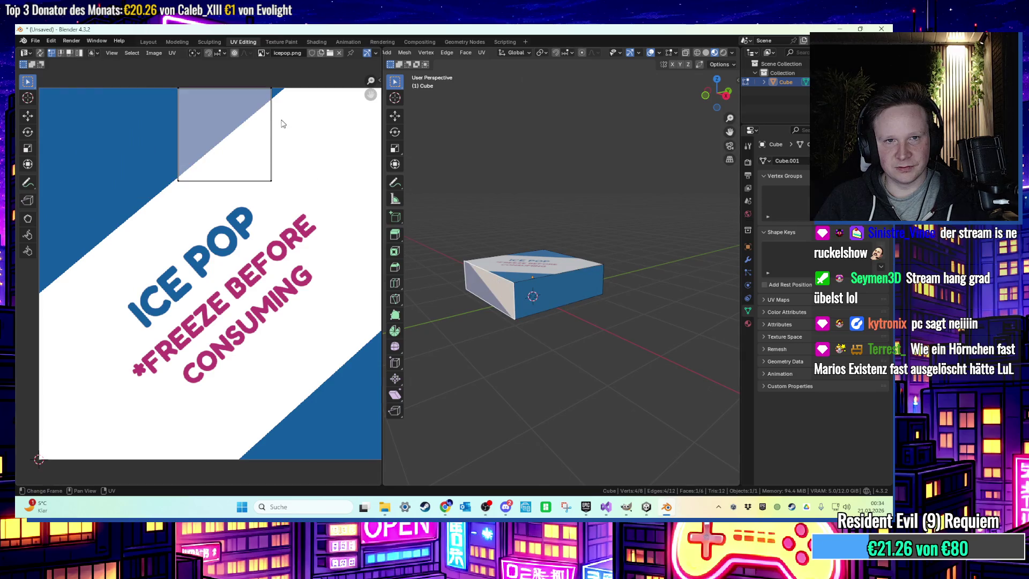
left_click(172, 52)
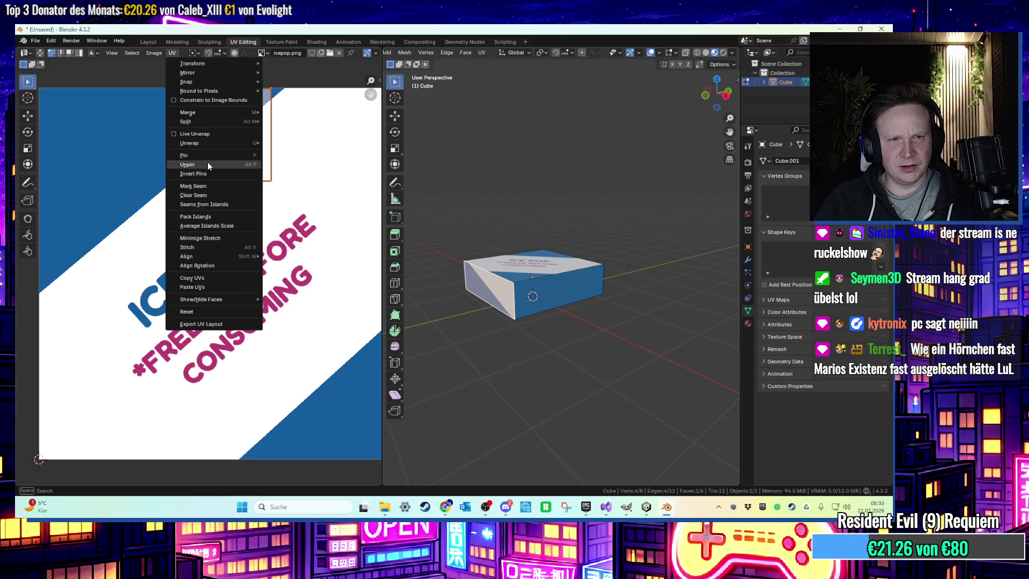
Try UV remap, paste and minimize-stretch operations on the selected face
left_click(193, 287)
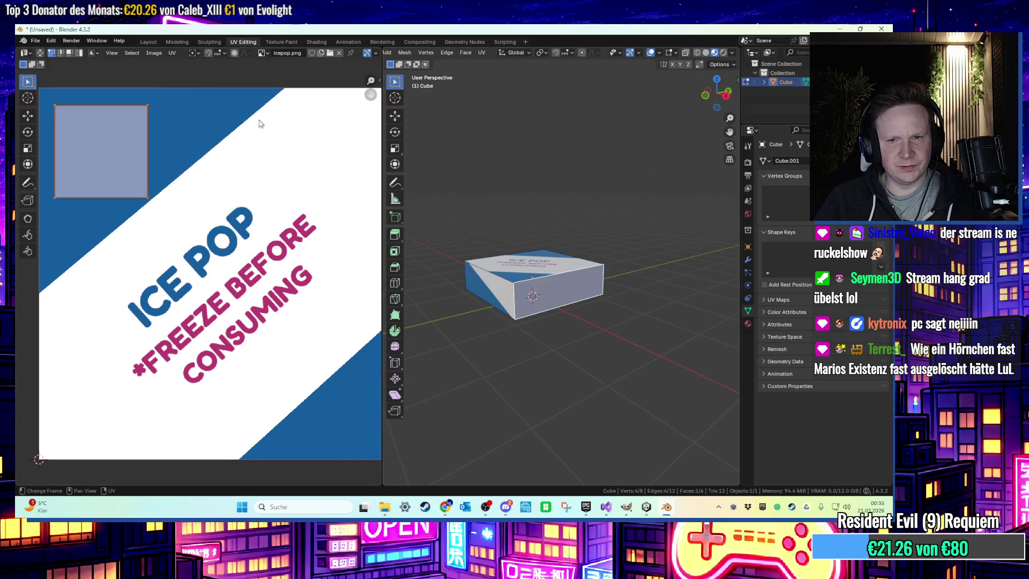
left_click(170, 52)
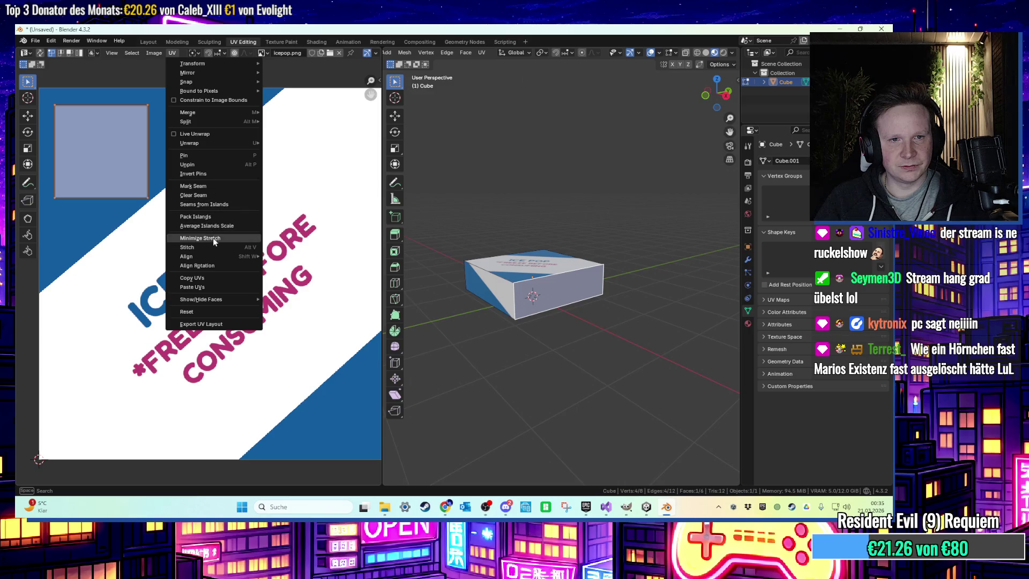
left_click(205, 287)
middle_click_drag(616, 238, 512, 209)
key("ctrl+z")
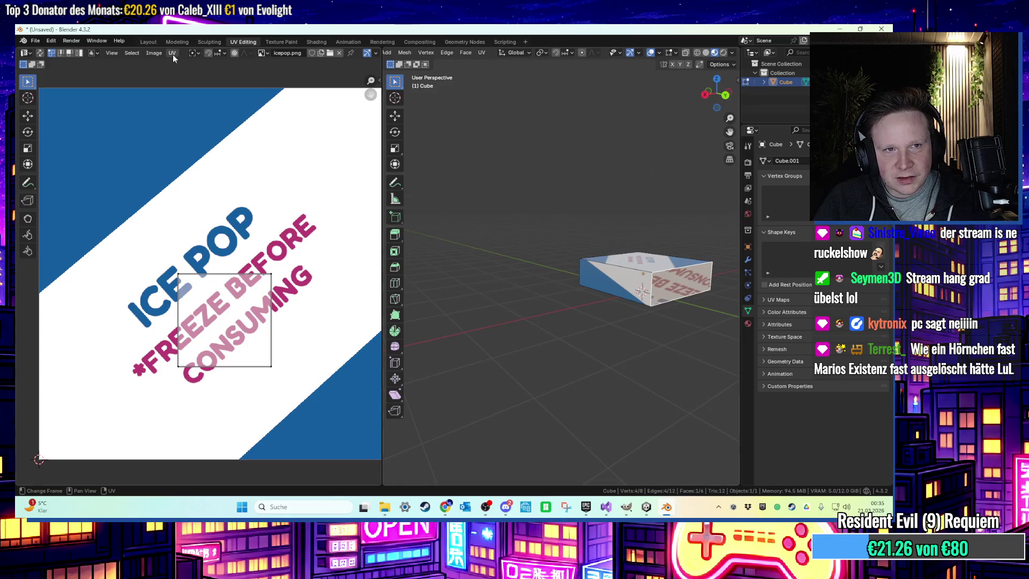
left_click(172, 53)
left_click(224, 279)
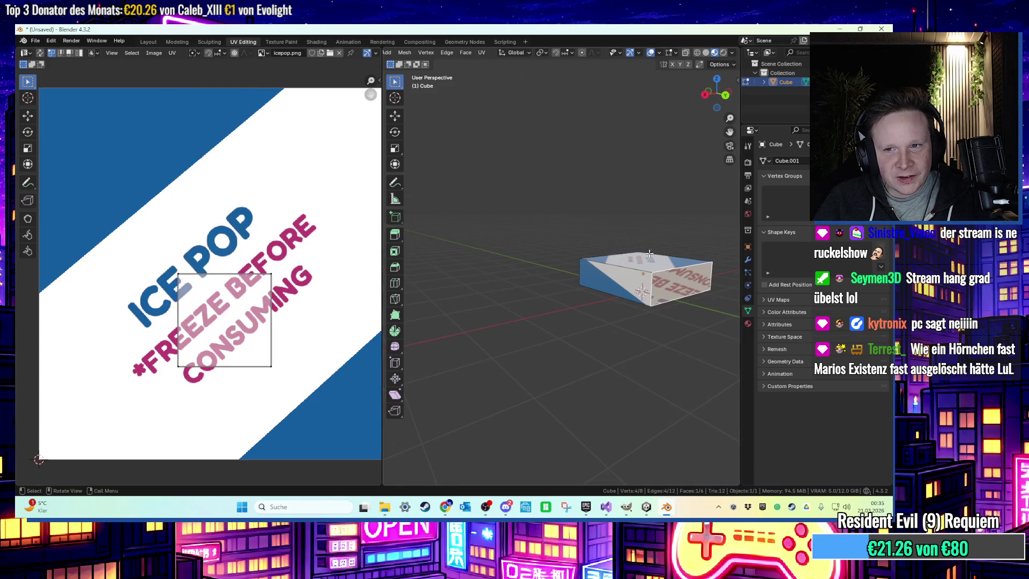
middle_click_drag(618, 253, 596, 293)
Paste UVs onto the side faces and slide one face's UV square up along Y
left_click(172, 53)
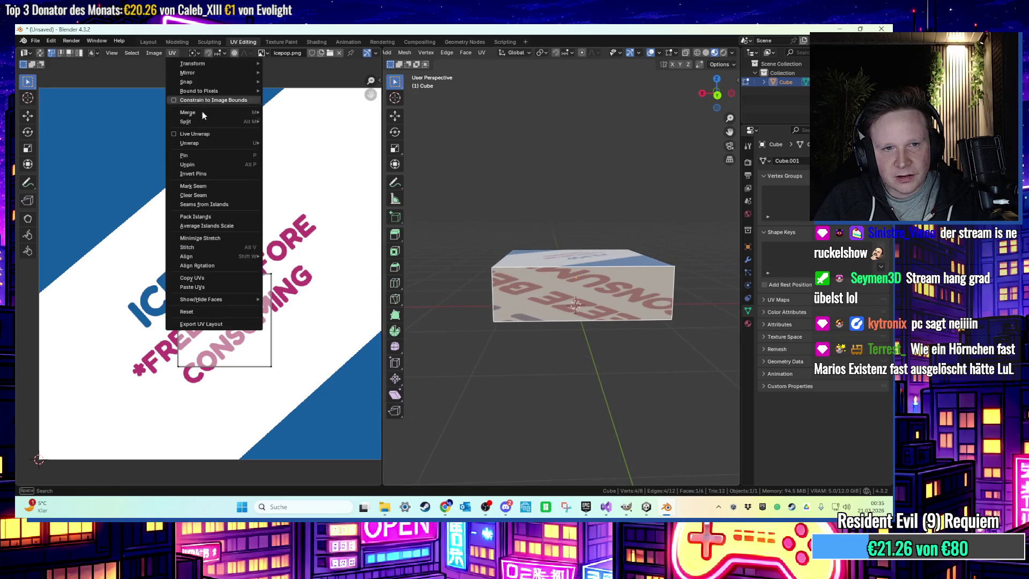
left_click(231, 289)
middle_click_drag(514, 279, 470, 278)
left_click(471, 278)
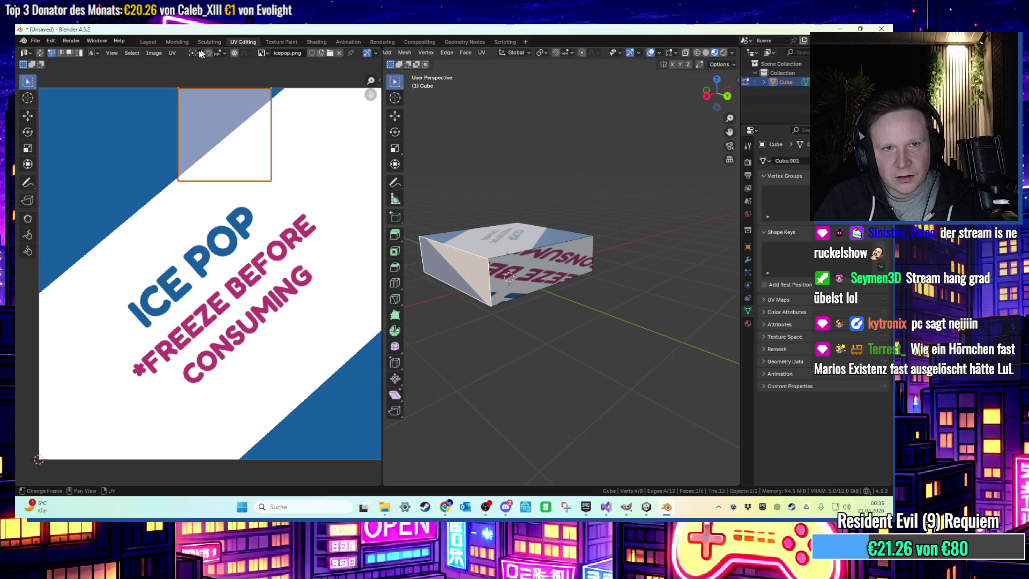
left_click(172, 53)
left_click(235, 289)
left_click(494, 248)
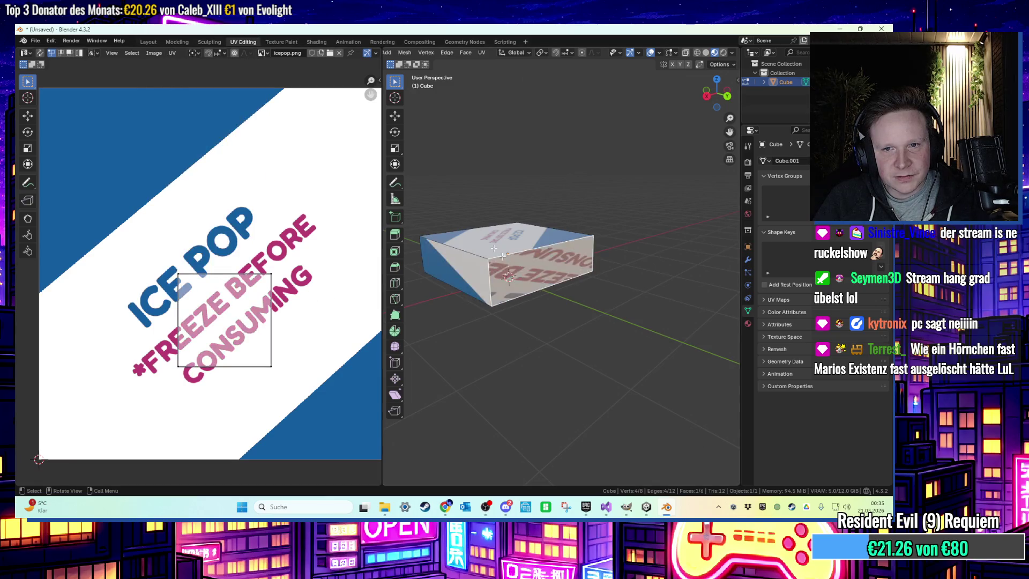
left_click(172, 53)
left_click(220, 275)
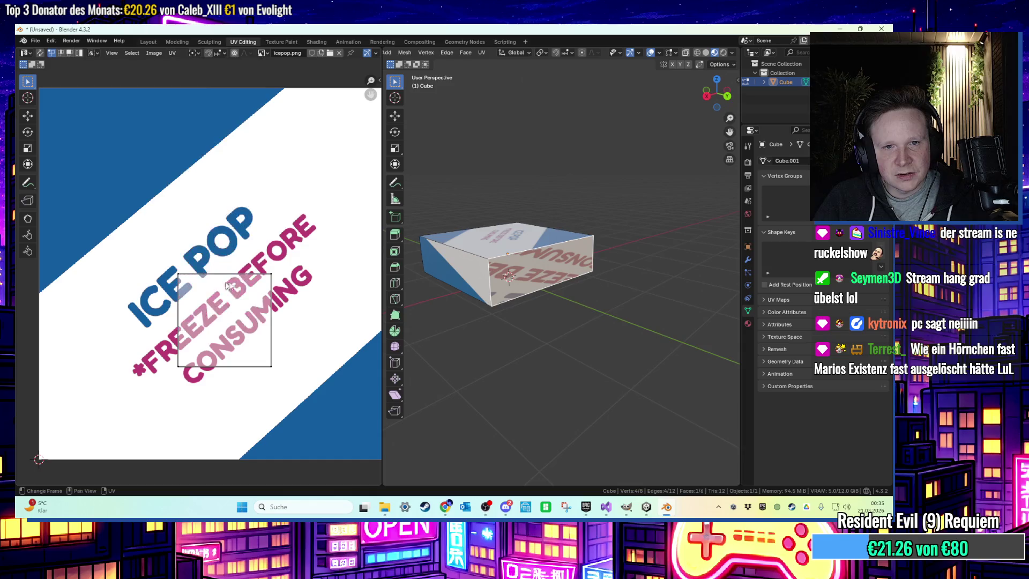
scroll(522, 167, "up", 1)
scroll(522, 167, "up", 1)
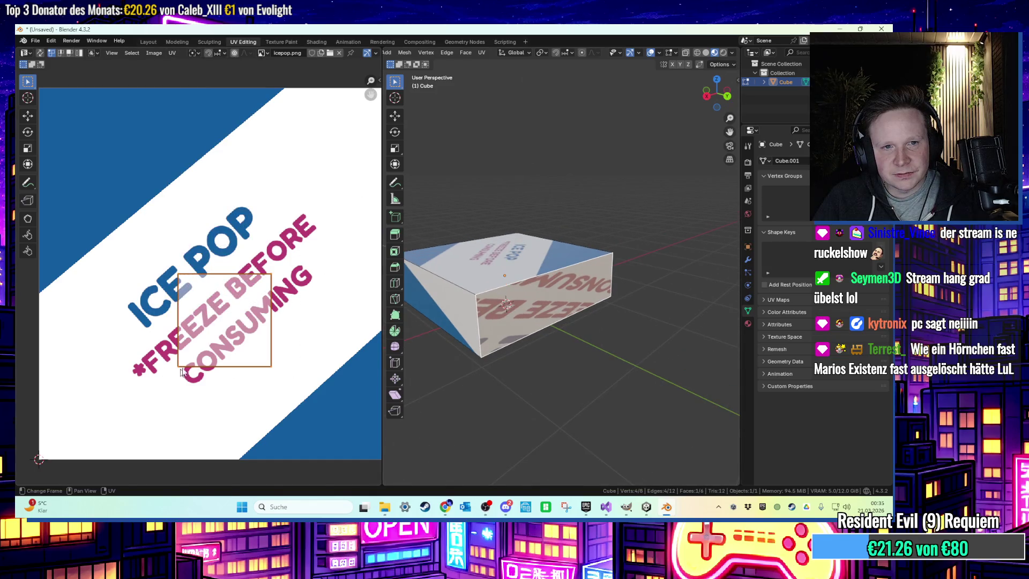
key("g")
key("y")
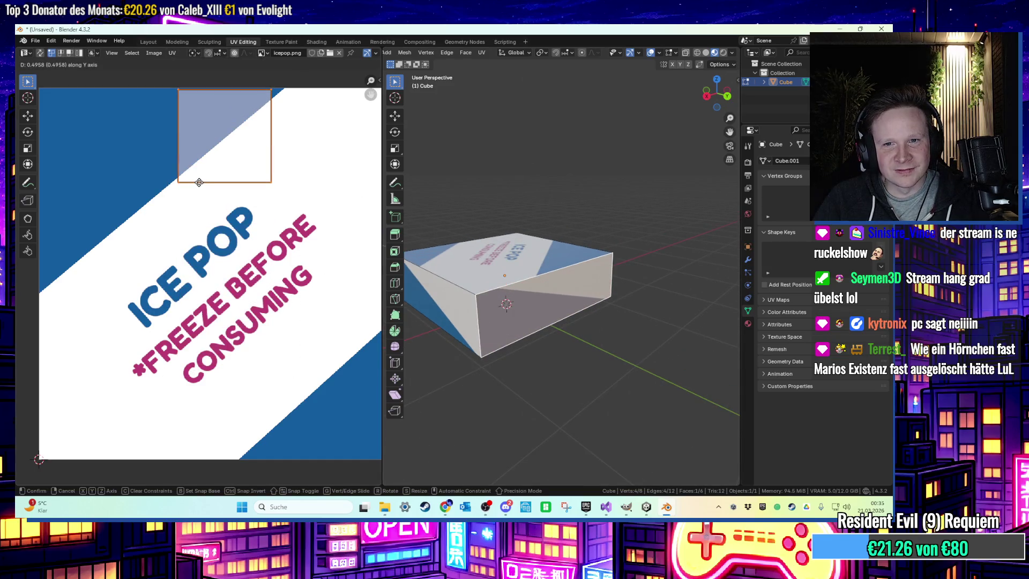
left_click(198, 182)
Slide the front face's UV square vertically to the top of the icepop image
mouse_move(560, 216)
middle_mouse_down()
mouse_move(592, 222)
mouse_move(547, 250)
mouse_move(579, 252)
mouse_move(433, 259)
mouse_move(485, 275)
middle_mouse_up()
left_click(468, 296)
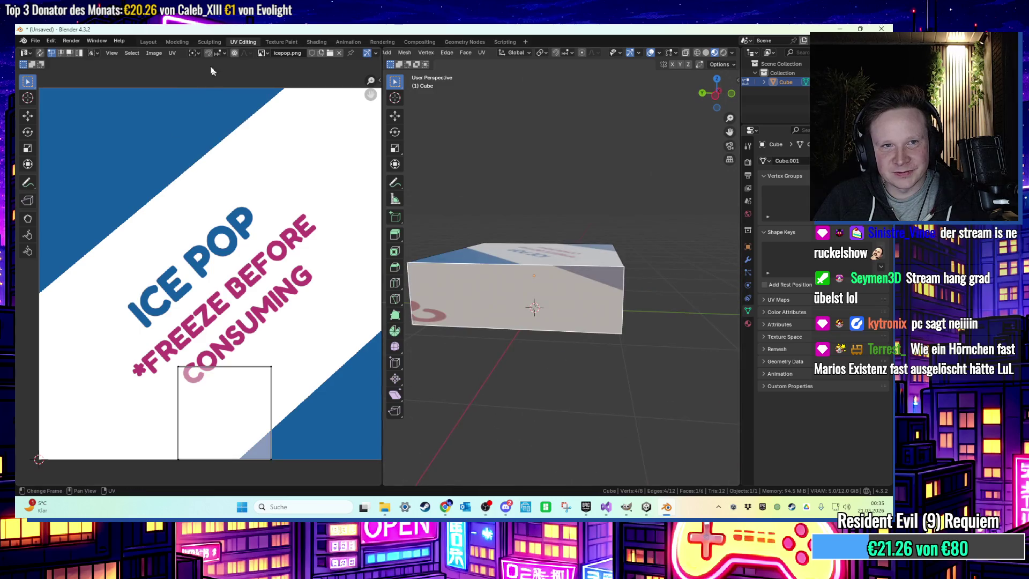
left_click(172, 53)
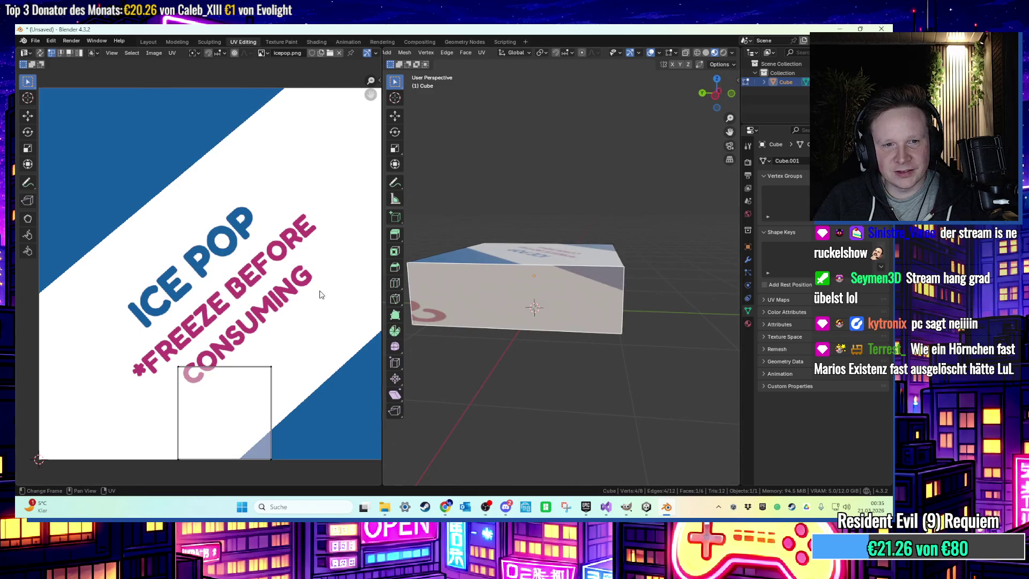
key("g")
key("y")
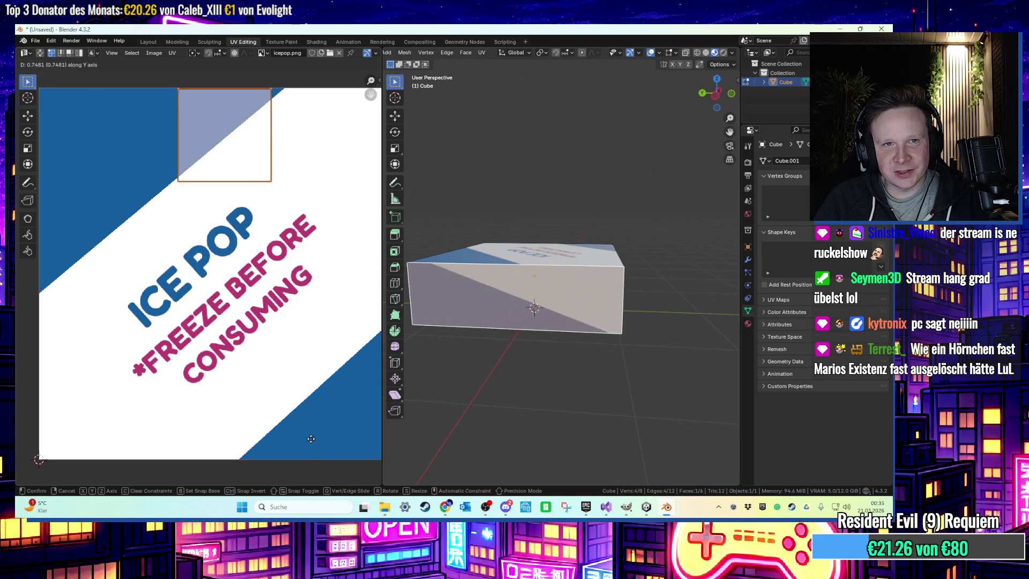
left_click(310, 438)
left_click(588, 355)
Nudge the front face's UV square slightly up, then open the FBX export window
mouse_move(590, 358)
middle_mouse_down()
mouse_move(632, 371)
mouse_move(590, 326)
mouse_move(511, 340)
mouse_move(574, 338)
mouse_move(613, 228)
mouse_move(535, 321)
middle_mouse_up()
left_click(514, 386)
scroll(217, 232, "down", 1)
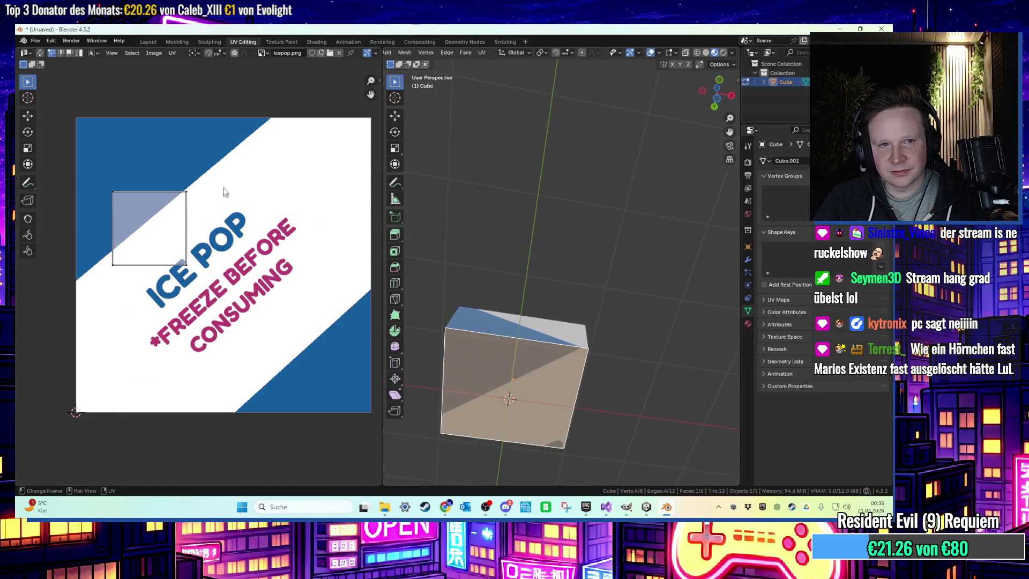
left_click(574, 245)
mouse_move(574, 245)
middle_mouse_down()
mouse_move(558, 257)
mouse_move(574, 245)
middle_mouse_up()
key("ctrl+z")
key("g")
key("y")
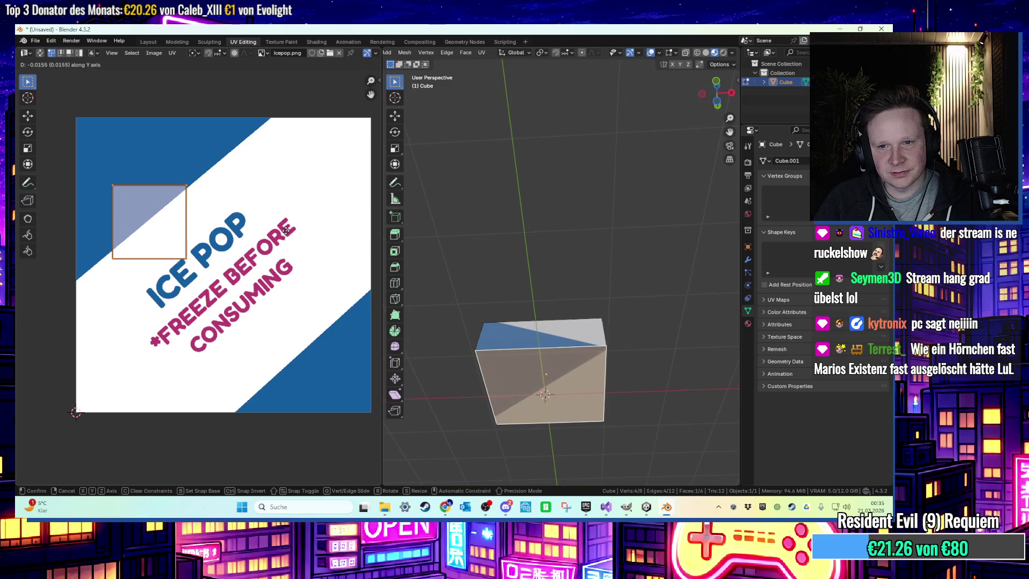
left_click(368, 231)
left_click(578, 228)
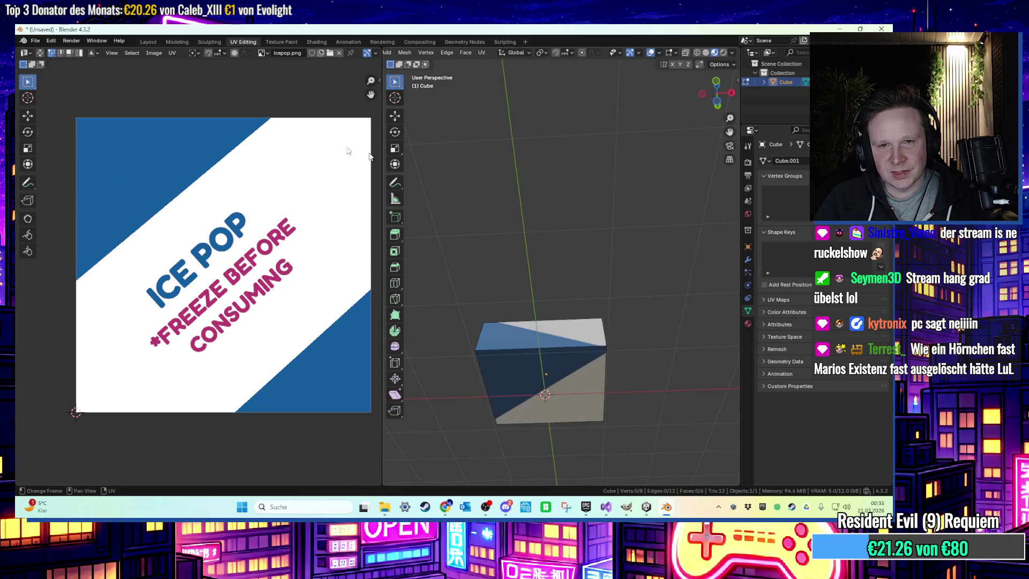
left_click(36, 41)
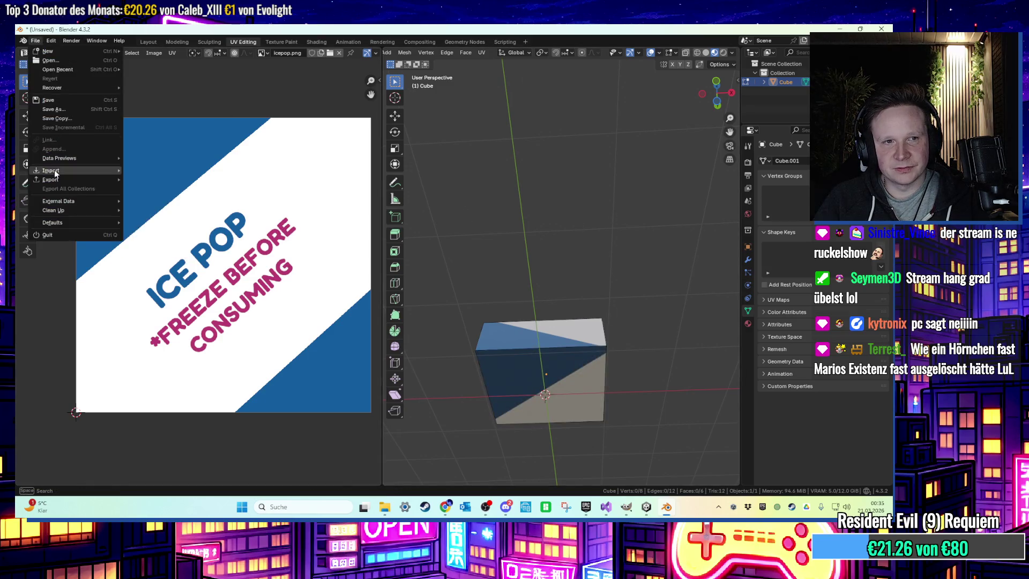
left_click(36, 41)
Export the ice pop box from Blender as eispop.fbx to the Desktop
mouse_move(89, 181)
left_click(170, 258)
left_click(256, 188)
left_click(392, 393)
type("eispop")
key("Return")
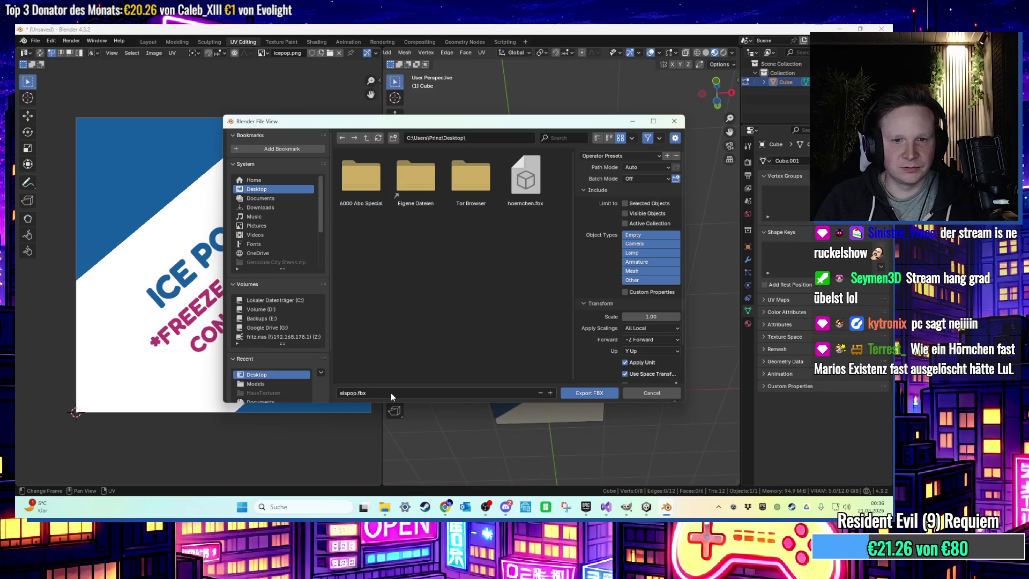
left_click(589, 393)
Minimise Blender and open the 03 Rooftop Trouble folder in Unity
left_click(841, 28)
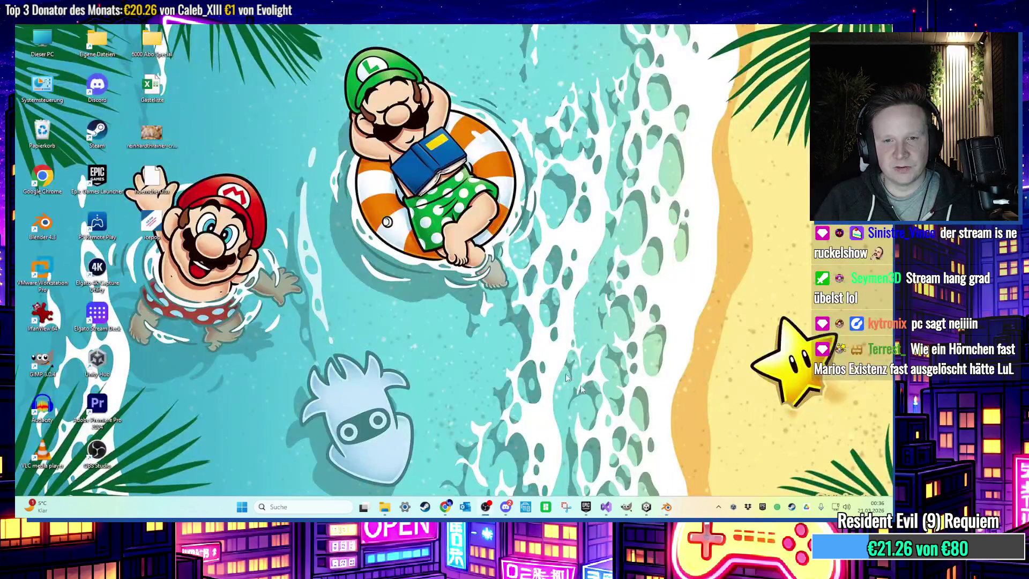
left_click(646, 508)
left_click(165, 379)
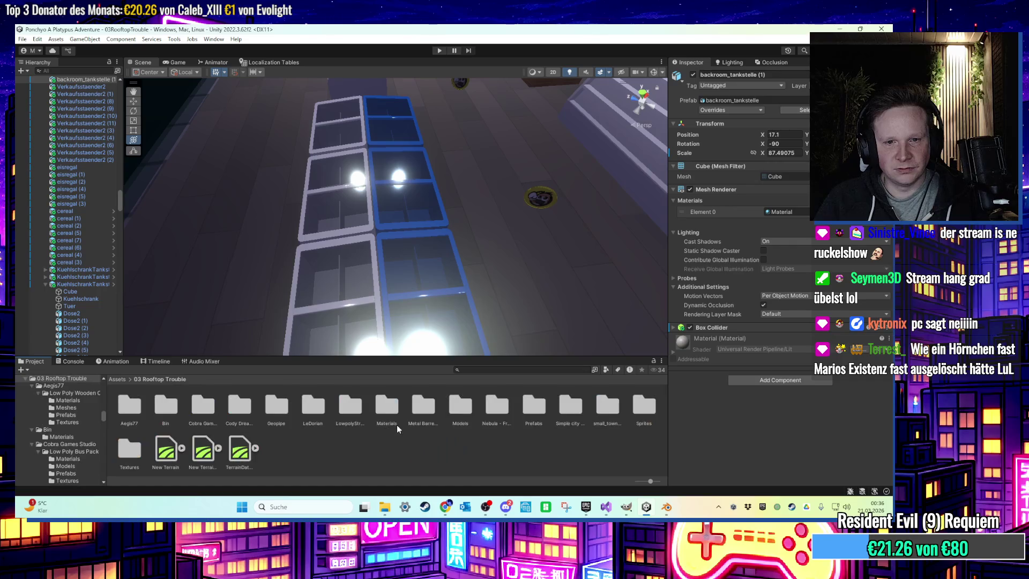
Import eispop.fbx into the Models folder and place the box in the scene
left_click(397, 423)
double_click(458, 408)
key("super+d")
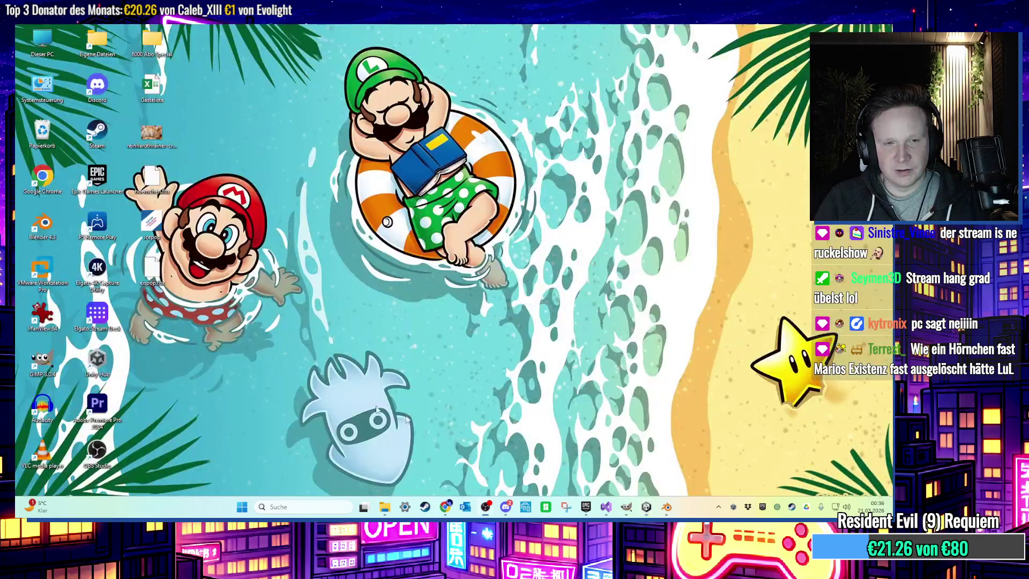
mouse_move(151, 280)
left_mouse_down()
mouse_move(556, 391)
mouse_move(648, 504)
mouse_move(602, 458)
mouse_move(591, 466)
left_mouse_up()
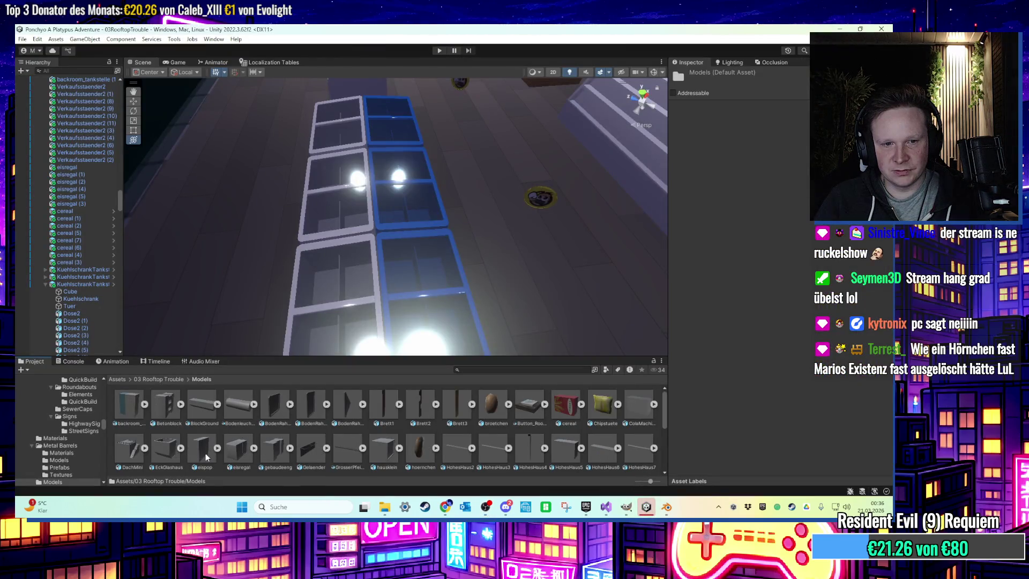
left_click_drag(205, 457, 375, 300)
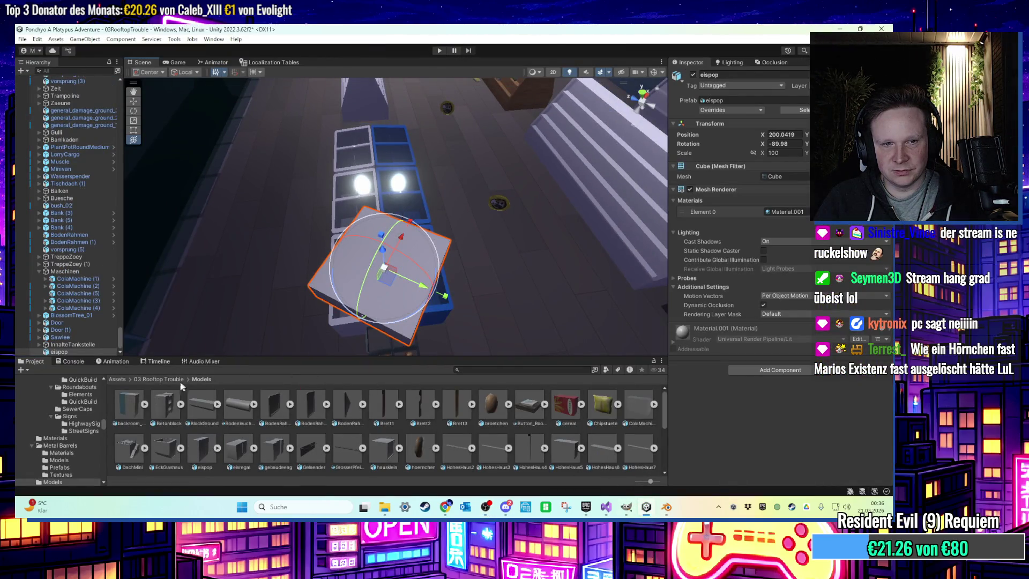
Import icepop.png from the desktop into the Textures folder
left_click(179, 379)
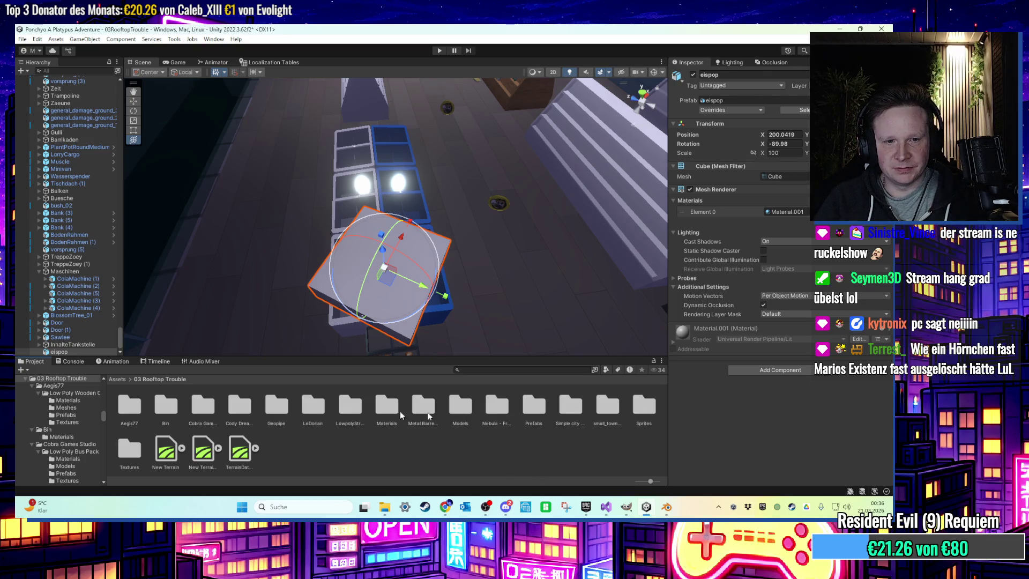
double_click(130, 449)
left_click(653, 516)
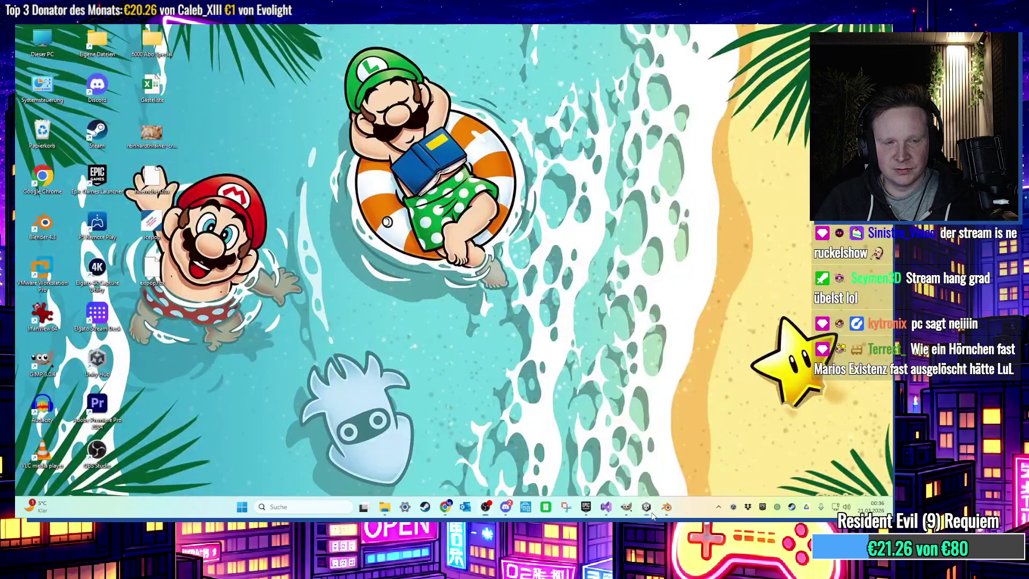
left_click_drag(158, 241, 597, 471)
mouse_move(648, 516)
left_mouse_down()
mouse_move(640, 477)
mouse_move(564, 466)
mouse_move(561, 457)
left_mouse_up()
mouse_move(458, 344)
middle_mouse_down()
mouse_move(457, 298)
mouse_move(466, 294)
mouse_move(446, 248)
middle_mouse_up()
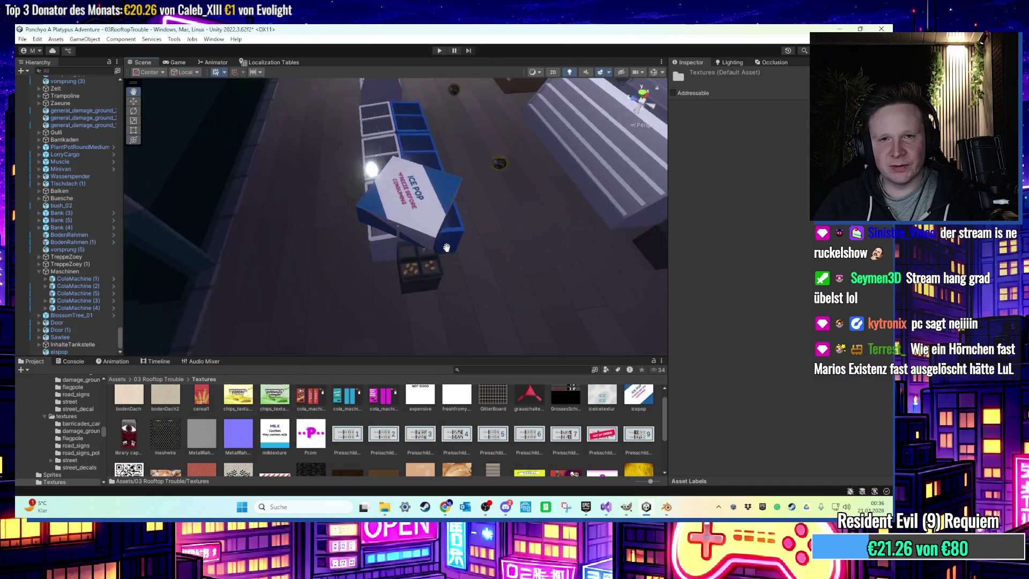
Rotate the first ICE POP box to match the crates and set it inside the freezer tray
scroll(446, 248, "up", 10)
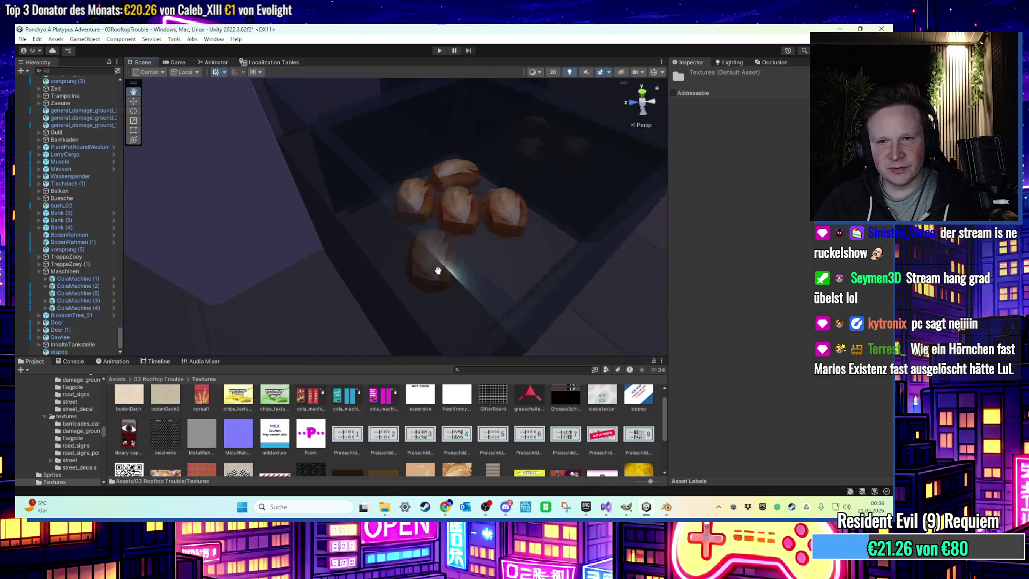
scroll(438, 271, "down", 6)
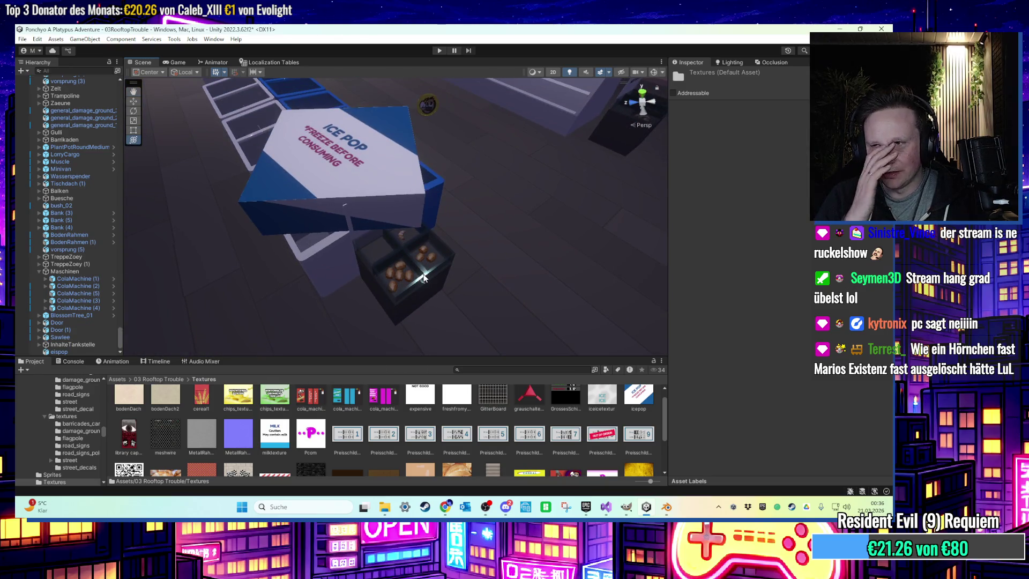
left_click(422, 280)
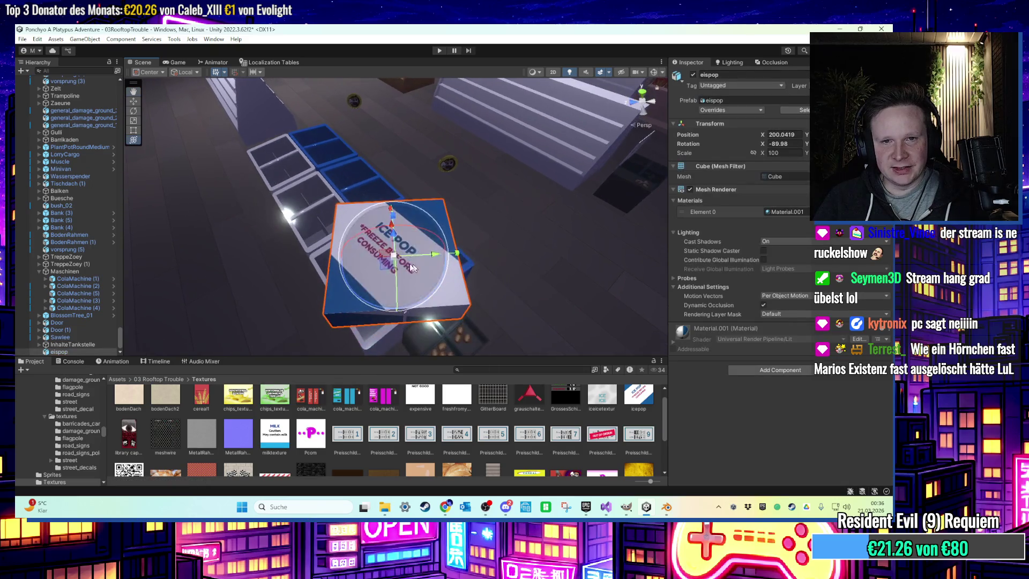
mouse_move(398, 259)
left_mouse_down()
mouse_move(392, 281)
mouse_move(468, 271)
mouse_move(454, 279)
left_mouse_up()
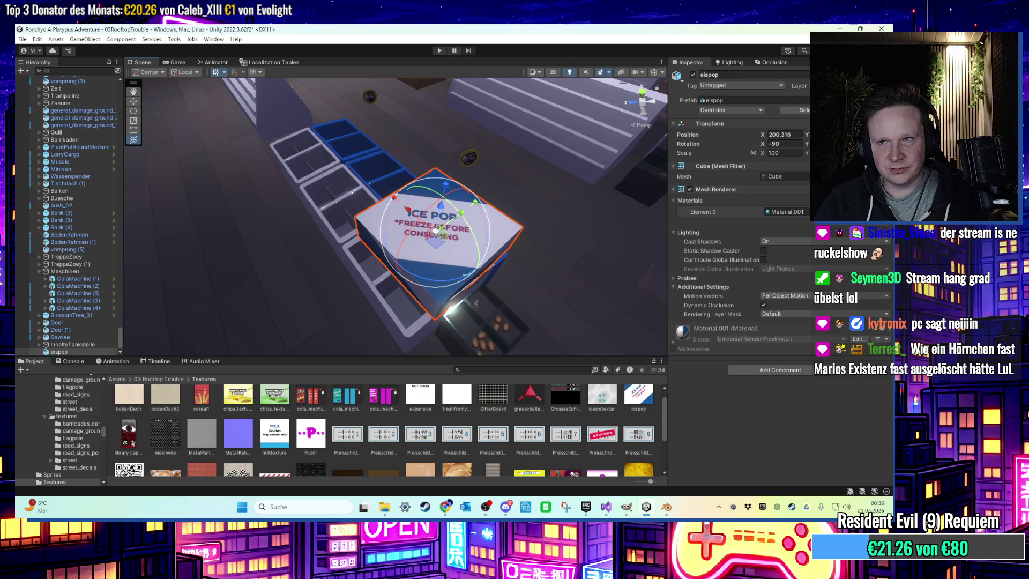
scroll(448, 229, "up", 5)
mouse_move(459, 230)
left_mouse_down()
mouse_move(464, 283)
mouse_move(478, 227)
mouse_move(475, 257)
mouse_move(431, 316)
mouse_move(431, 268)
mouse_move(433, 298)
left_mouse_up()
scroll(463, 284, "down", 2)
middle_click_drag(433, 298, 455, 285)
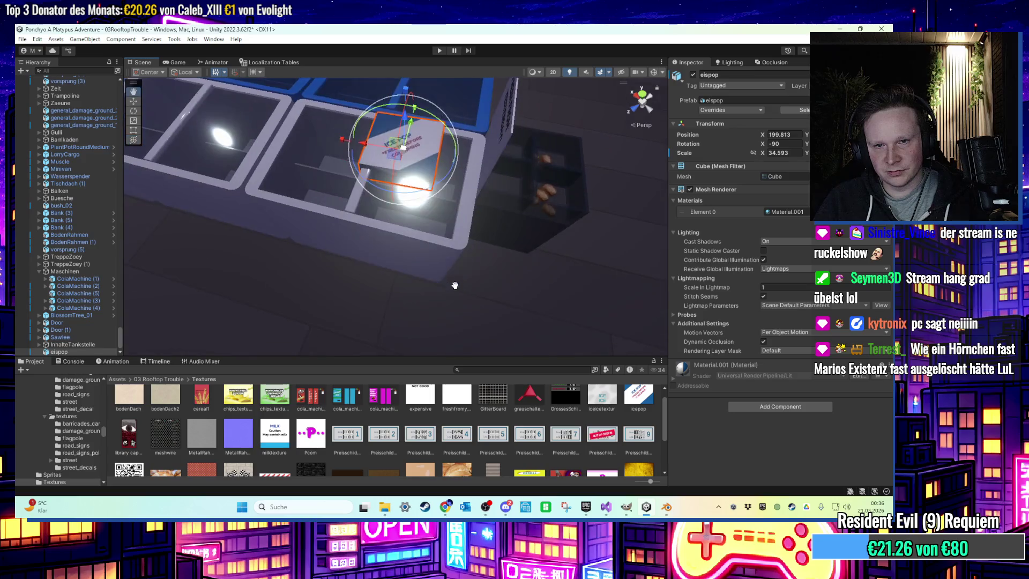
mouse_move(425, 202)
left_mouse_down("alt")
mouse_move(434, 267)
mouse_move(414, 232)
left_mouse_up("alt")
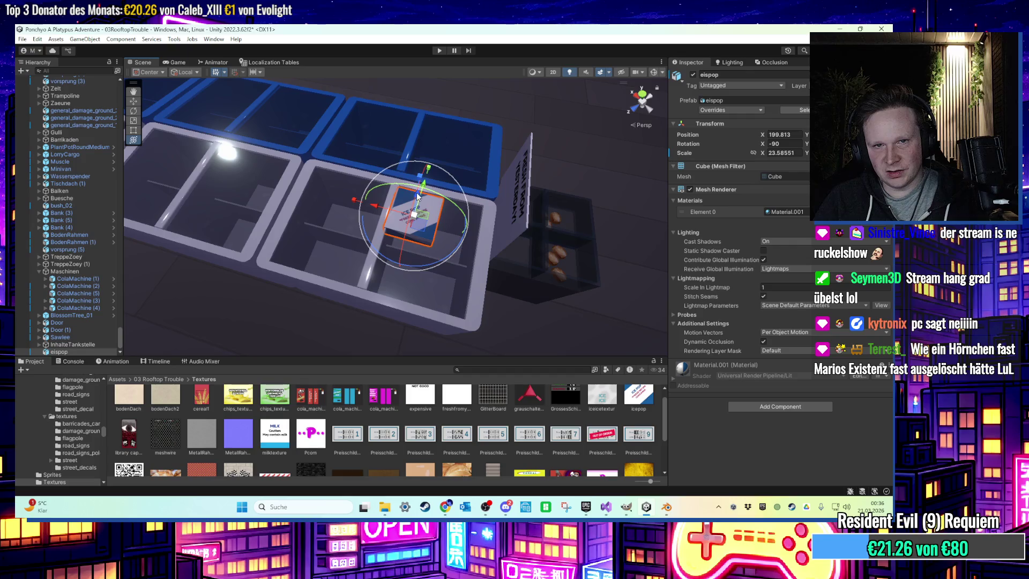
scroll(427, 232, "up", 3)
scroll(454, 245, "down", 3)
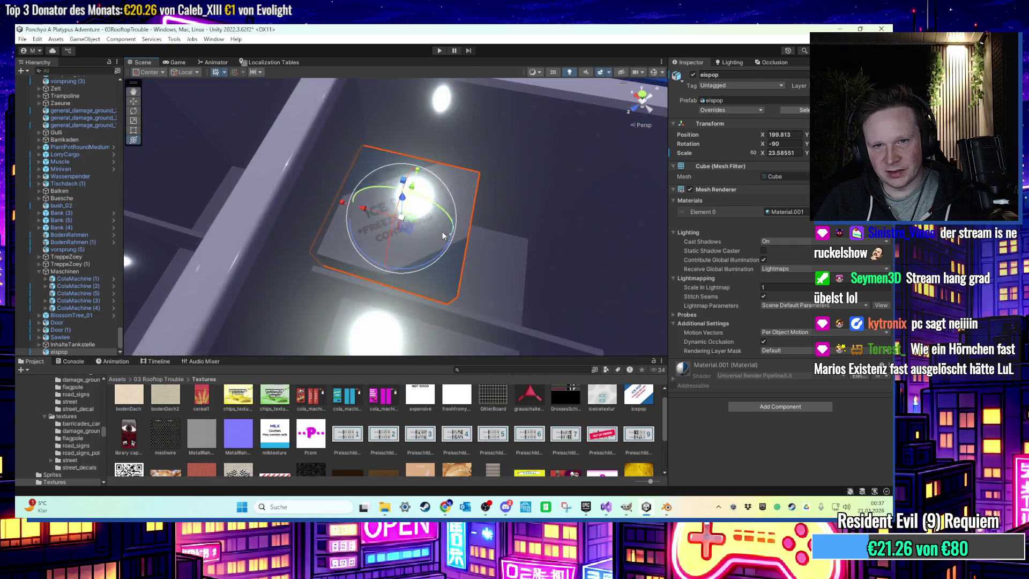
mouse_move(398, 248)
left_mouse_down()
mouse_move(415, 265)
mouse_move(416, 213)
mouse_move(440, 214)
left_mouse_up()
scroll(440, 215, "up", 3)
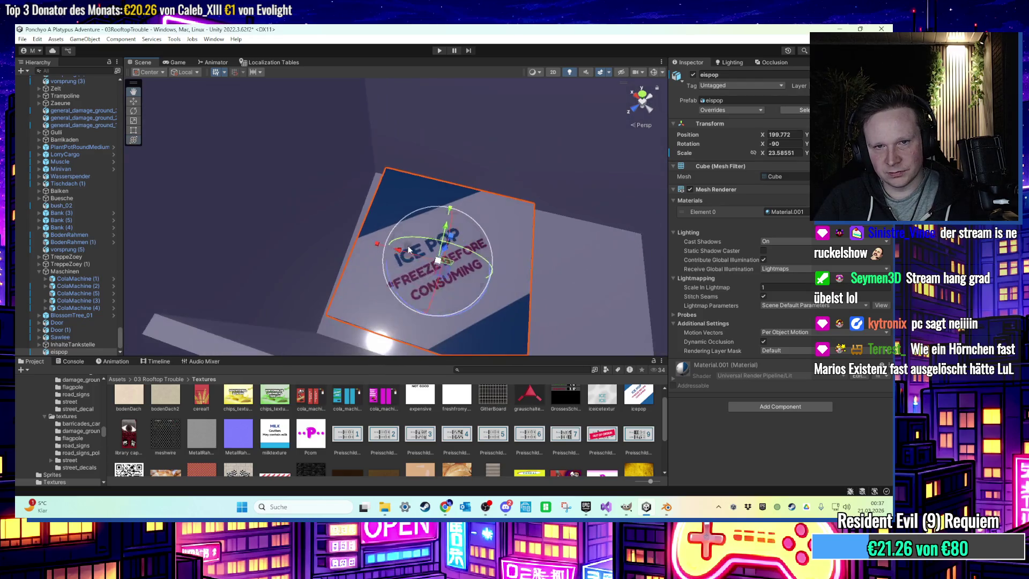
left_click_drag(409, 302, 416, 277)
scroll(432, 262, "down", 5)
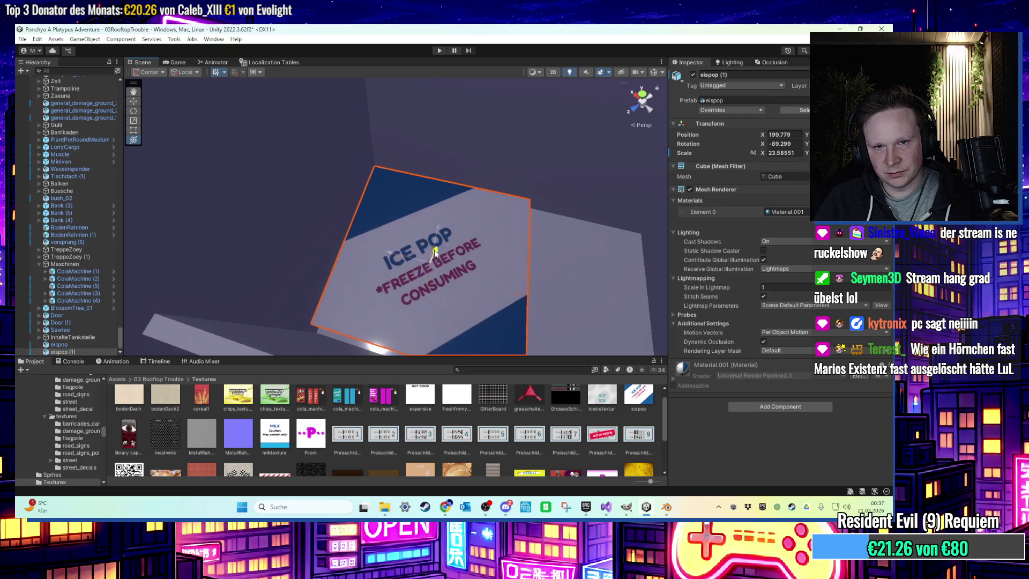
Duplicate the ICE POP box several times and slide each copy along the shelf
key("ctrl+d")
key("ctrl+d")
mouse_move(414, 213)
left_mouse_down()
mouse_move(417, 182)
mouse_move(445, 200)
mouse_move(512, 188)
mouse_move(457, 196)
left_mouse_up()
key("ctrl+d")
key("ctrl+d")
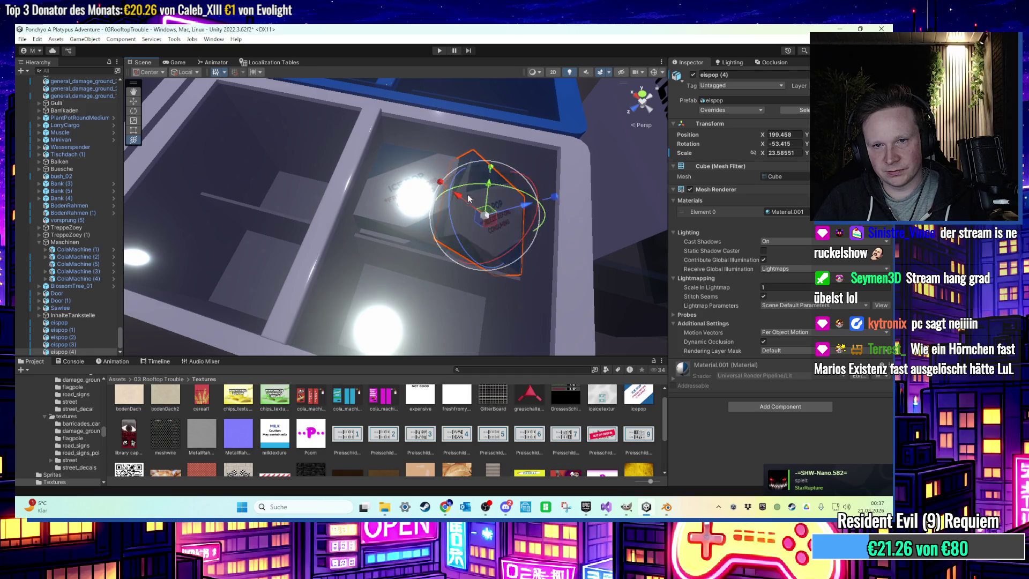
mouse_move(490, 211)
left_mouse_down()
mouse_move(476, 211)
mouse_move(496, 261)
mouse_move(503, 179)
mouse_move(480, 270)
mouse_move(511, 288)
mouse_move(487, 289)
left_mouse_up()
scroll(487, 289, "up", 5)
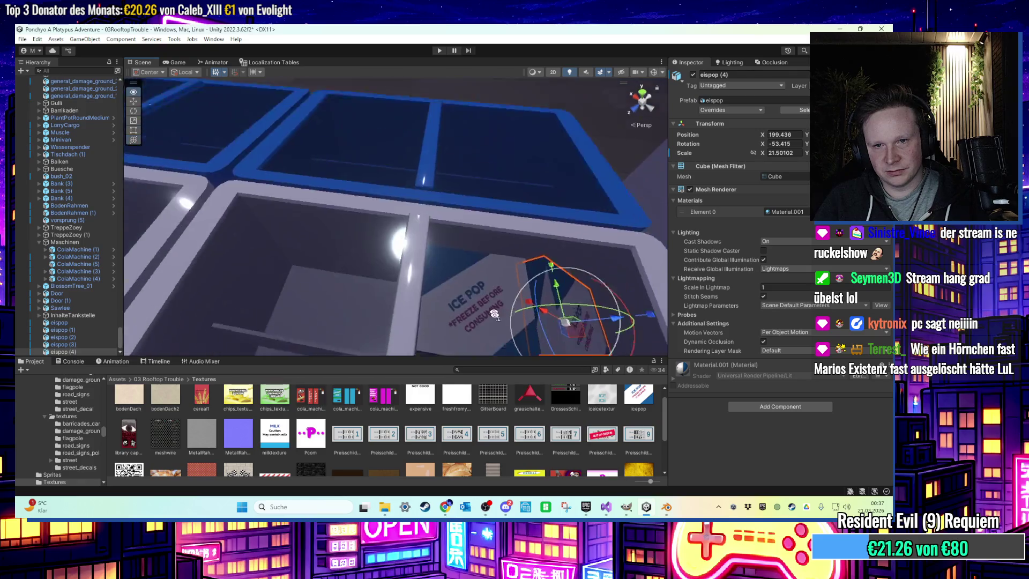
scroll(487, 272, "down", 10)
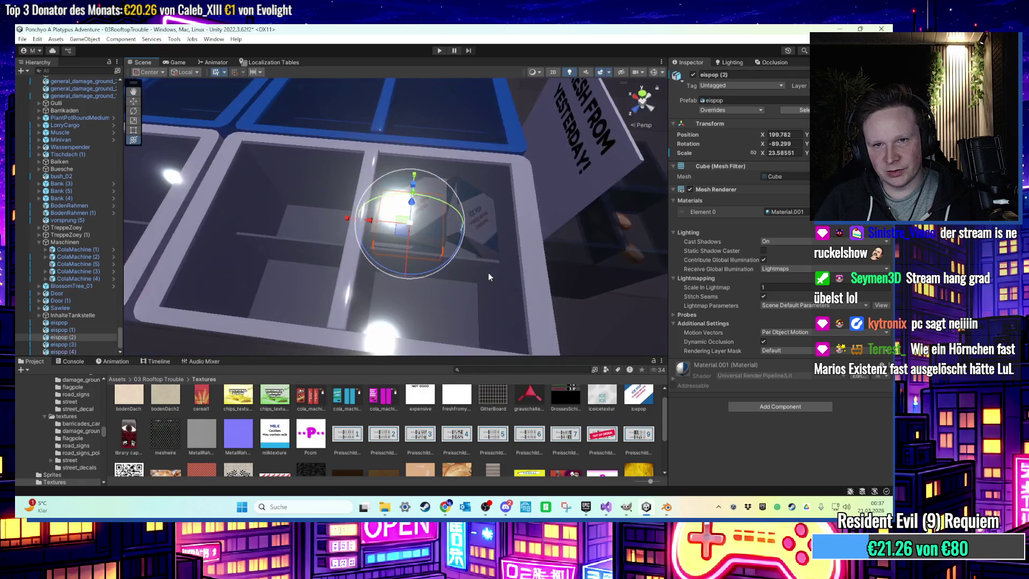
left_click(477, 279)
mouse_move(477, 279)
left_mouse_down()
mouse_move(425, 297)
mouse_move(381, 231)
mouse_move(399, 253)
left_mouse_up()
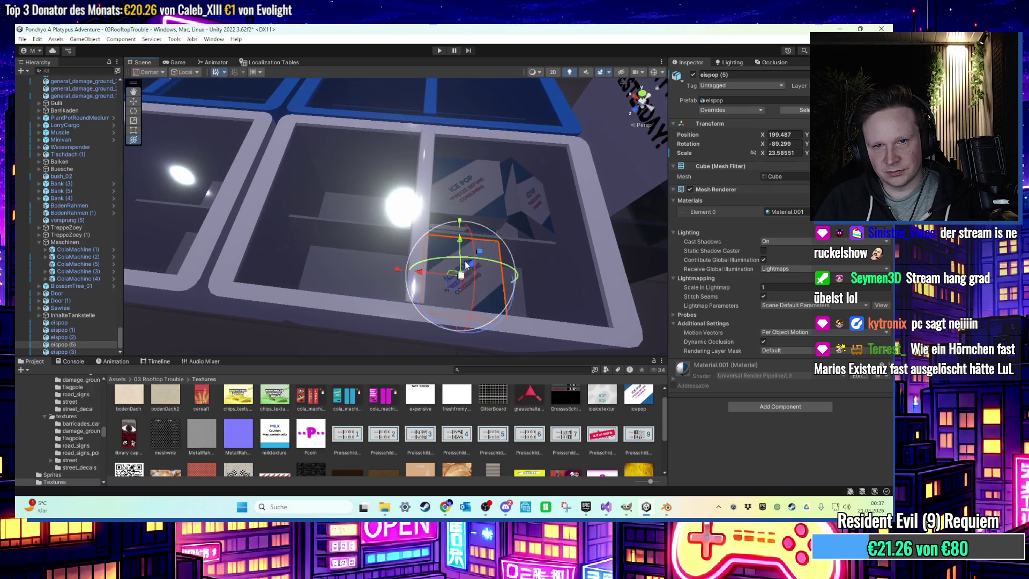
key("ctrl+d")
mouse_move(446, 300)
left_mouse_down()
mouse_move(497, 309)
mouse_move(525, 285)
mouse_move(520, 307)
mouse_move(439, 283)
mouse_move(459, 271)
mouse_move(479, 305)
mouse_move(409, 275)
mouse_move(438, 263)
mouse_move(412, 271)
mouse_move(429, 247)
mouse_move(332, 258)
mouse_move(450, 273)
left_mouse_up()
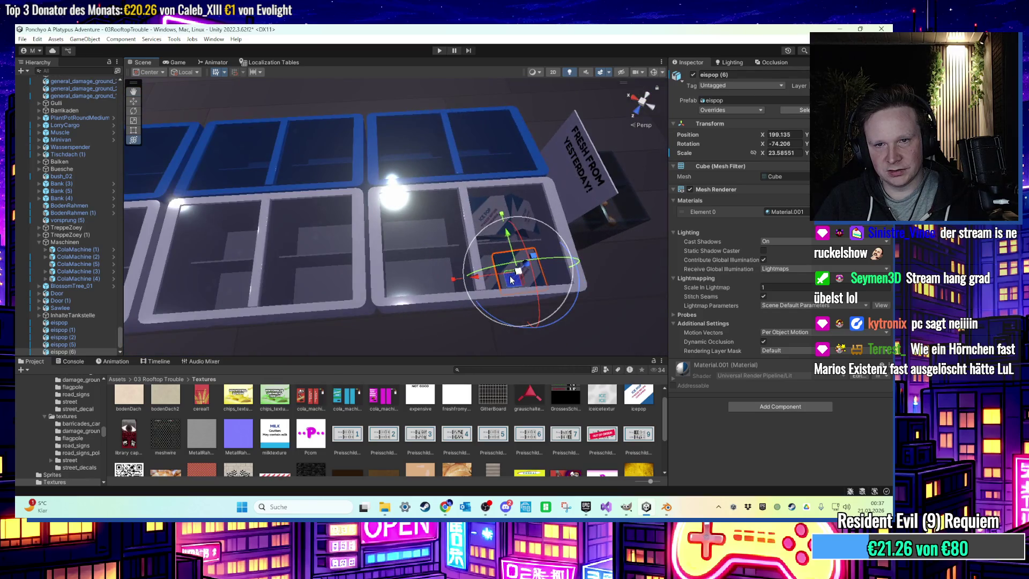
Duplicate eispop (7) into further copies and move them into the next tray slots
scroll(510, 276, "up", 10)
left_click(362, 267)
scroll(370, 269, "down", 10)
left_click(492, 294)
middle_click_drag(494, 298, 477, 301)
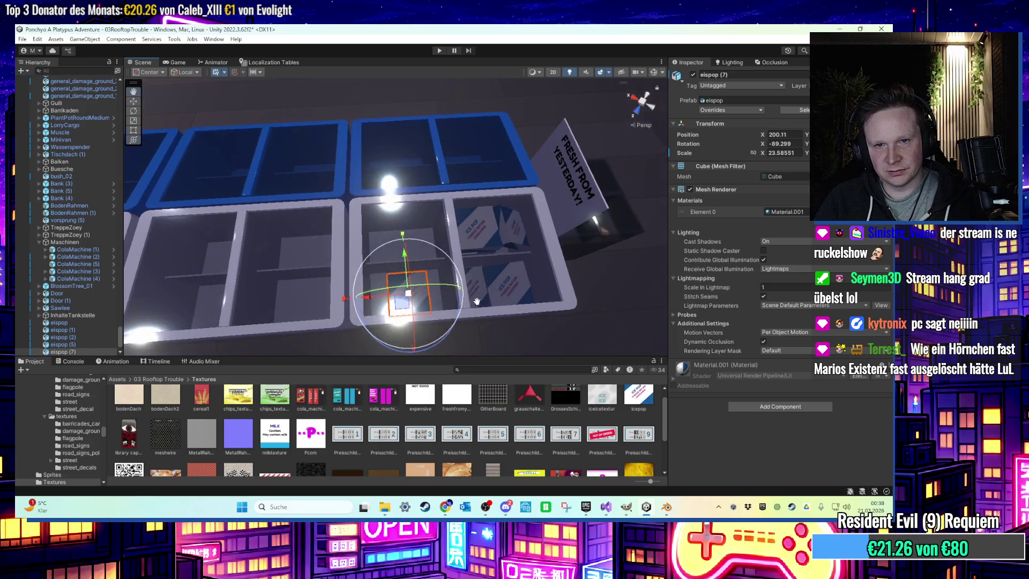
key("ctrl+d")
mouse_move(404, 304)
left_mouse_down()
mouse_move(396, 265)
mouse_move(385, 261)
left_mouse_up()
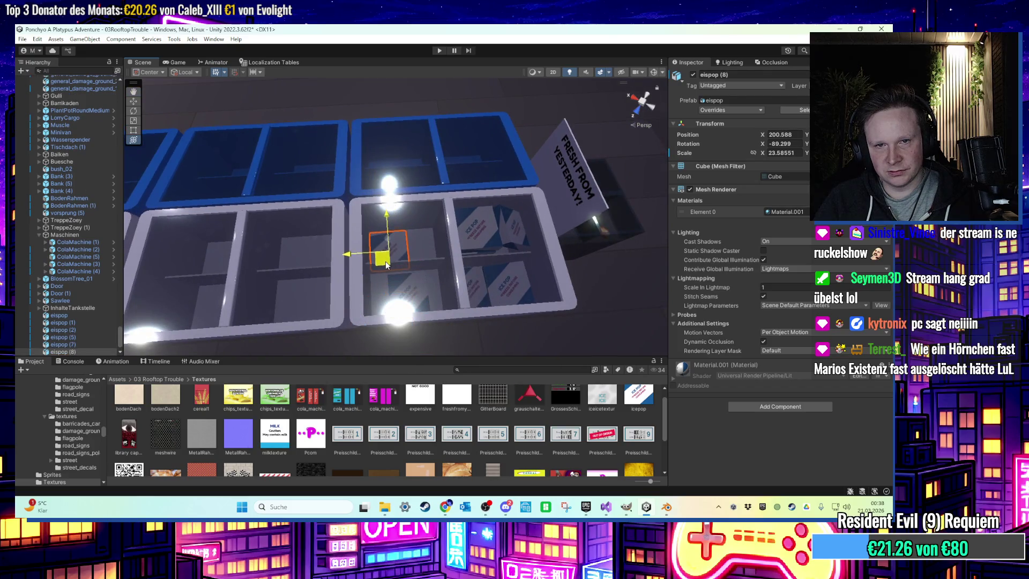
key("e")
scroll(386, 258, "up", 5)
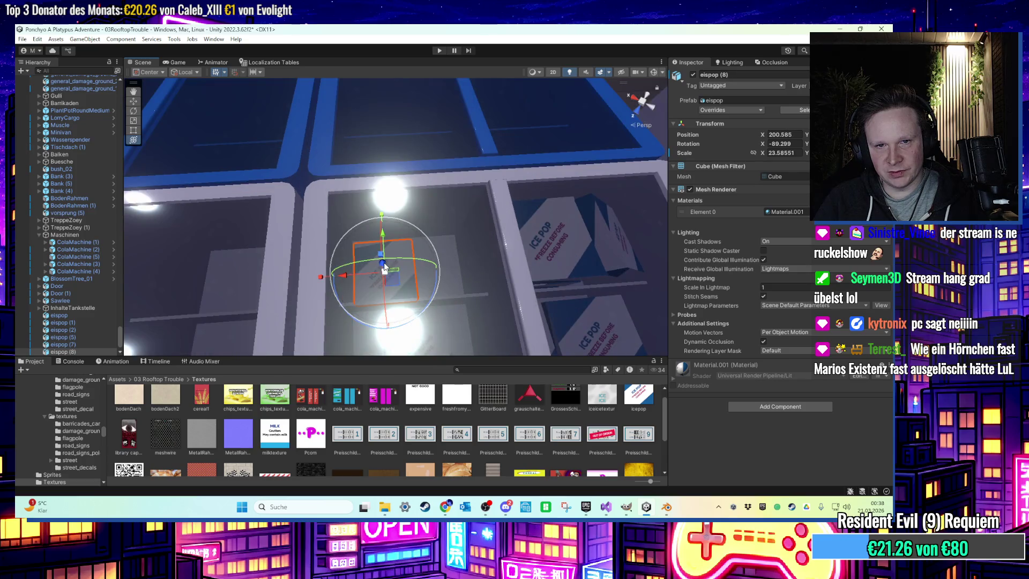
key("ctrl+d")
mouse_move(385, 270)
left_mouse_down()
mouse_move(447, 269)
mouse_move(450, 242)
mouse_move(373, 271)
left_mouse_up()
Add one more ICE POP copy, tilt it slightly, and select freezer eisregal (1)
key("ctrl+d")
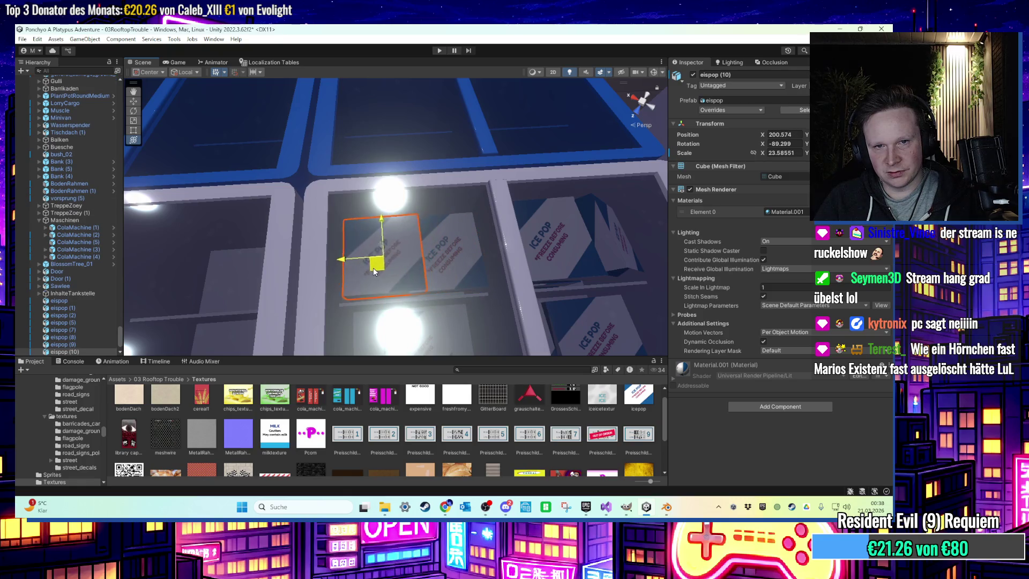
mouse_move(471, 343)
middle_mouse_down()
mouse_move(417, 231)
mouse_move(399, 252)
middle_mouse_up()
left_click_drag(217, 144, 202, 148)
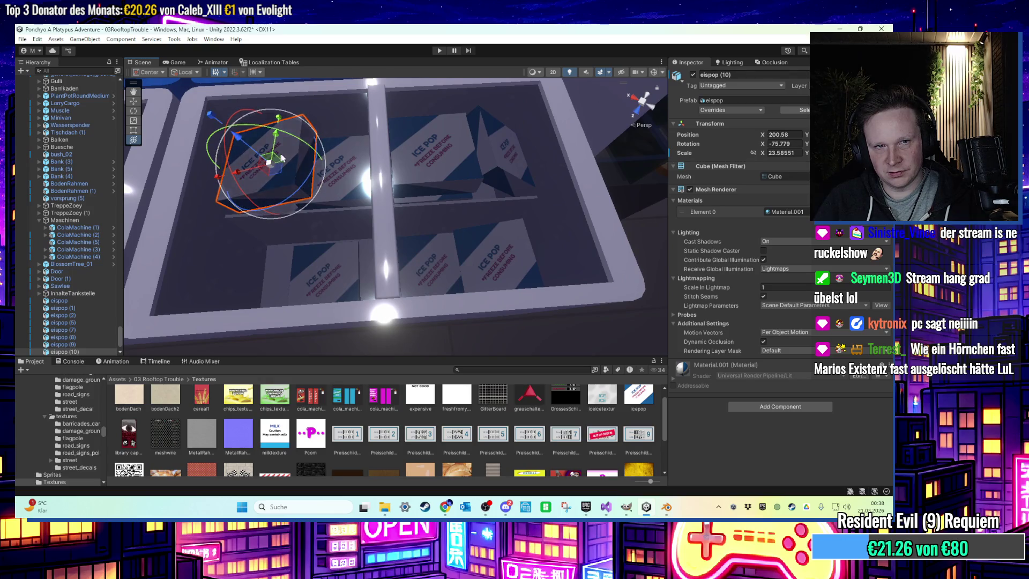
scroll(366, 181, "up", 5)
scroll(366, 181, "up", 8)
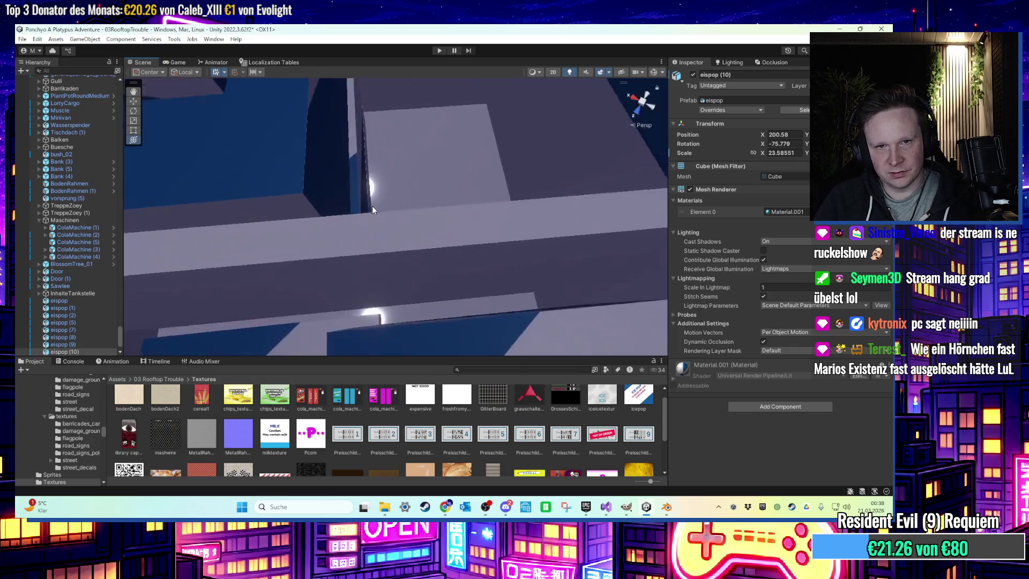
mouse_move(359, 184)
right_mouse_down()
mouse_move(329, 165)
mouse_move(375, 197)
right_mouse_up()
left_click(381, 200)
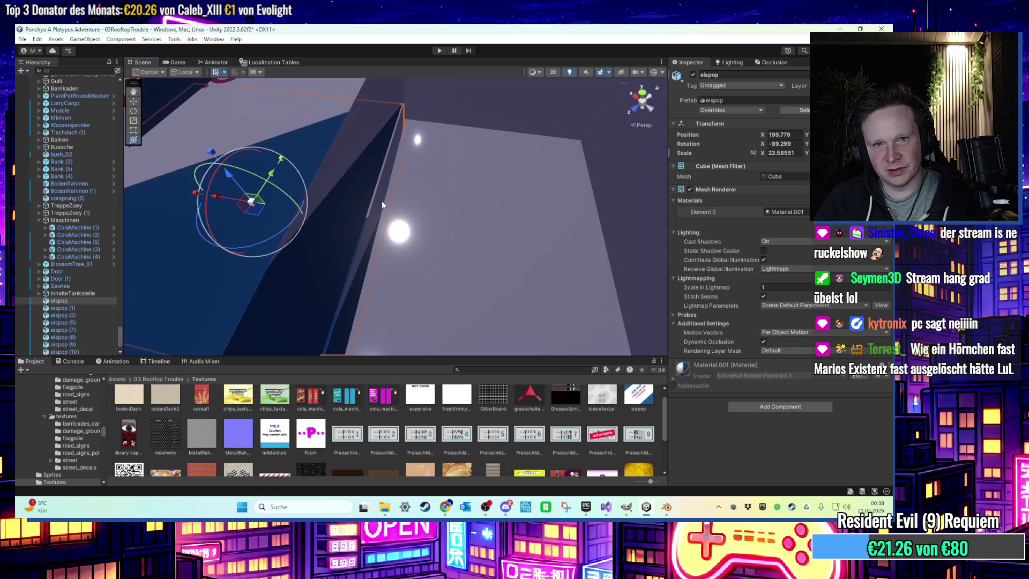
Select and frame eispop (1), then look around the freezers and shelves
left_click(376, 208)
left_click(357, 206)
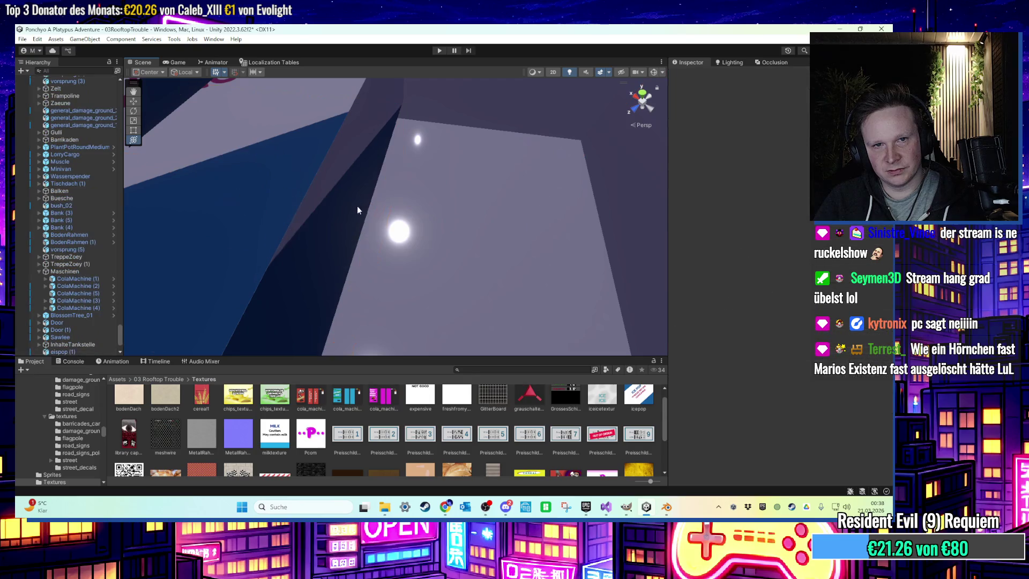
key("f")
left_click_drag(409, 189, 546, 287, "alt")
mouse_move(459, 212)
left_mouse_down("alt")
mouse_move(451, 191)
mouse_move(367, 195)
mouse_move(450, 222)
mouse_move(391, 259)
mouse_move(445, 121)
mouse_move(322, 243)
mouse_move(495, 215)
mouse_move(440, 231)
left_mouse_up("alt")
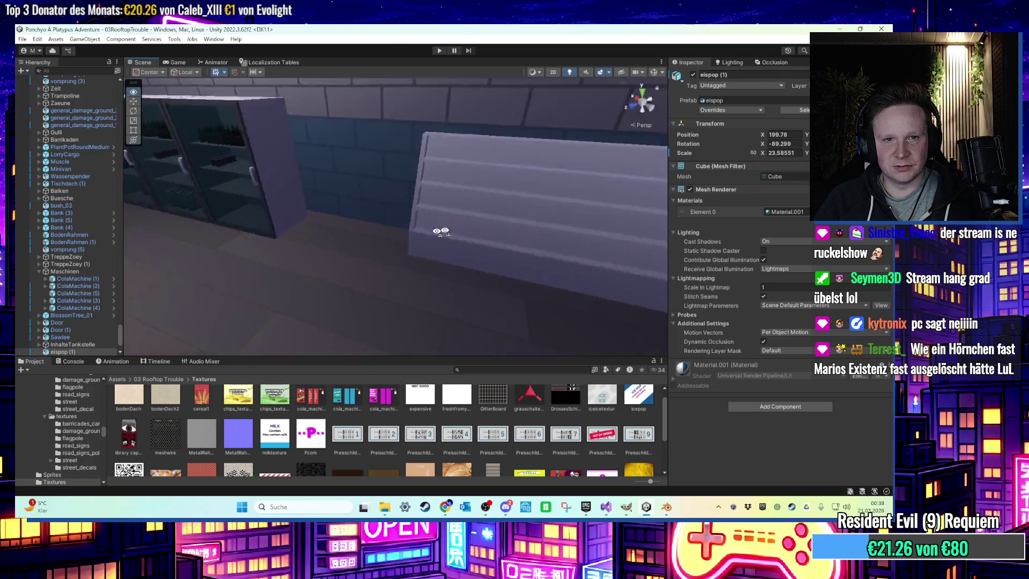
scroll(440, 231, "up", 10)
mouse_move(417, 235)
middle_mouse_down()
mouse_move(368, 246)
mouse_move(401, 294)
mouse_move(443, 280)
mouse_move(404, 268)
middle_mouse_up()
scroll(402, 266, "down", 10)
mouse_move(376, 244)
right_mouse_down()
mouse_move(356, 206)
mouse_move(492, 259)
mouse_move(513, 233)
mouse_move(443, 252)
mouse_move(506, 236)
mouse_move(550, 276)
right_mouse_up()
Duplicate into eispop (11) for the top-centre freezer, trying then undoing the iceicetextur material
key("ctrl+d")
mouse_move(523, 252)
left_mouse_down()
mouse_move(439, 279)
mouse_move(441, 230)
mouse_move(470, 156)
left_mouse_up()
scroll(331, 319, "up", 2)
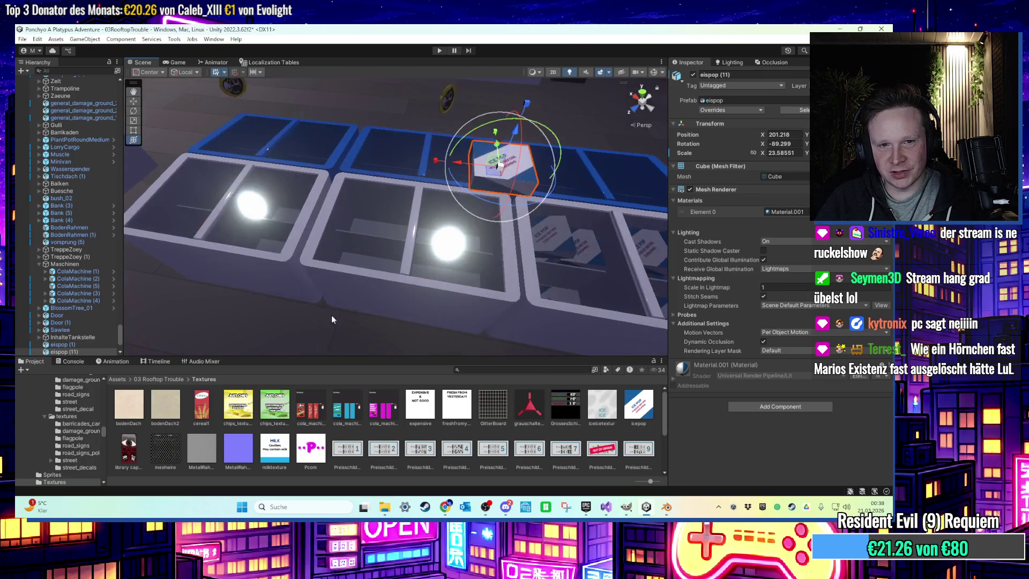
mouse_move(606, 405)
left_mouse_down()
mouse_move(495, 171)
mouse_move(497, 185)
left_mouse_up()
mouse_move(497, 185)
middle_mouse_down()
mouse_move(490, 201)
mouse_move(514, 252)
middle_mouse_up()
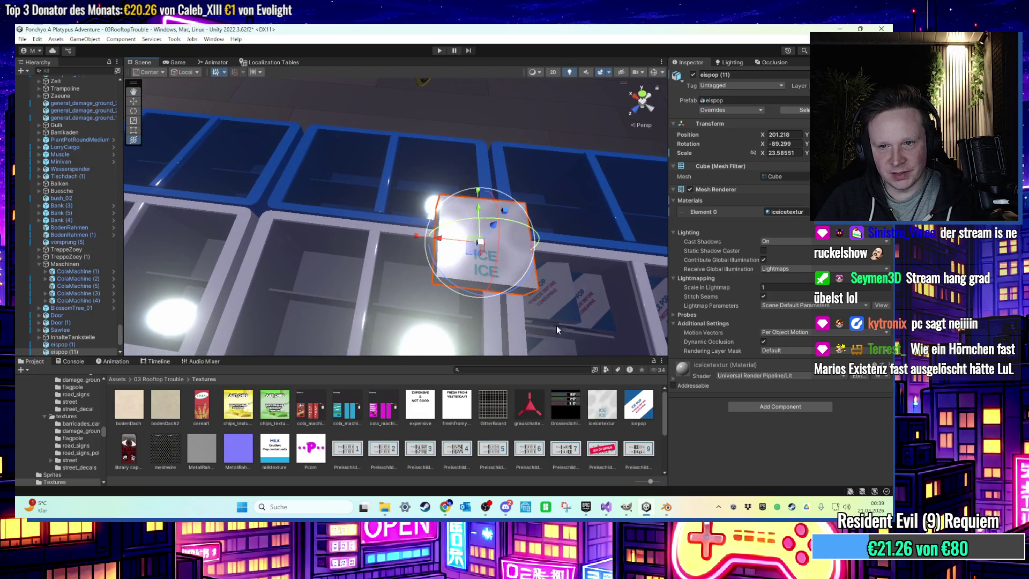
key("ctrl+z")
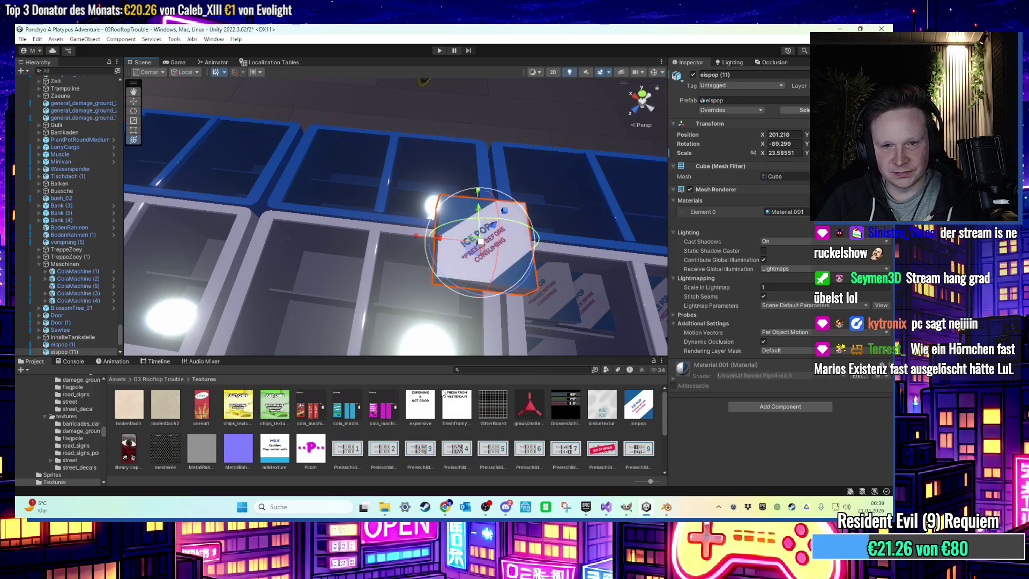
Look over the cereal box shelf and reframe the new ICE POP box
mouse_move(400, 257)
middle_mouse_down()
mouse_move(413, 156)
mouse_move(390, 193)
mouse_move(379, 252)
mouse_move(386, 288)
middle_mouse_up()
mouse_move(385, 288)
right_mouse_down()
mouse_move(374, 202)
mouse_move(395, 170)
mouse_move(362, 186)
mouse_move(315, 175)
right_mouse_up()
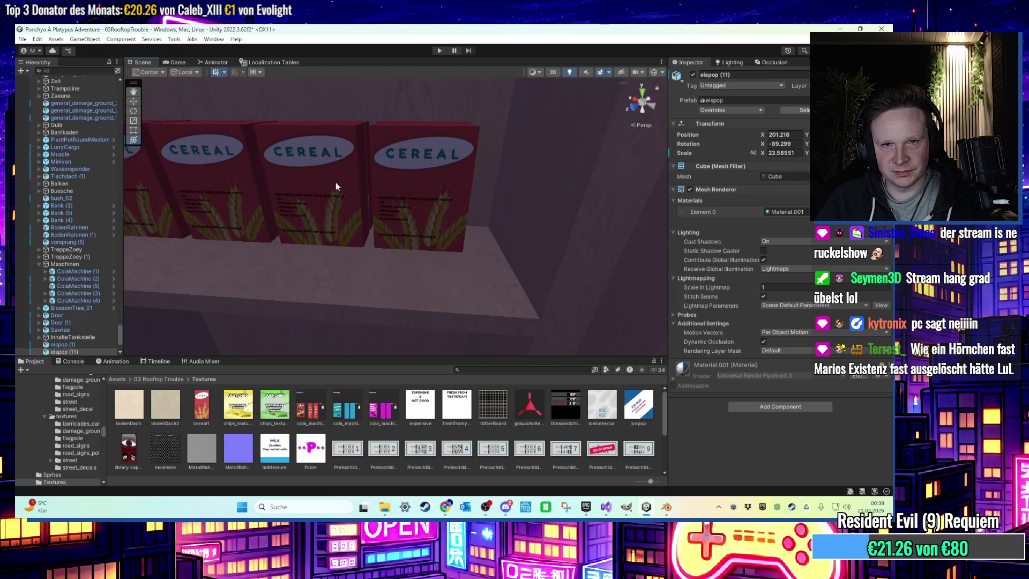
scroll(337, 184, "down", 5)
mouse_move(343, 187)
middle_mouse_down()
mouse_move(391, 205)
mouse_move(392, 188)
middle_mouse_up()
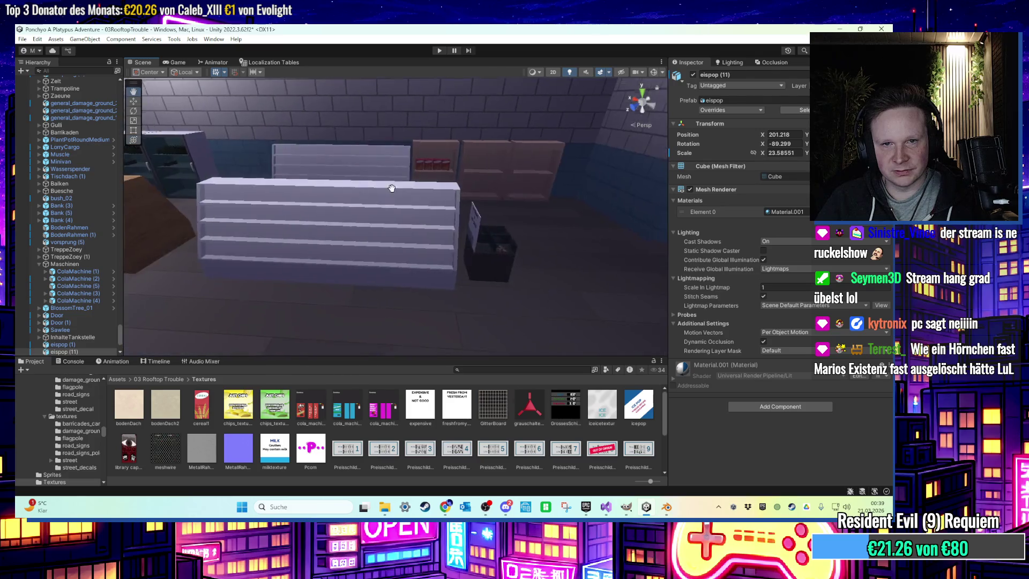
key("f")
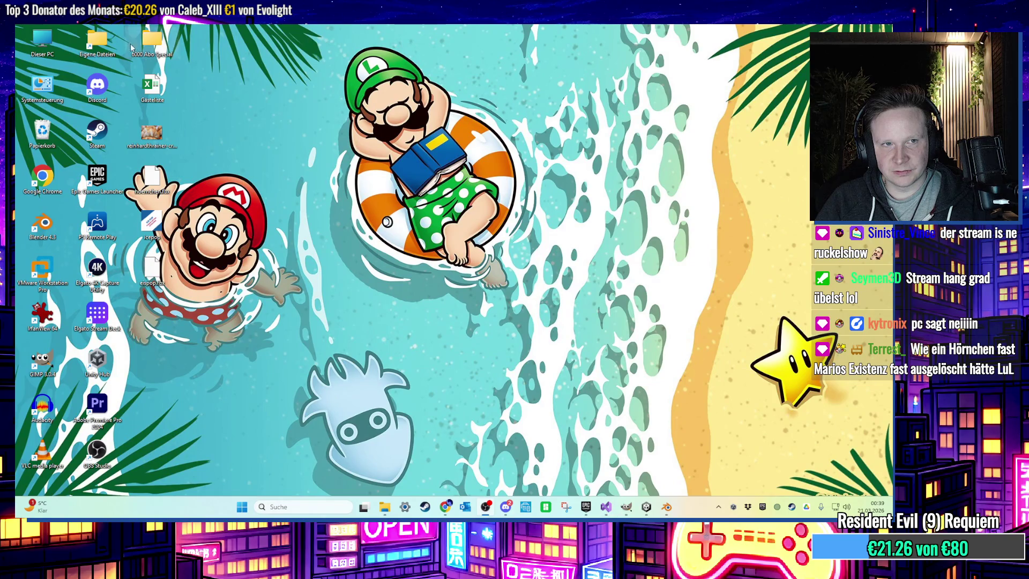
Open cereal from Eigene Dateien > Unity > Ponchyo A Platypus Adventure > Texturen in GIMP, selecting the Hintergrund layer
double_click(97, 40)
double_click(482, 280)
double_click(375, 106)
double_click(368, 208)
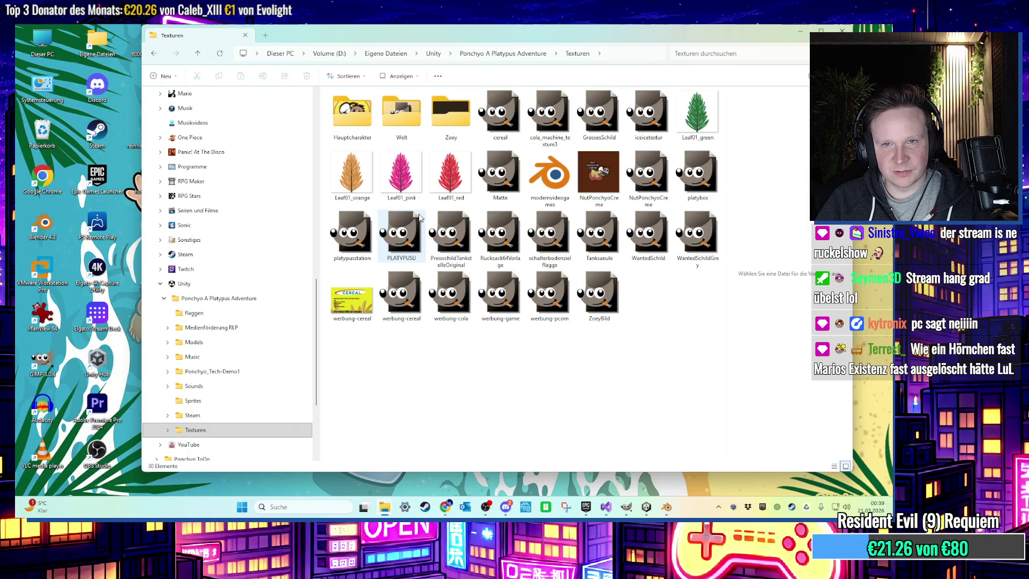
double_click(500, 113)
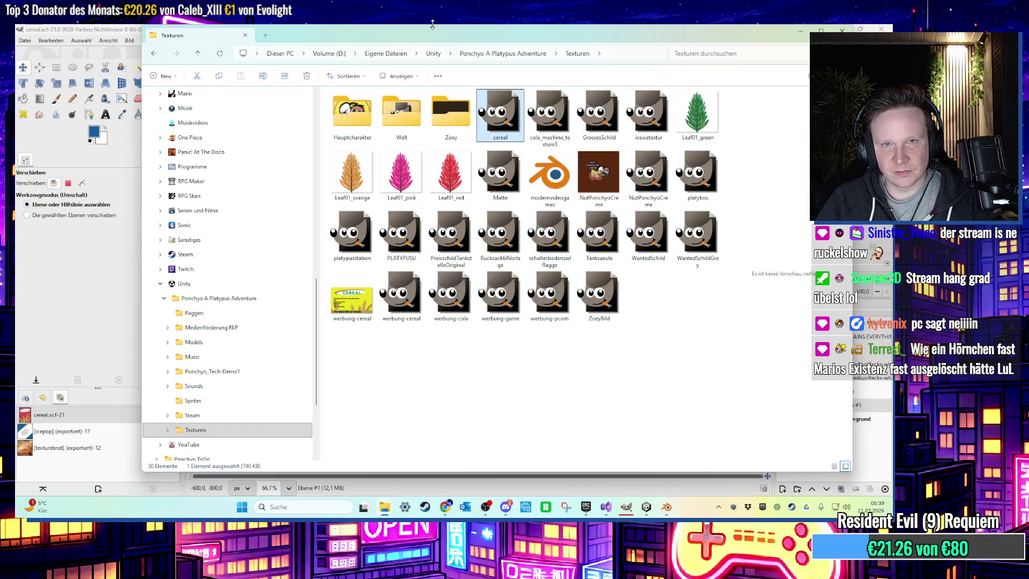
left_click(125, 39)
left_click(856, 418)
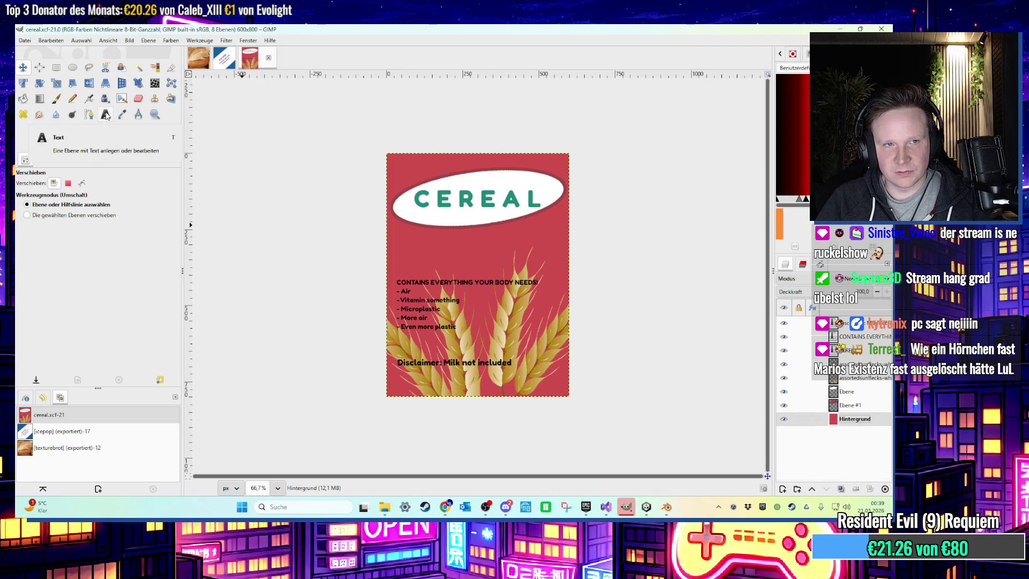
Bucket-fill the cereal label background with golden yellow instead of red
left_click(93, 131)
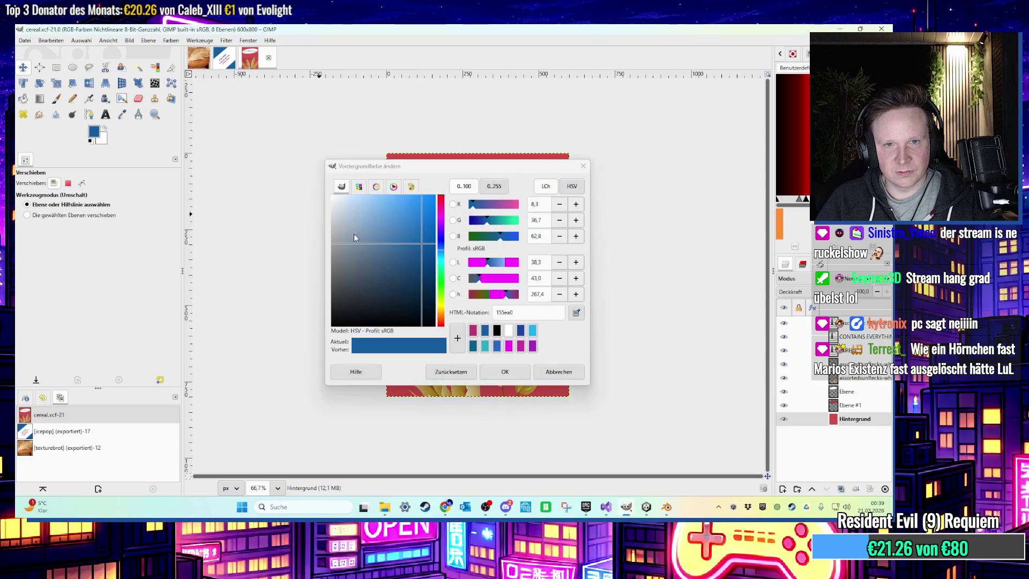
left_click_drag(438, 294, 438, 309)
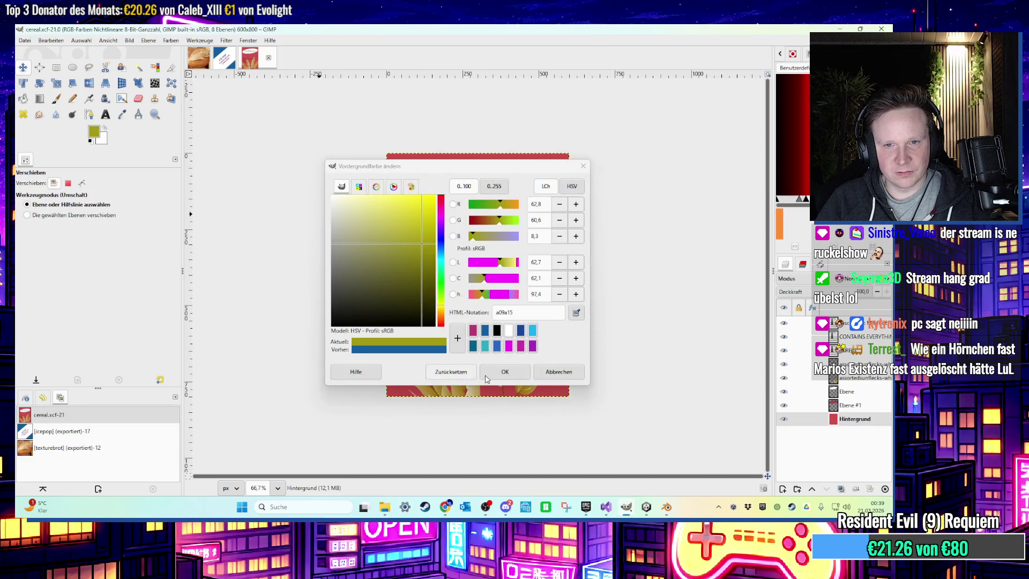
left_click(486, 377)
key("shift+b")
left_click(459, 259)
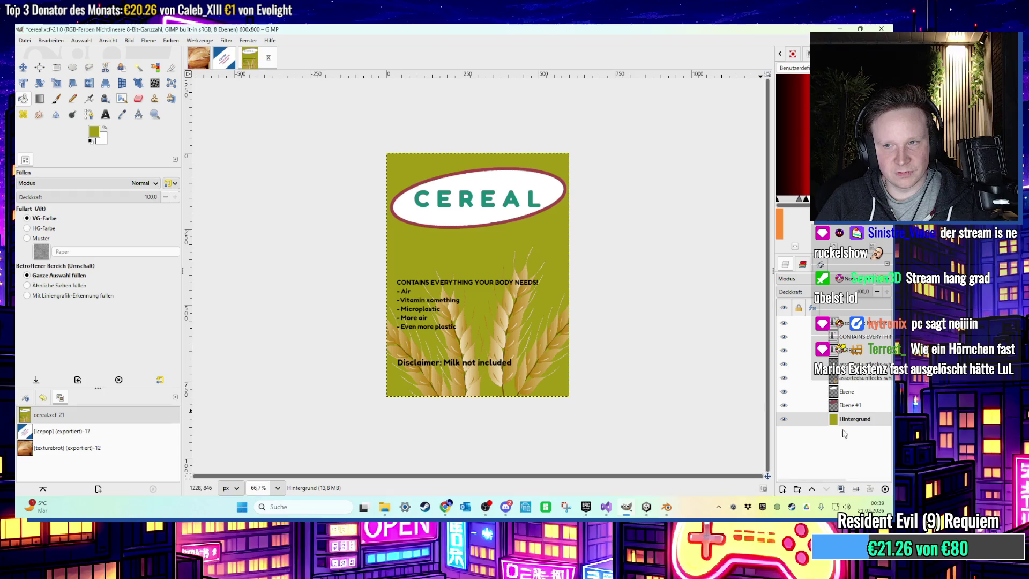
left_click(95, 133)
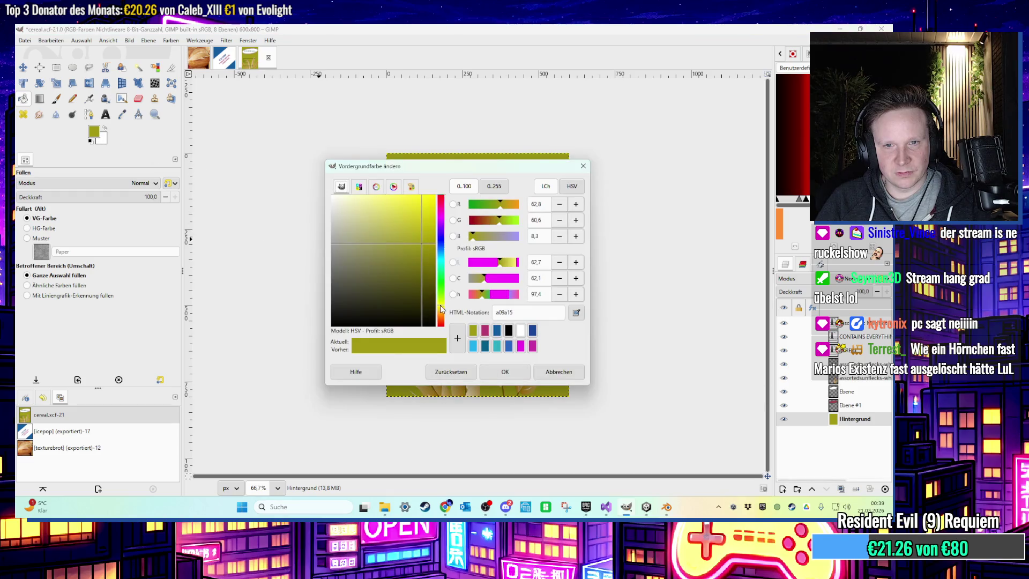
left_click_drag(440, 309, 440, 311)
left_click(419, 211)
left_click(505, 371)
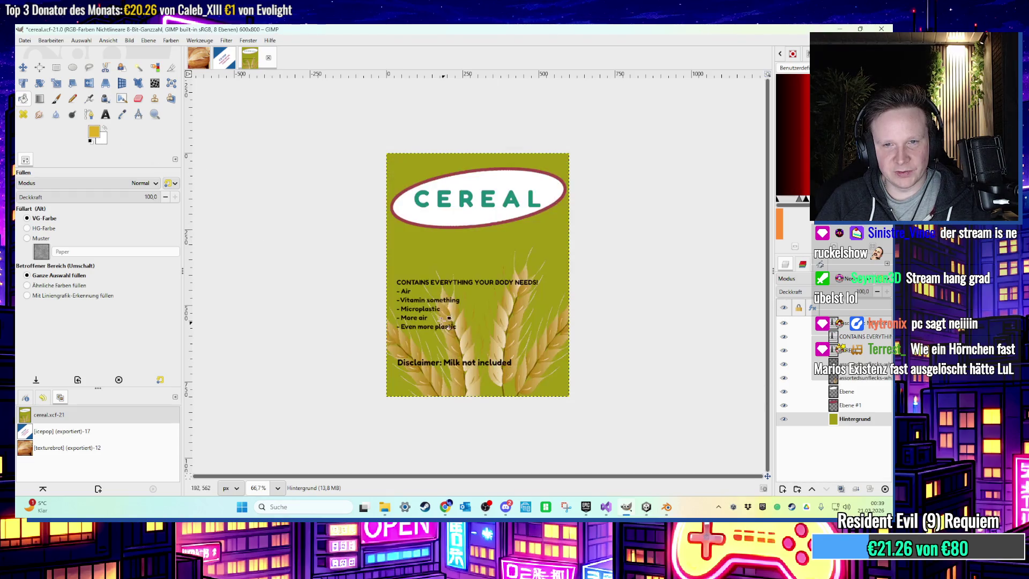
left_click(509, 289)
scroll(510, 286, "up", 1, "ctrl")
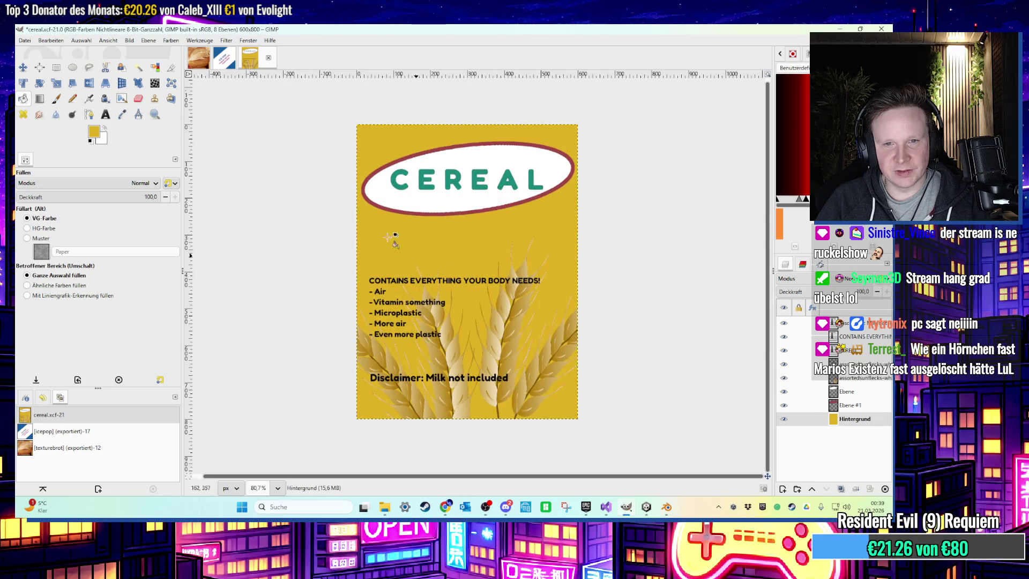
Export the label as cereal2.png to the desktop, then return to Unity
left_click(26, 40)
left_click(48, 163)
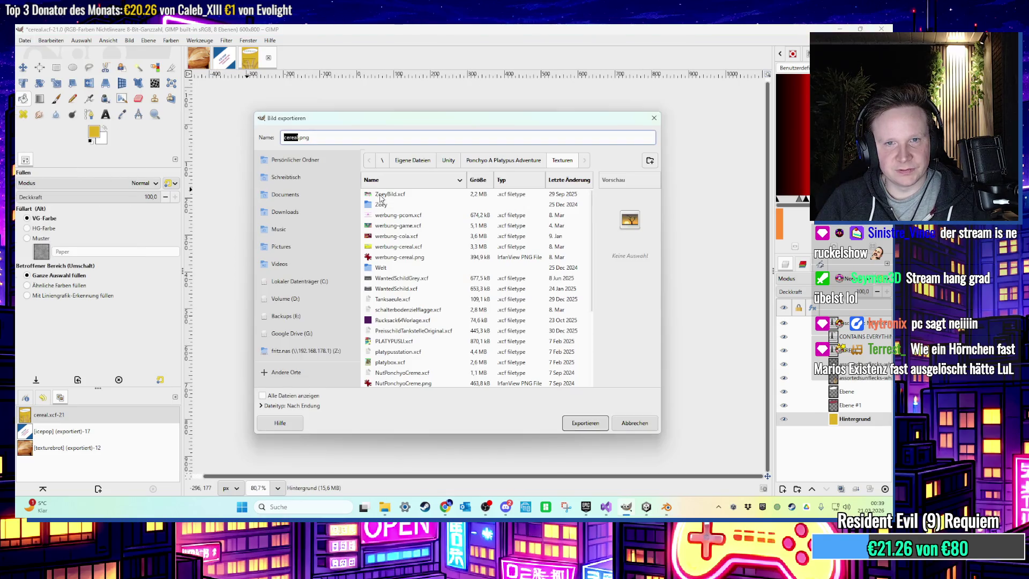
type("cereal")
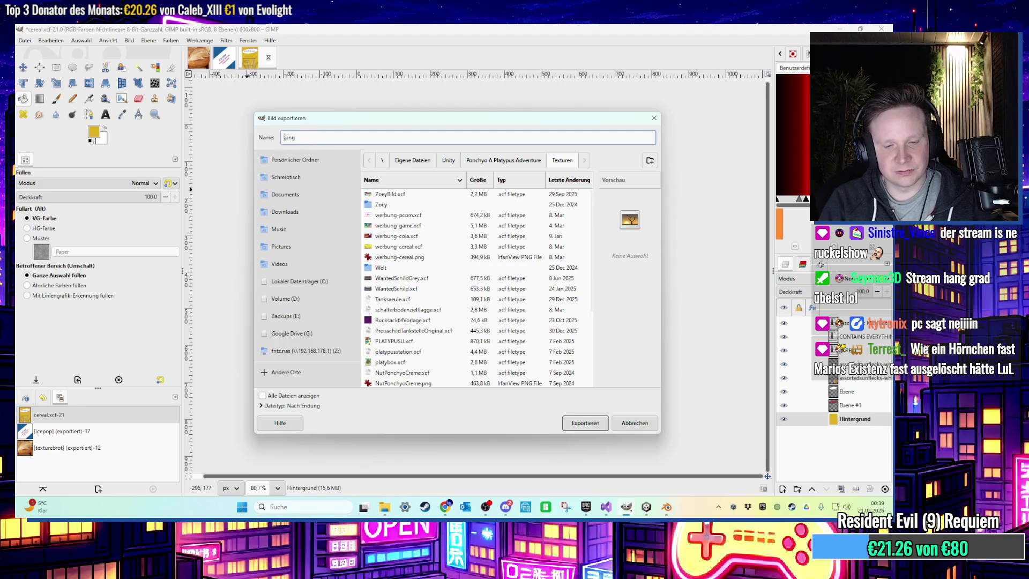
type("2")
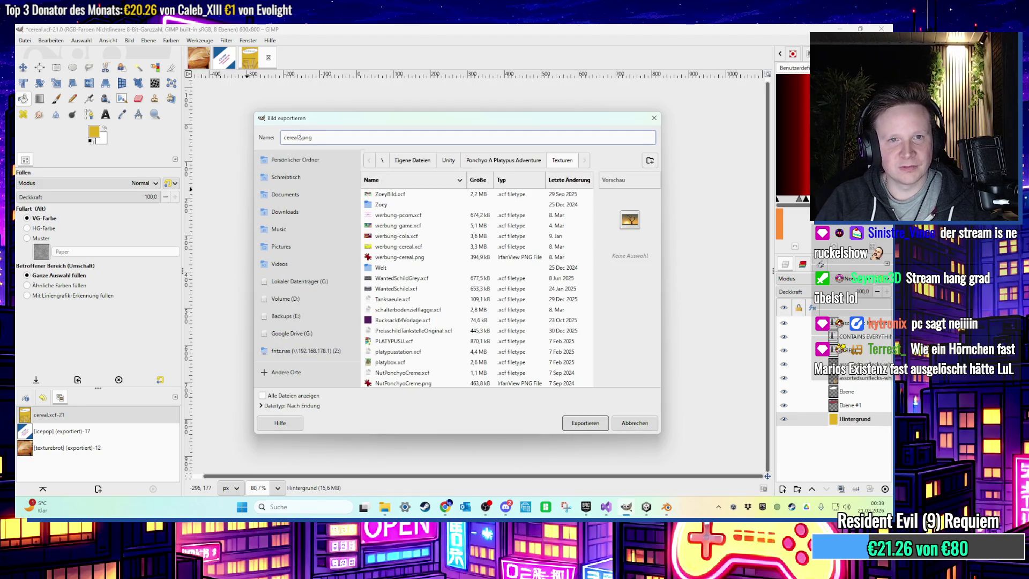
left_click(304, 179)
left_click(589, 421)
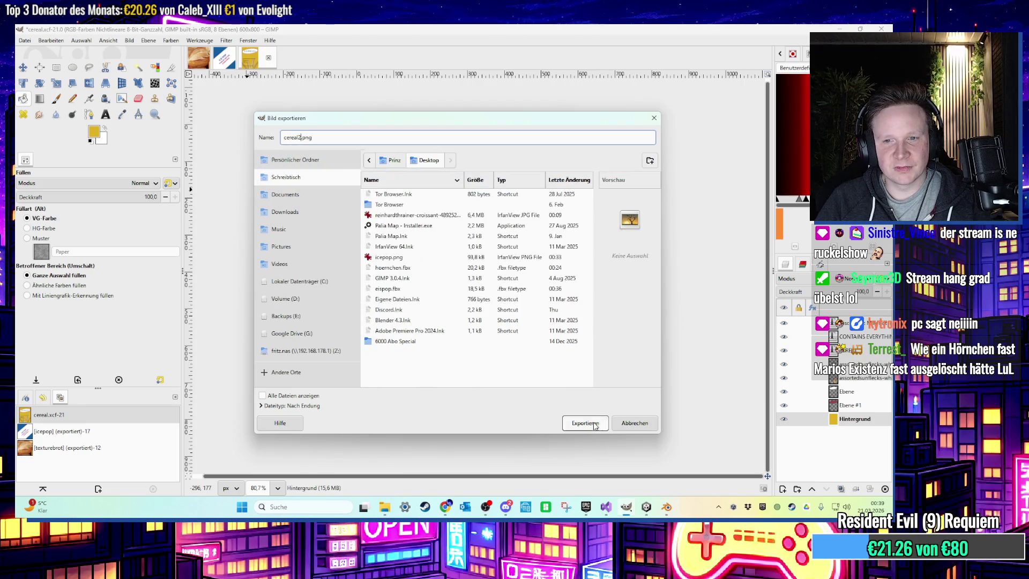
left_click(581, 426)
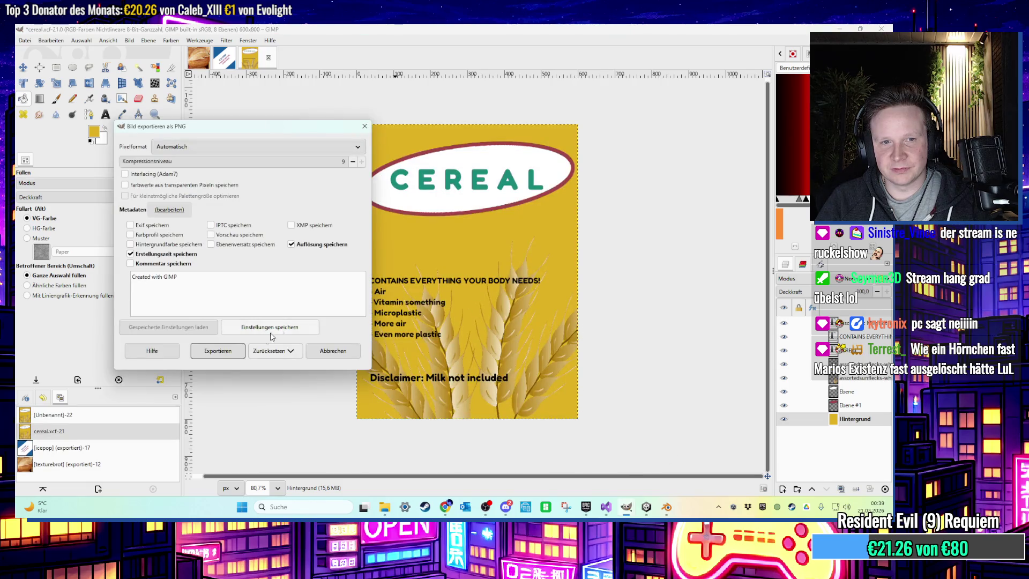
left_click(218, 351)
left_click(835, 28)
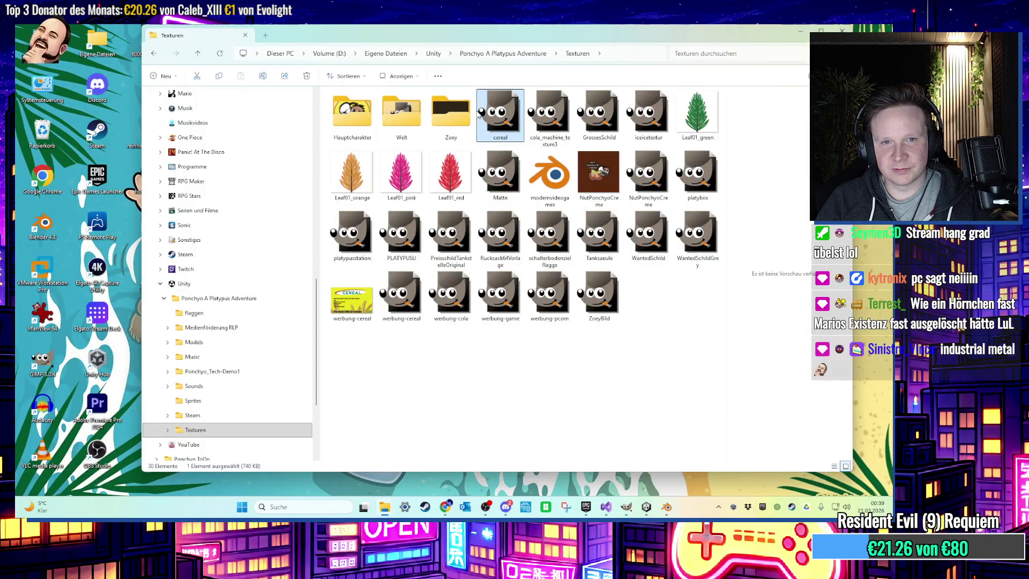
left_click(800, 31)
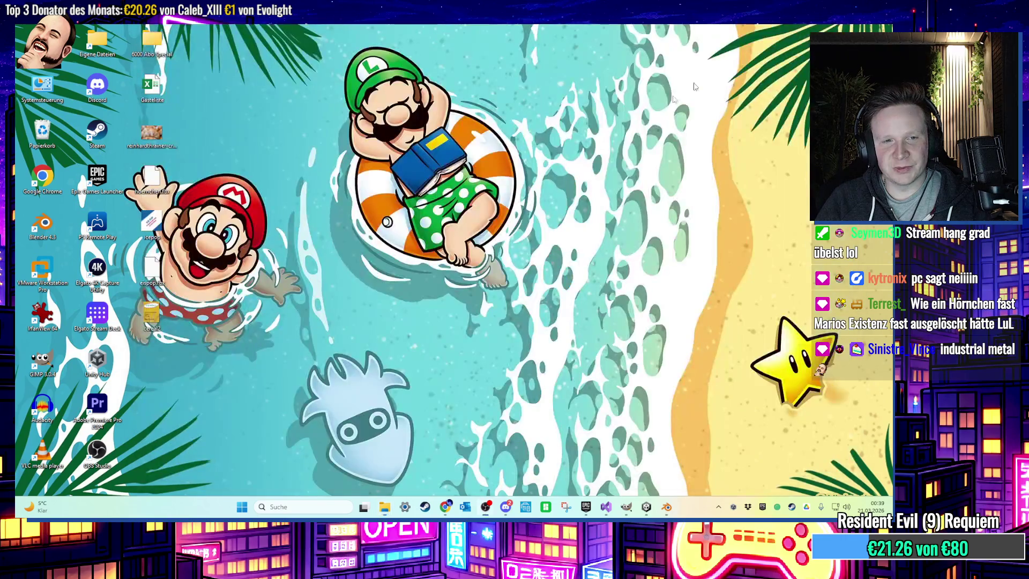
Import the Preisschild image from the desktop into Unity's Textures folder
left_click(646, 506)
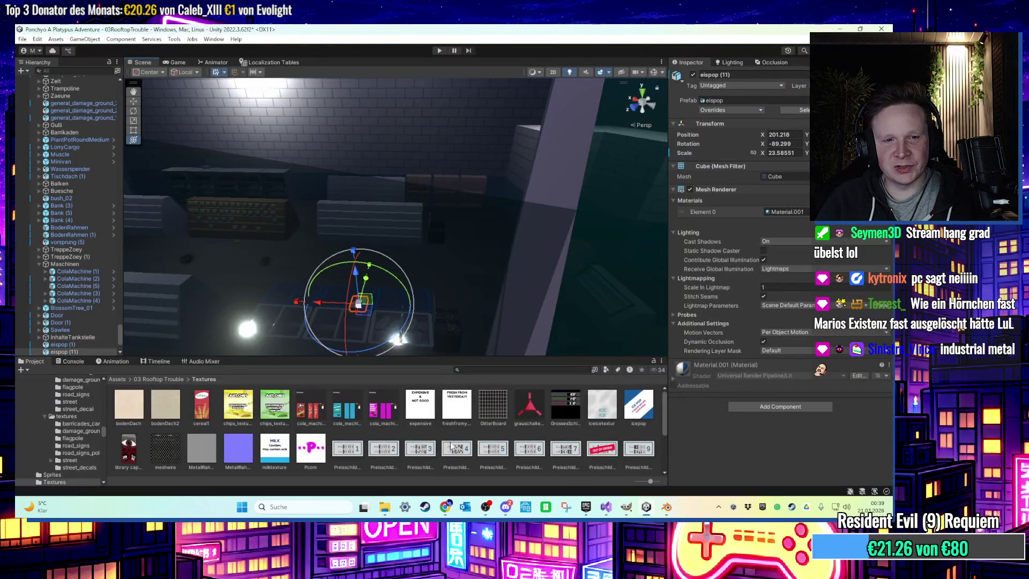
scroll(451, 446, "down", 5)
left_click(637, 513)
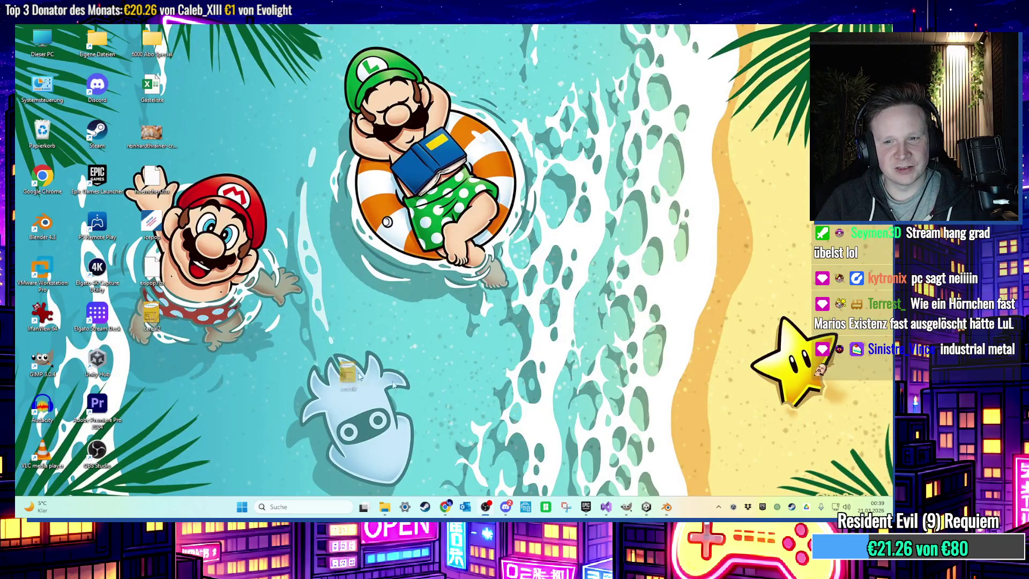
left_click(645, 506)
left_click_drag(643, 496, 527, 442)
Bring the cereal boxes on the shelf into view and focus on cereal (1)
mouse_move(449, 292)
right_mouse_down()
mouse_move(359, 241)
mouse_move(351, 297)
mouse_move(359, 269)
mouse_move(333, 255)
right_mouse_up()
left_click(332, 255)
scroll(418, 263, "up", 3)
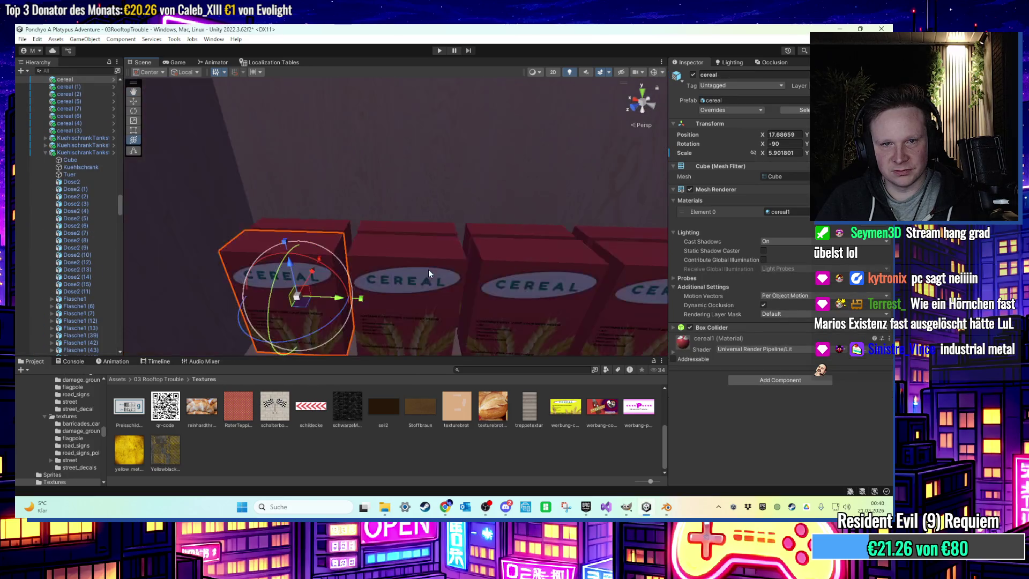
left_click(428, 268)
key("f")
mouse_move(249, 230)
right_mouse_down()
mouse_move(261, 246)
mouse_move(214, 214)
right_mouse_up()
Select the whole row of cereal boxes and enable Contribute Global Illumination
left_click(88, 132, "shift")
left_click(763, 259)
scroll(460, 268, "up", 2)
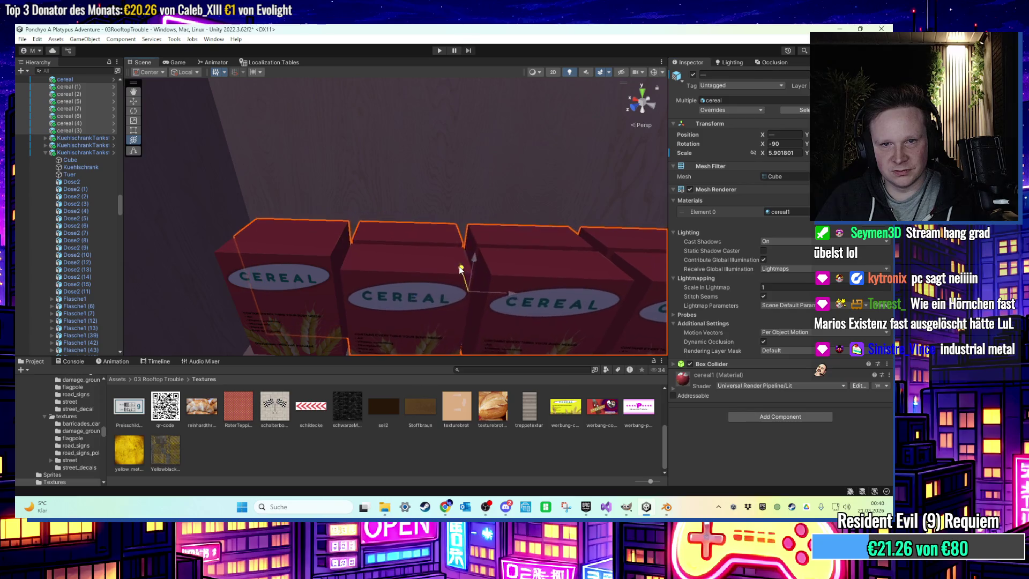
scroll(460, 268, "down", 3)
key("ctrl+z")
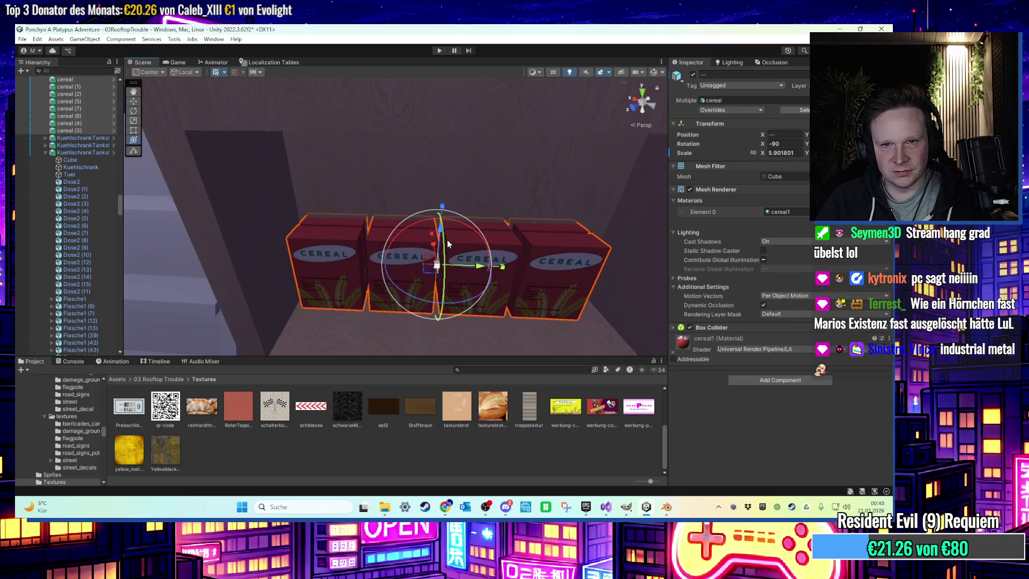
key("ctrl+y")
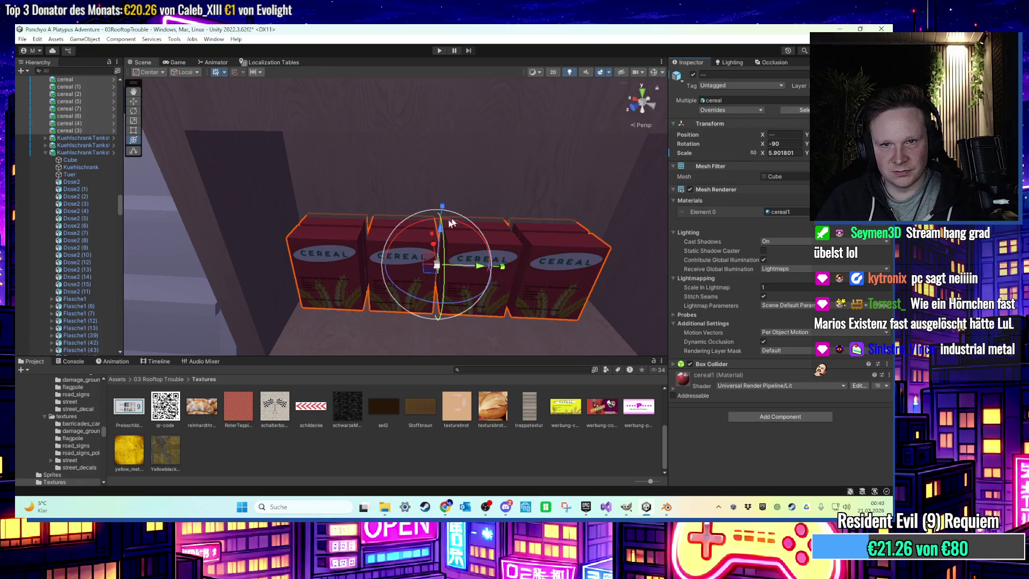
scroll(460, 287, "up", 3)
scroll(460, 287, "down", 5)
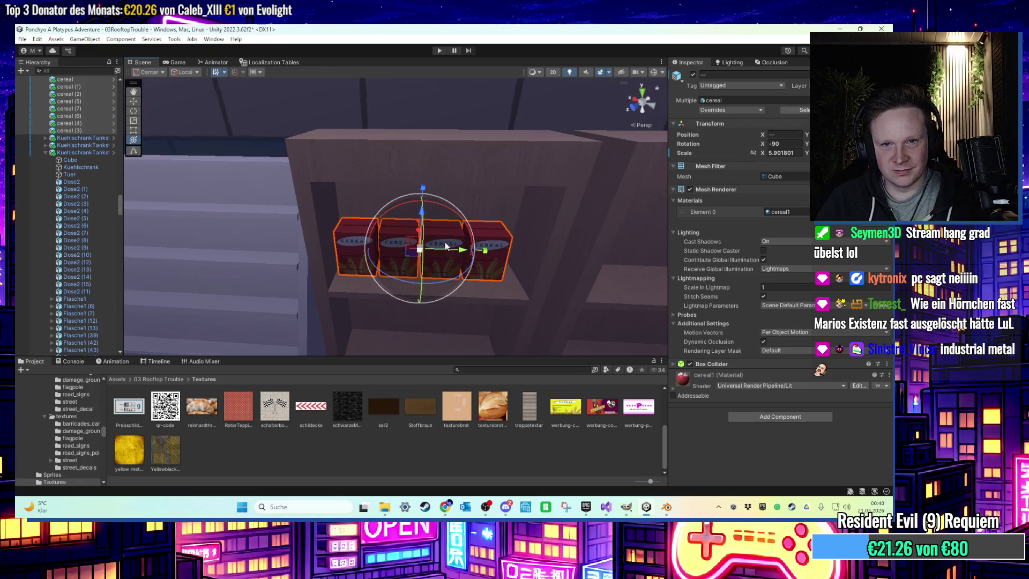
Duplicate the cereal boxes onto the lower shelf and delete the extra box cereal (15)
key("ctrl+d")
left_click_drag(419, 214, 409, 301)
scroll(410, 301, "up", 5)
scroll(409, 273, "up", 5)
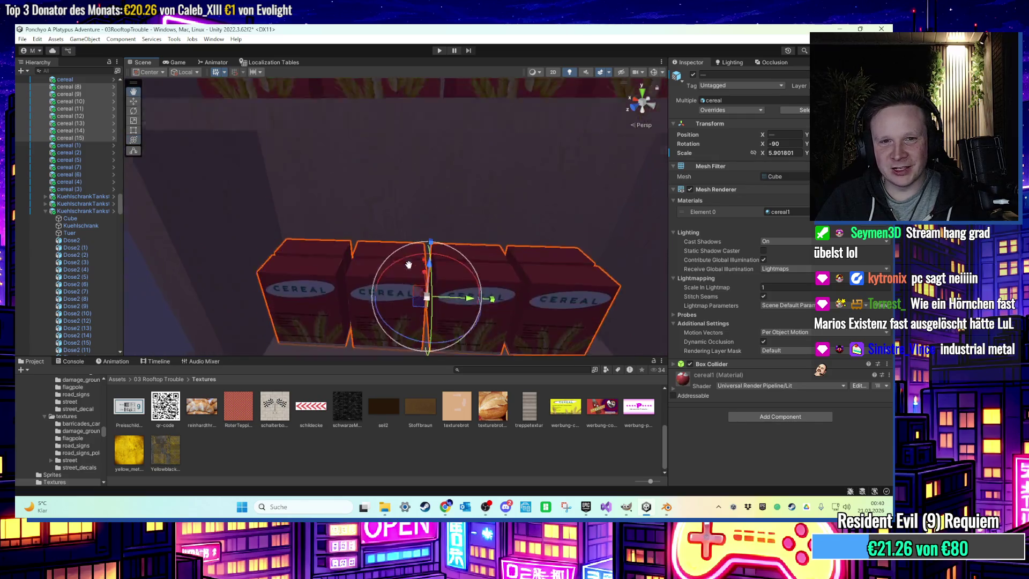
scroll(375, 257, "down", 3)
left_click(354, 240)
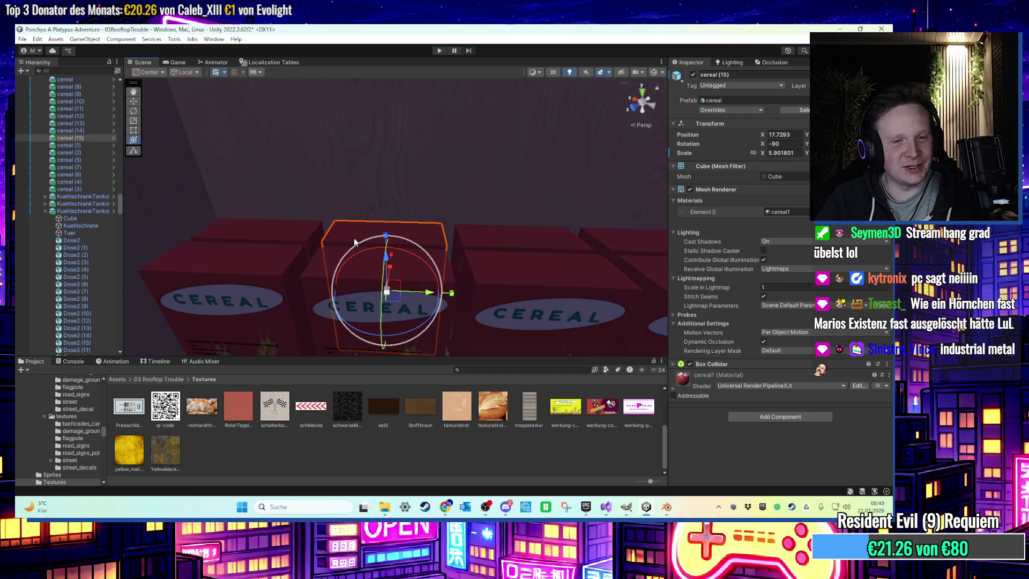
scroll(364, 252, "down", 3)
key("Delete")
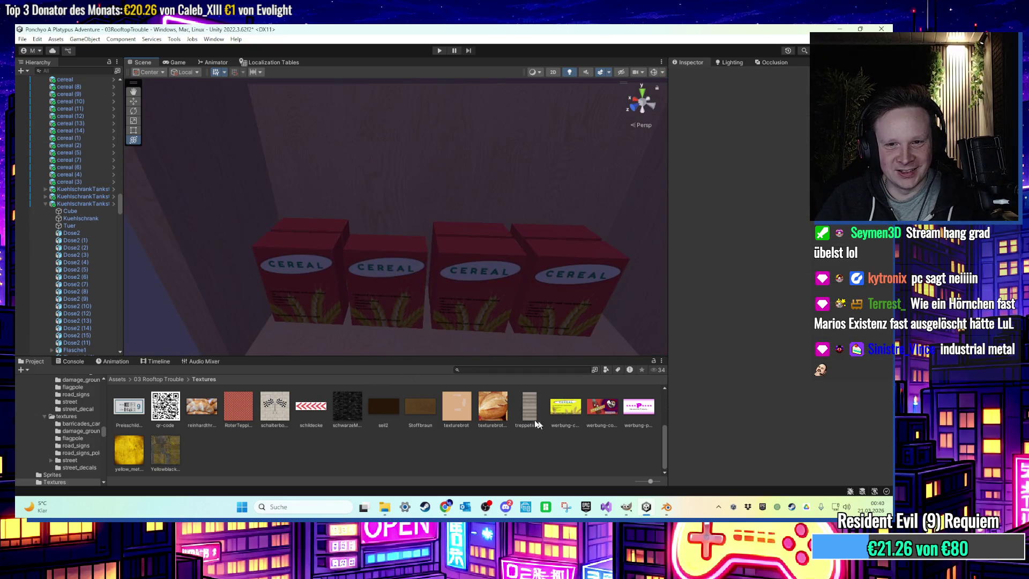
scroll(537, 424, "up", 3)
Apply the yellow cereal2 material to the left, middle and third boxes
left_click_drag(284, 359, 377, 288)
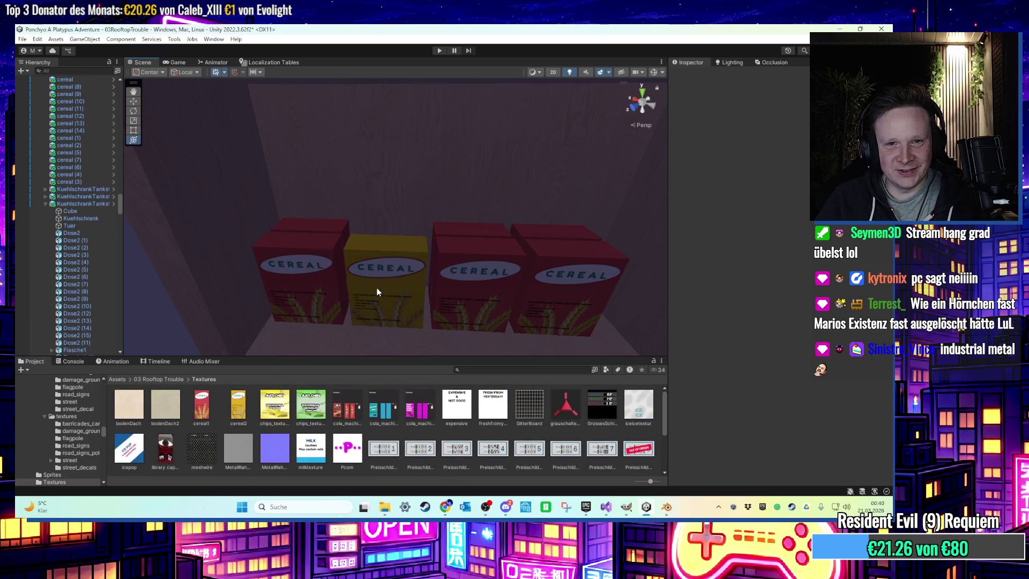
left_click(390, 278)
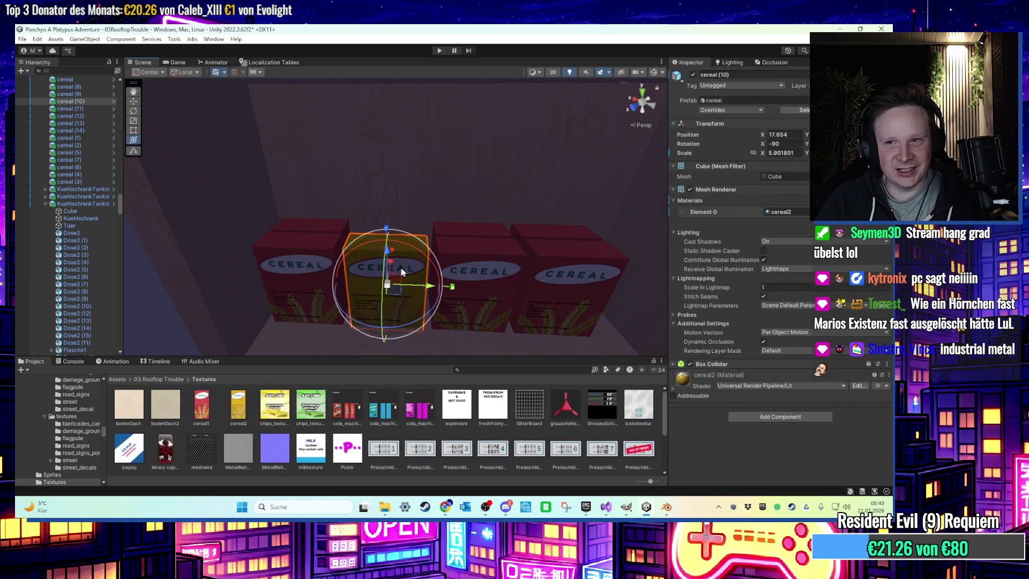
left_click(785, 212)
left_click_drag(274, 405, 301, 297)
left_click_drag(266, 407, 492, 302)
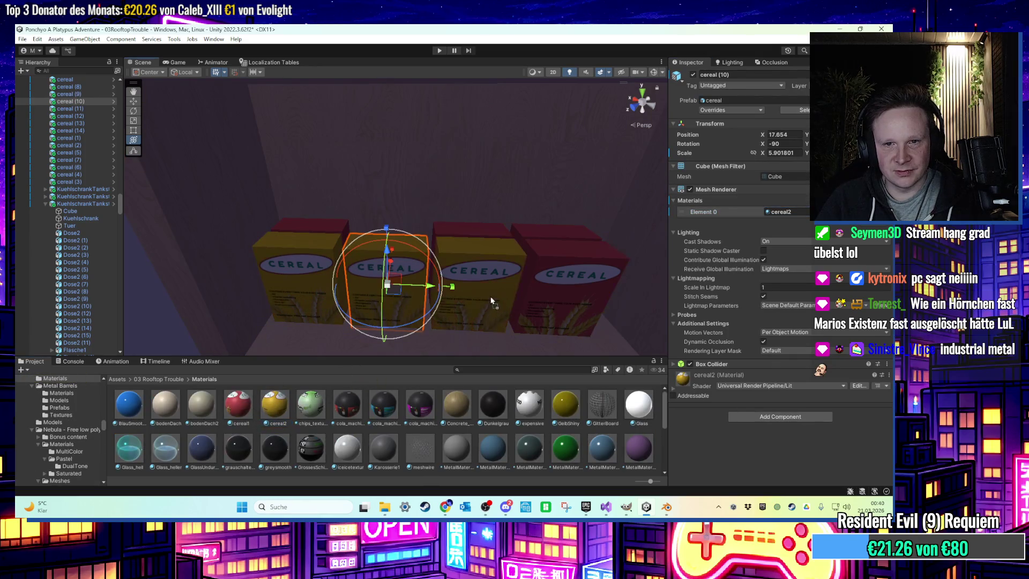
scroll(502, 302, "down", 3)
scroll(503, 302, "down", 2)
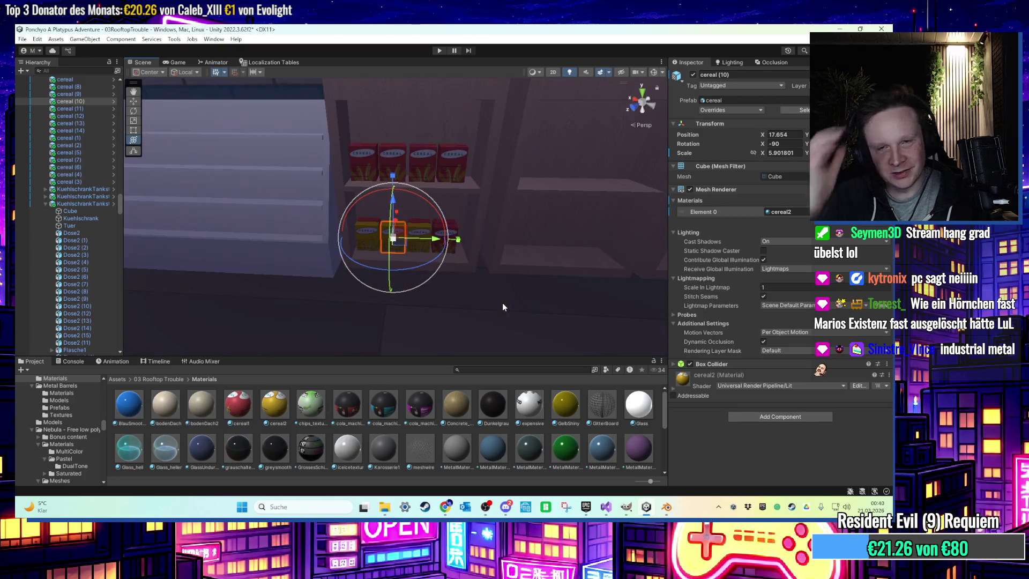
scroll(384, 270, "up", 3)
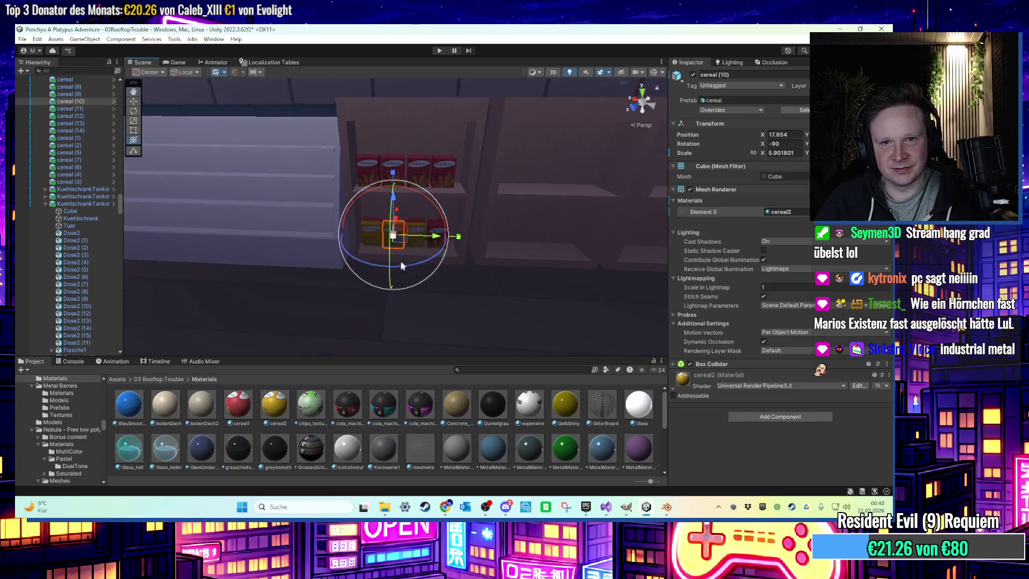
scroll(383, 271, "up", 5)
scroll(368, 284, "down", 3)
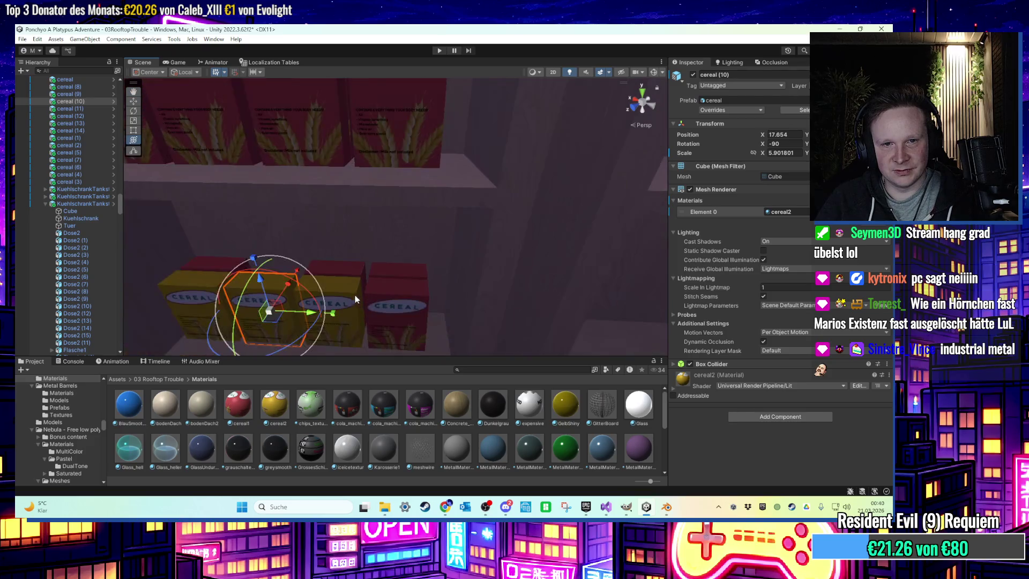
Duplicate cereal (14), slide the copy right, and lay it flat on its side
left_click(352, 300)
scroll(352, 300, "down", 3)
key("ctrl+d")
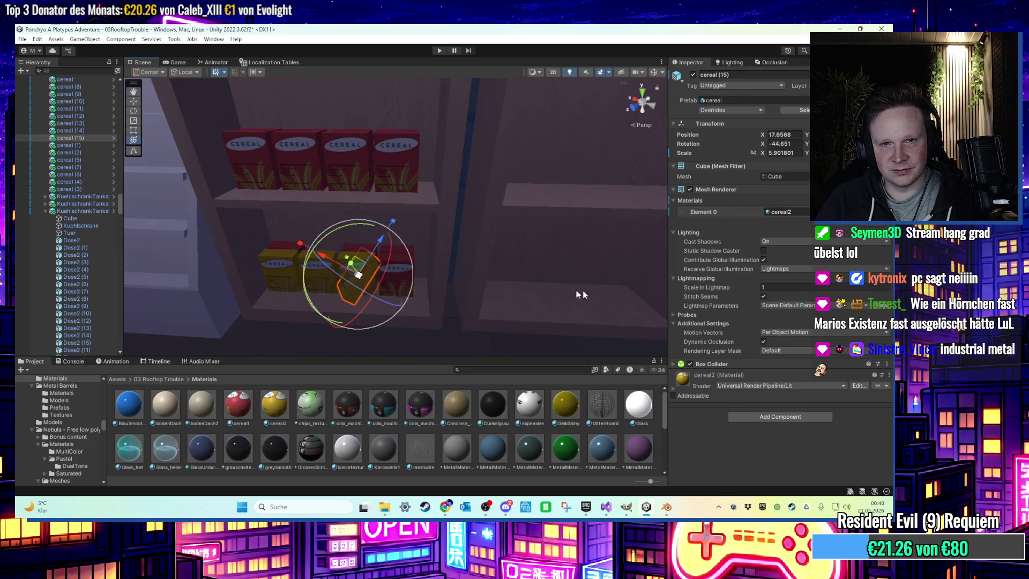
left_click_drag(394, 279, 579, 284)
middle_click_drag(578, 284, 471, 284)
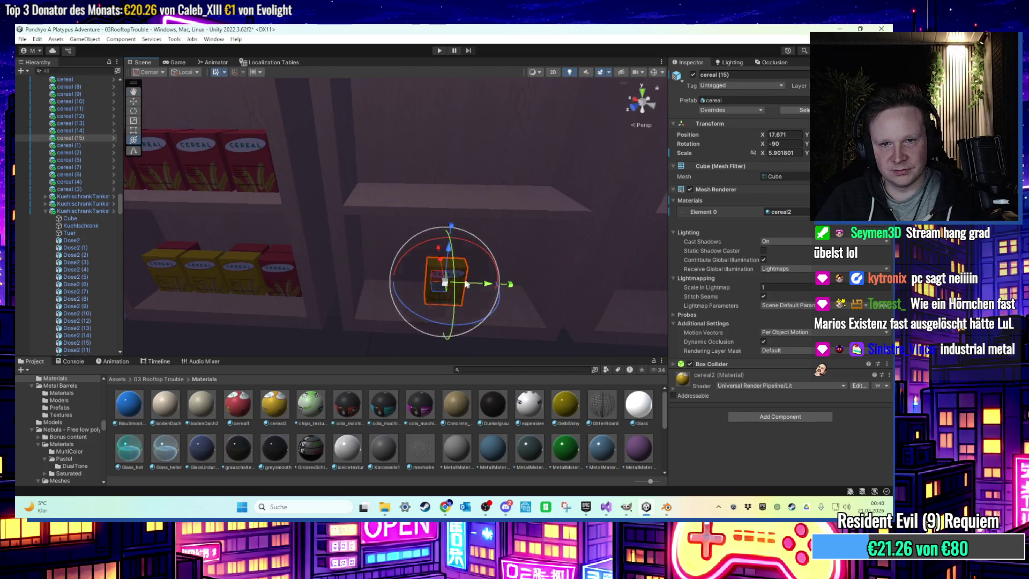
mouse_move(413, 299)
left_mouse_down()
mouse_move(420, 240)
mouse_move(448, 241)
mouse_move(425, 238)
mouse_move(445, 245)
mouse_move(441, 333)
left_mouse_up()
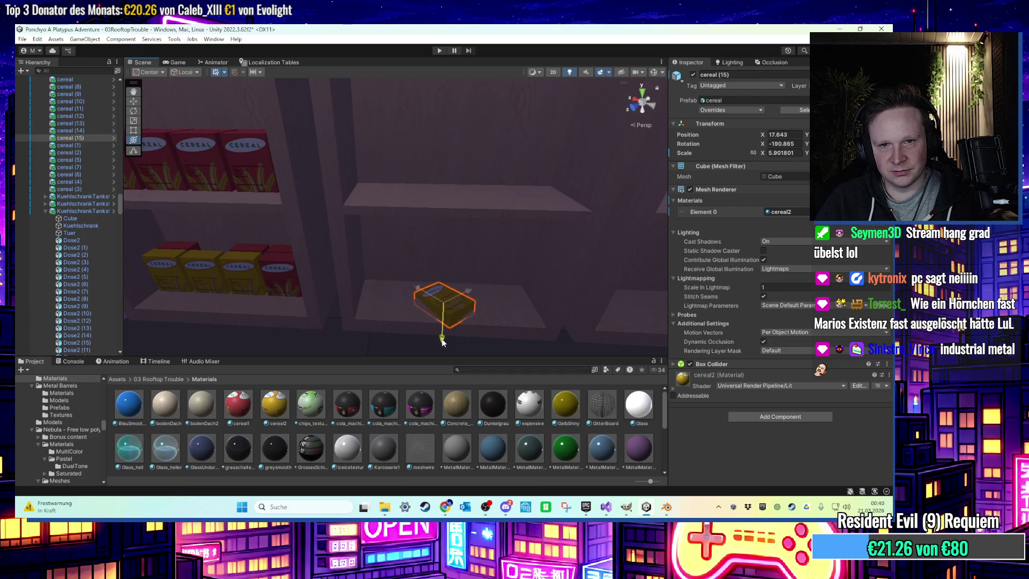
key("f")
mouse_move(480, 227)
left_mouse_down()
mouse_move(475, 176)
mouse_move(459, 239)
left_mouse_up()
Orbit the view to overlook the filled shelves, then return to Blender
scroll(459, 239, "down", 4)
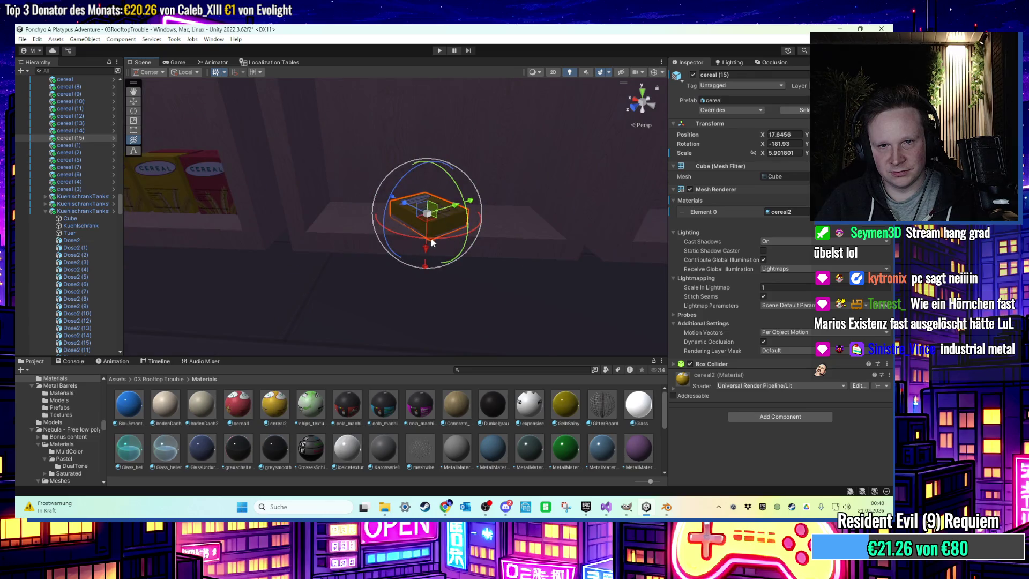
scroll(432, 243, "down", 2)
scroll(486, 202, "down", 5)
mouse_move(492, 217)
right_mouse_down()
mouse_move(512, 280)
mouse_move(544, 287)
mouse_move(531, 260)
mouse_move(523, 281)
mouse_move(440, 271)
mouse_move(461, 254)
mouse_move(459, 264)
mouse_move(481, 276)
mouse_move(455, 279)
mouse_move(538, 255)
mouse_move(466, 253)
mouse_move(525, 254)
mouse_move(530, 235)
mouse_move(555, 252)
mouse_move(576, 298)
mouse_move(505, 281)
mouse_move(513, 303)
mouse_move(399, 290)
mouse_move(491, 260)
right_mouse_up()
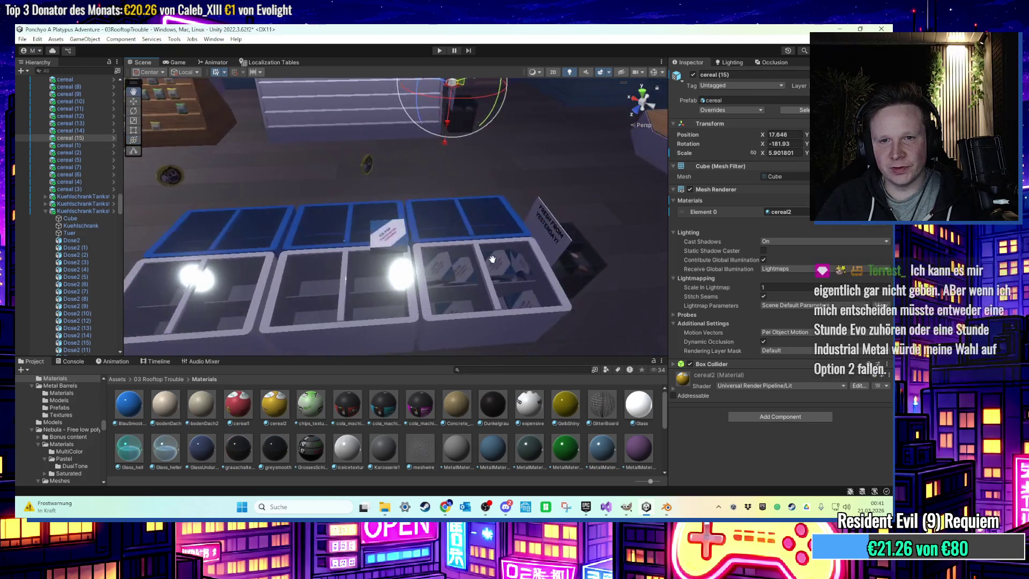
left_click(667, 512)
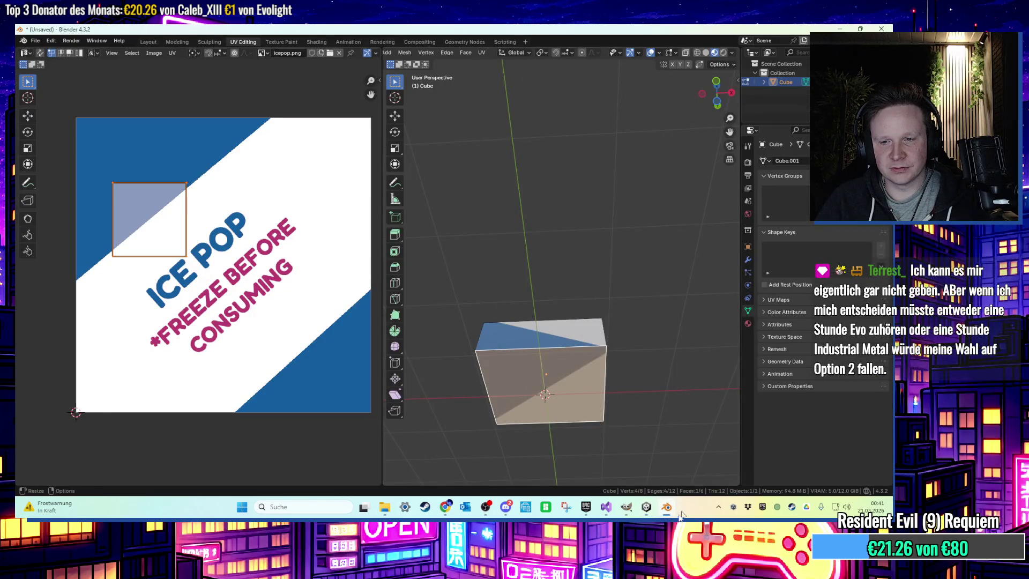
Create a new 600×600 image in GIMP via Datei > Neu
left_click(667, 507)
left_click(646, 508)
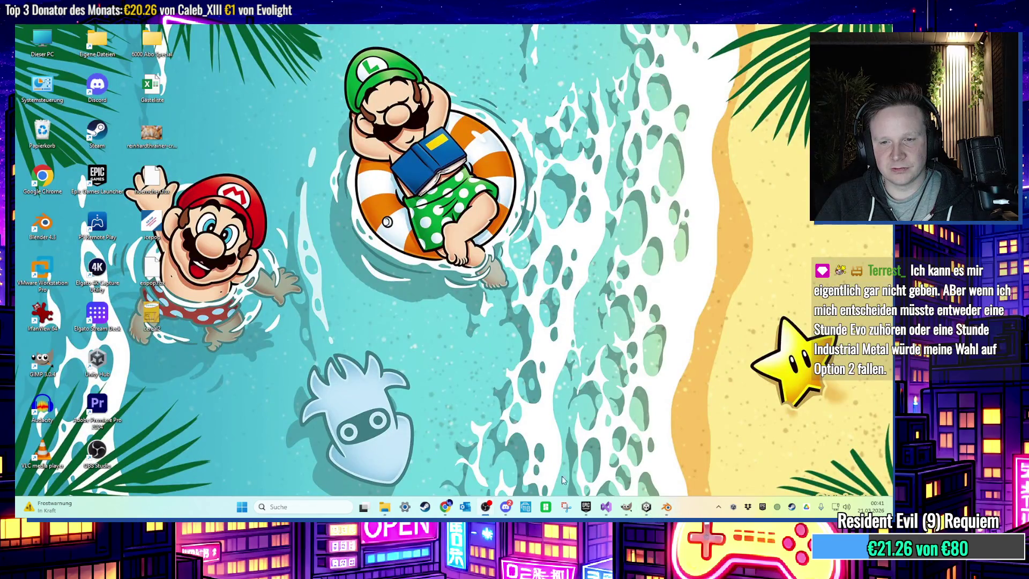
left_click(625, 507)
left_click(24, 41)
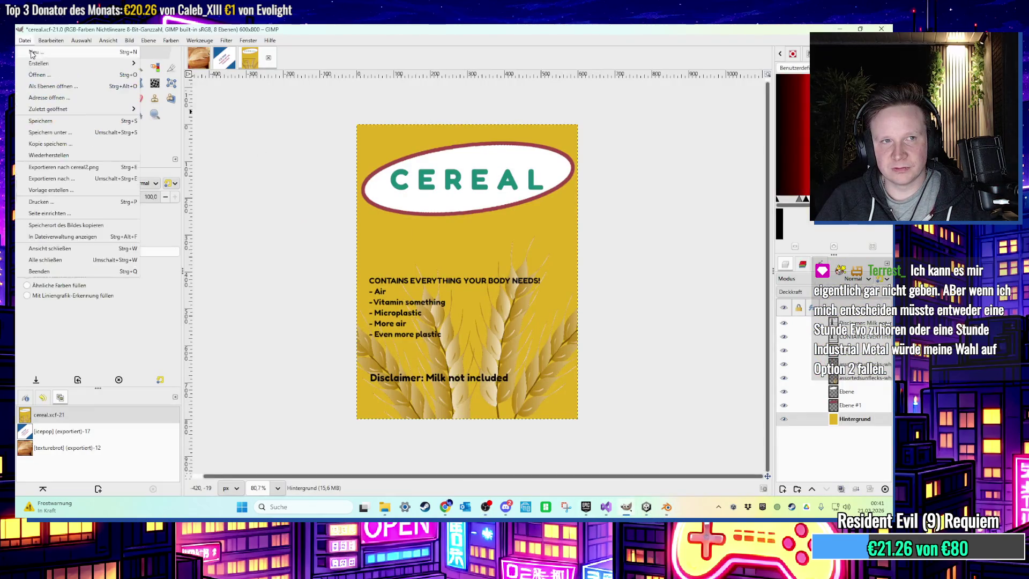
left_click(33, 52)
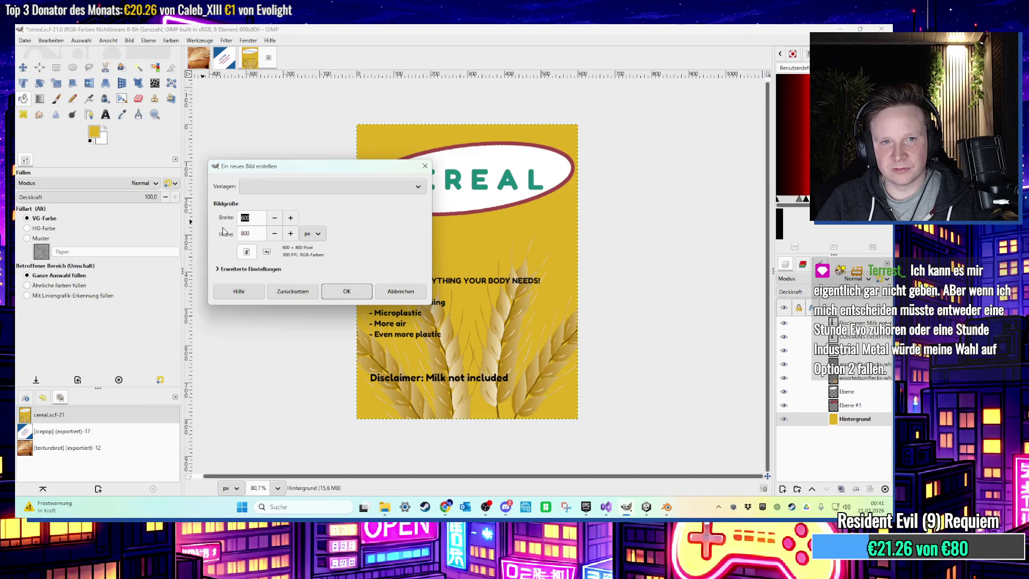
key("Tab")
type("600")
key("Return")
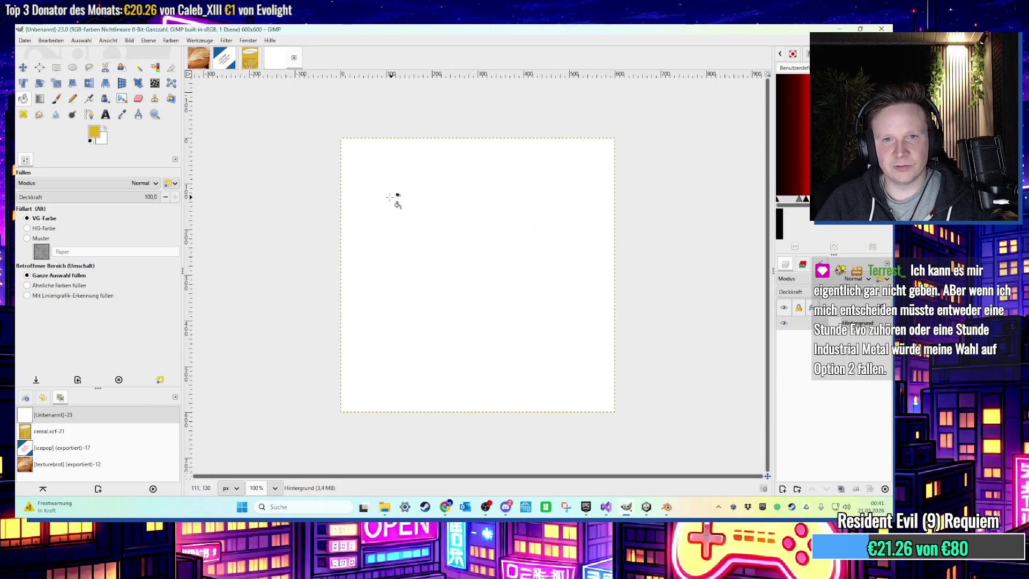
Close the texturebrot, icepop and cereal images, discarding their unsaved changes
left_click(224, 59)
left_click(200, 59)
left_click(216, 57)
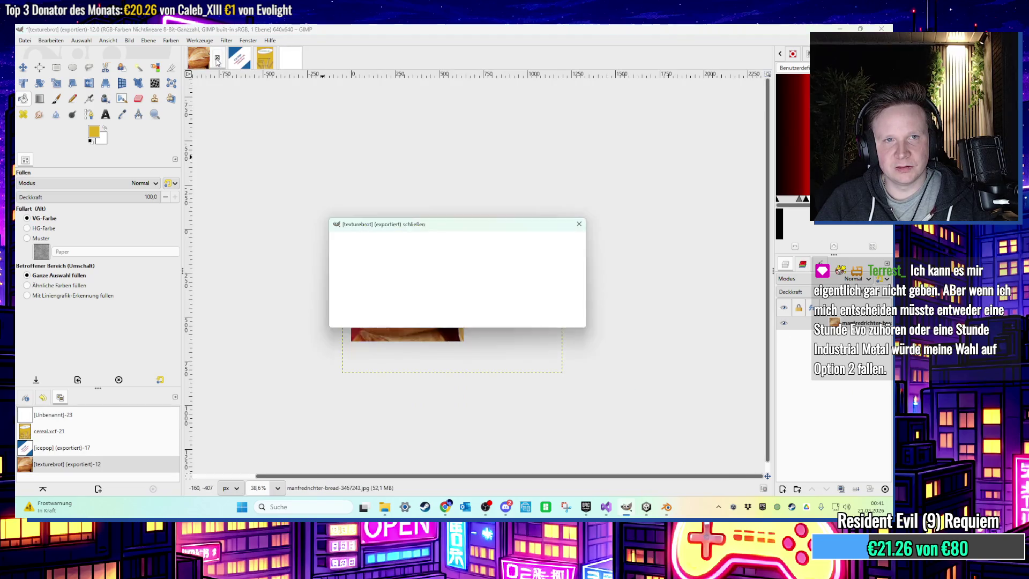
left_click(465, 314)
left_click(217, 57)
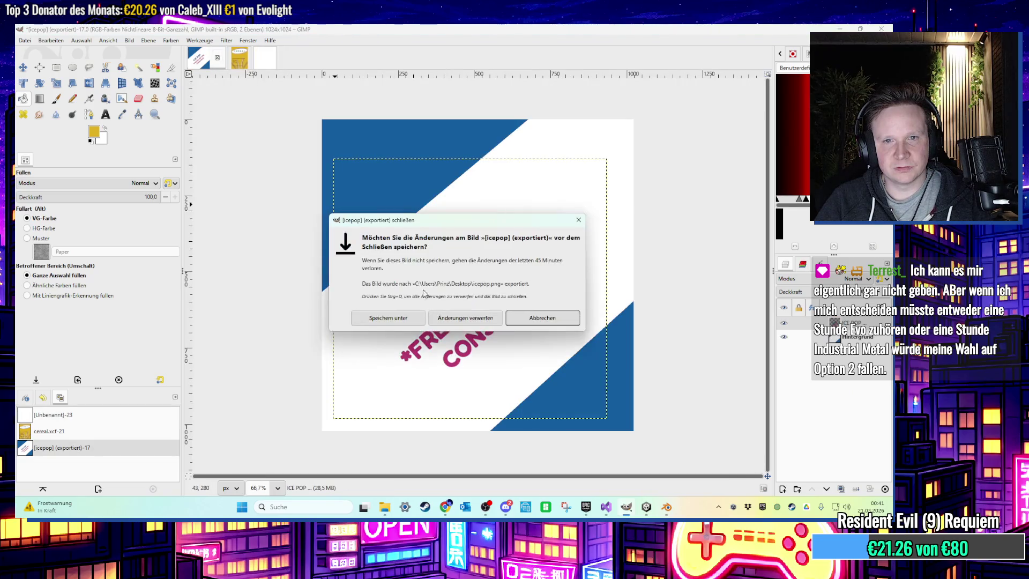
left_click(465, 314)
left_click(217, 58)
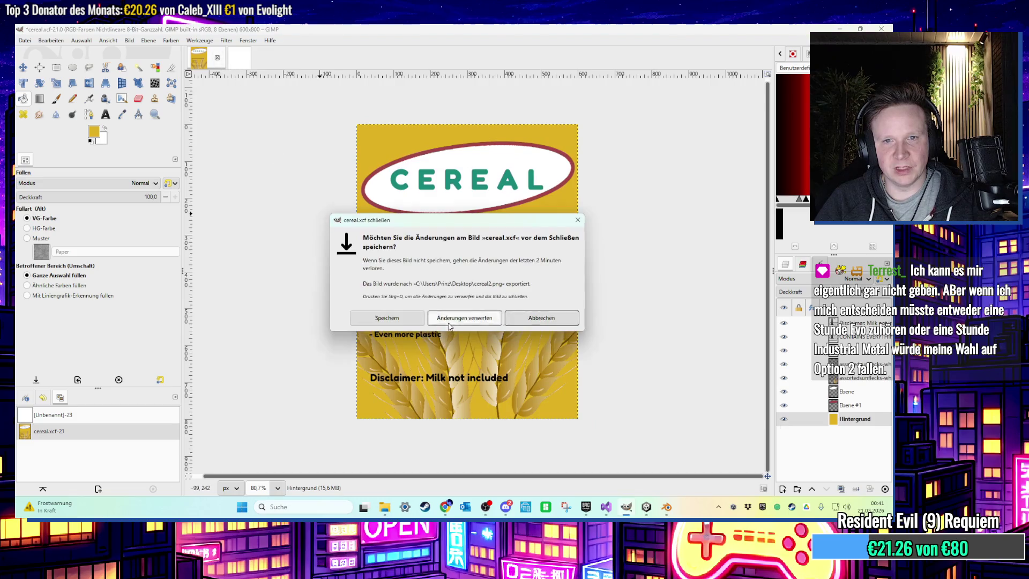
left_click(466, 314)
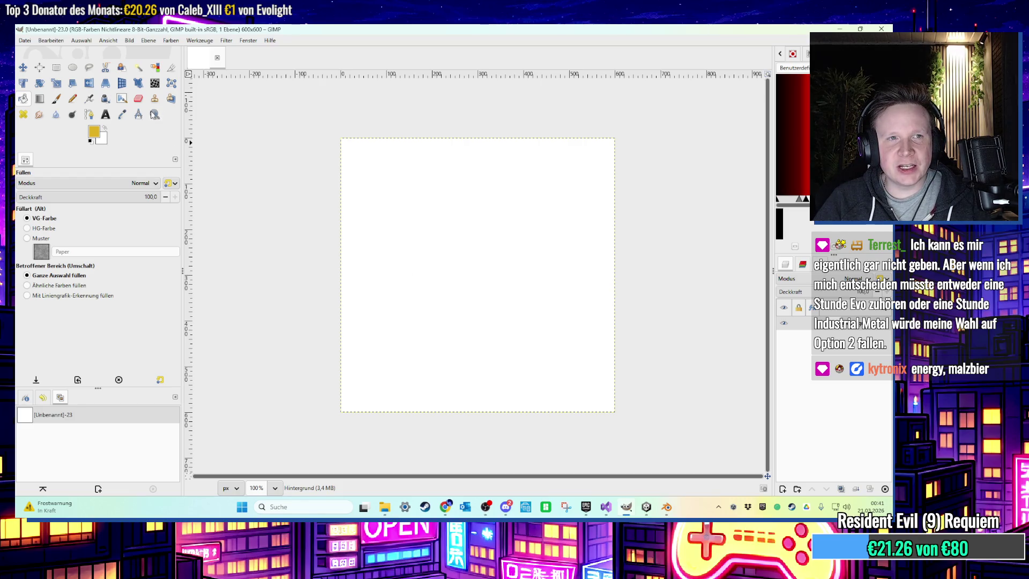
left_click(93, 131)
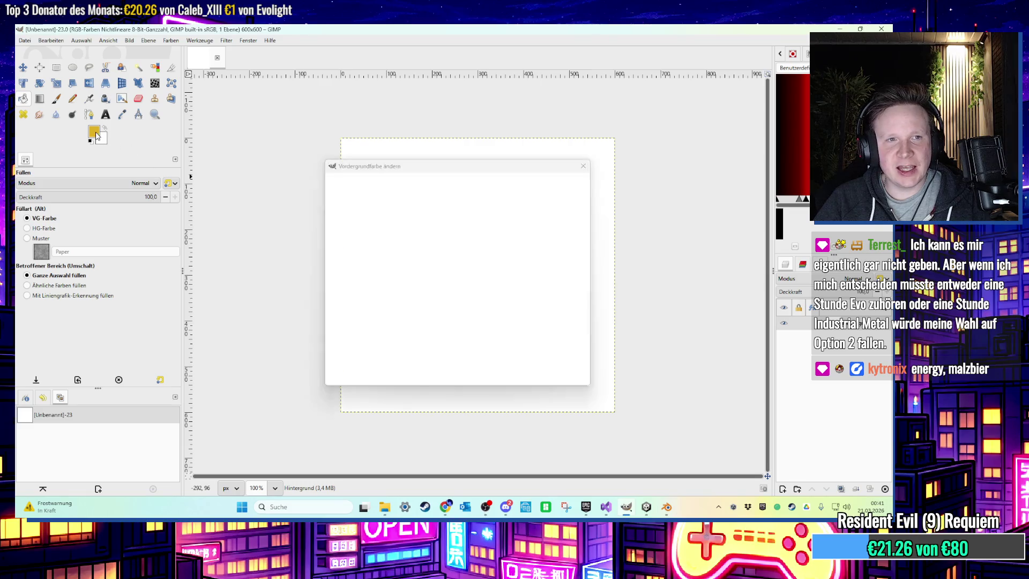
Set the foreground colour to green (6ea416) and bucket-fill the whole canvas
left_click_drag(441, 280, 425, 240)
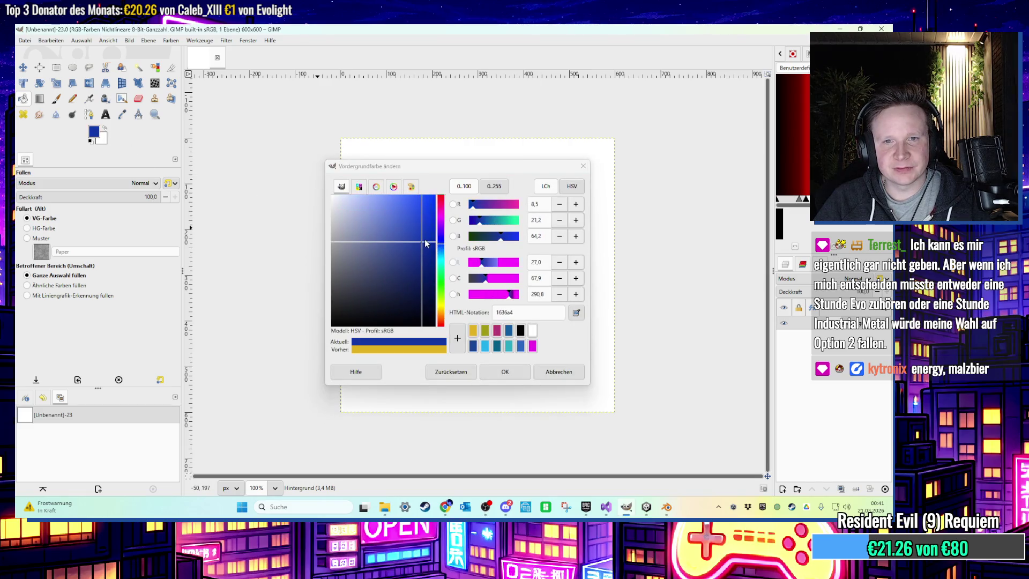
mouse_move(445, 289)
left_mouse_down()
mouse_move(443, 268)
mouse_move(443, 300)
left_mouse_up()
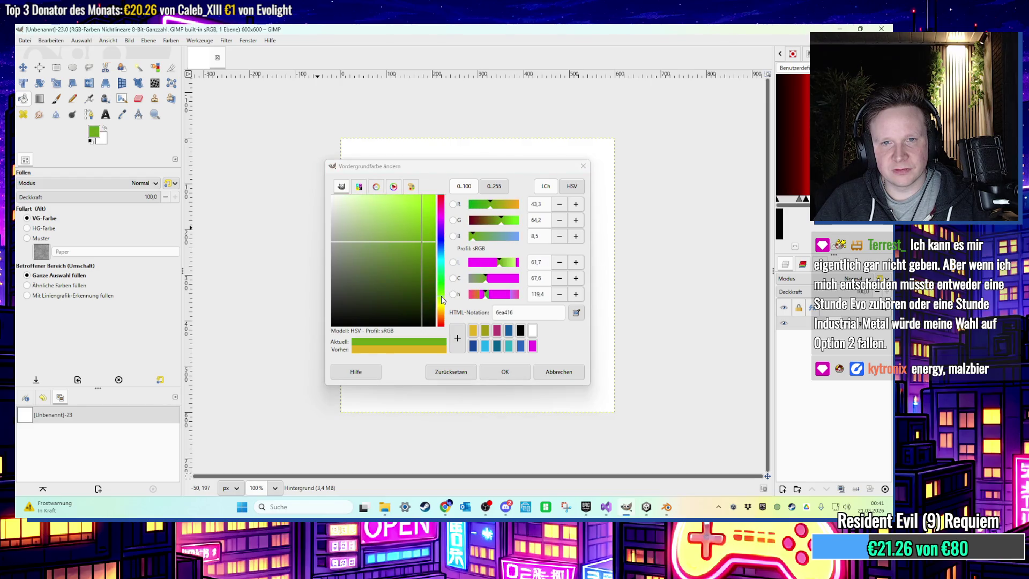
left_click(496, 369)
left_click(409, 234)
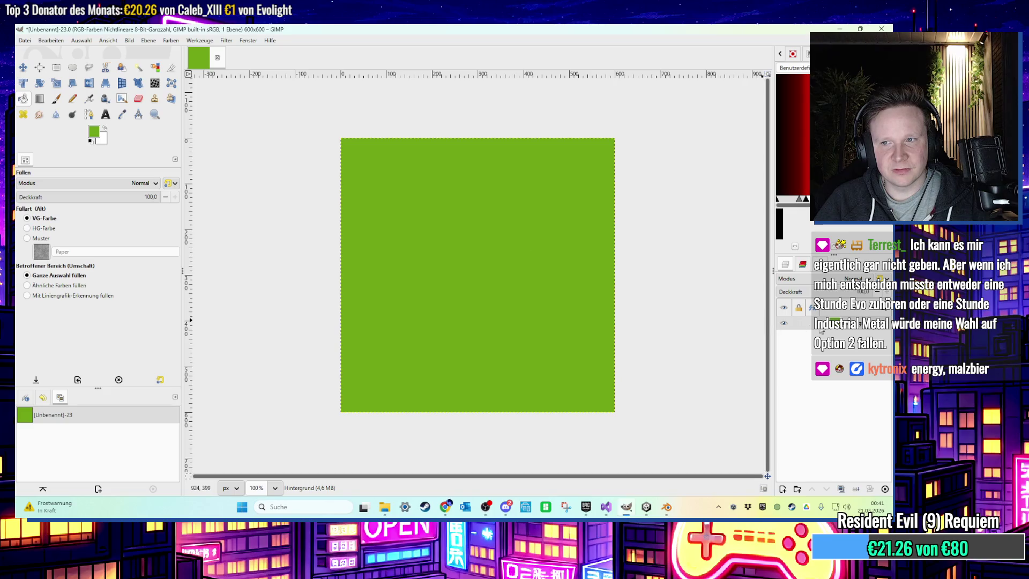
Add a new transparent layer on top of the green background
right_click(740, 278)
left_click(748, 90)
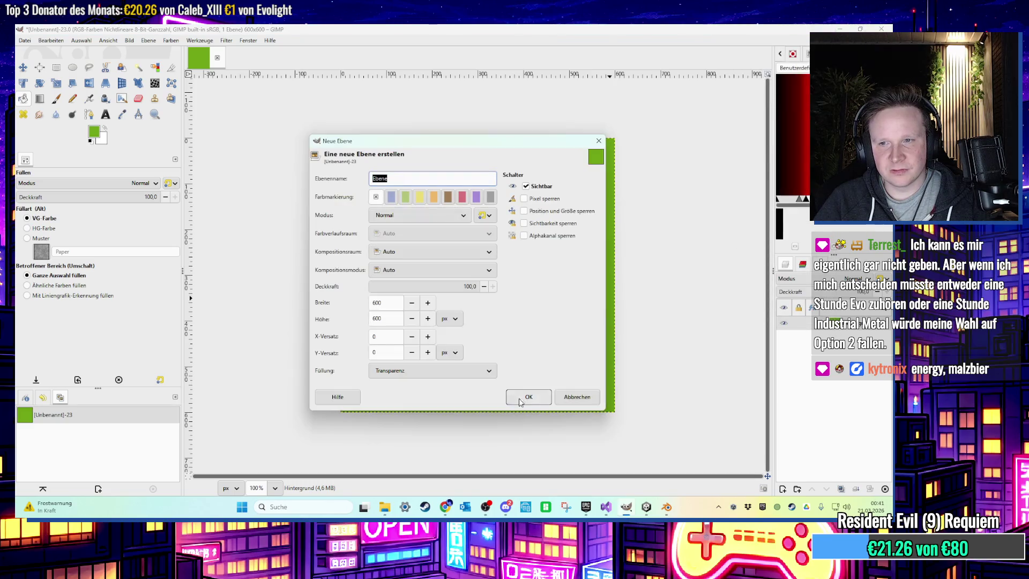
left_click(519, 401)
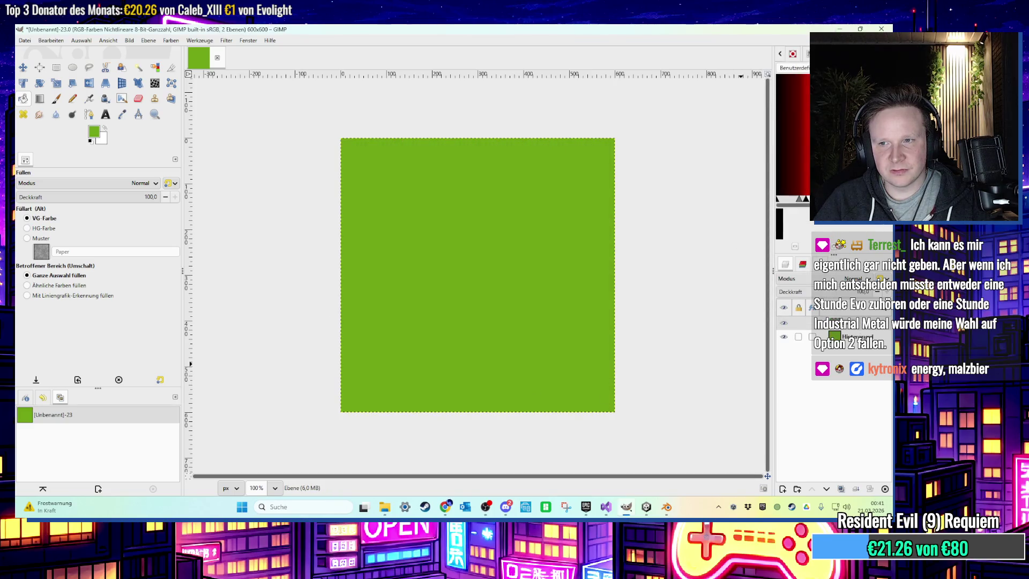
left_click(95, 134)
Fill a canvas-sized elliptical selection with brown for the pizza crust
left_click_drag(442, 303, 442, 313)
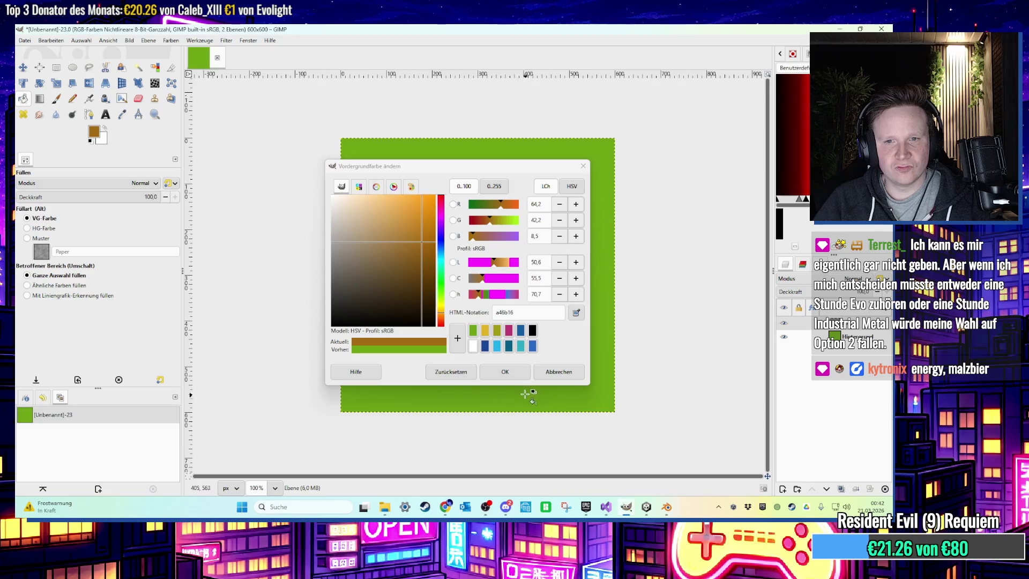
key("Return")
left_click(72, 67)
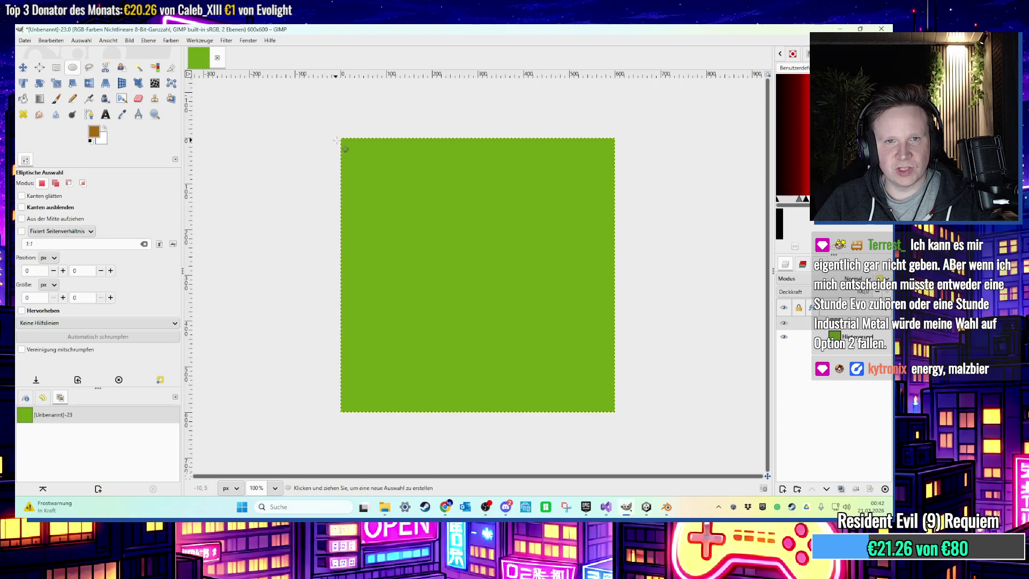
mouse_move(341, 139)
left_mouse_down()
mouse_move(614, 439)
mouse_move(612, 411)
left_mouse_up()
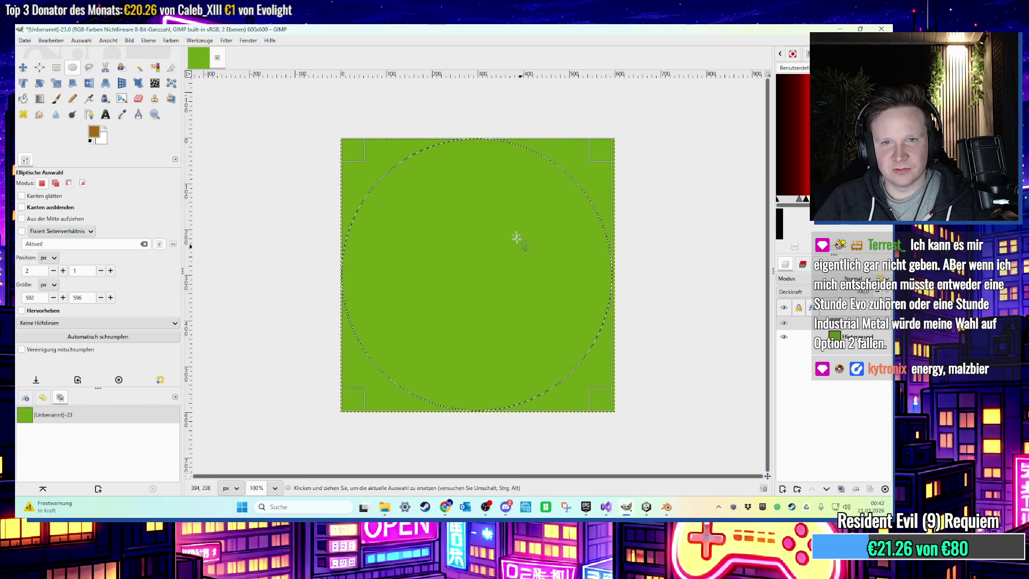
left_click_drag(485, 152, 482, 156)
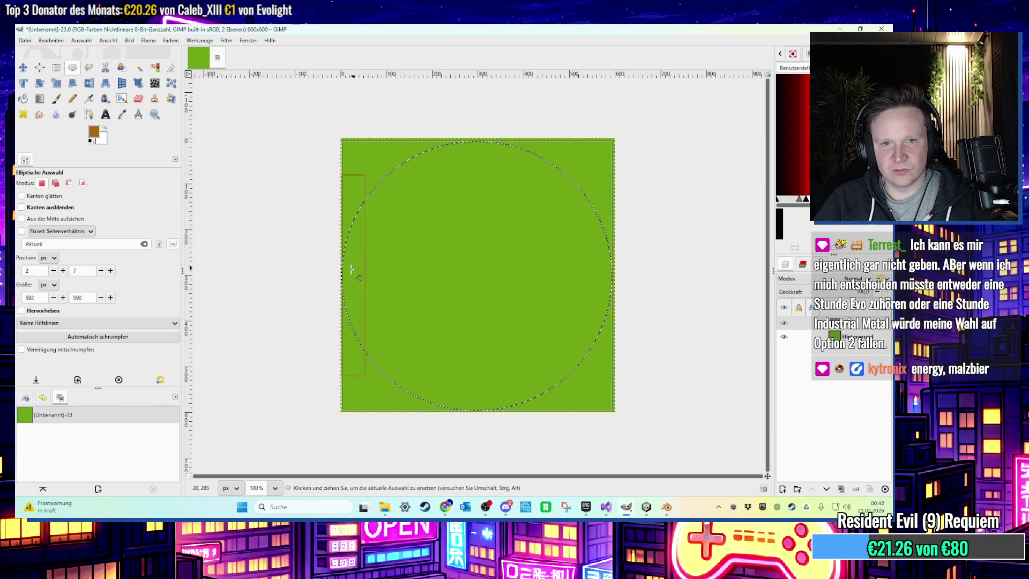
left_click_drag(357, 271, 361, 271)
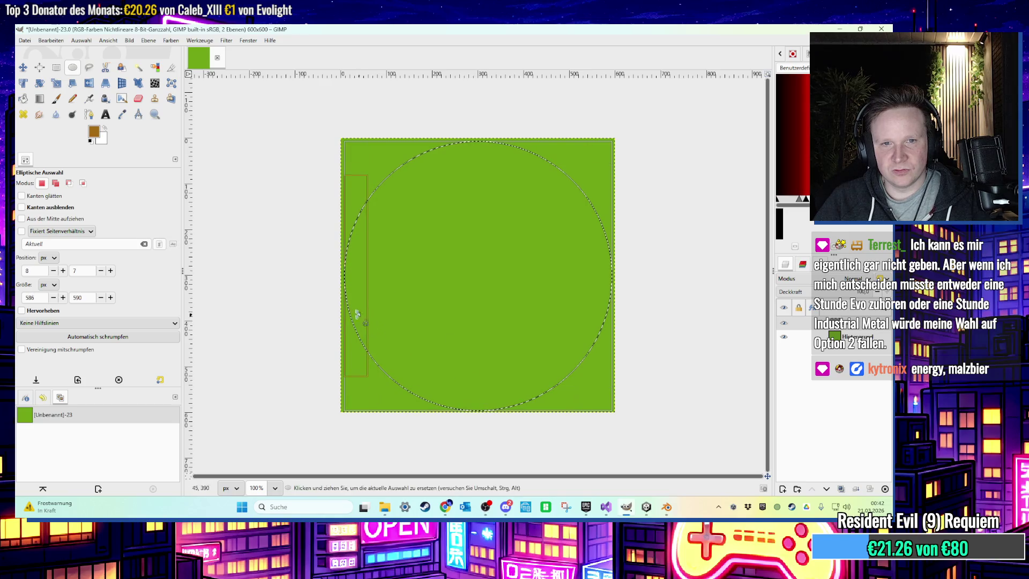
left_click_drag(486, 401, 490, 405)
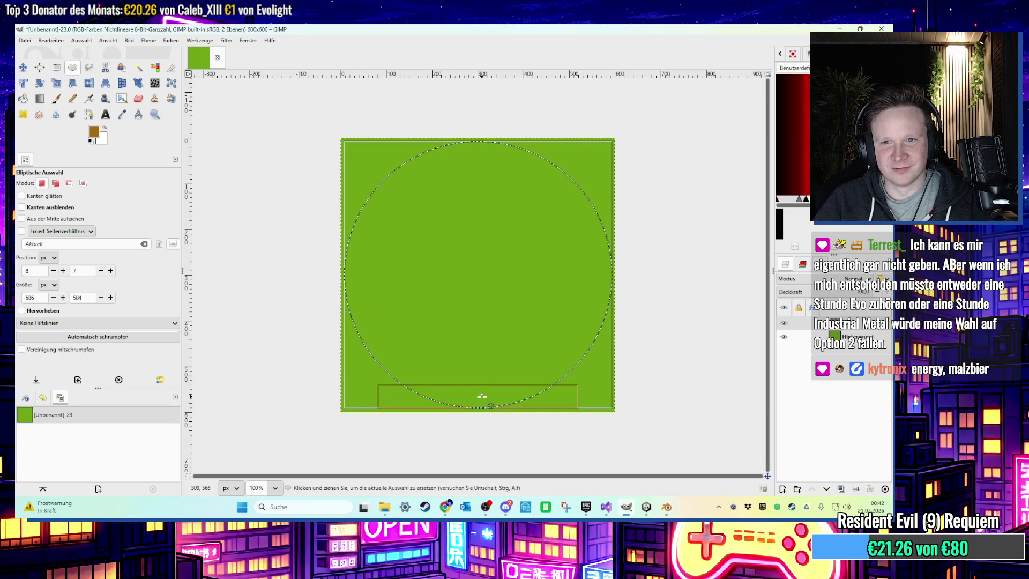
left_click(23, 99)
left_click(503, 246)
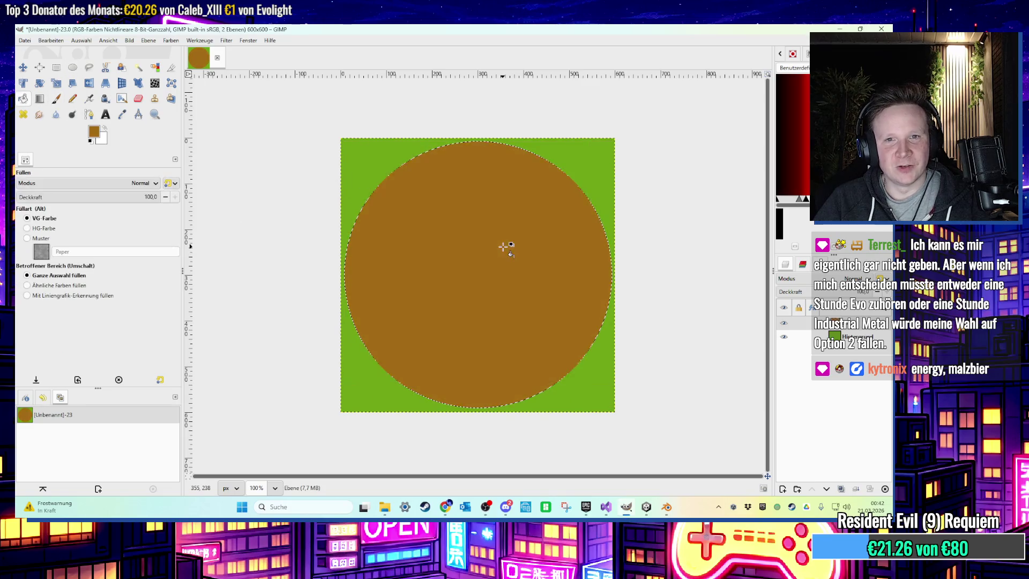
Shrink the selection twice and fill the inner disc with lighter golden orange
left_click(81, 40)
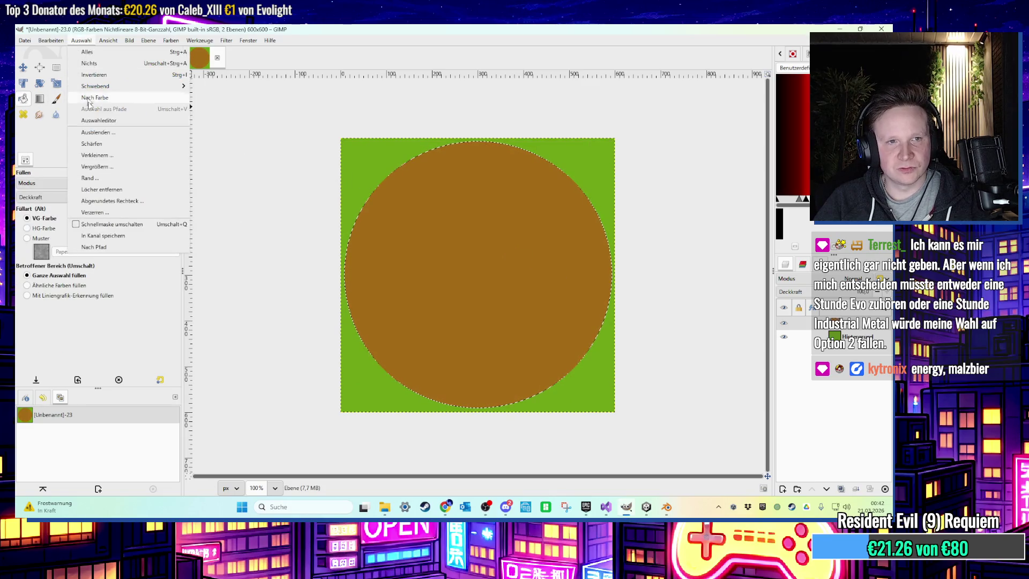
left_click(105, 158)
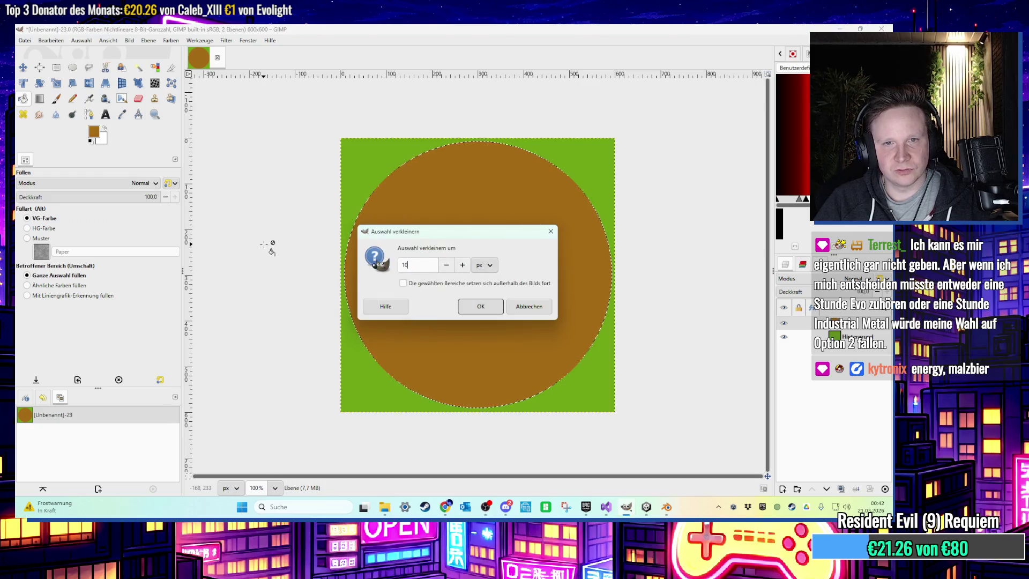
key("Return")
left_click(81, 40)
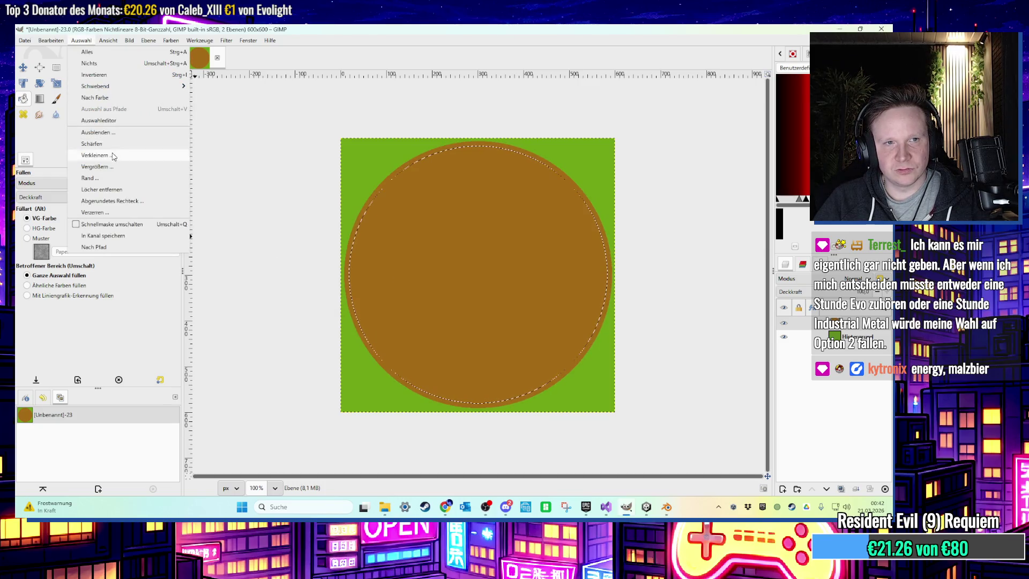
left_click(113, 156)
key("Return")
left_click(94, 131)
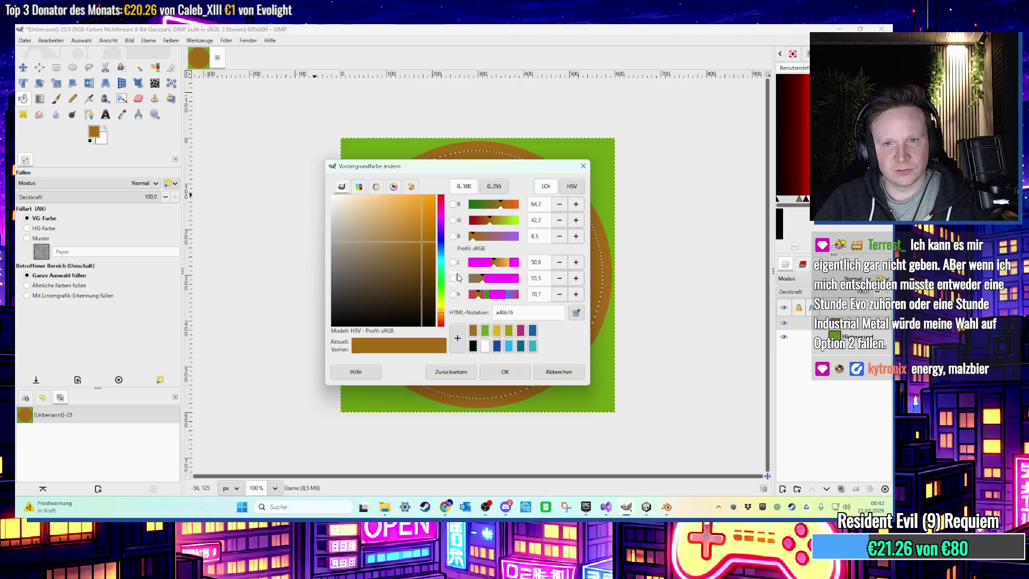
left_click_drag(422, 236, 414, 220)
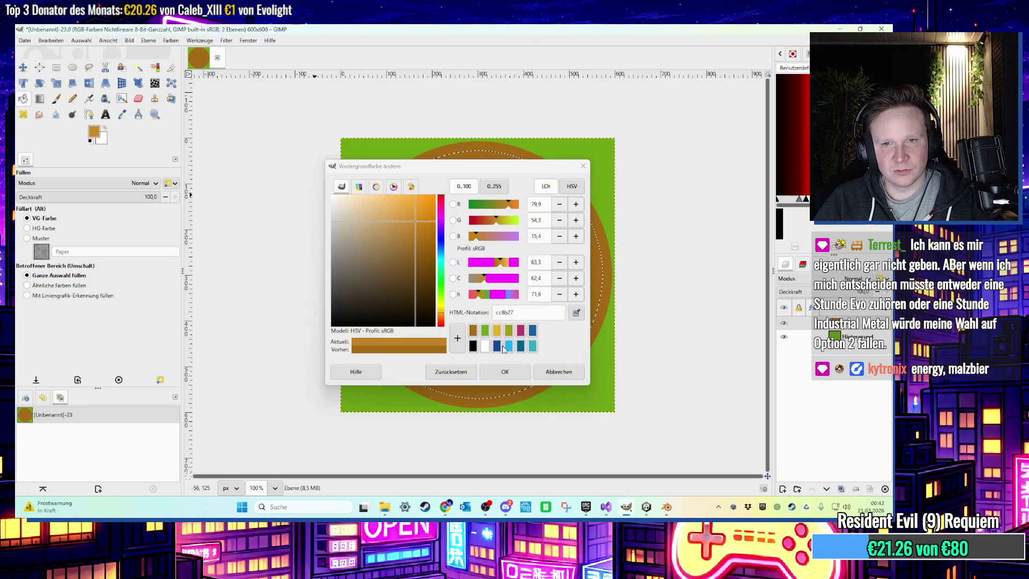
left_click(528, 375)
left_click(443, 272)
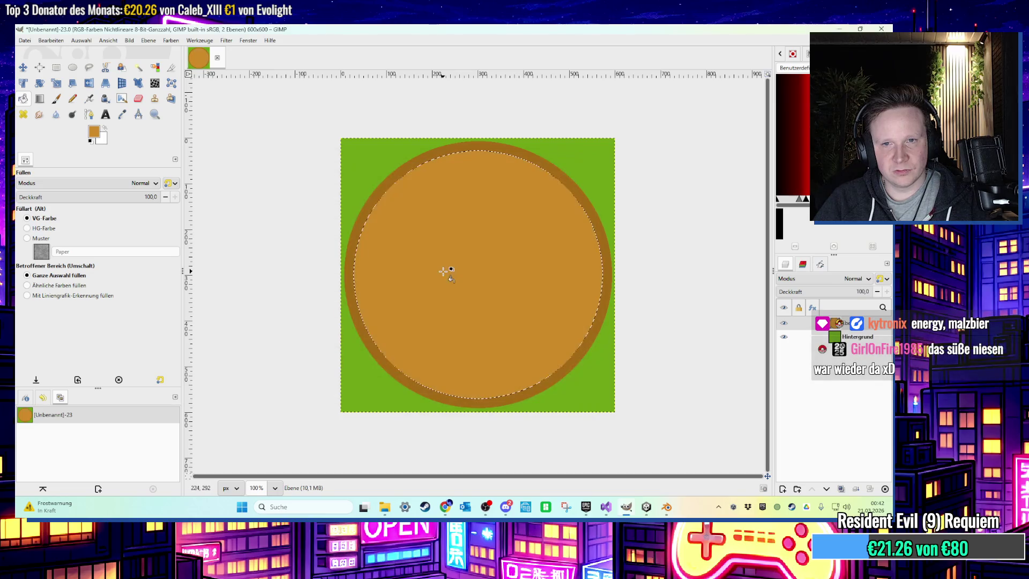
left_click(57, 68)
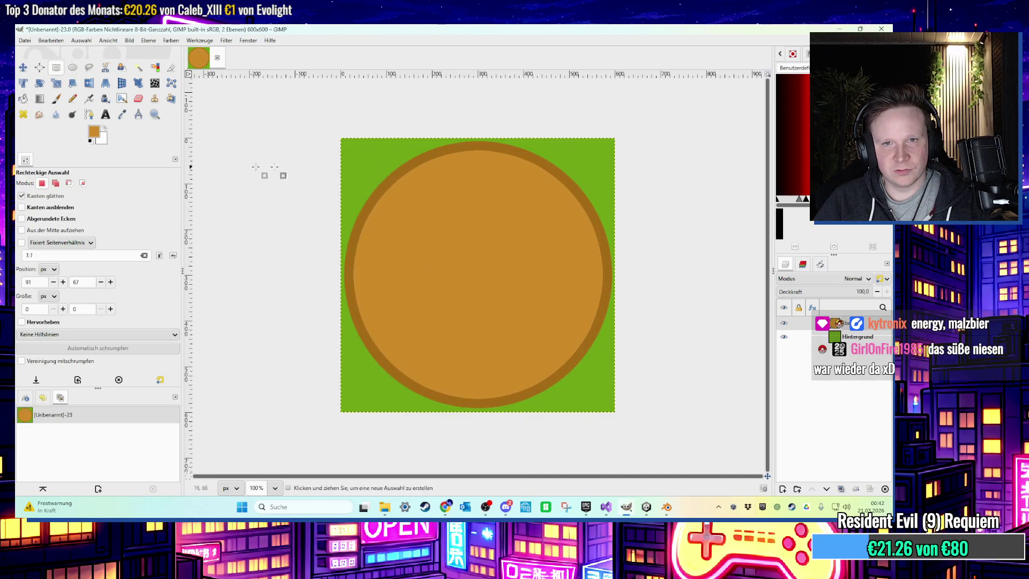
Fill a small red pepperoni circle near the top of the pizza
left_click(73, 67)
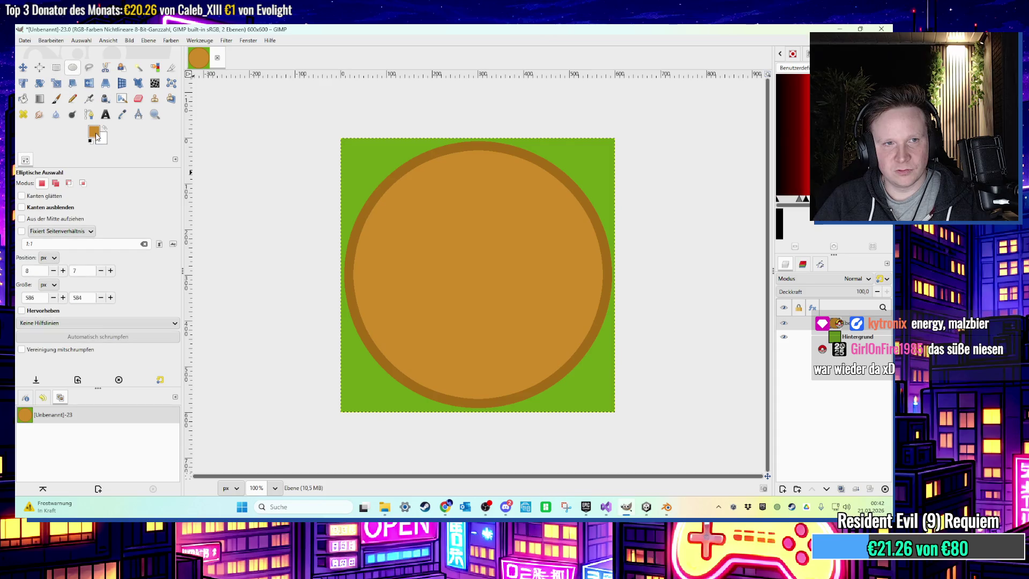
left_click(95, 132)
left_click_drag(440, 224, 440, 200)
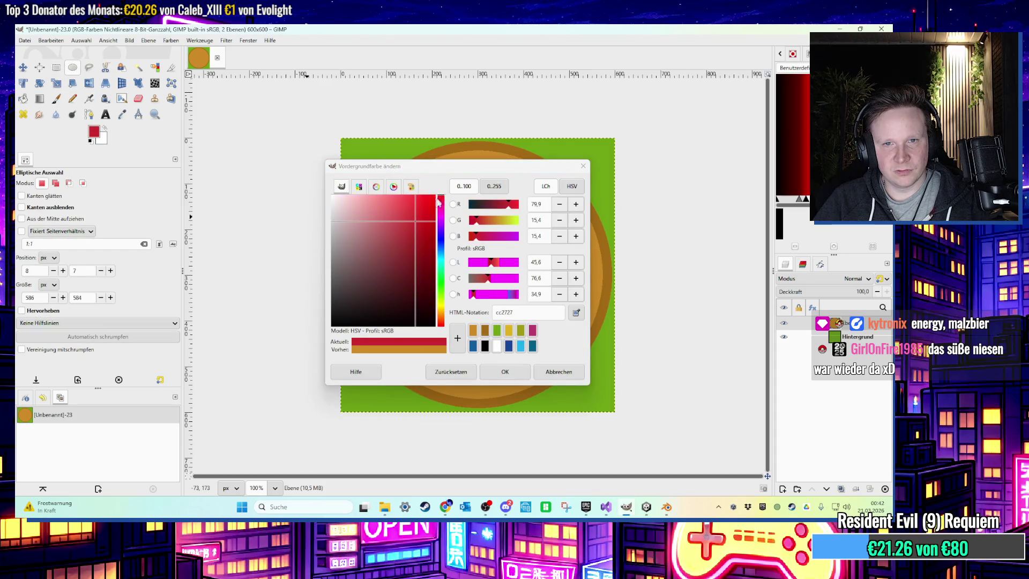
left_click(495, 371)
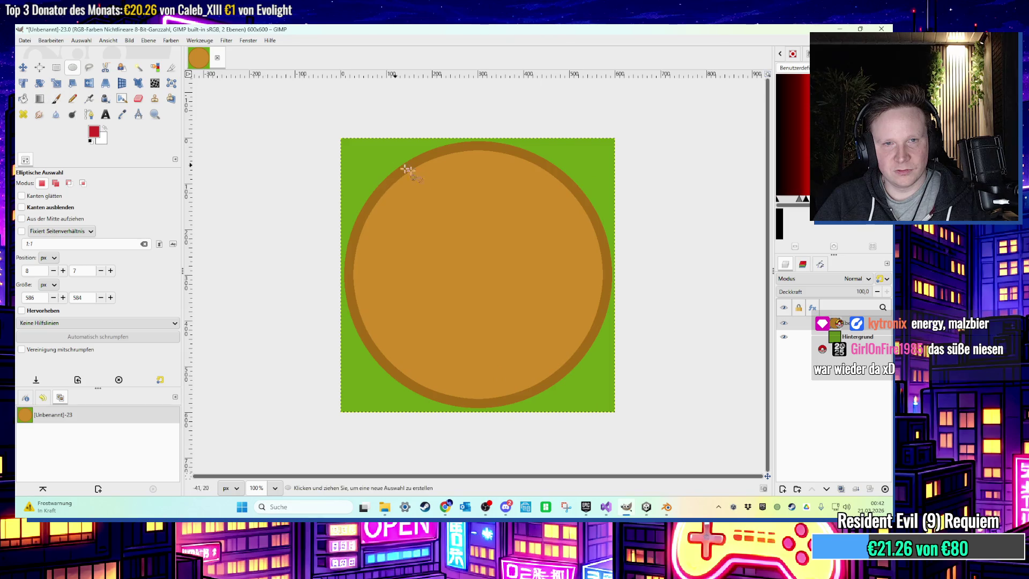
left_click_drag(502, 168, 544, 208)
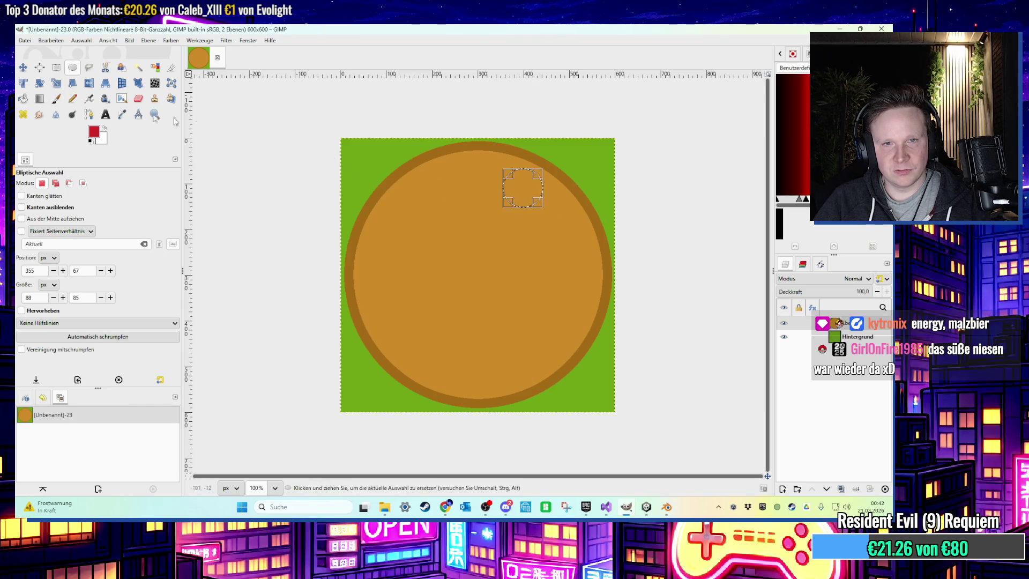
left_click(23, 98)
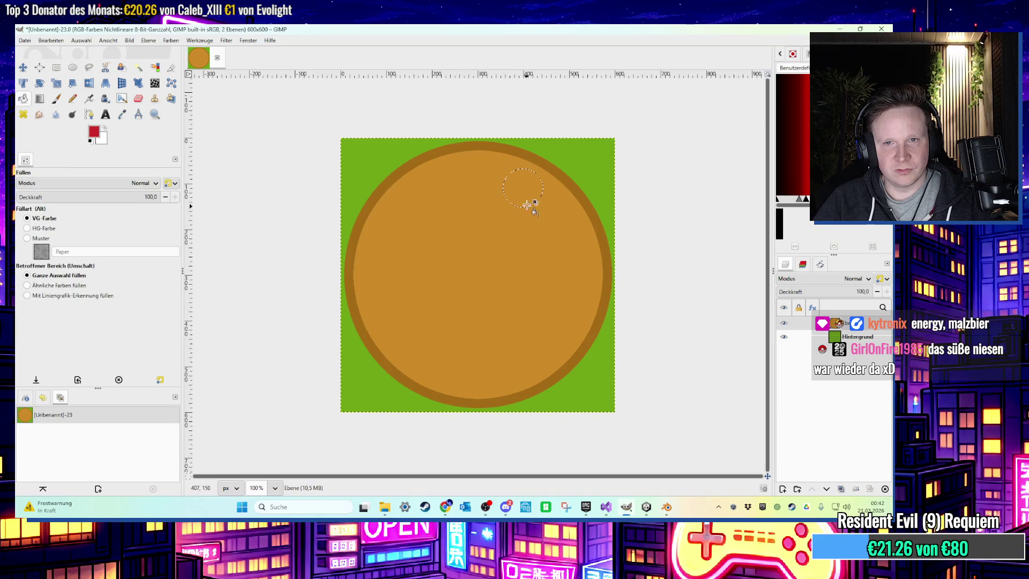
left_click(528, 202)
left_click(56, 68)
left_click(419, 226)
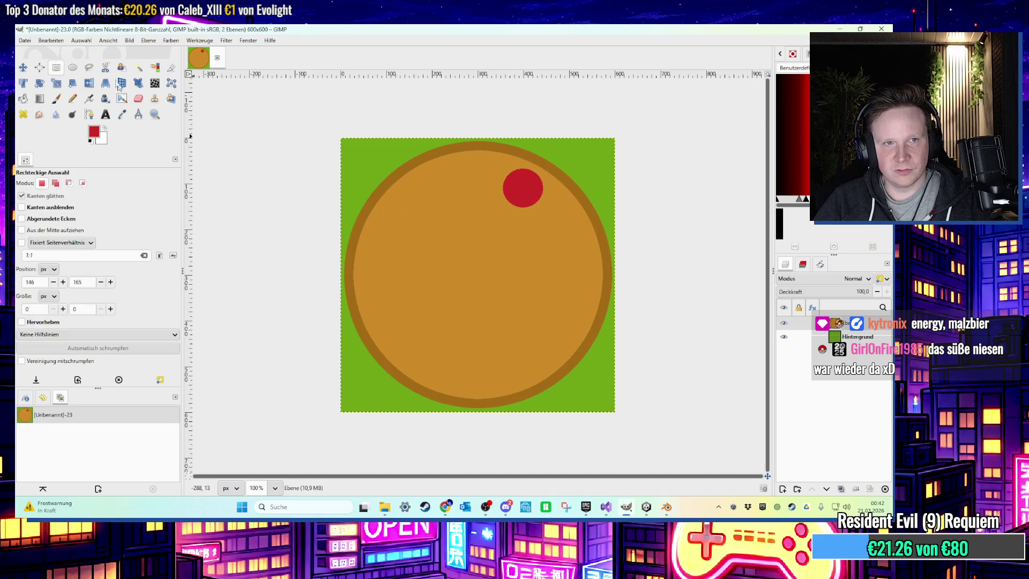
Fill a second red pepperoni on the left and outline another near the centre
left_click(72, 67)
left_click_drag(371, 253, 416, 300)
key("shift+b")
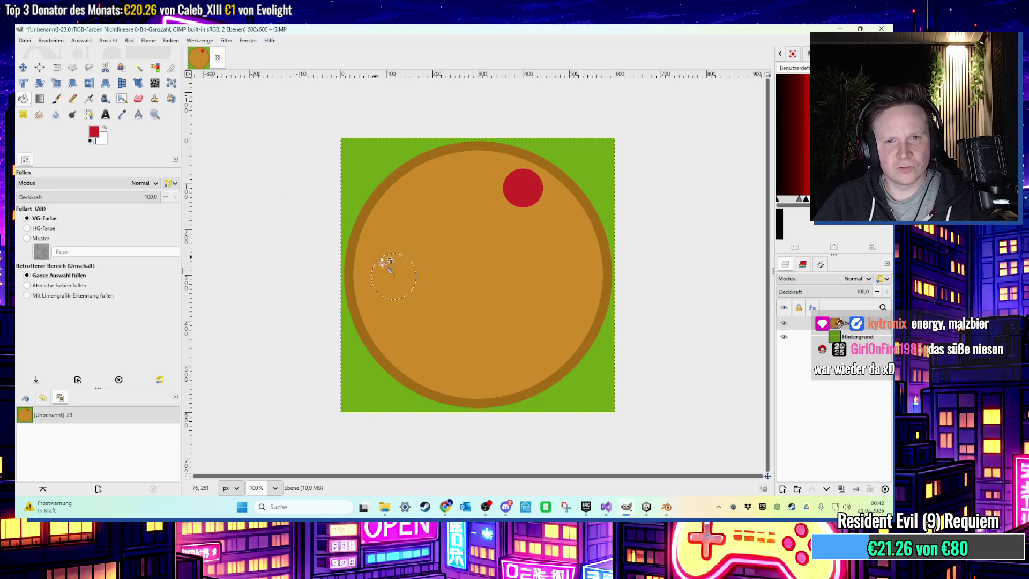
left_click(383, 262)
key("e")
left_click_drag(417, 188, 453, 229)
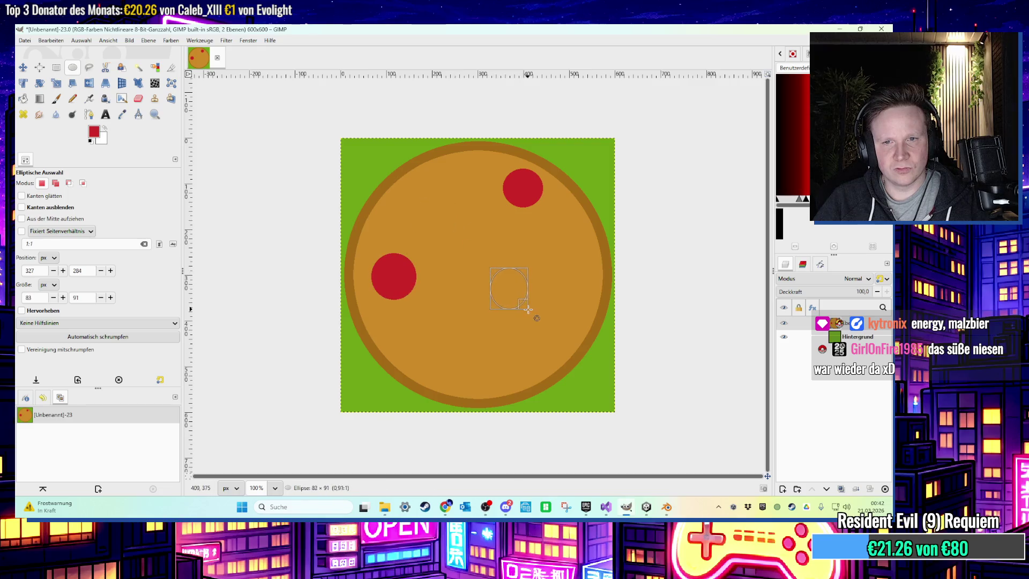